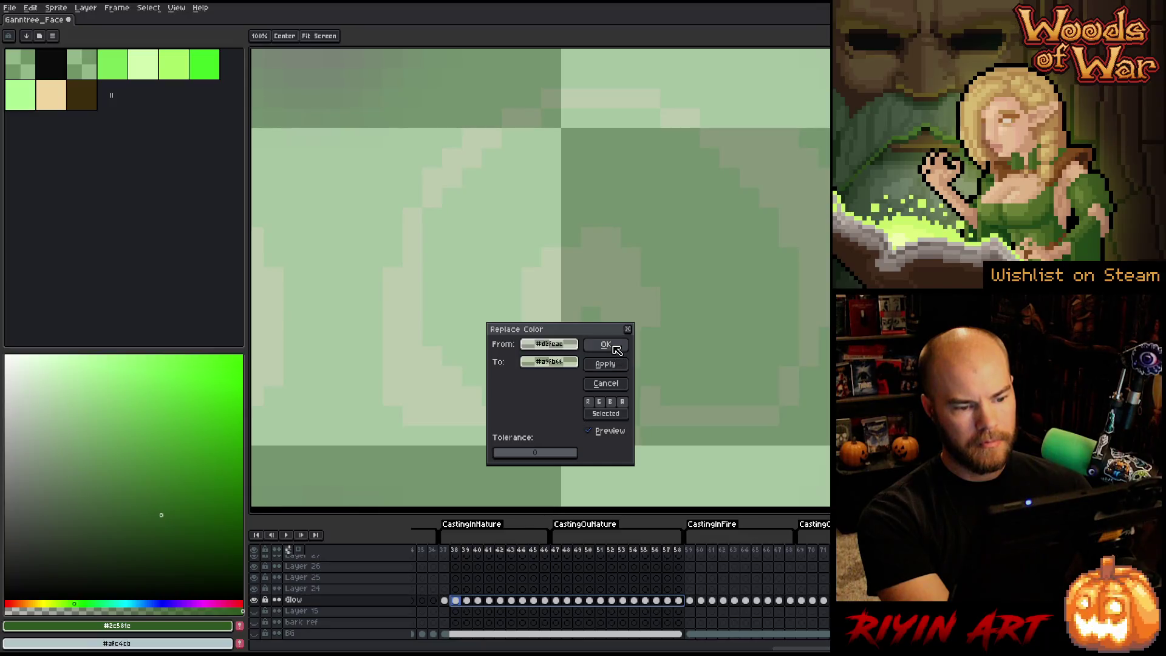
Step: Replace the pale outline colour with light green on Glow frame 39
click(605, 345)
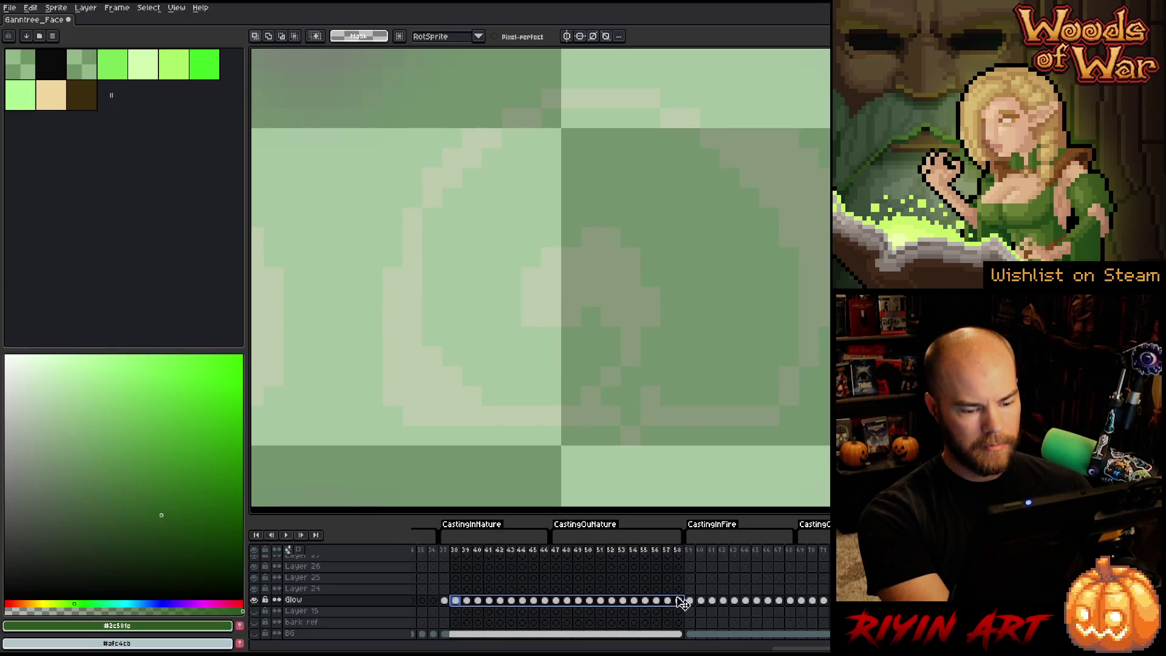
drag(679, 600, 468, 604)
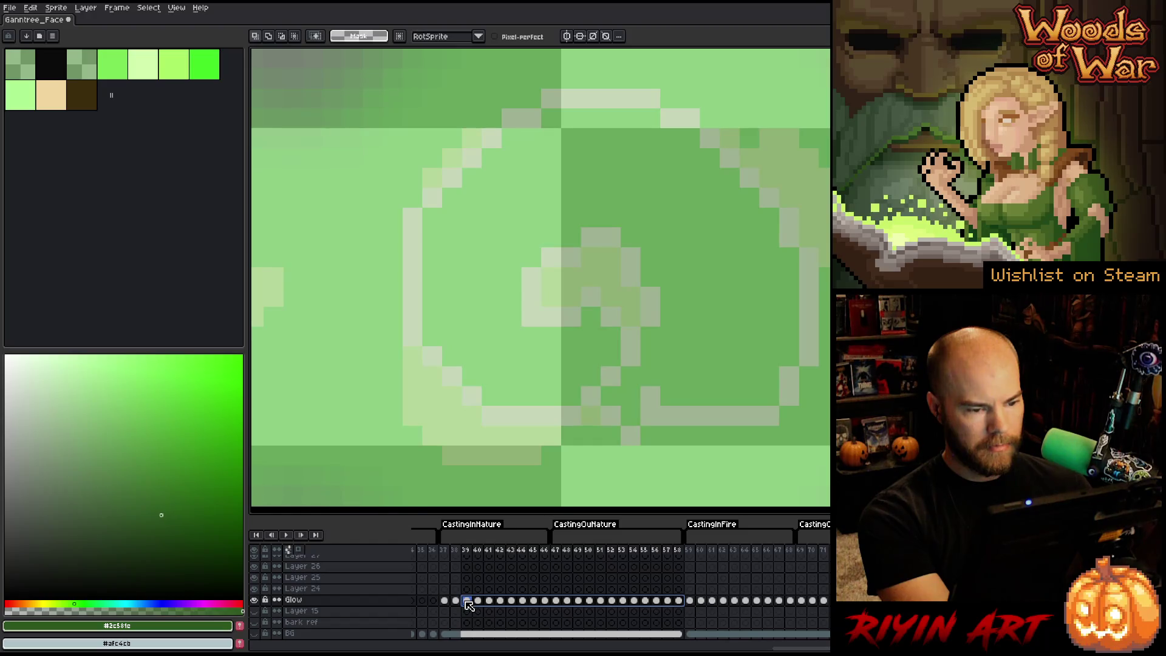
key(shift+r)
click(806, 286)
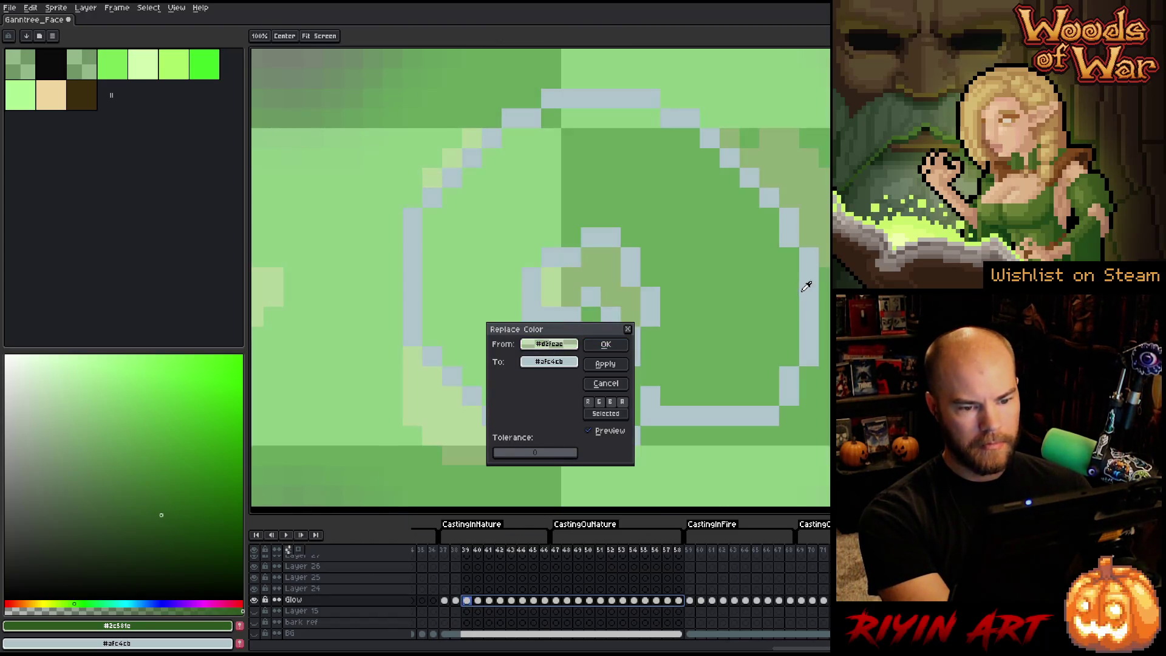
click(549, 361)
click(810, 226)
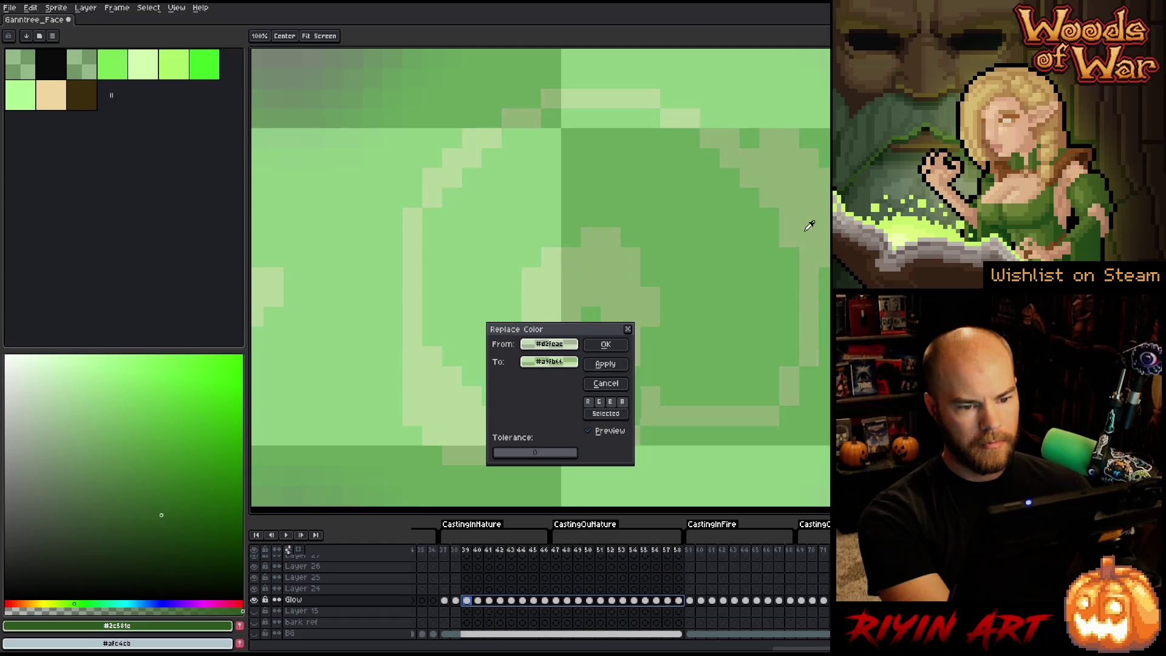
click(606, 344)
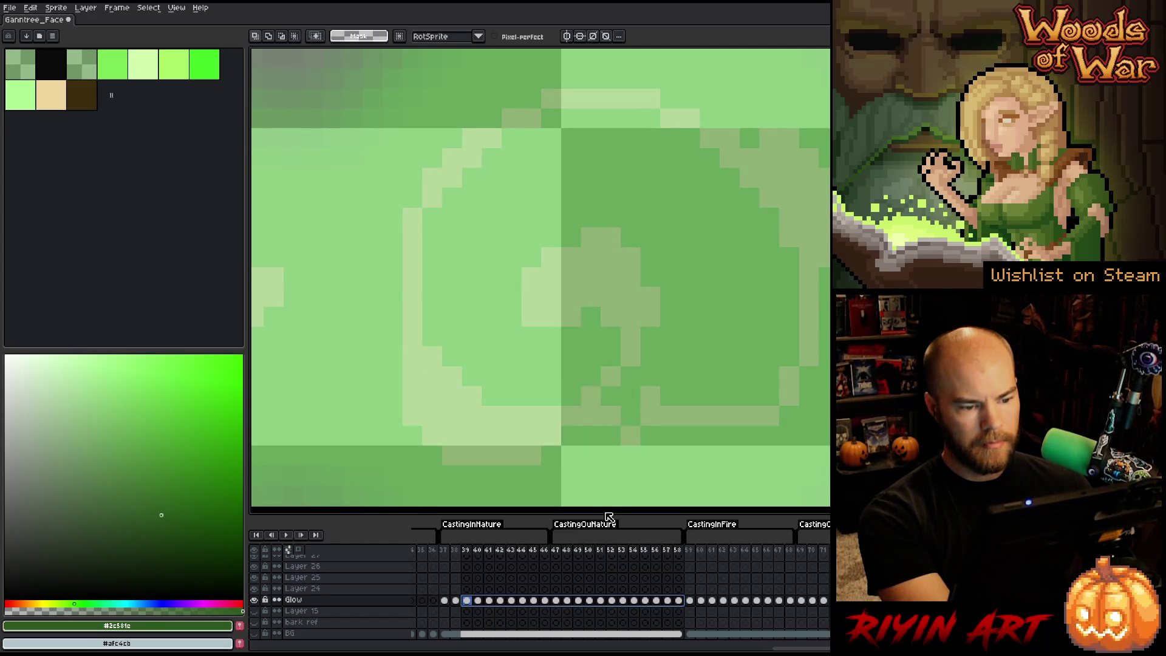
Step: Recolour the outline on Glow frame 40 to light green
drag(678, 601, 480, 605)
key(shift+r)
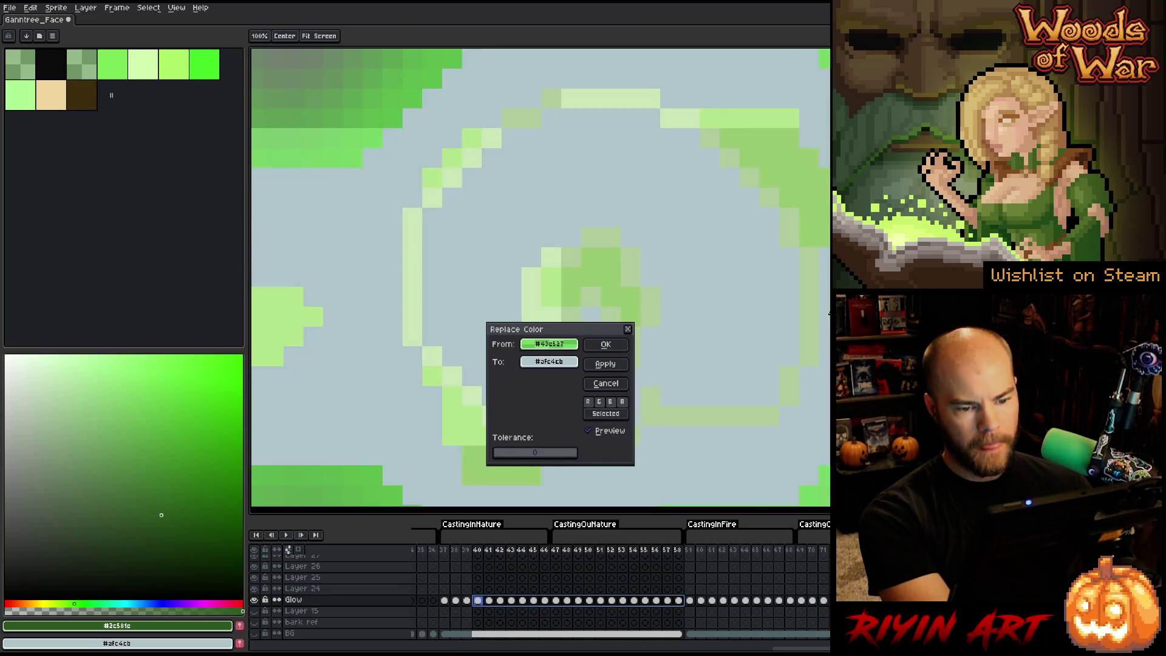
click(816, 312)
click(549, 361)
click(799, 162)
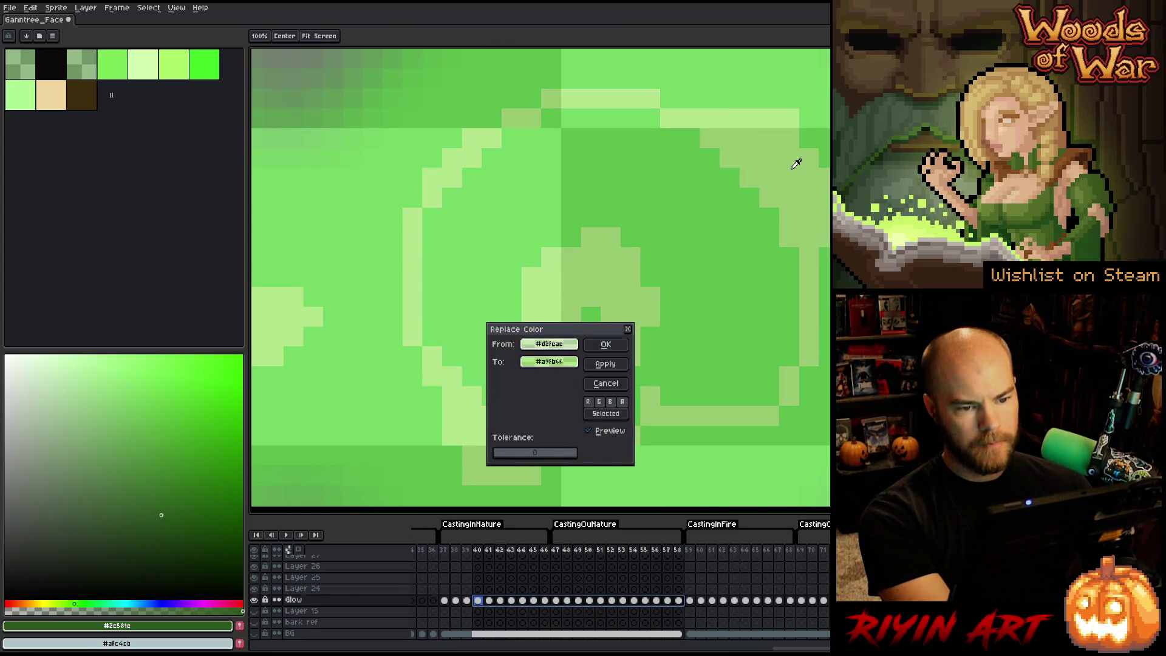
click(605, 344)
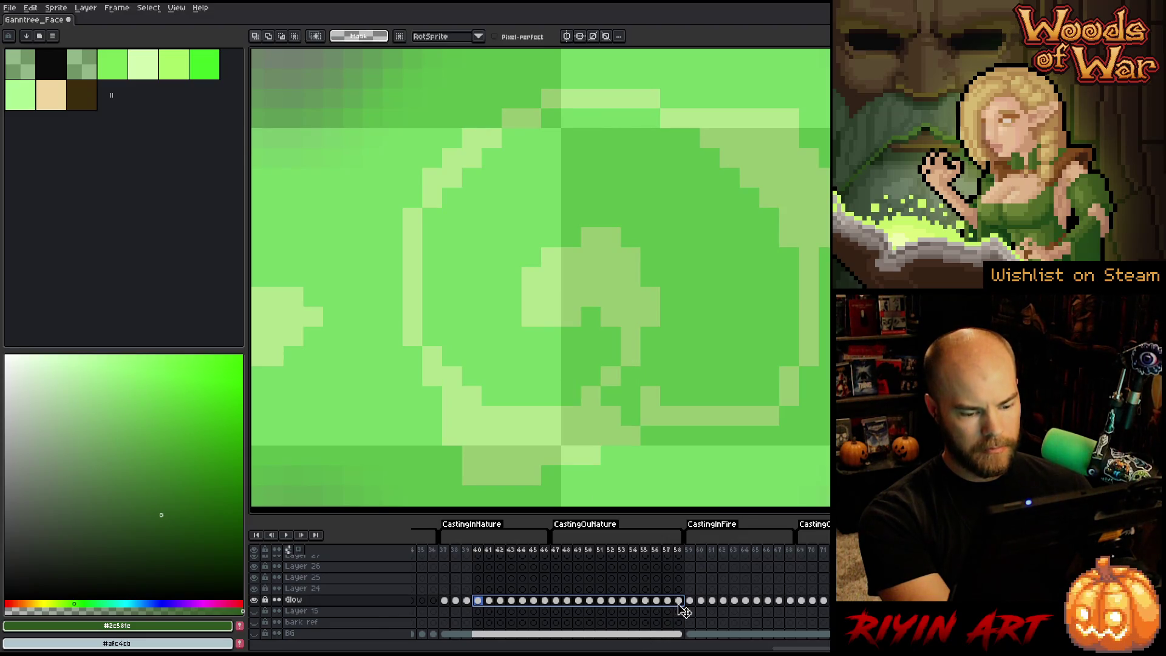
Step: Swap the pale outline for green on Glow frame 41, eyedropping both colours from the artwork
mouse_move(530, 609)
mouse_down()
mouse_move(683, 603)
mouse_move(491, 602)
mouse_up()
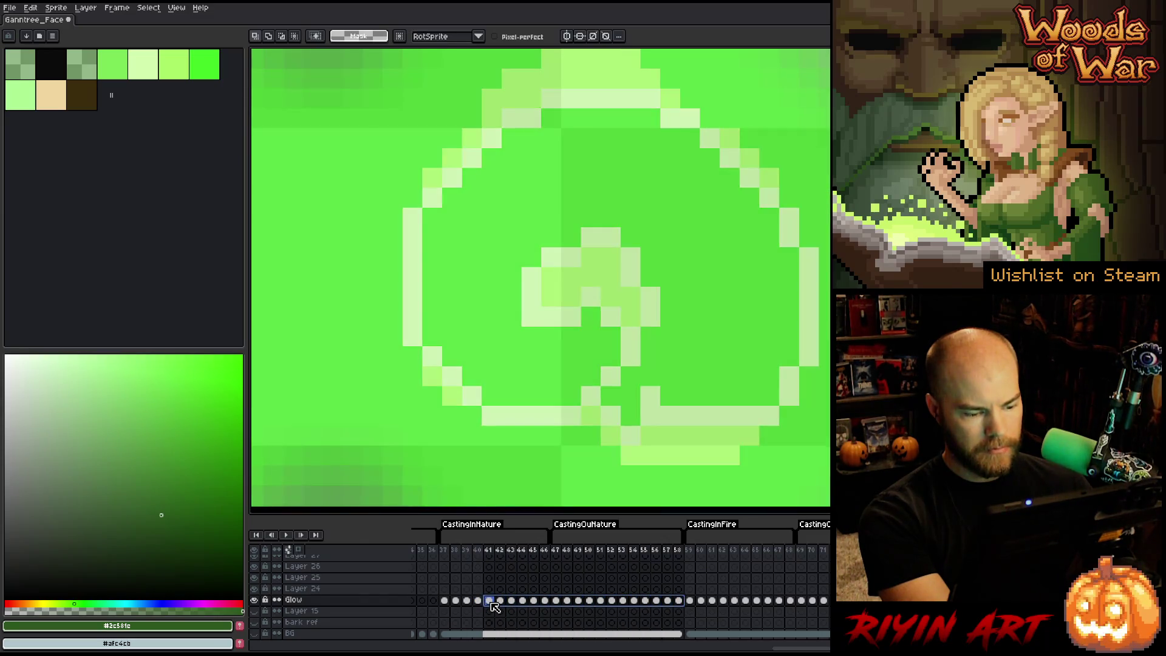
key(shift+r)
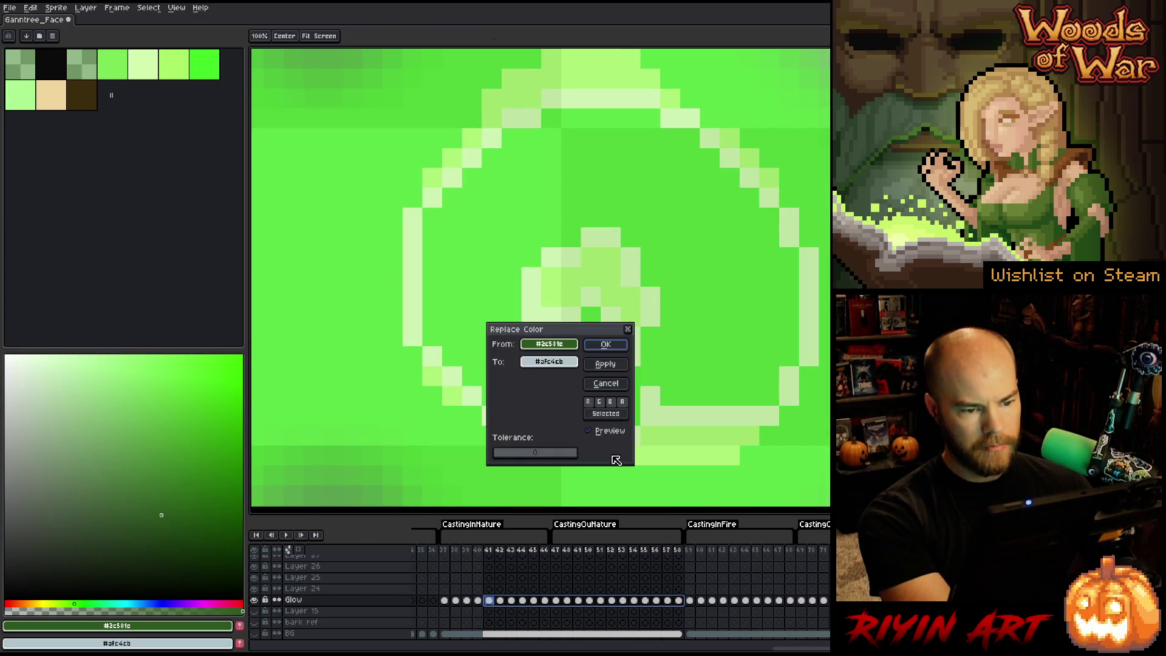
mouse_move(544, 344)
mouse_down()
mouse_move(669, 292)
mouse_move(658, 292)
mouse_up()
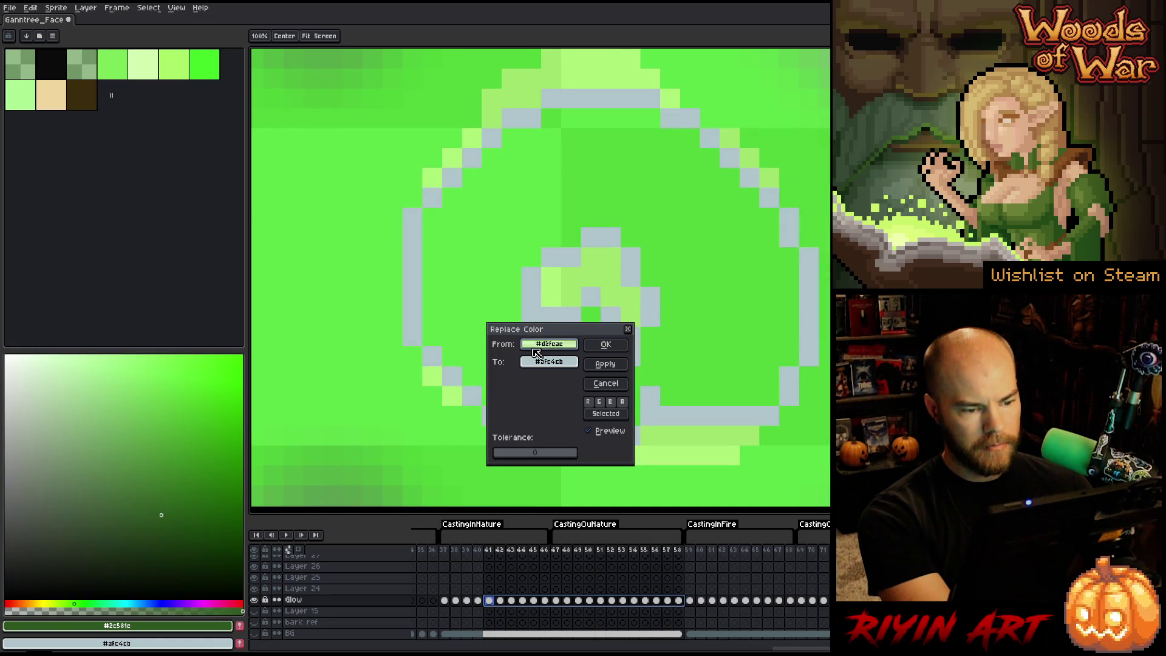
drag(540, 363, 609, 263)
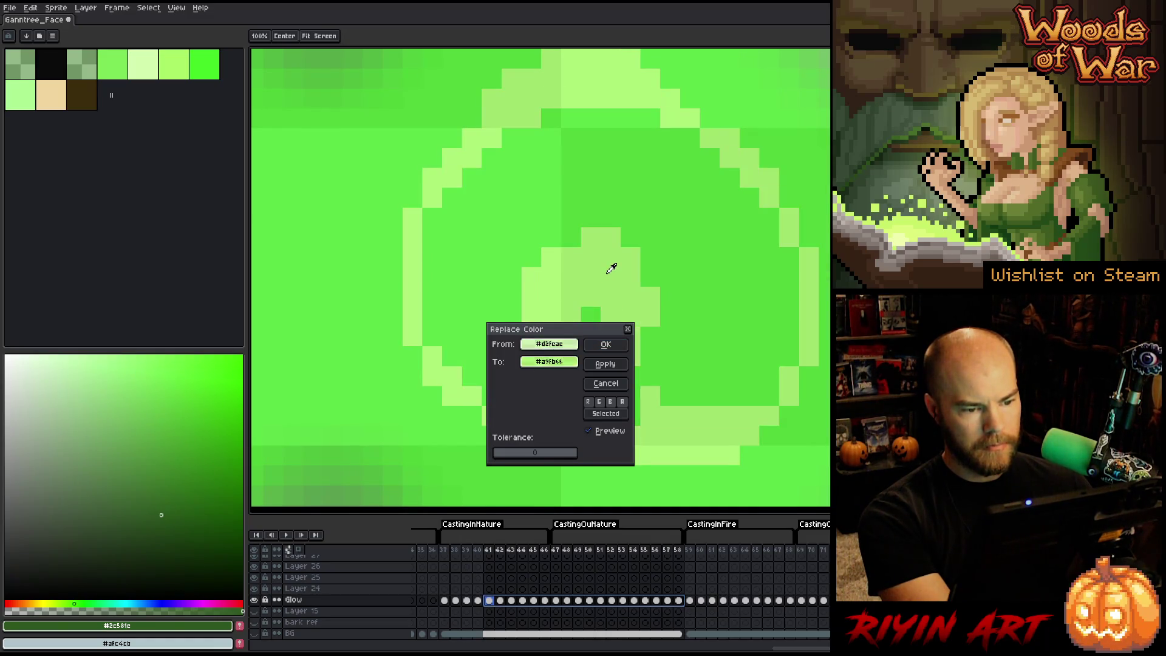
click(605, 343)
key(Return)
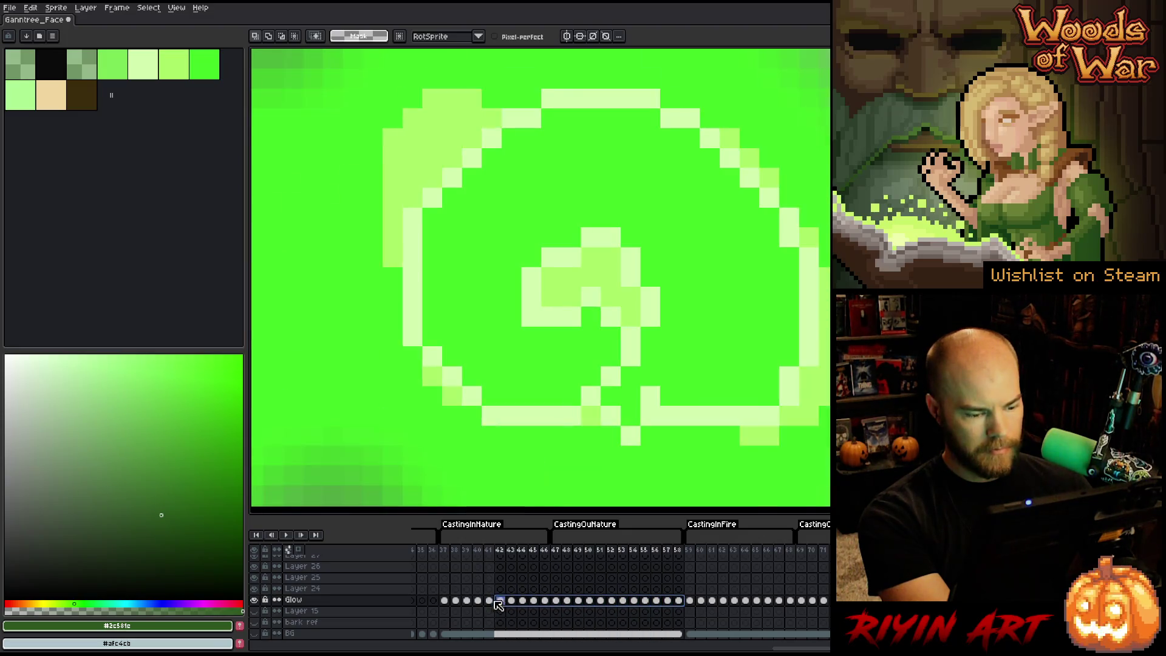
Step: Recolour the outline on Glow frame 42 to light green
click(493, 600)
click(499, 600)
key(shift+r)
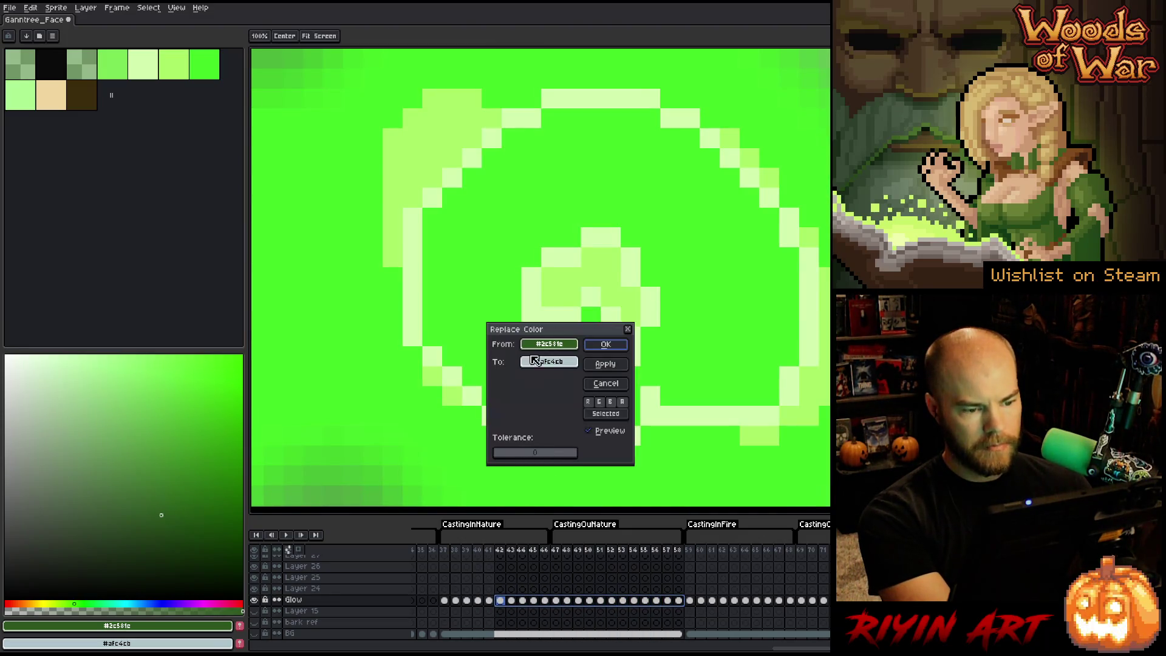
drag(544, 363, 564, 281)
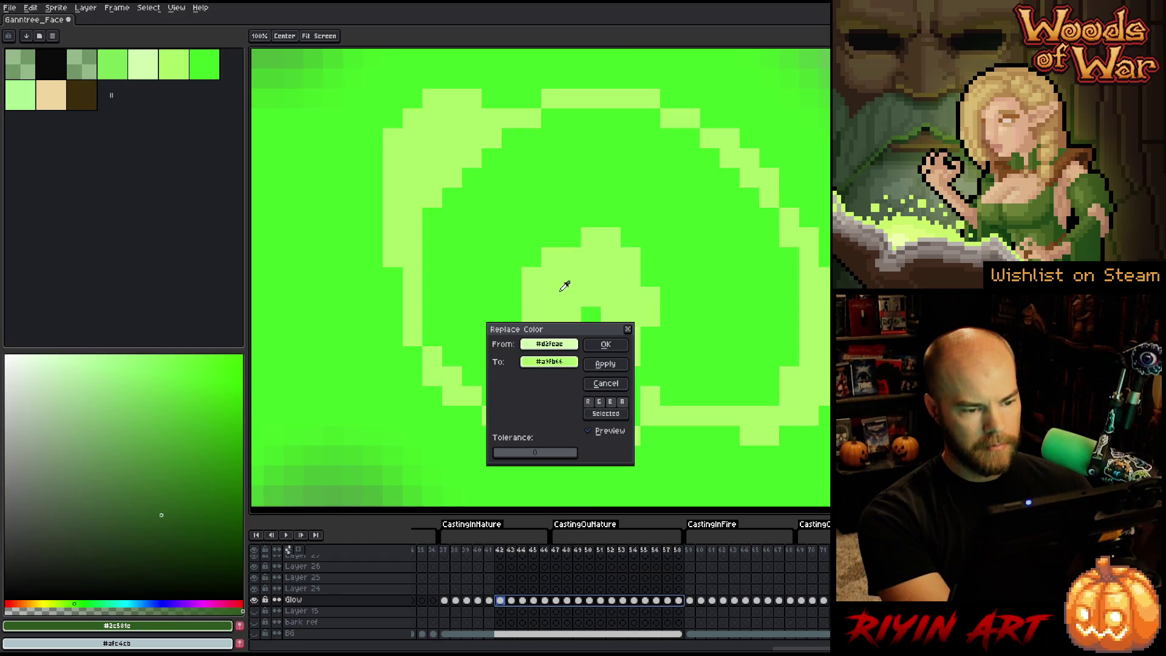
click(595, 344)
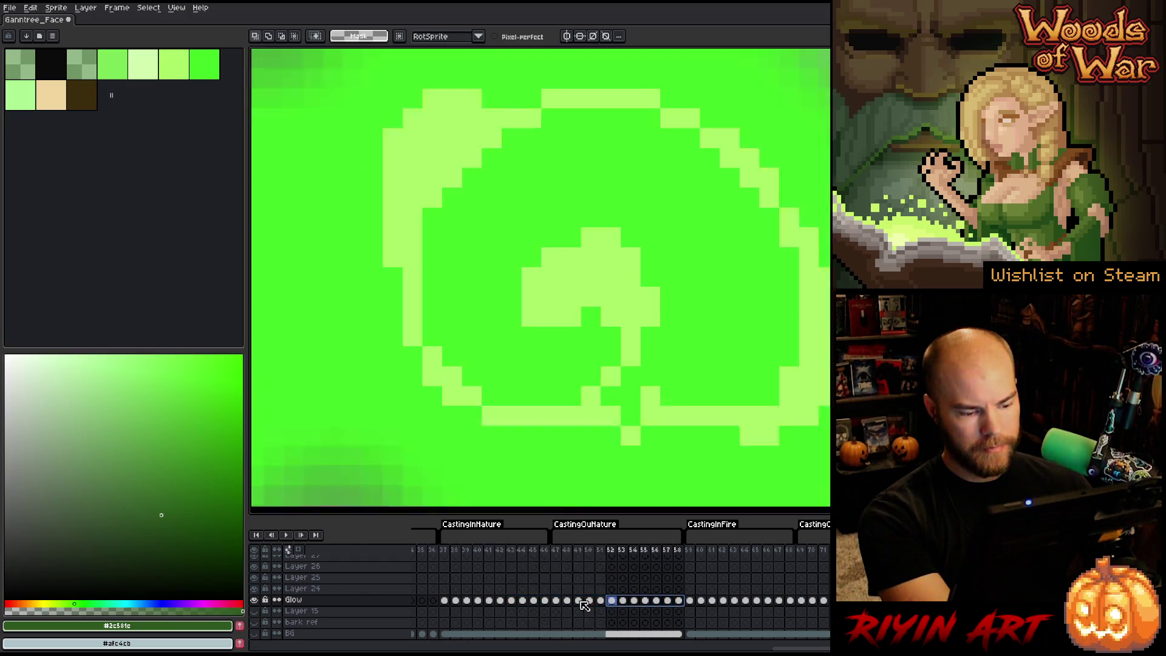
Step: Go to Glow frame 55 and recolour its ring outline light green
click(521, 600)
drag(655, 600, 677, 601)
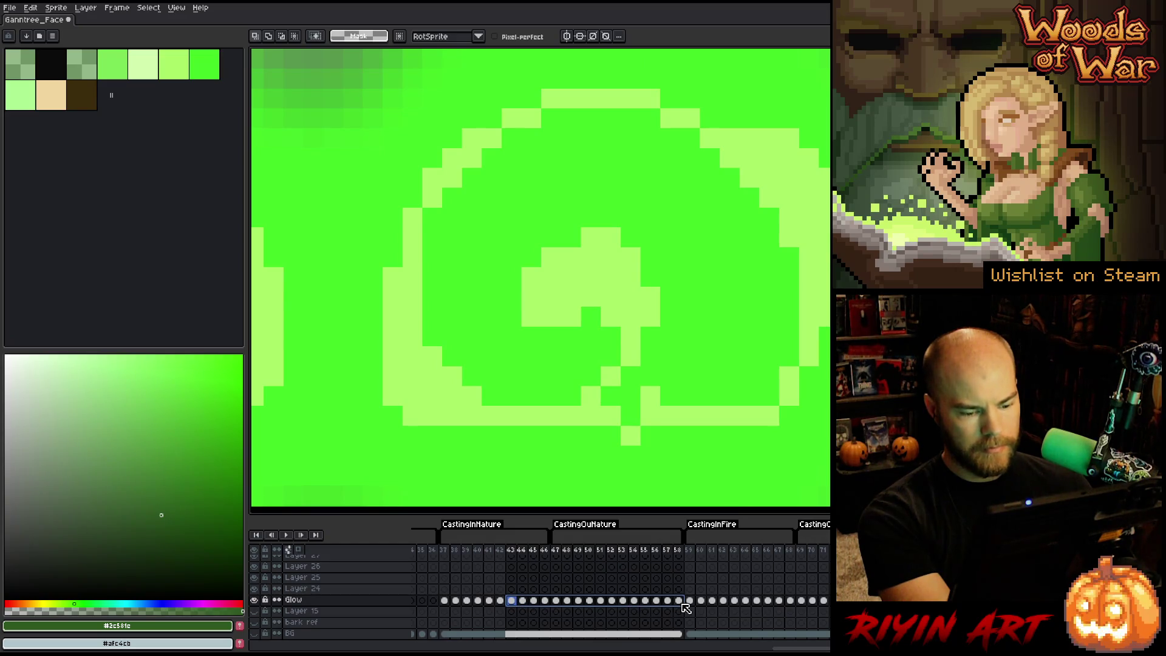
shift+click(544, 592)
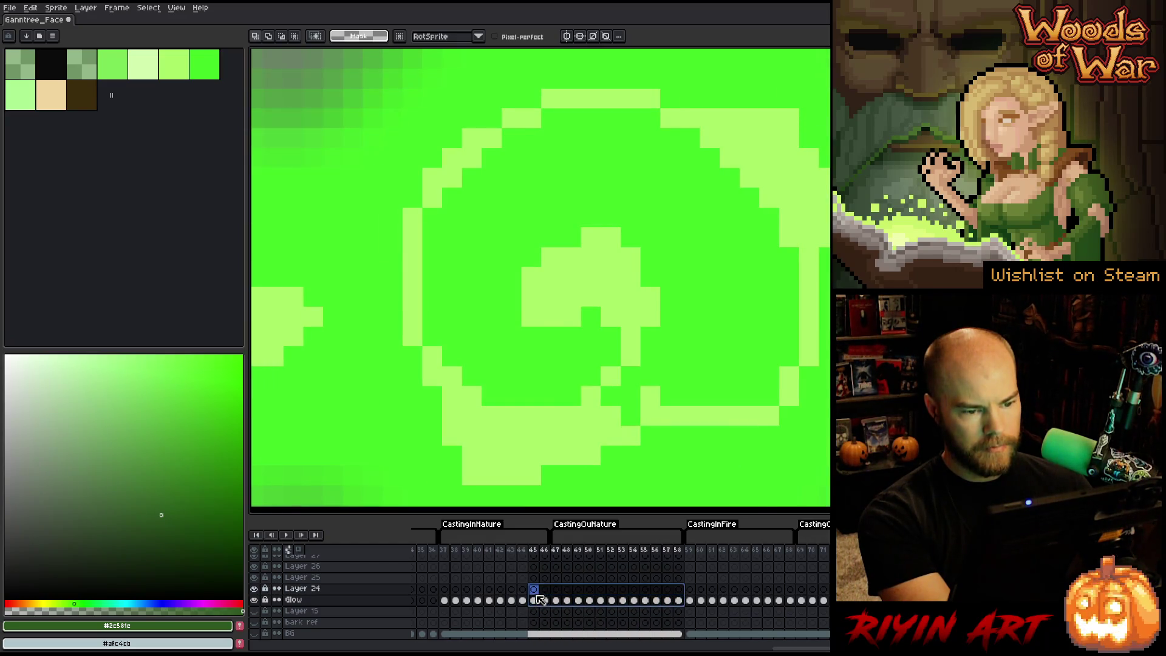
shift+click(533, 601)
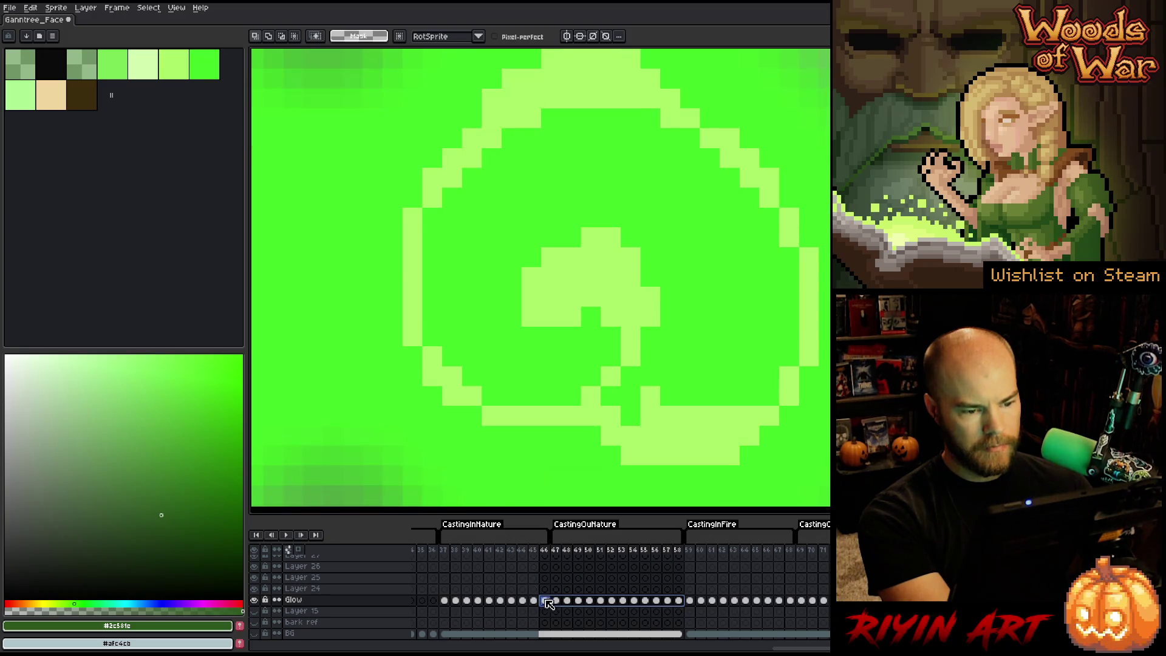
drag(656, 601, 677, 601)
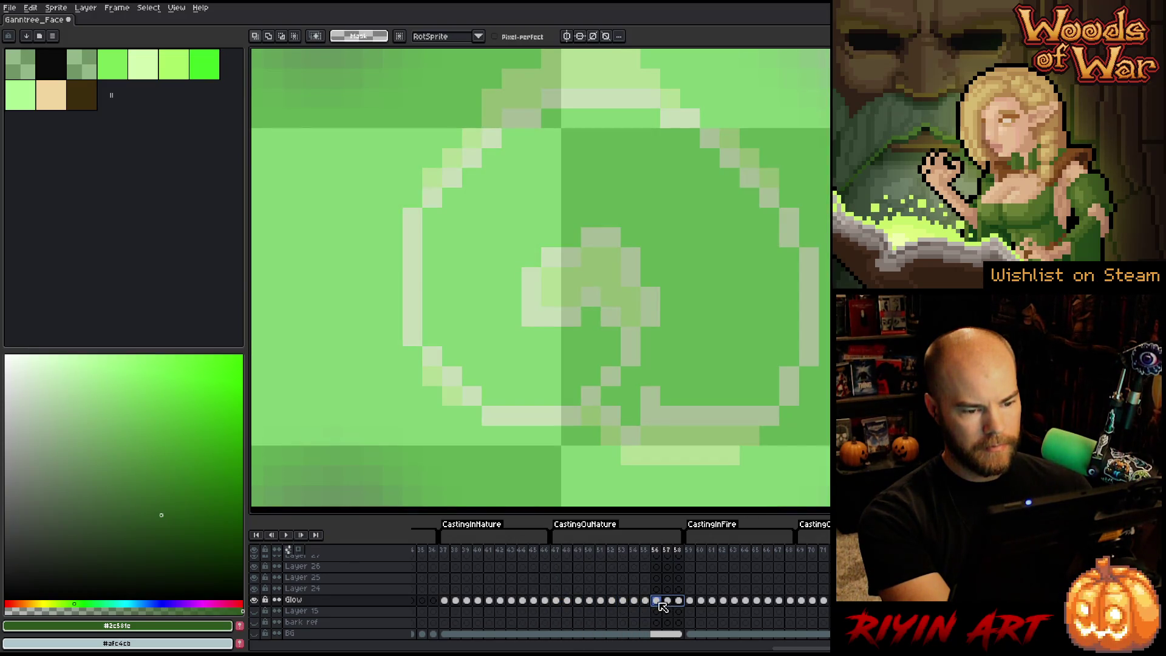
shift+click(646, 601)
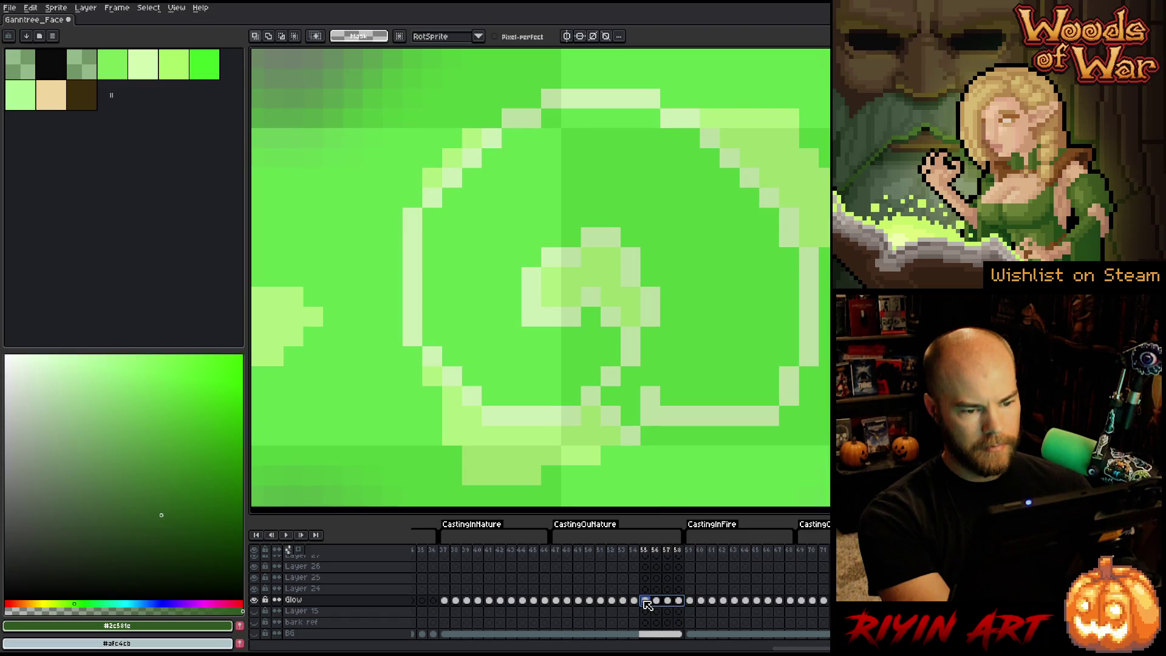
key(shift+r)
click(581, 294)
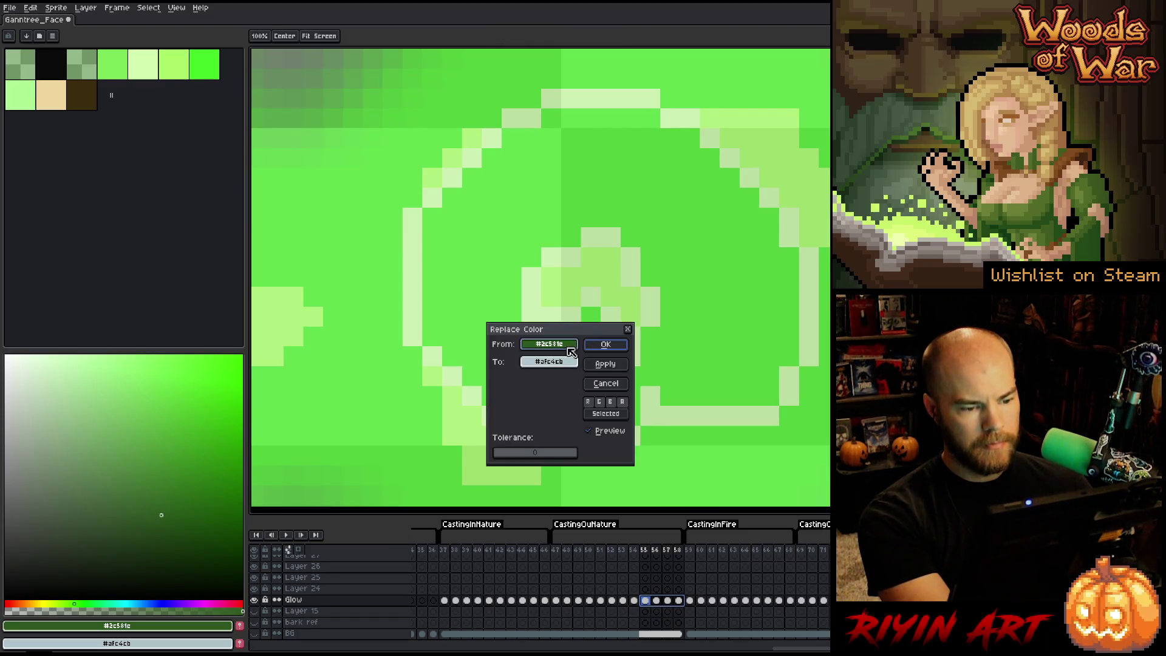
right_click(651, 304)
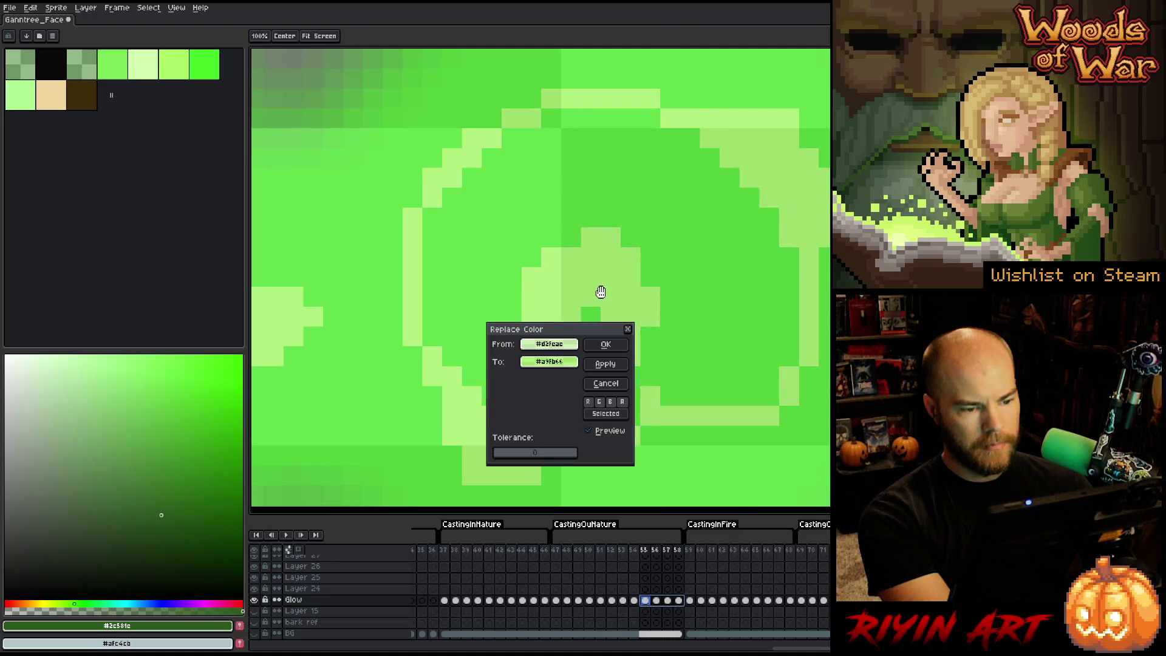
click(606, 343)
Step: Recolour the ring outline light green on Glow frames 56 and 57
click(660, 601)
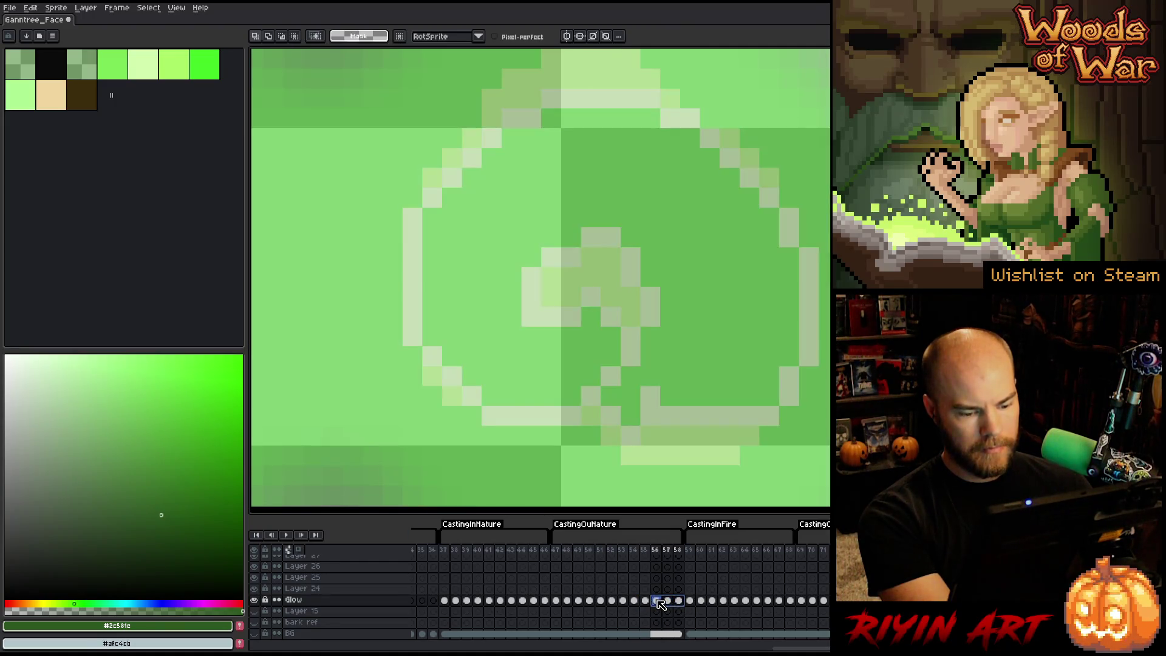
key(shift+r)
click(627, 291)
click(652, 296)
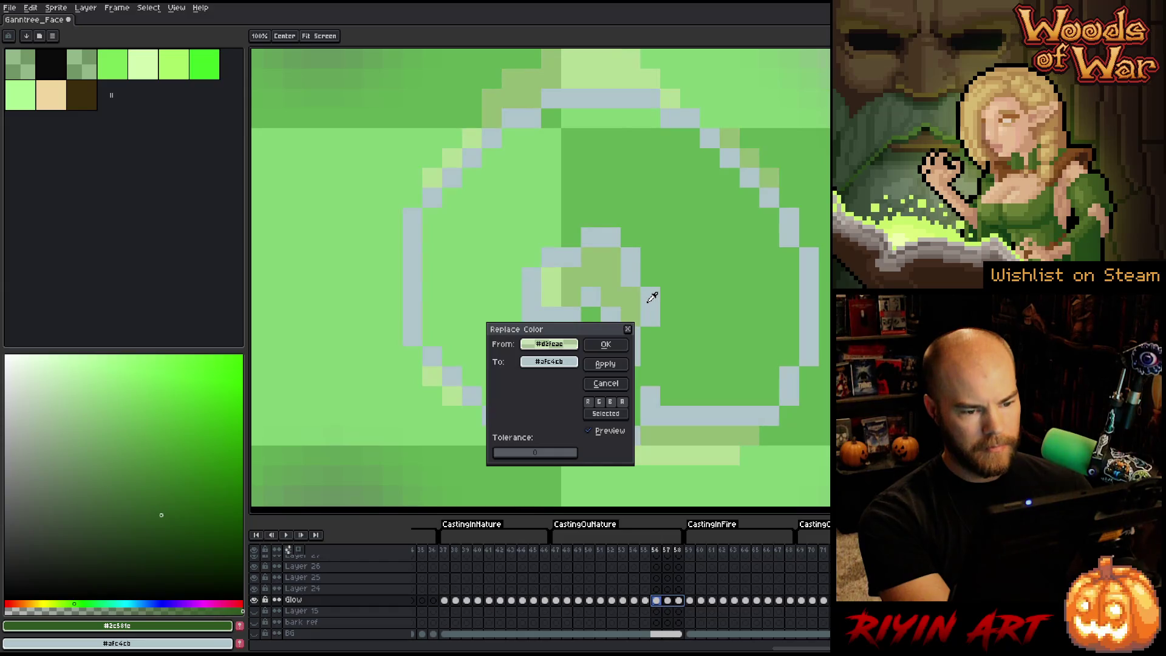
right_click(584, 293)
click(606, 343)
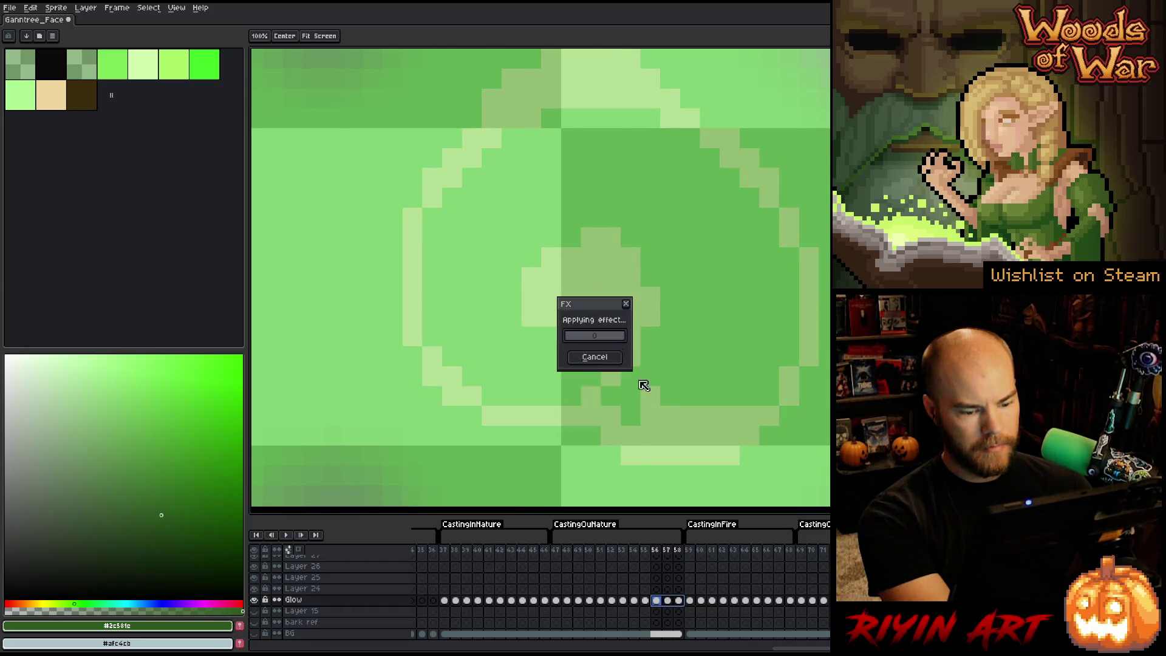
click(667, 600)
key(shift+r)
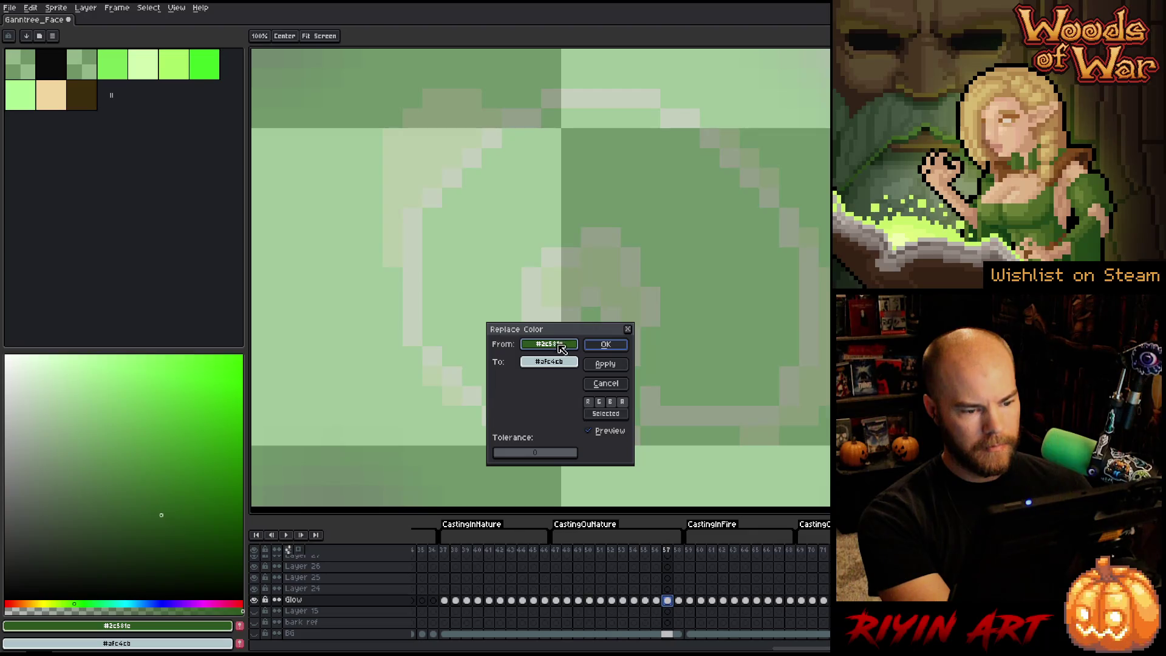
click(553, 280)
right_click(560, 285)
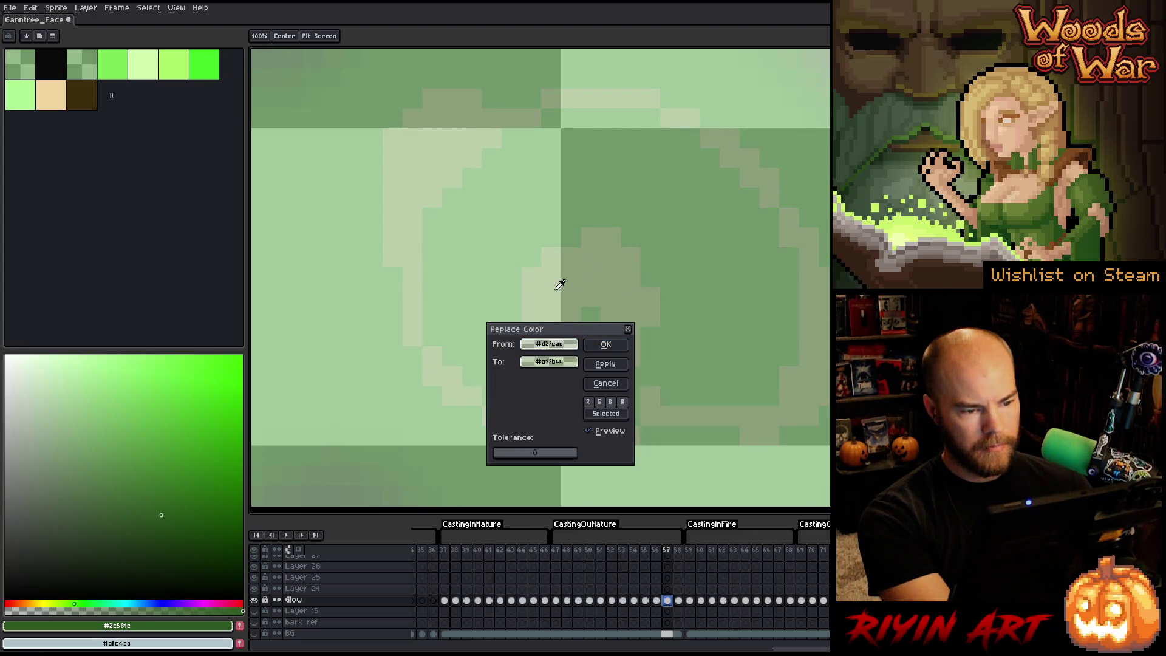
click(621, 350)
Step: Replace frame 58's ring colour with the background grey so it blends in
click(678, 600)
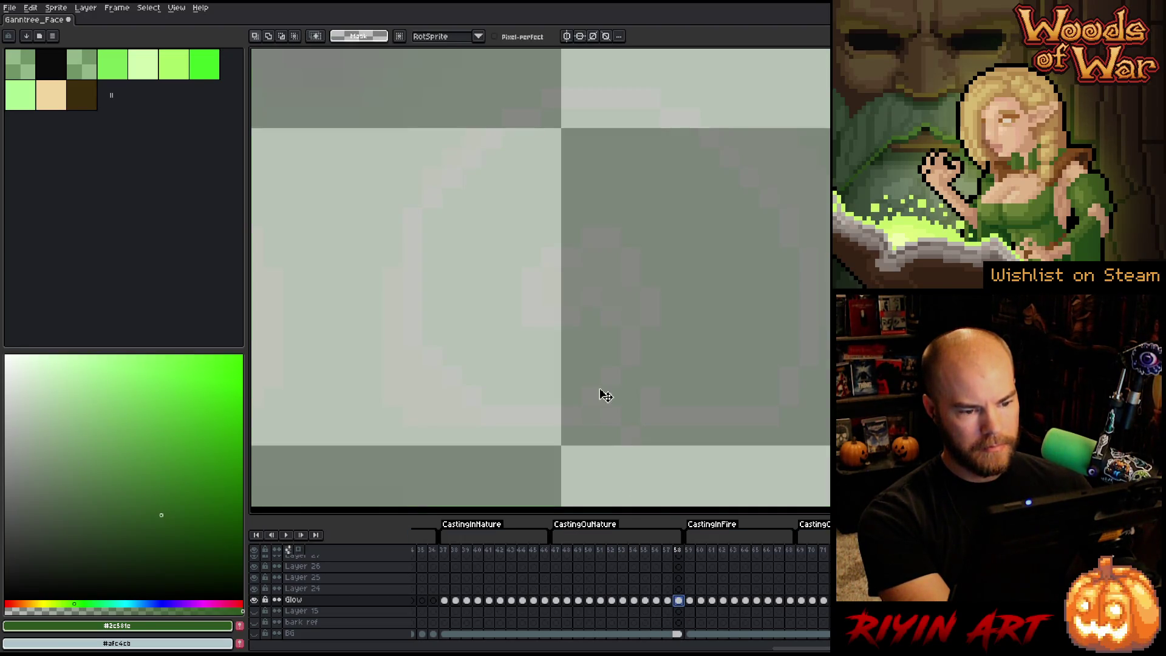
key(shift+r)
click(531, 304)
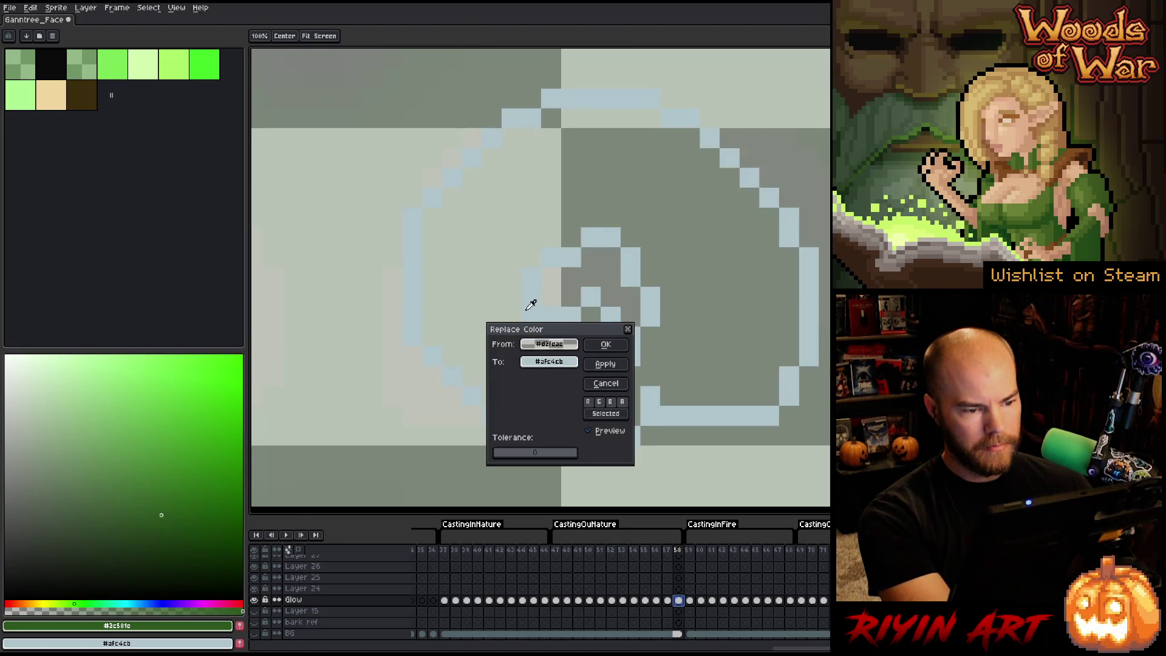
right_click(566, 282)
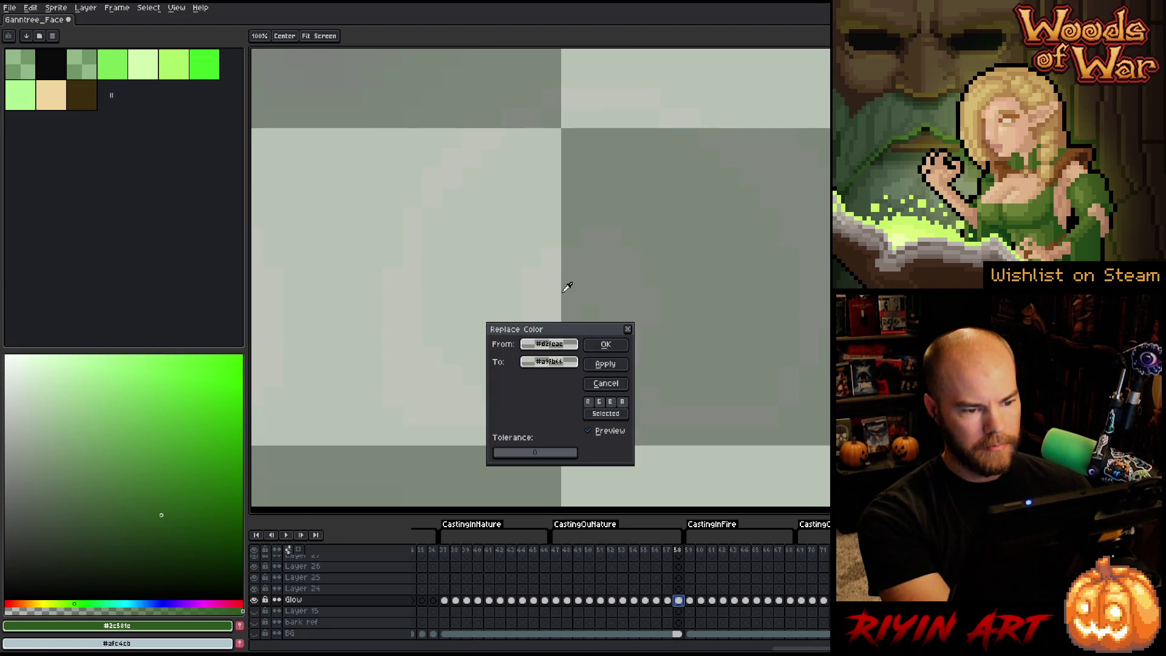
click(608, 345)
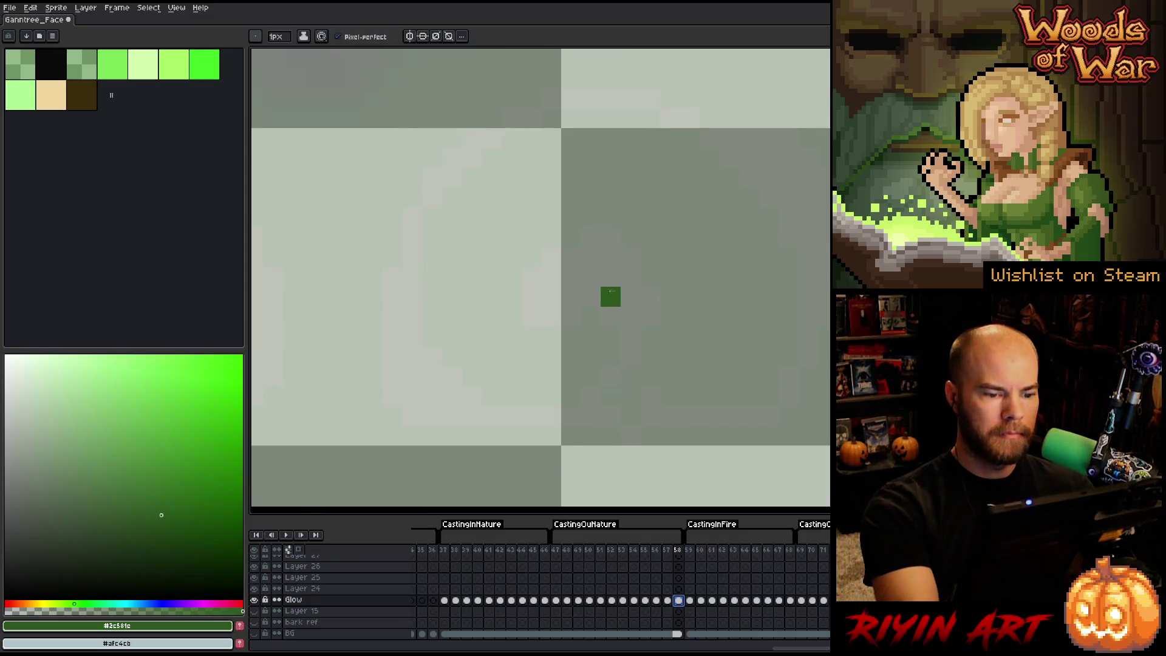
Step: Fill the dark glow shape on frame 58 with flat colour
key(g)
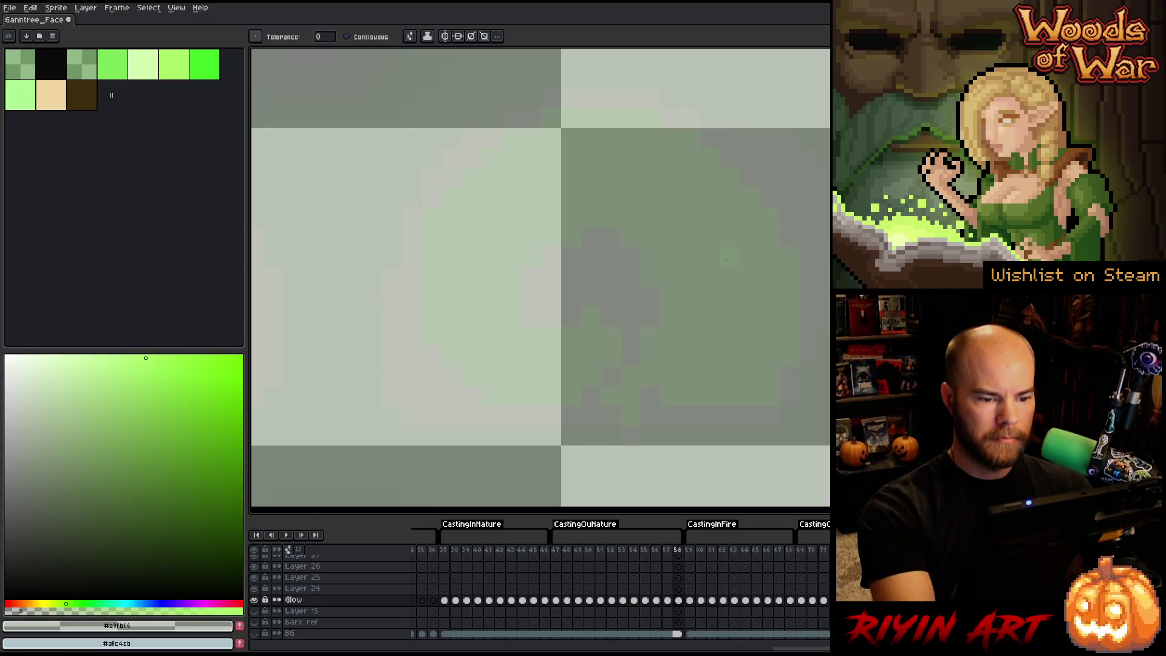
click(614, 295)
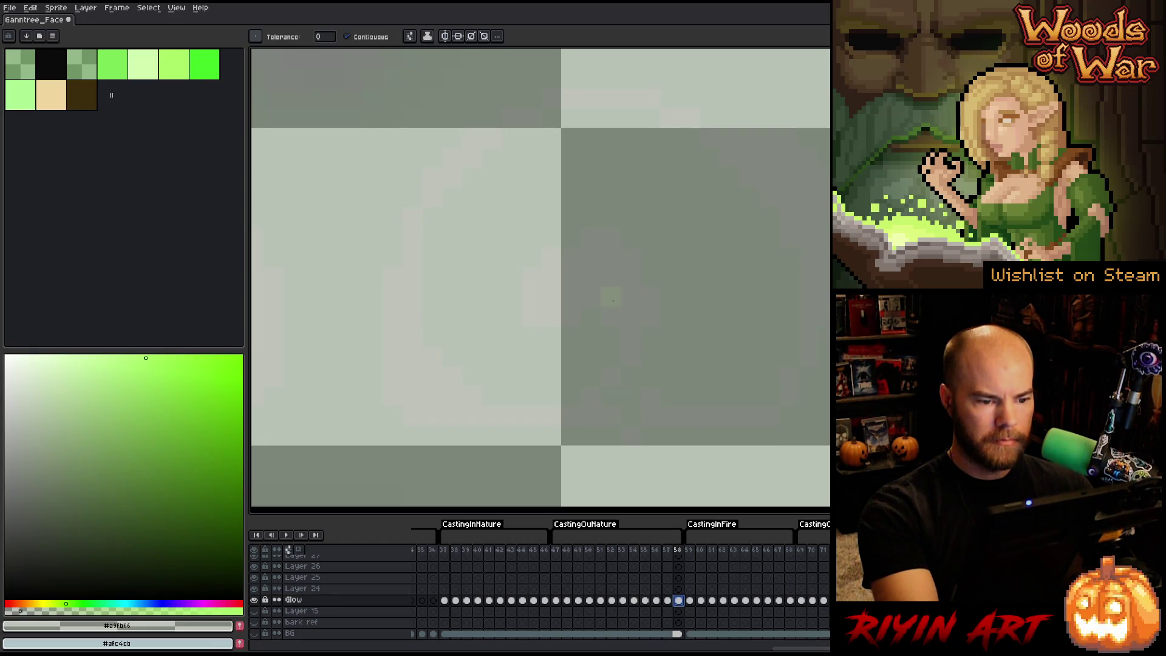
key(i)
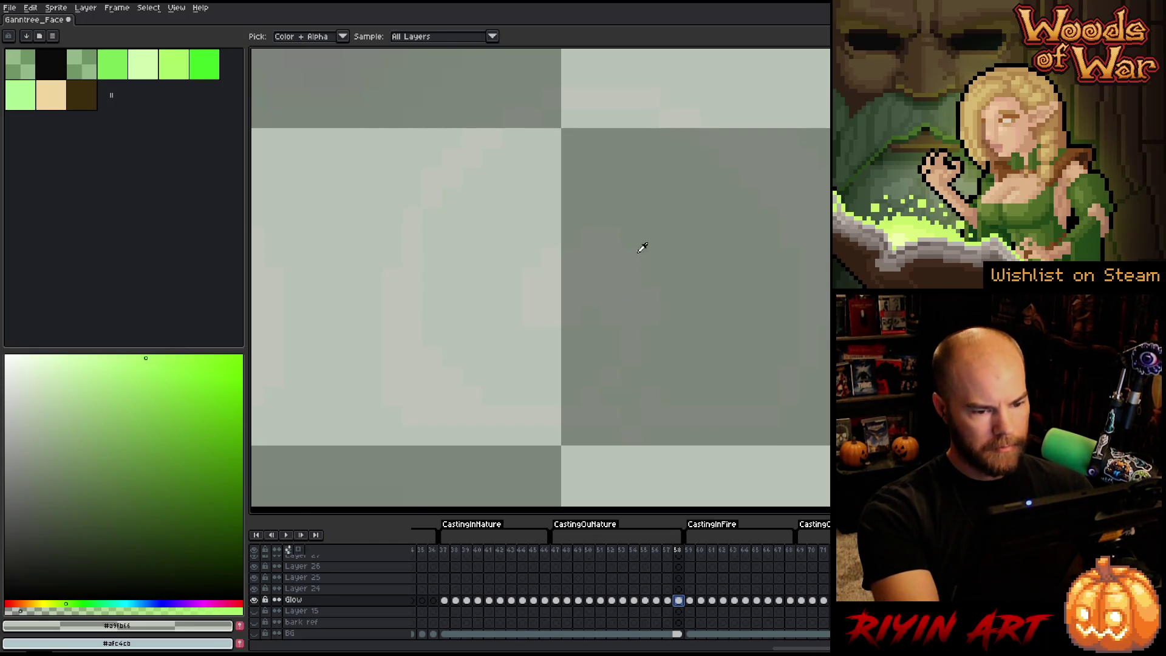
key(w)
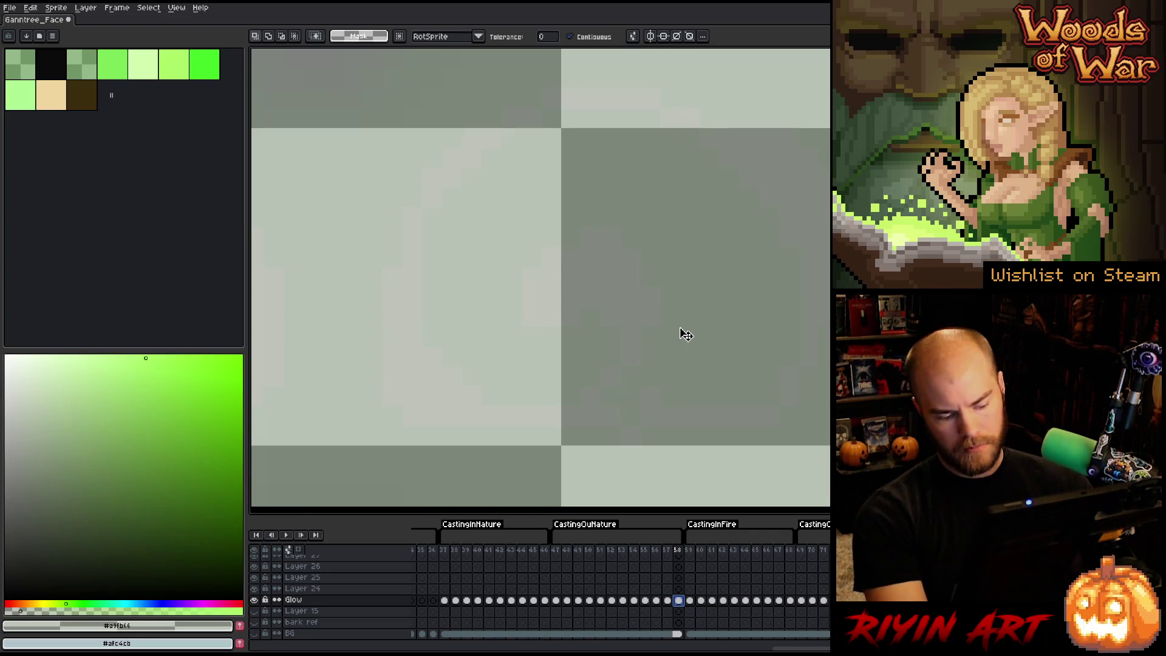
key(g)
scroll(678, 328, down, 1)
scroll(684, 298, up, 1)
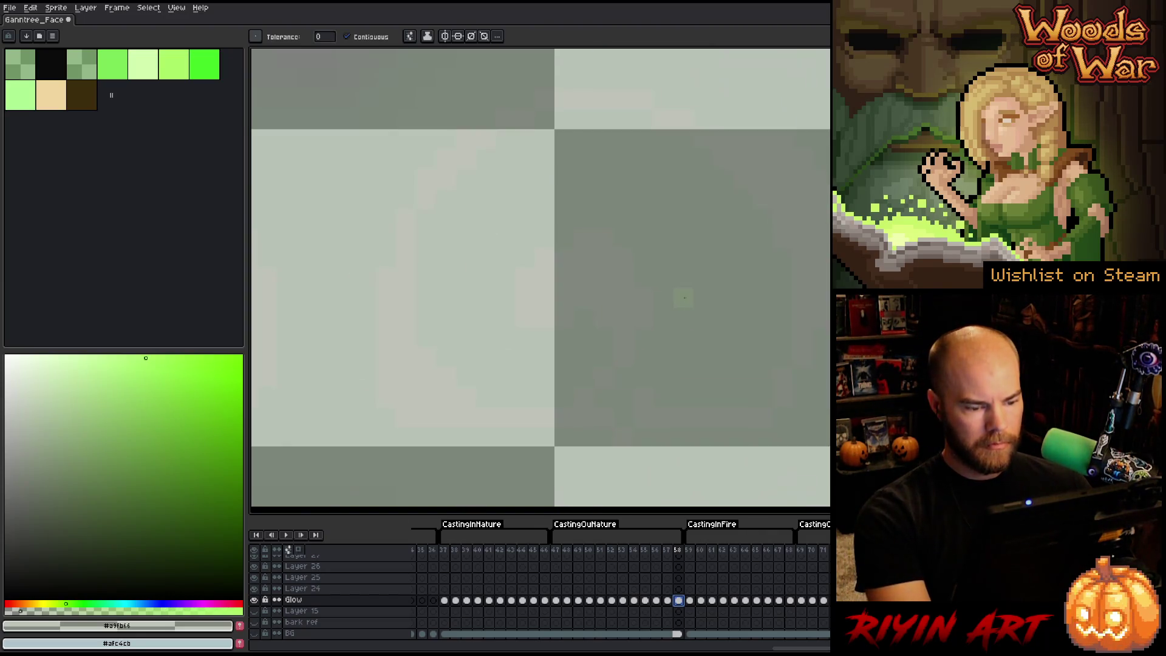
Step: Magic-wand the glow ring shape on frame 58
key(m)
key(ctrl+t)
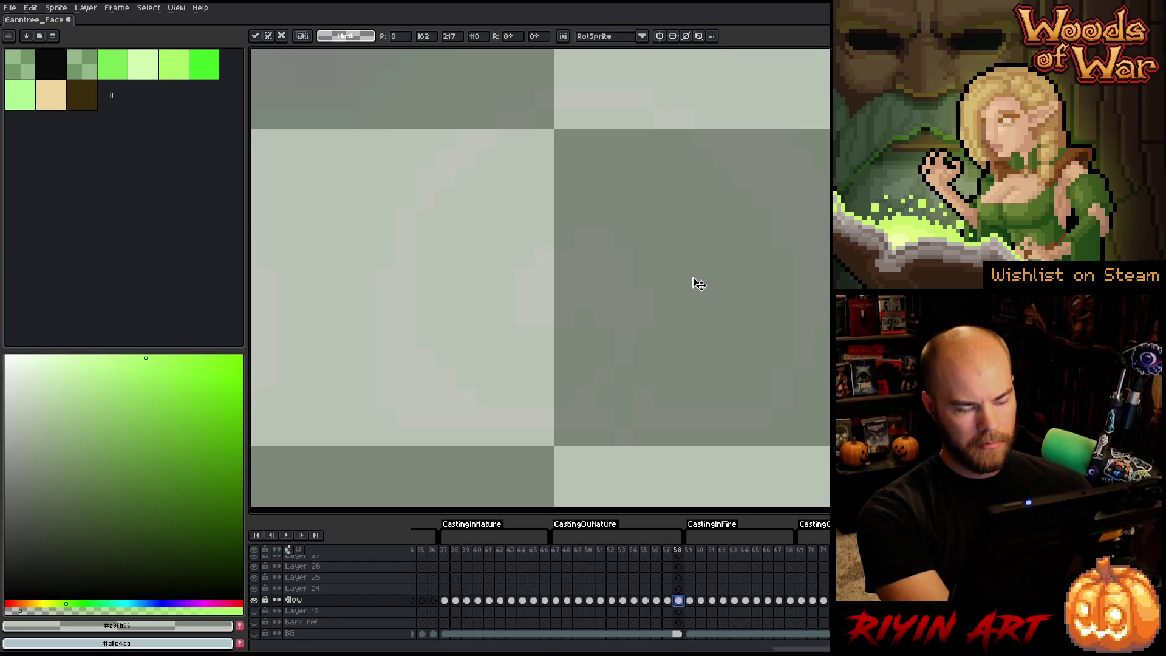
key(w)
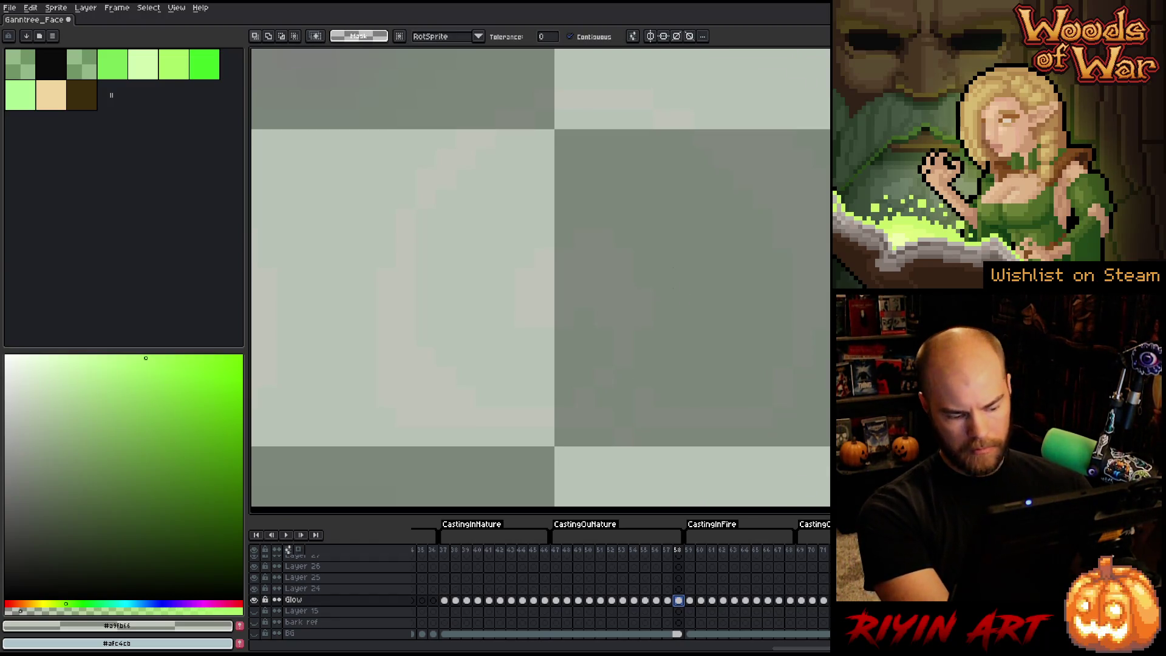
click(695, 295)
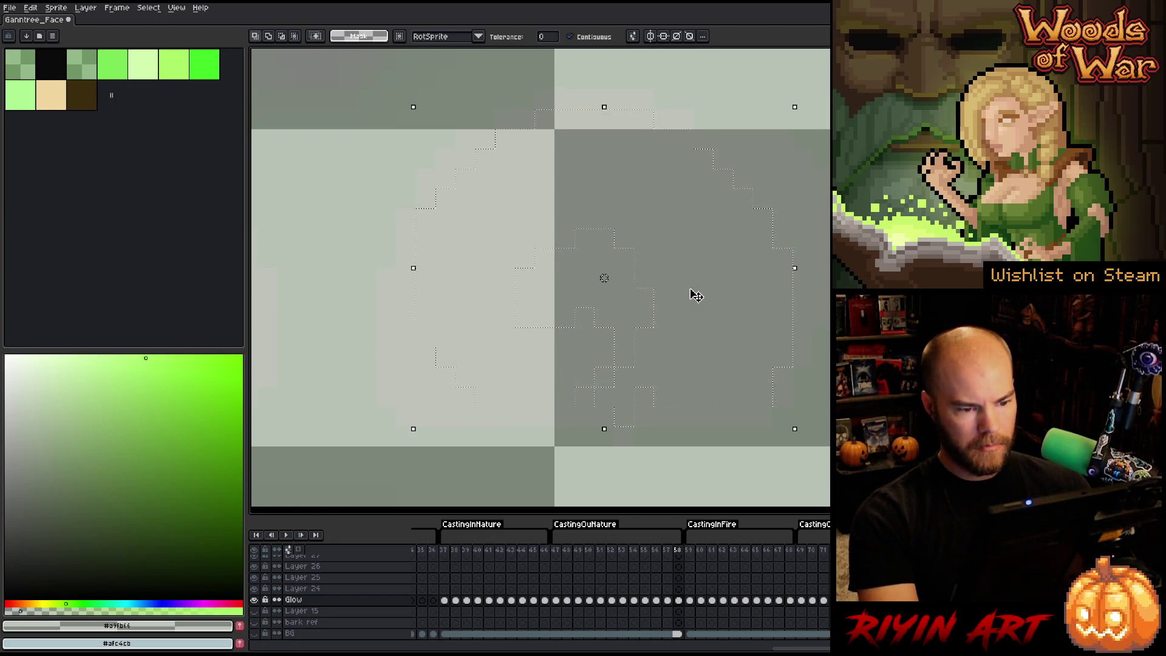
Step: Move the selected glow ring to the canvas centre and deselect it
key(h)
scroll(631, 307, down, 2)
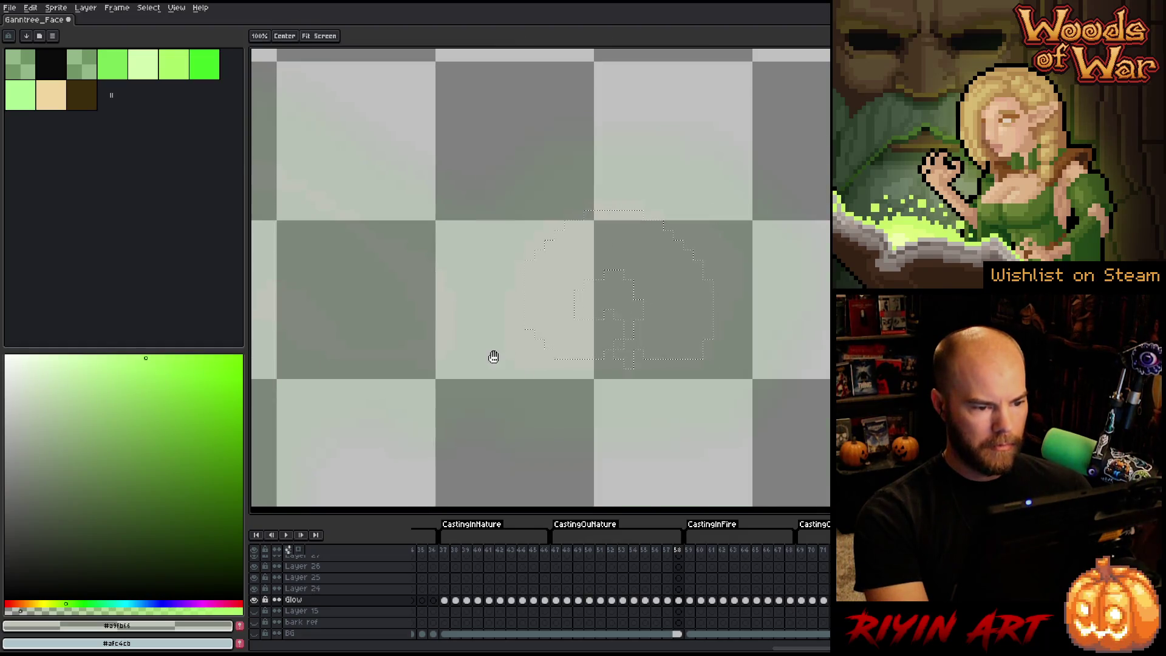
drag(493, 356, 685, 387)
drag(827, 342, 521, 323)
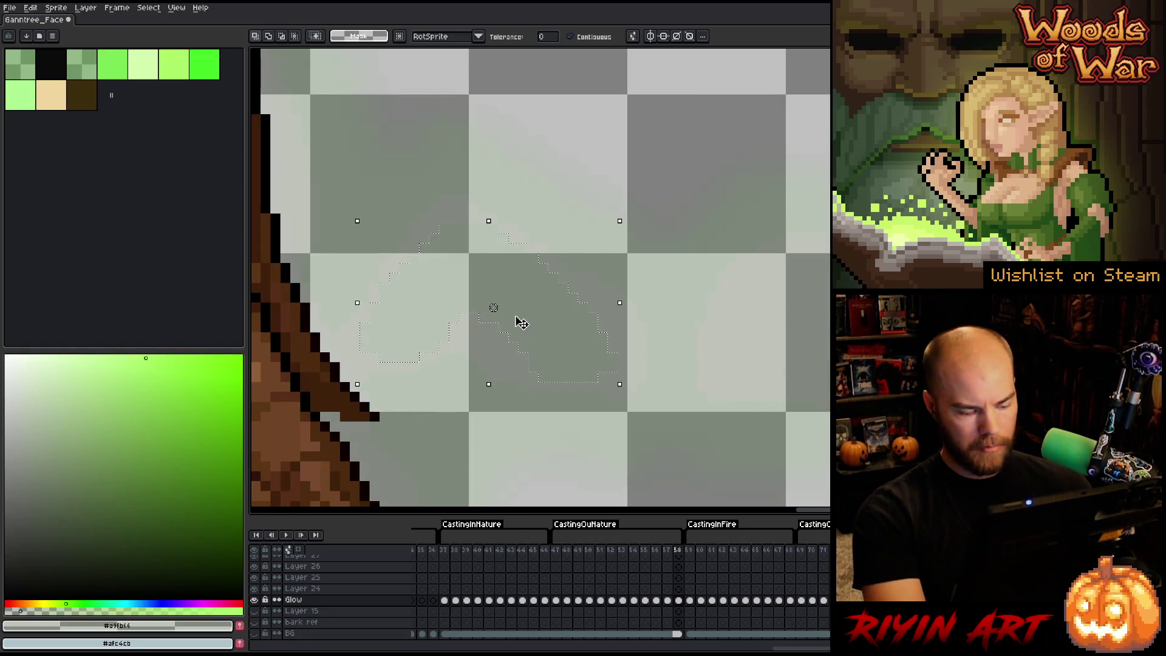
scroll(500, 318, down, 2)
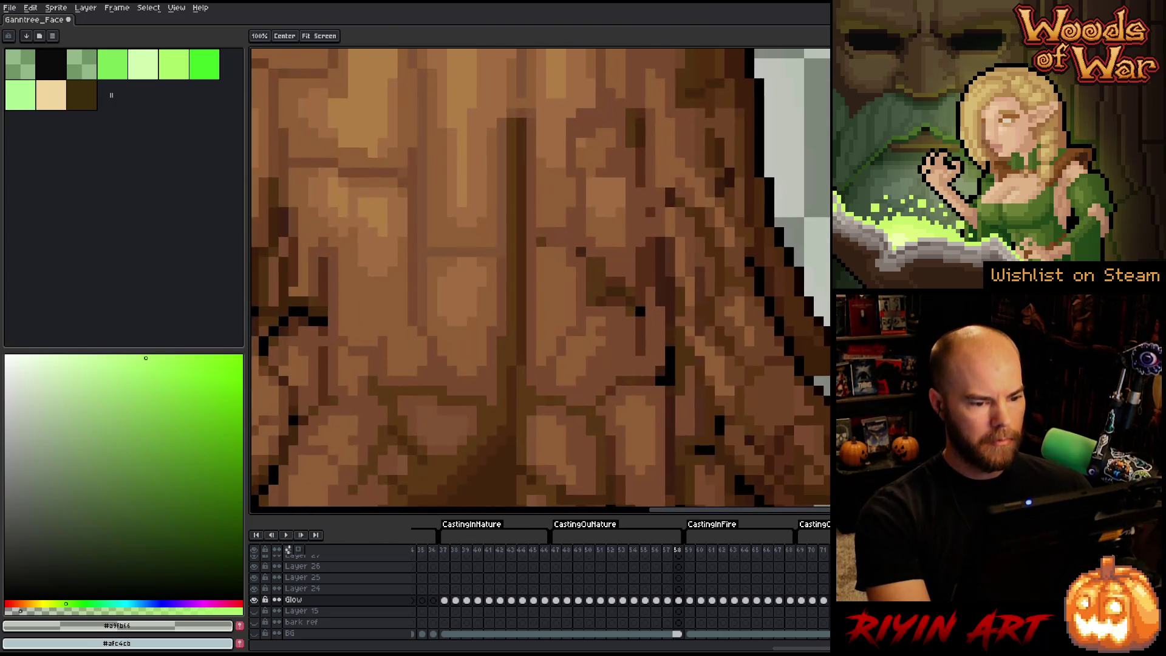
scroll(589, 317, up, 2)
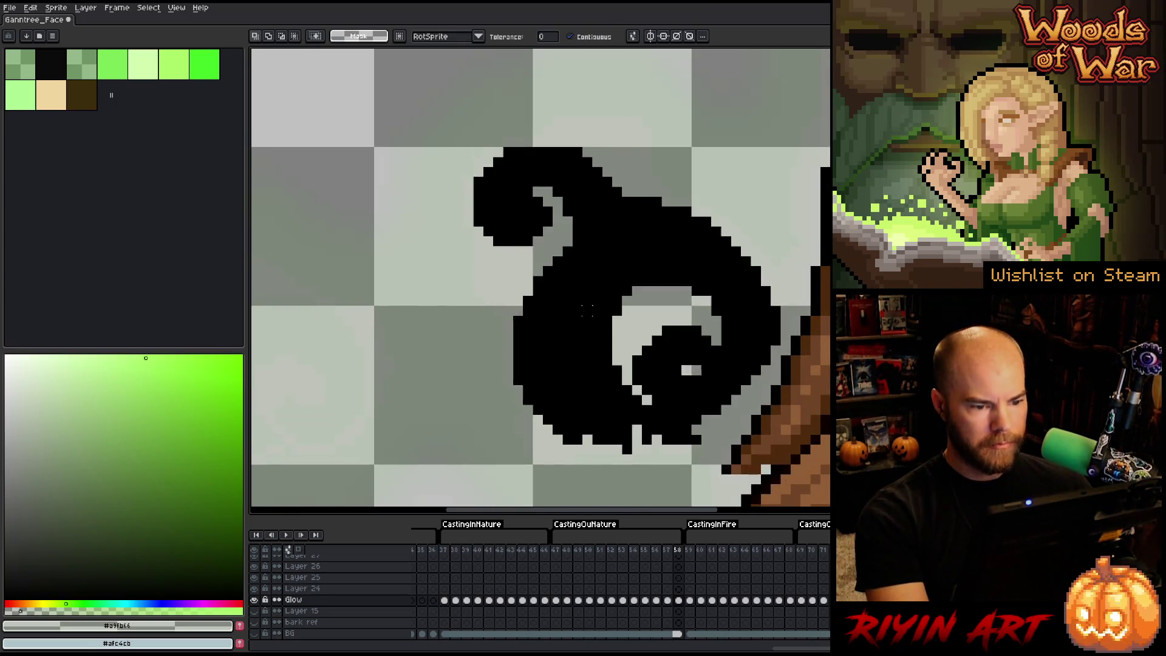
key(ctrl+d)
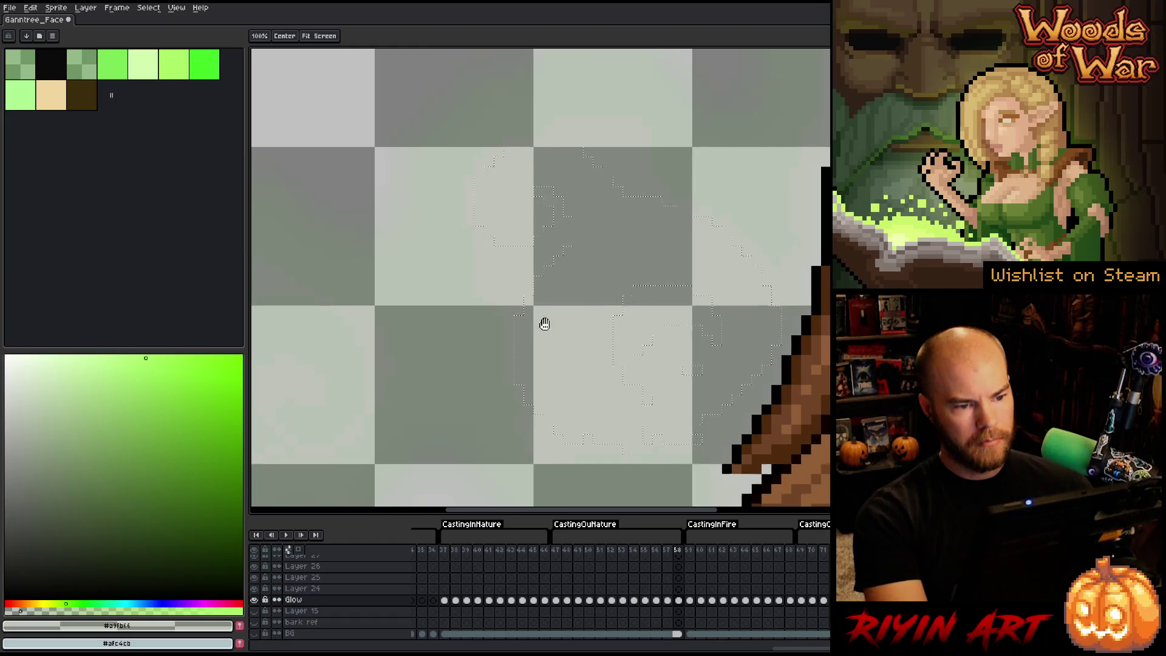
drag(541, 320, 655, 346)
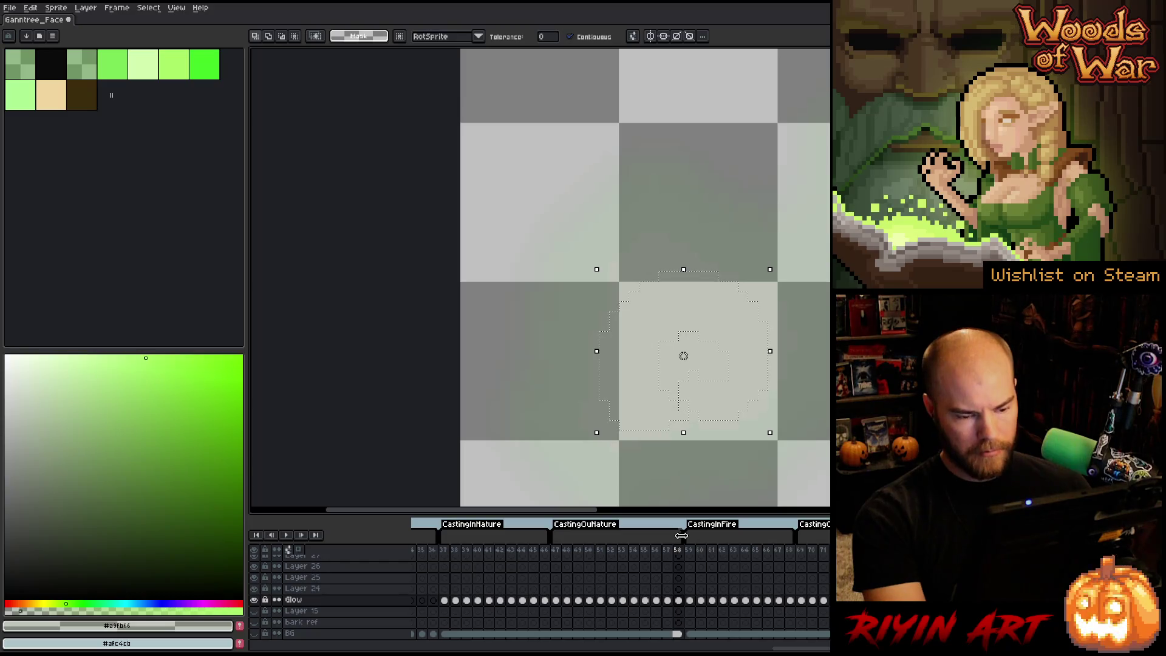
Step: On frame 57, eyedrop the light green and fill the selection with it
key(Left)
mouse_move(723, 472)
mouse_down()
mouse_move(563, 438)
mouse_move(474, 452)
mouse_up()
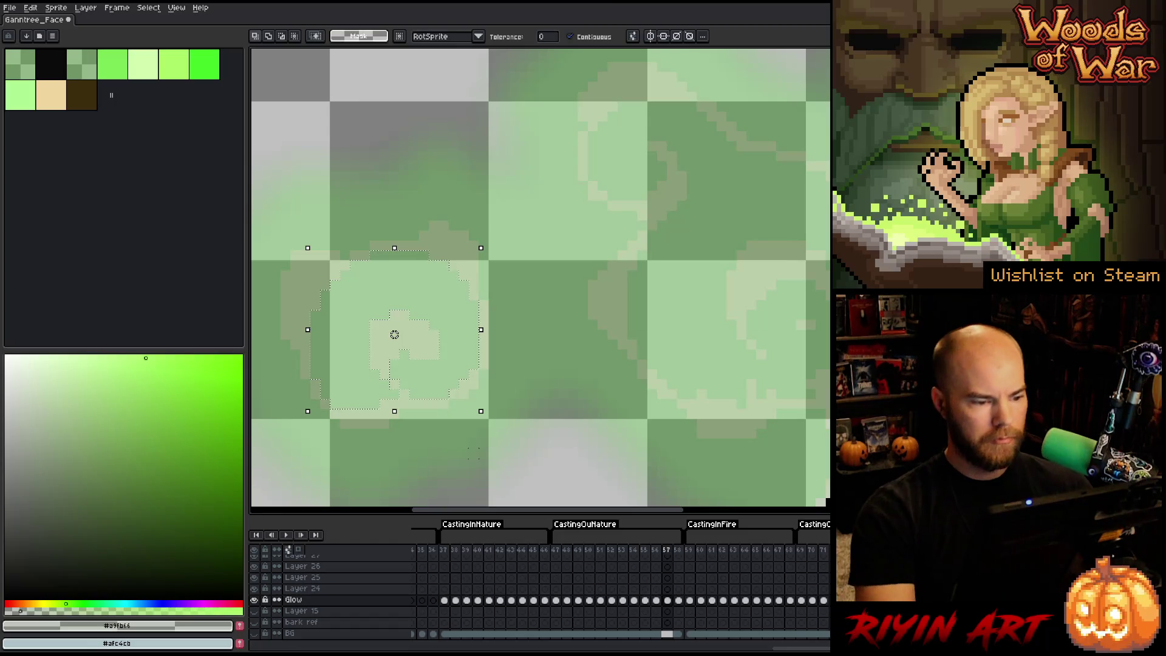
key(i)
click(424, 337)
key(b)
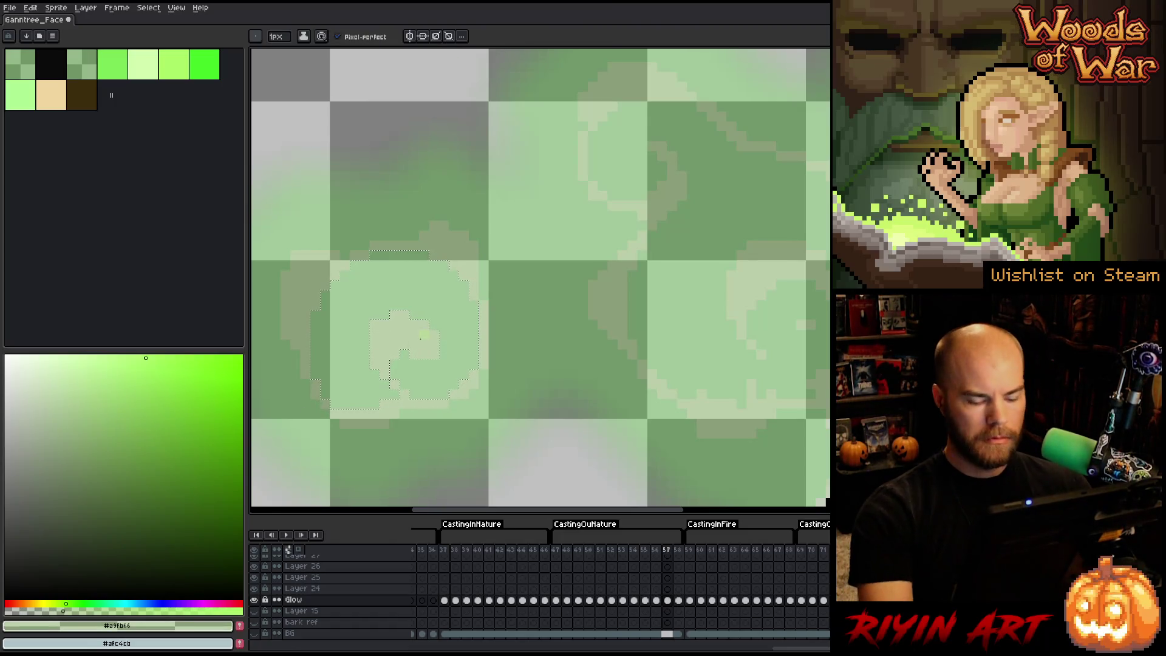
key(f)
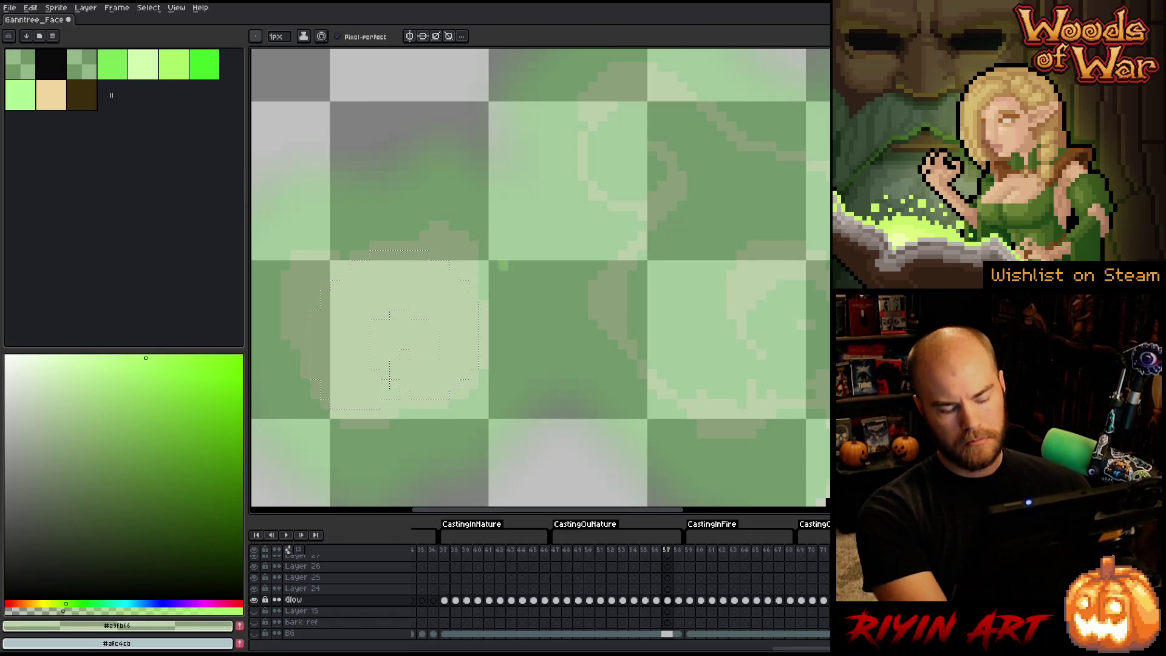
Step: Select the glow shapes on the right and beside the trunk, then delete their pixels
key(w)
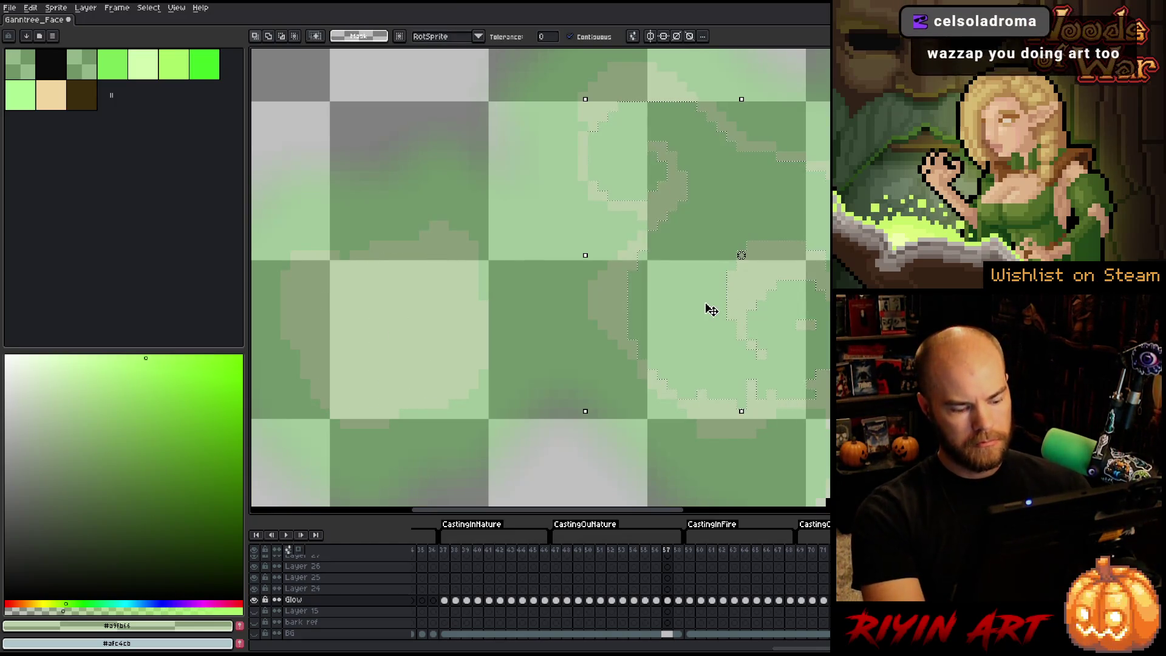
click(709, 307)
key(space)
mouse_move(729, 291)
mouse_down()
mouse_move(294, 364)
mouse_move(646, 367)
mouse_move(770, 346)
mouse_move(533, 280)
mouse_up()
click(564, 287)
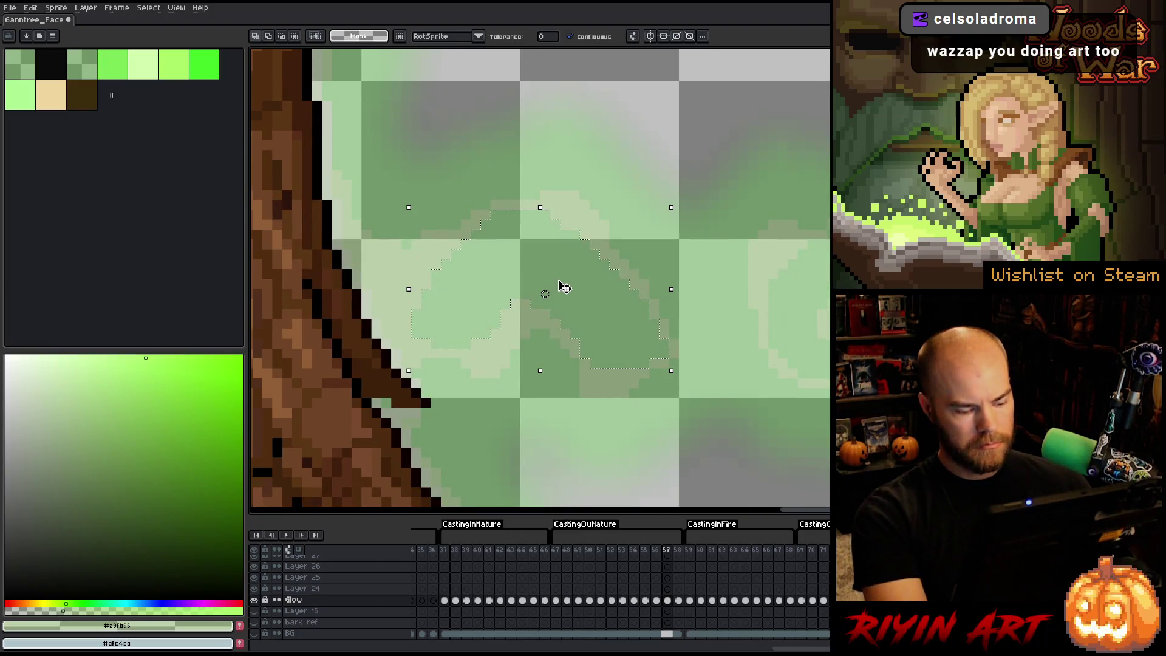
drag(739, 325, 608, 323)
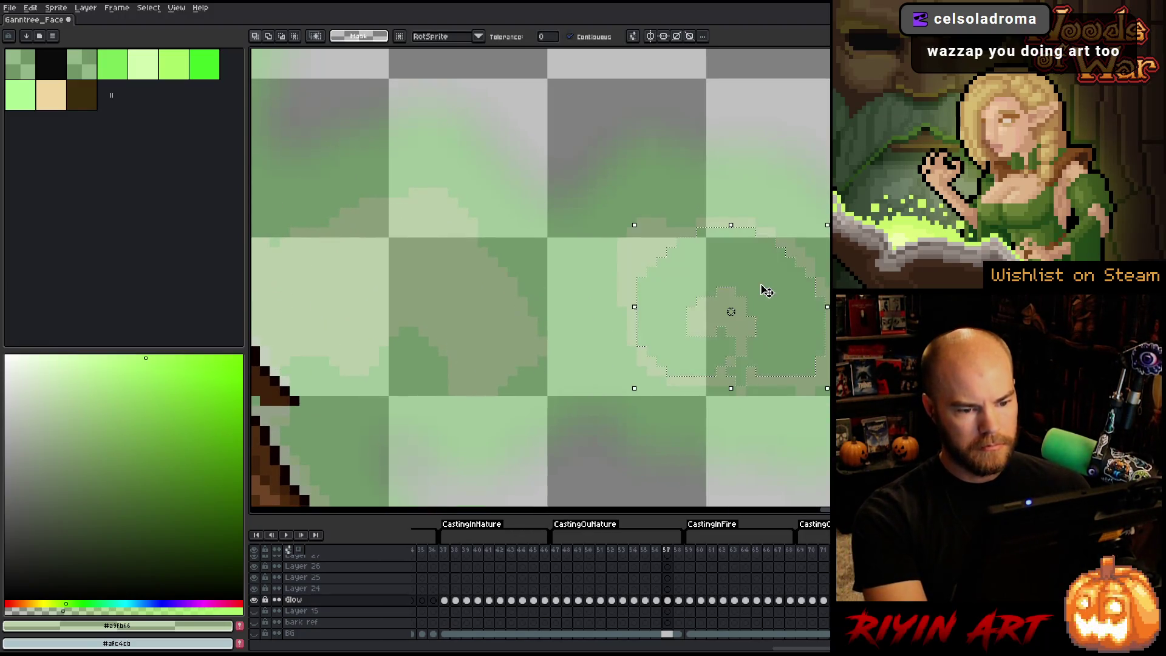
key(Delete)
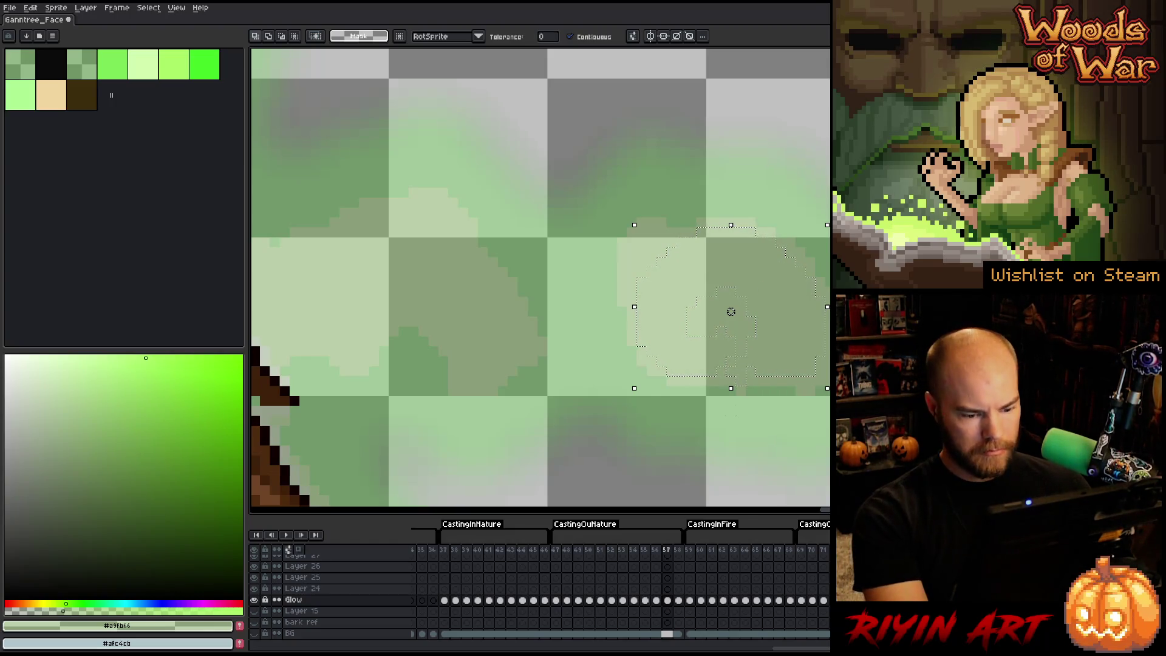
Step: On frame 56, pick the light green and magic-wand the left glow swirl
key(comma)
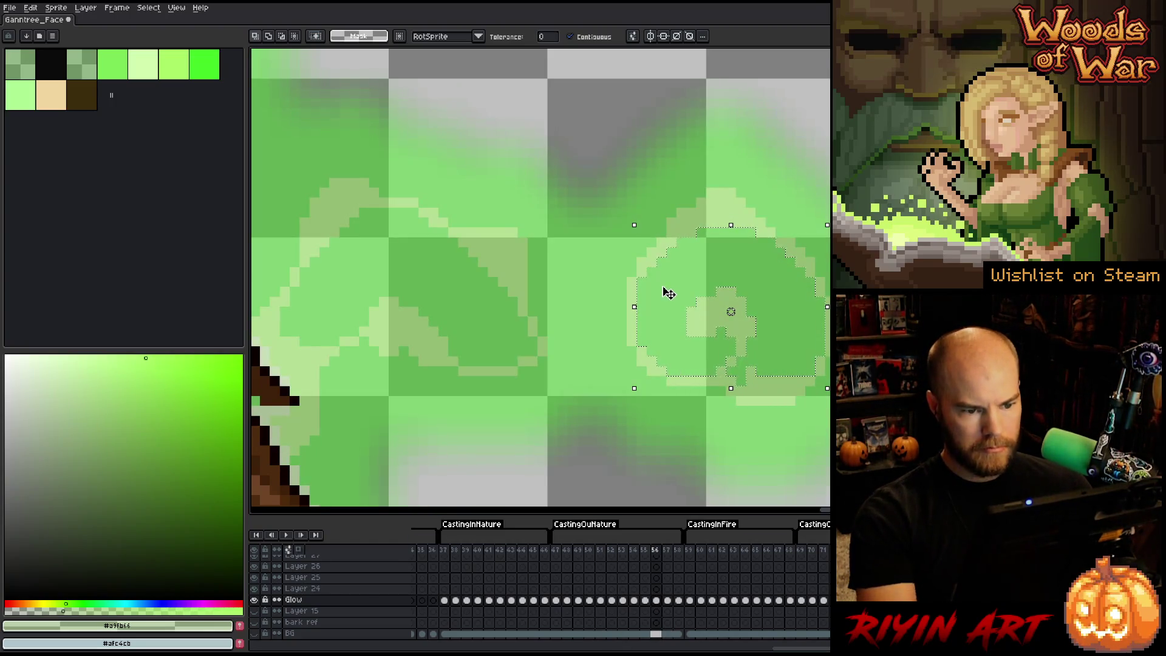
key(b)
alt+click(710, 312)
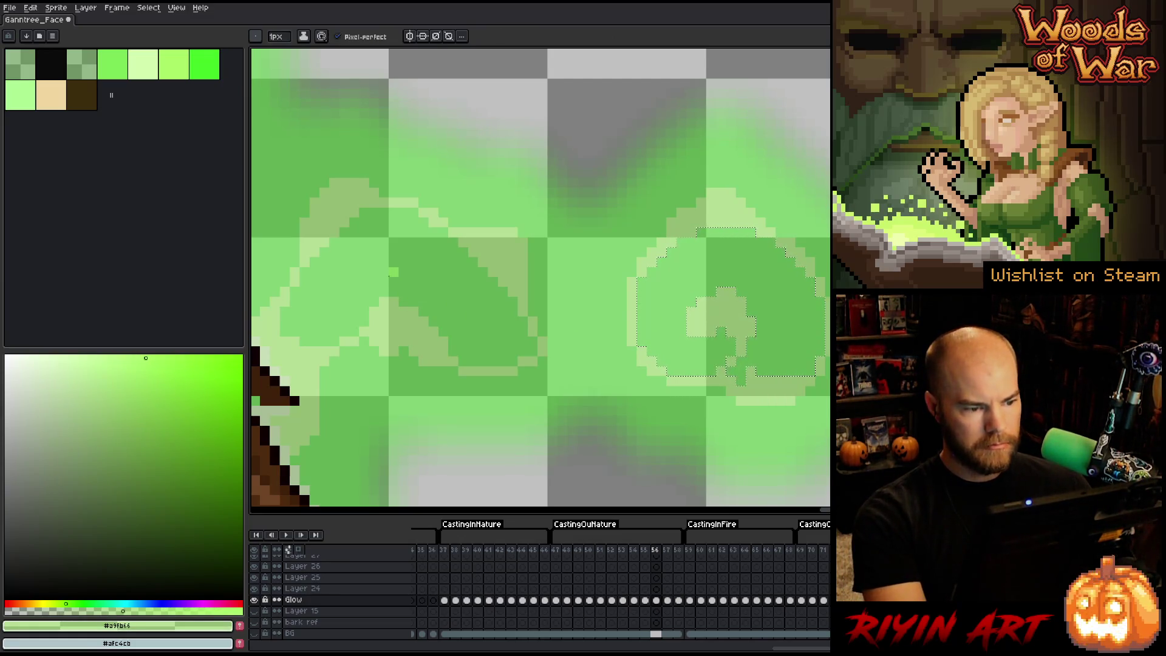
key(w)
click(395, 276)
scroll(398, 278, left, 5)
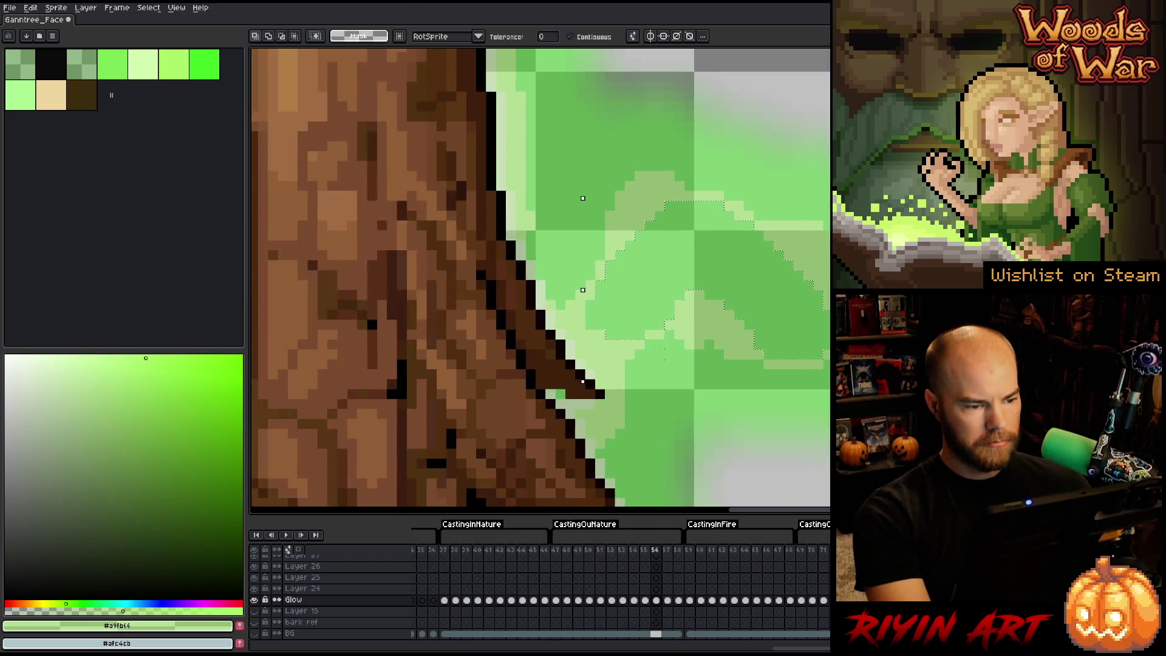
scroll(546, 280, down, 3)
scroll(546, 304, up, 4)
drag(496, 357, 650, 352)
scroll(677, 365, right, 8)
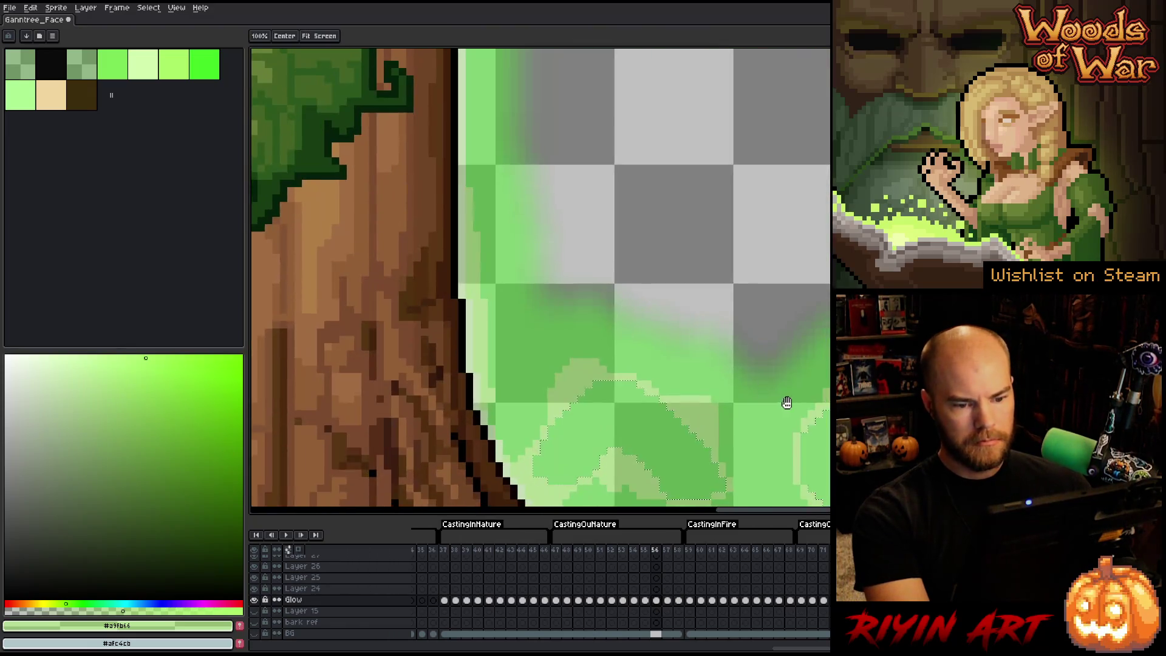
drag(786, 402, 547, 325)
scroll(661, 253, up, 2)
scroll(690, 256, down, 1)
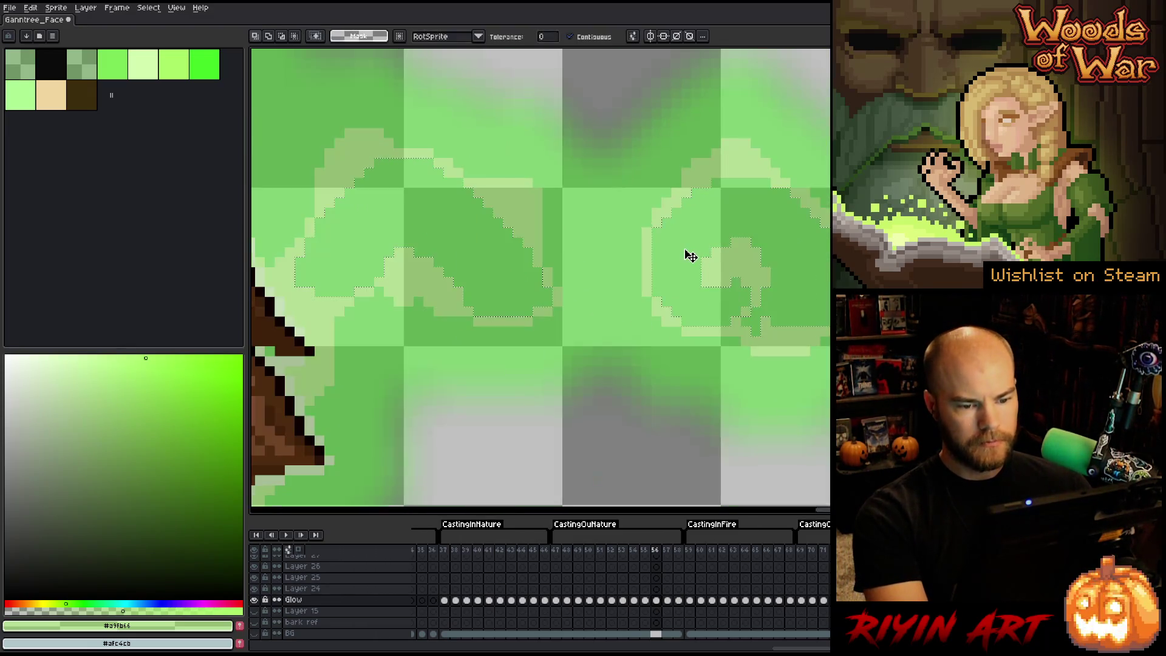
scroll(690, 255, up, 2)
scroll(656, 268, right, 2)
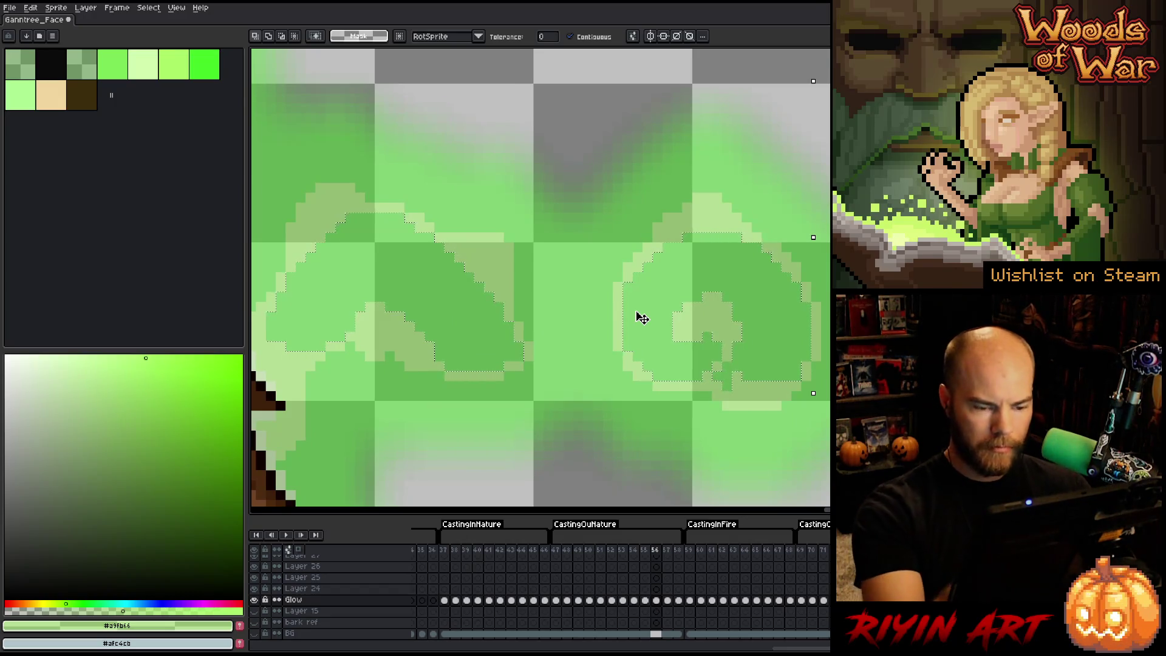
Step: Fill the selected swirls with lighter green on frames 56 and 55, then pick the matching palette green
key(b)
key(f)
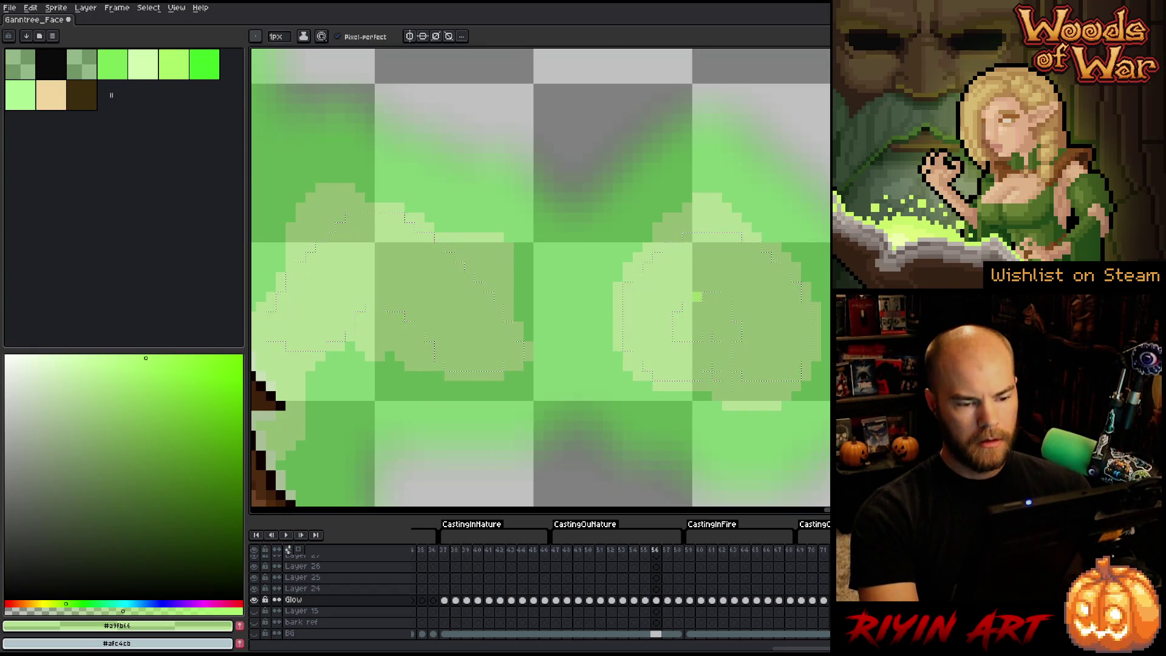
key(comma)
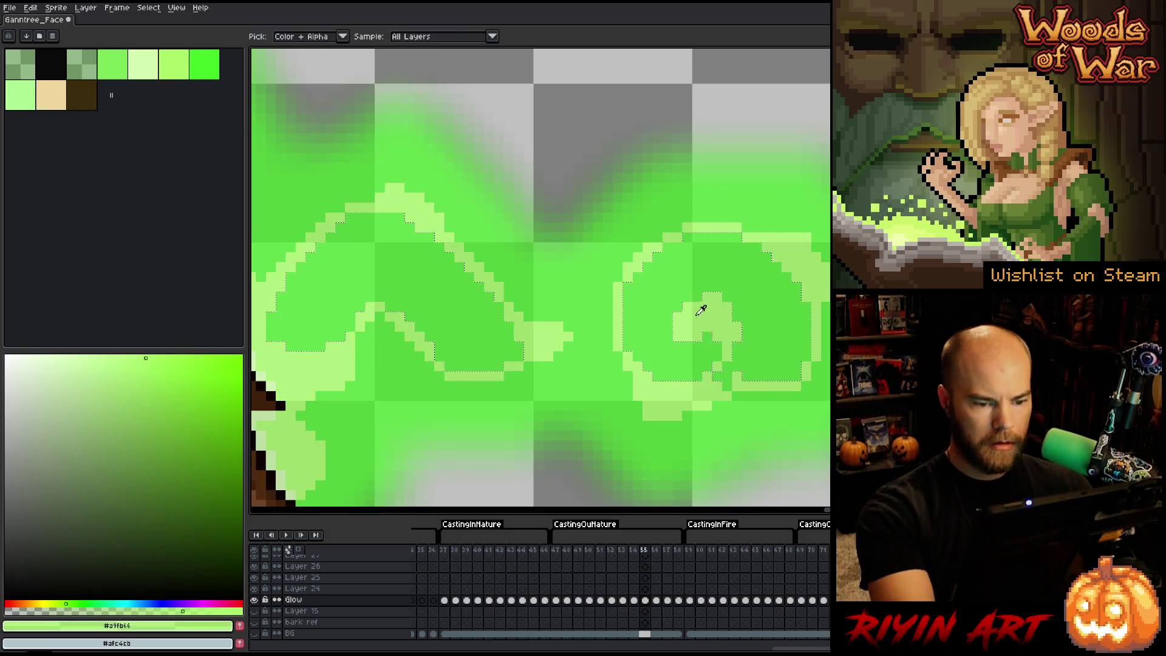
key(Delete)
key(f)
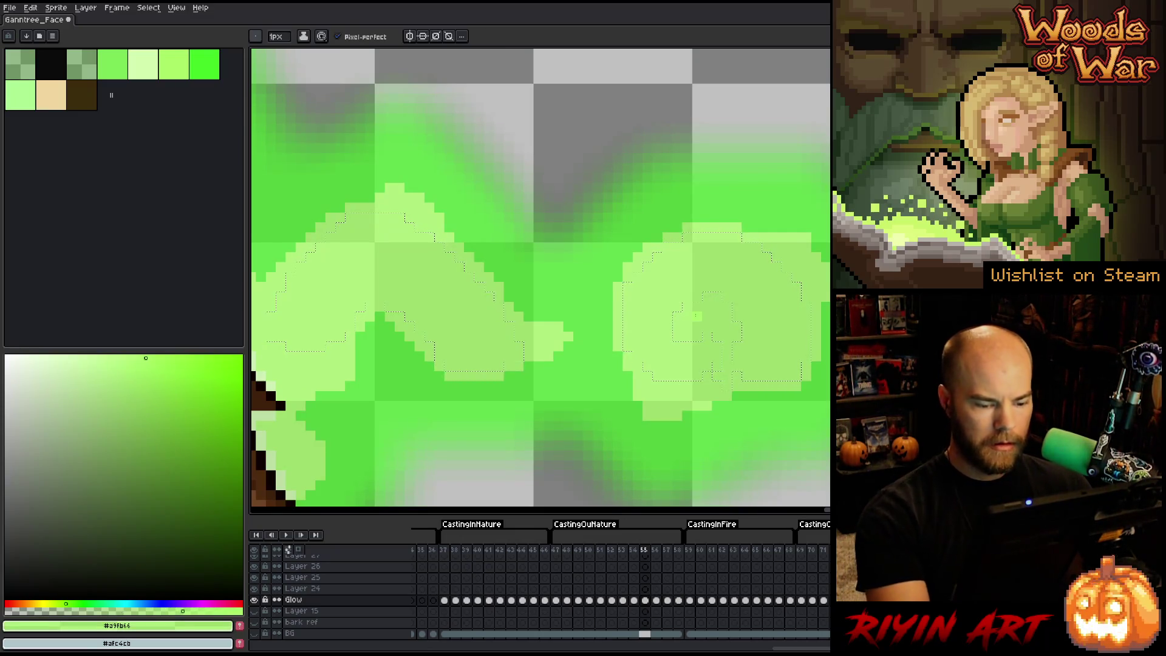
key(comma)
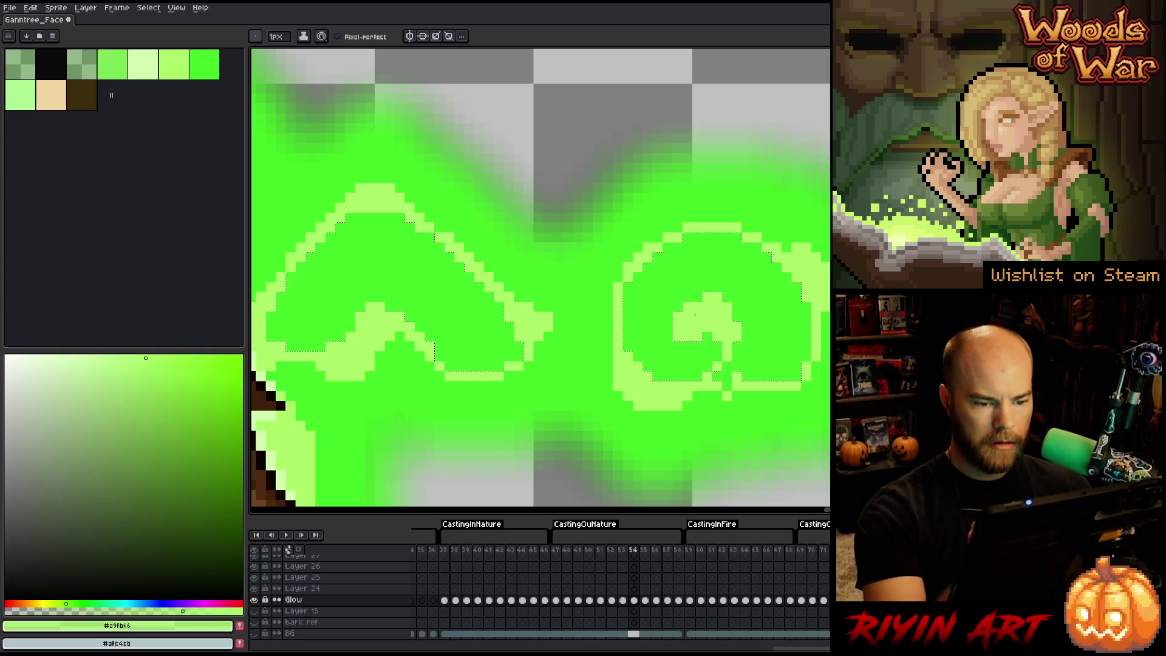
alt+click(682, 328)
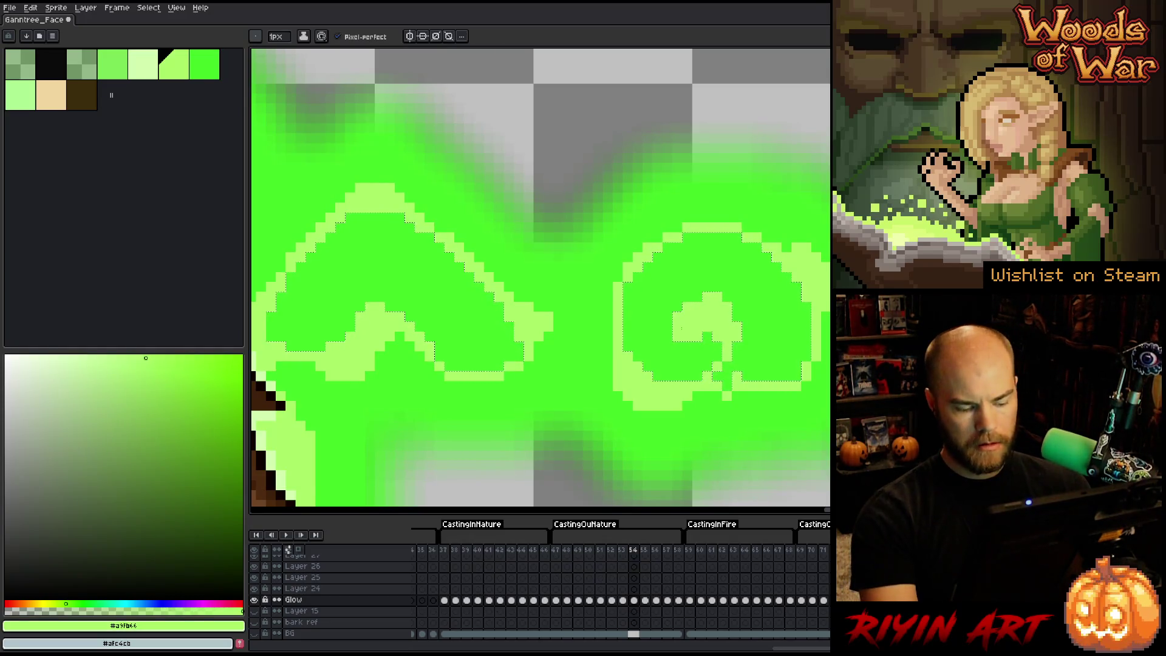
Step: Clear and refill the selected swirl areas with solid light green on frames 53, 52 and 51
key(comma)
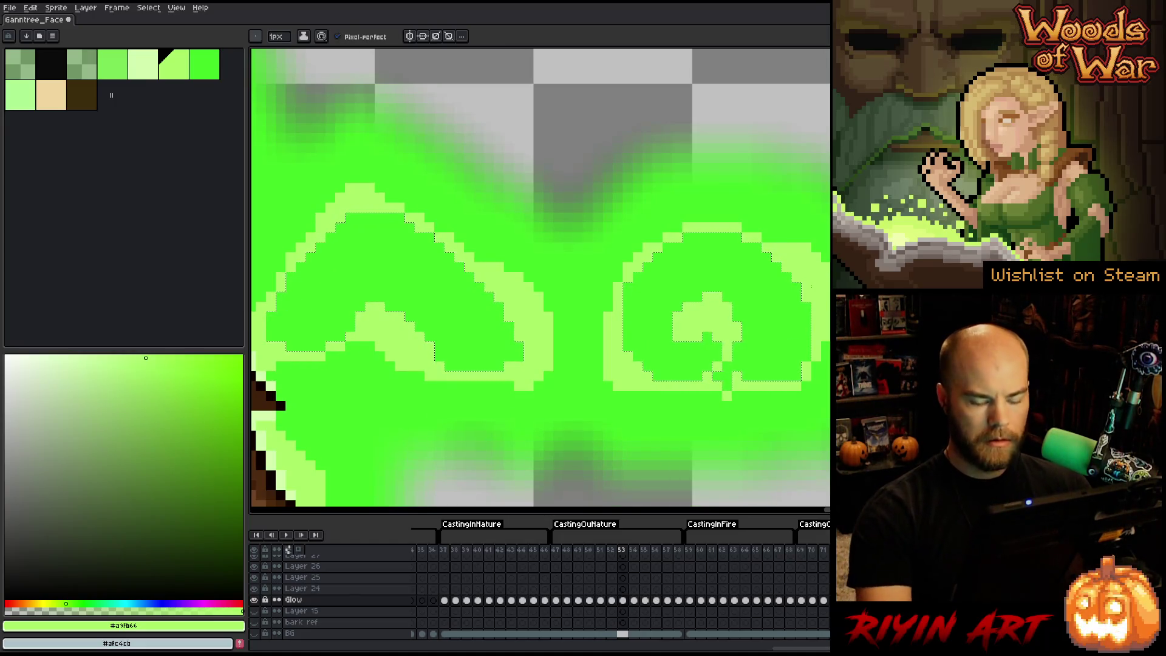
key(Delete)
key(f)
key(comma)
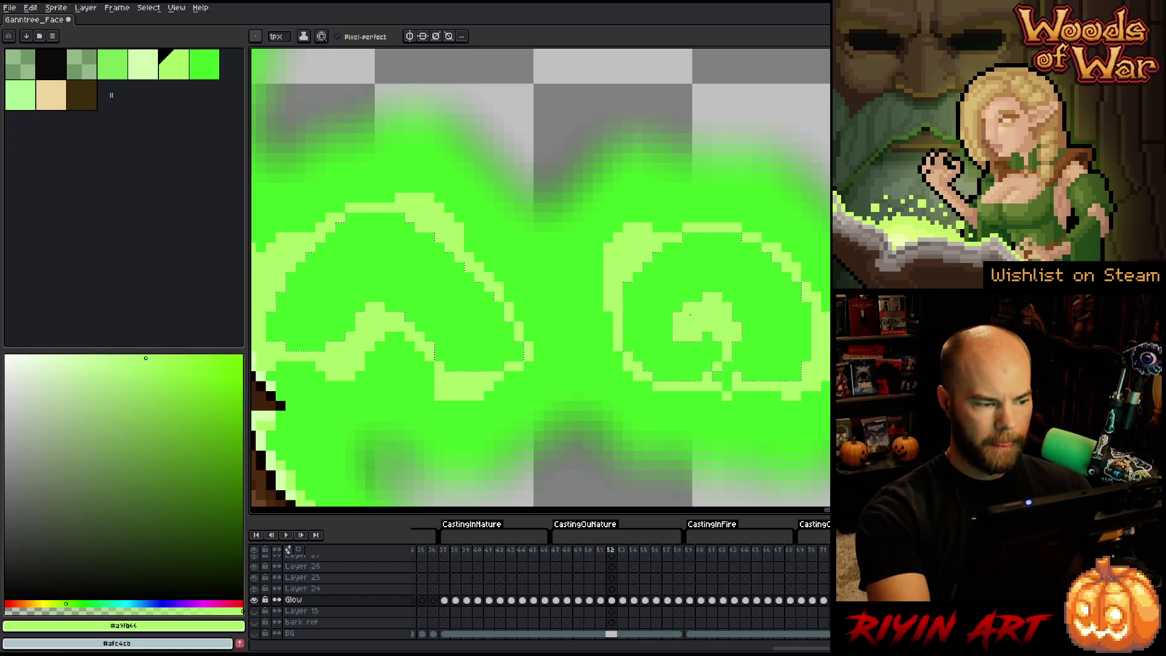
key(Delete)
key(f)
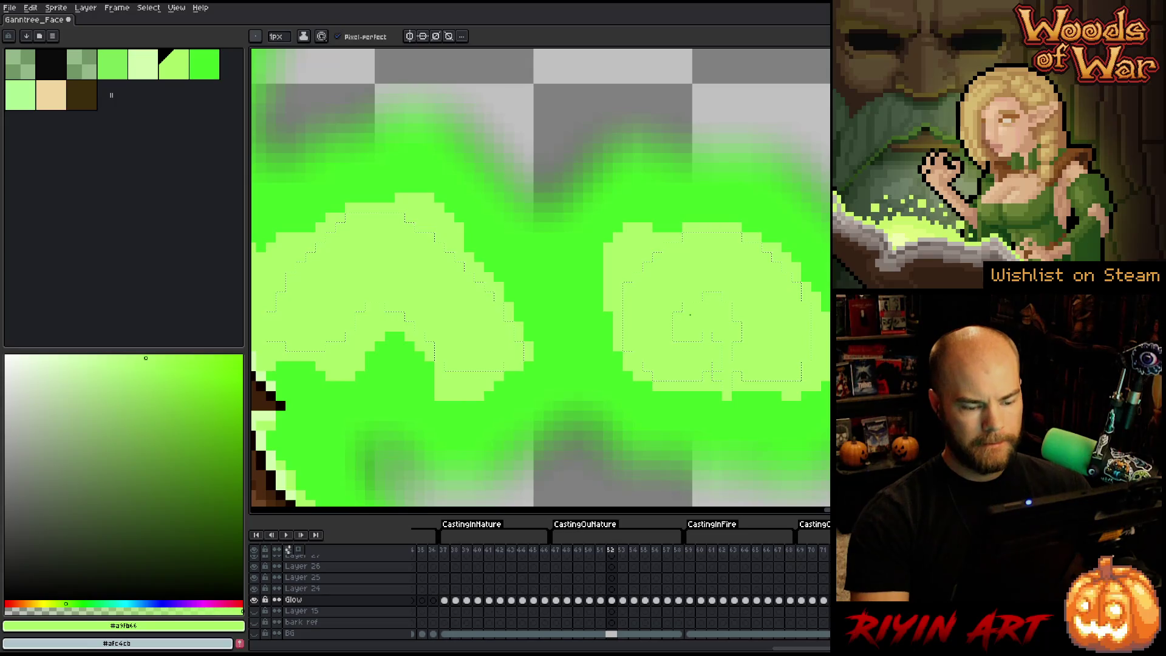
key(comma)
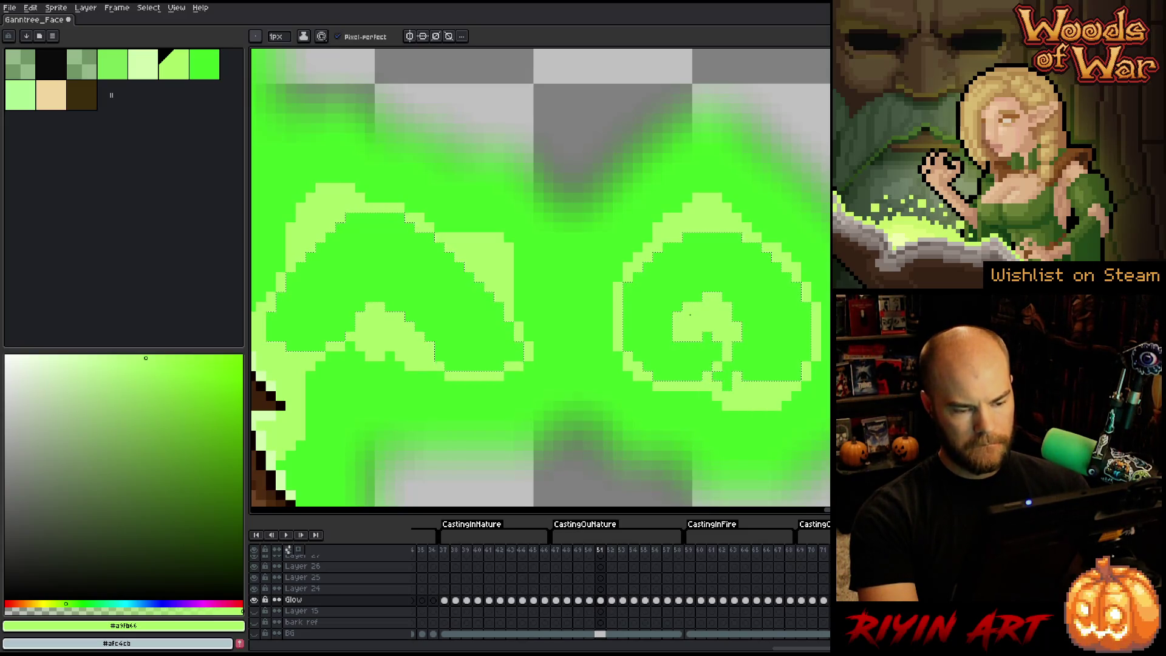
key(Delete)
key(f)
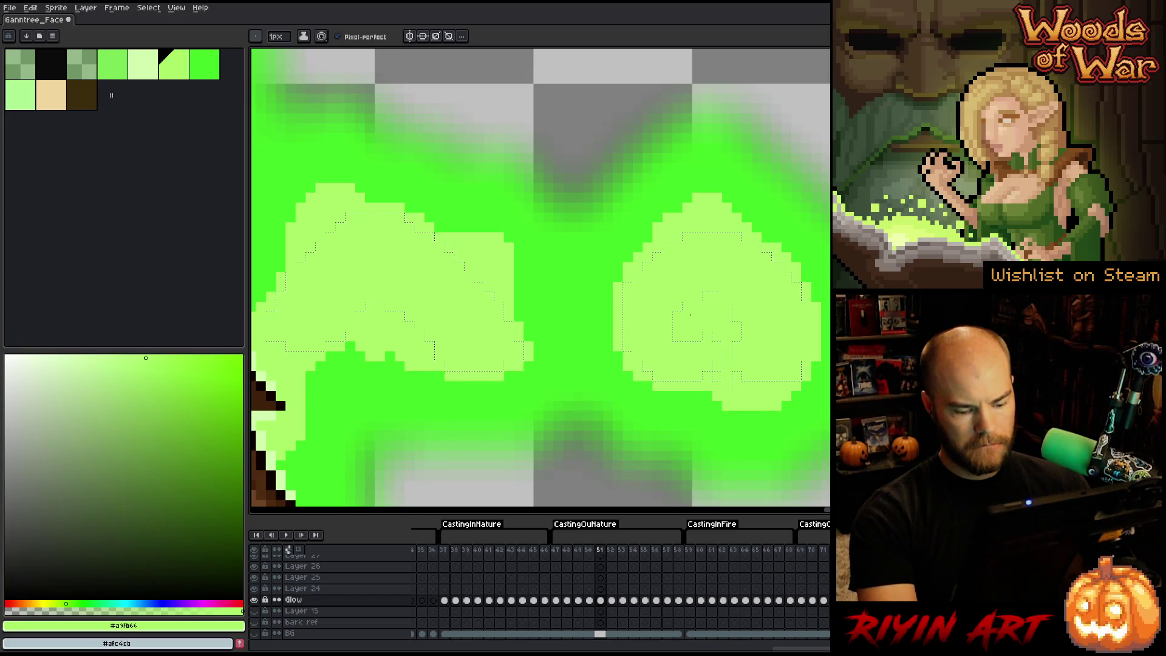
key(ctrl+d)
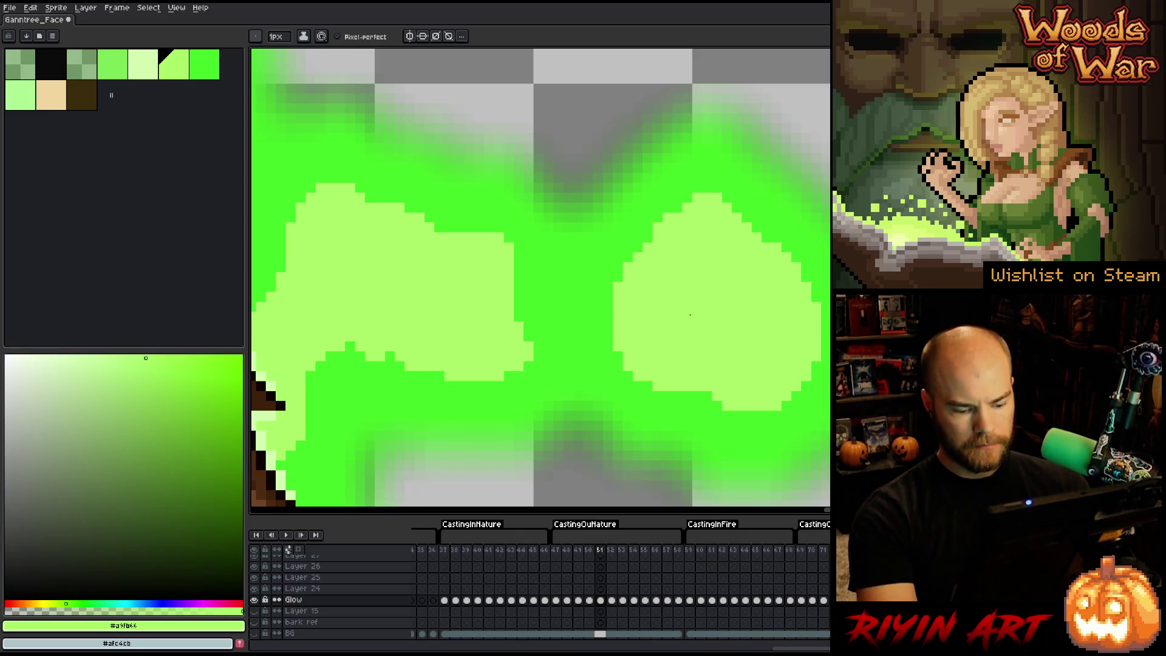
key(comma)
Step: Clear frame 50's swirls and refill both swirl interiors light green on frames 47 to 45
key(Delete)
key(comma)
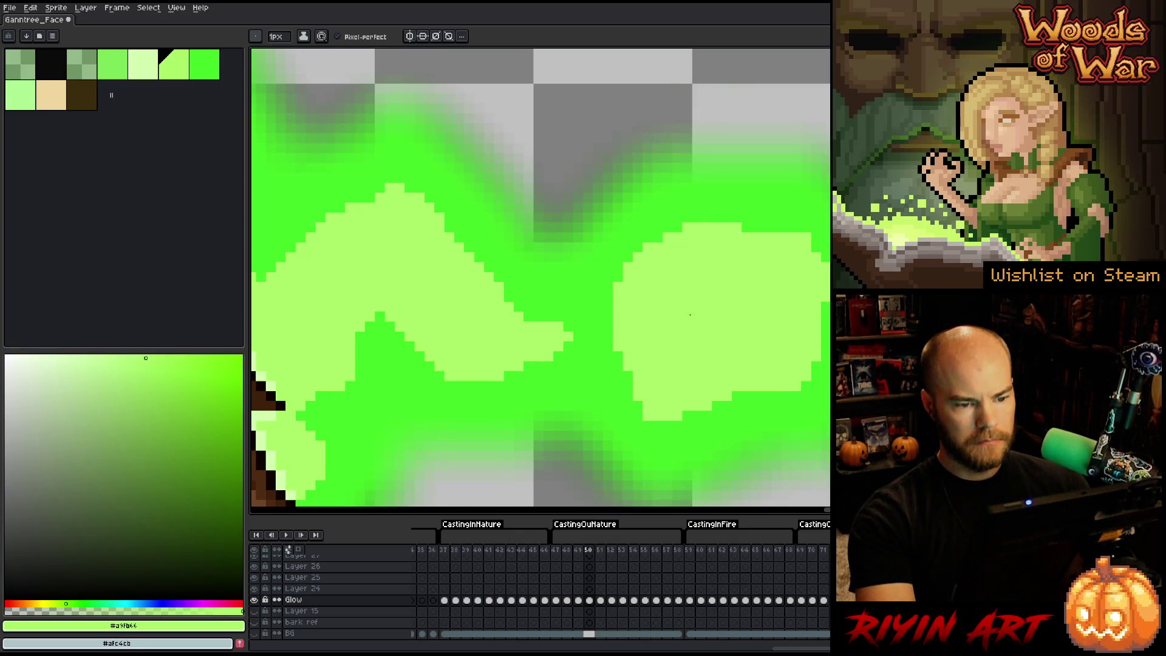
key(comma)
key(comma)
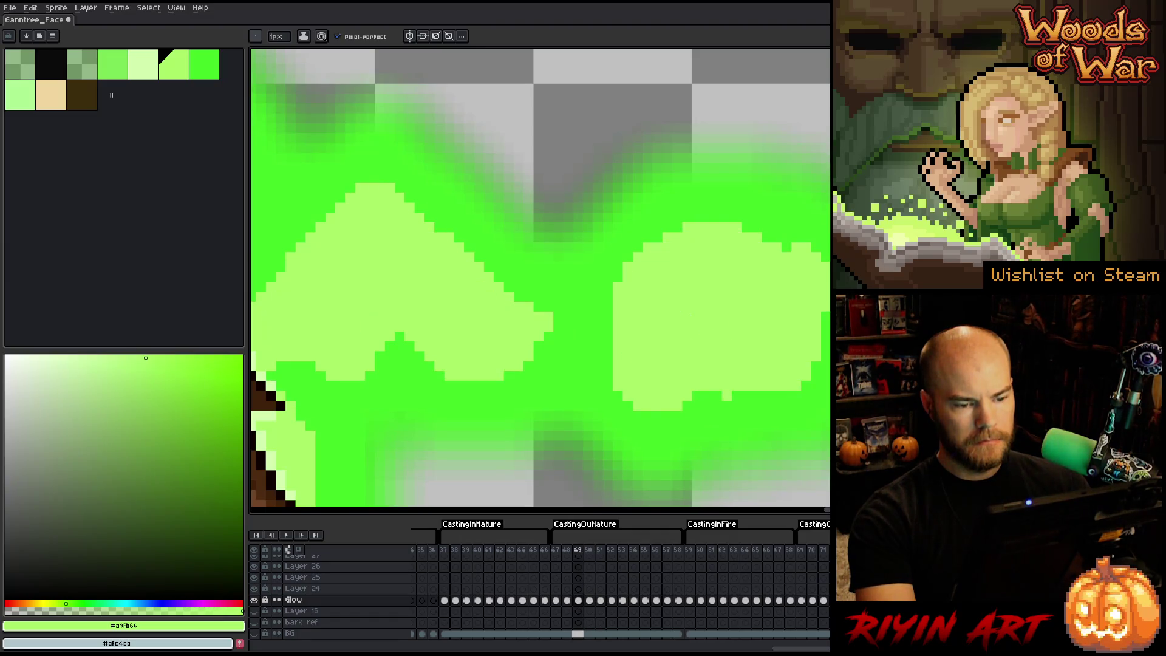
key(Delete)
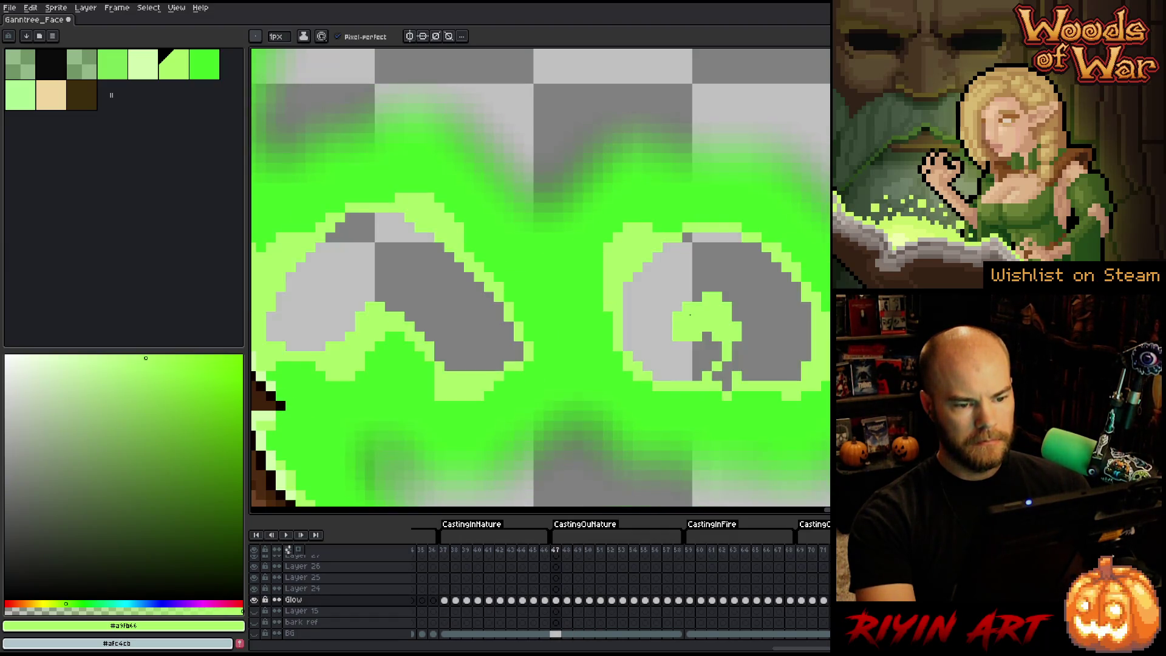
key(f)
key(comma)
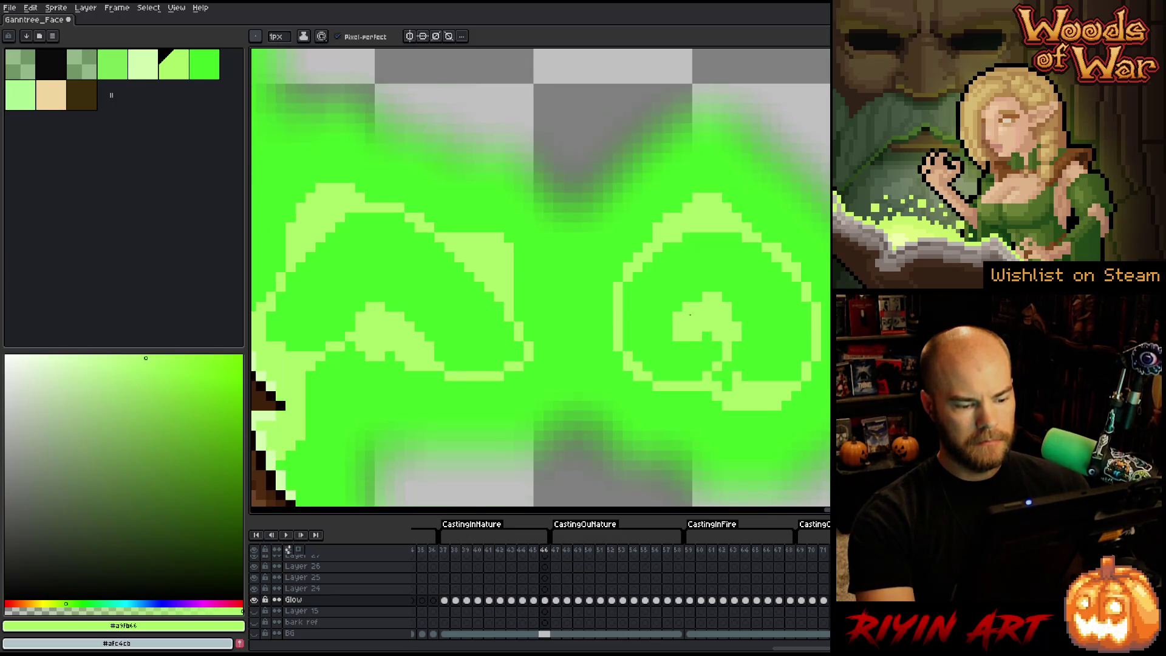
key(Delete)
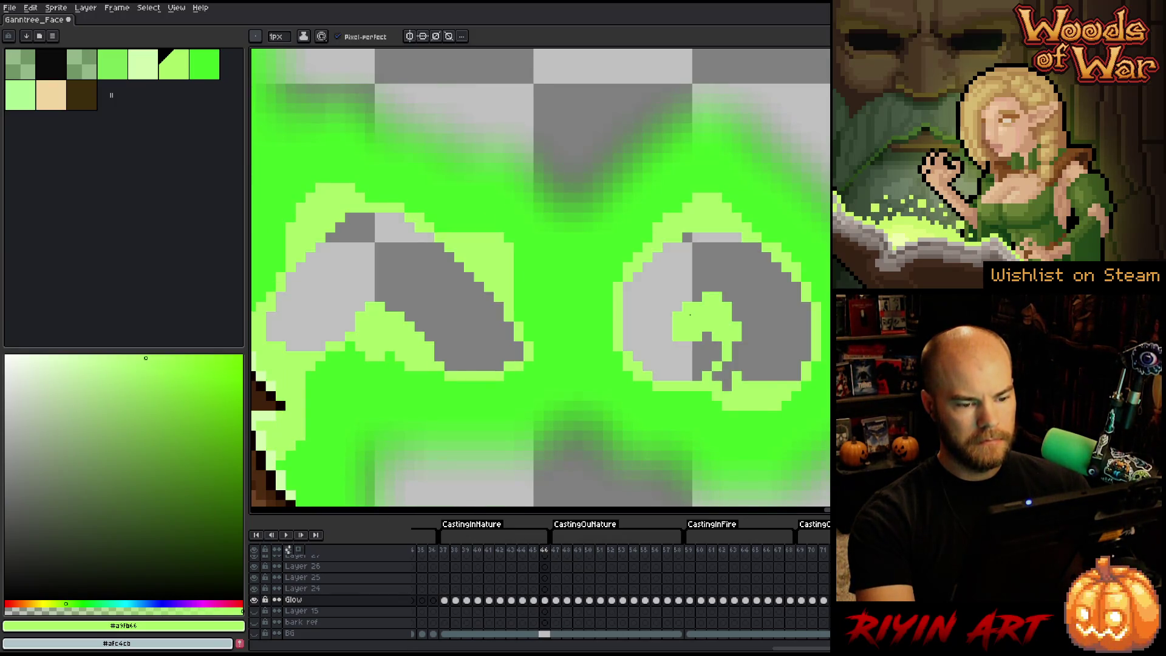
key(f)
key(comma)
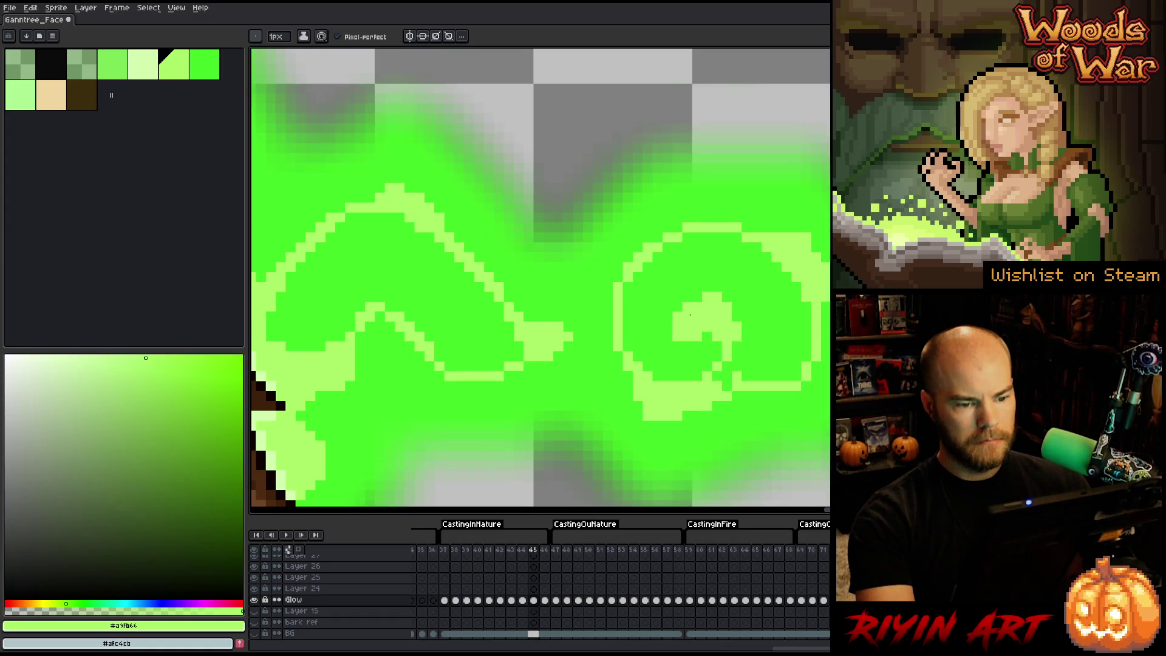
key(Delete)
key(f)
key(comma)
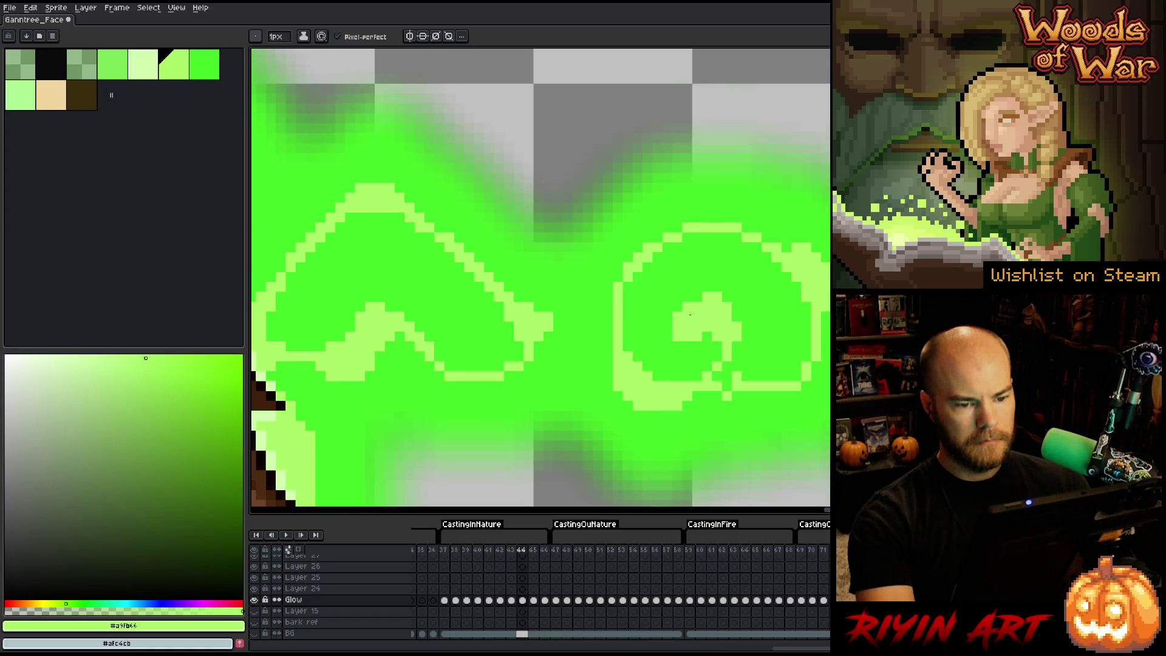
Step: Refill the swirl interiors with solid light green on frames 44 and 43
key(Delete)
key(f)
key(comma)
key(Delete)
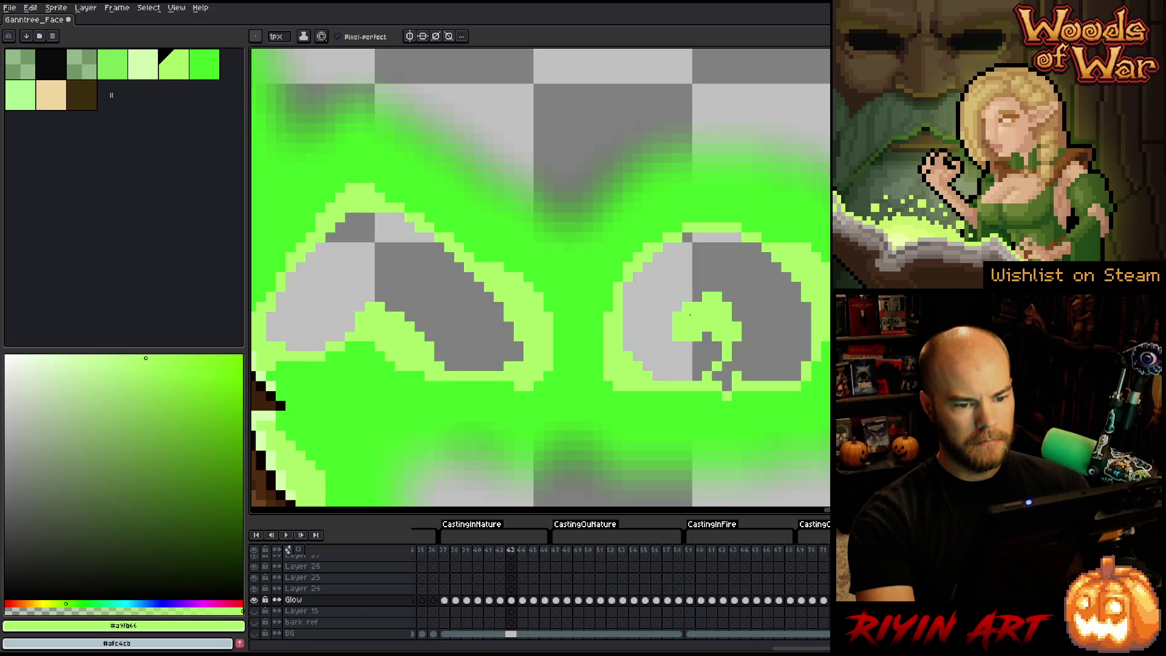
key(f)
key(comma)
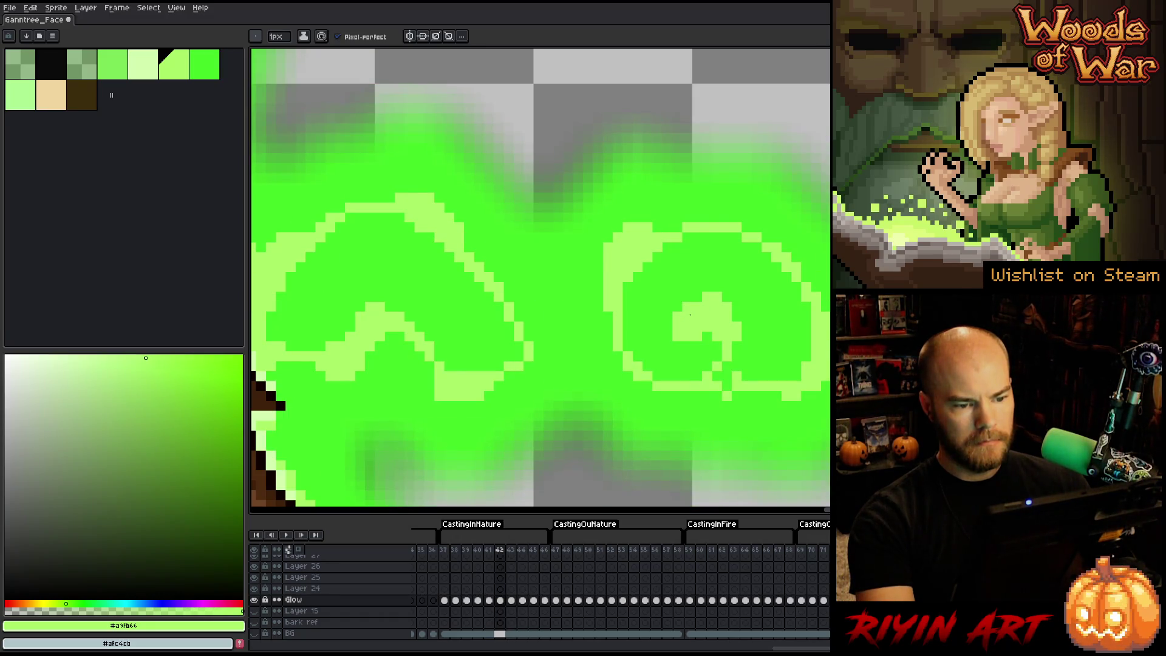
key(comma)
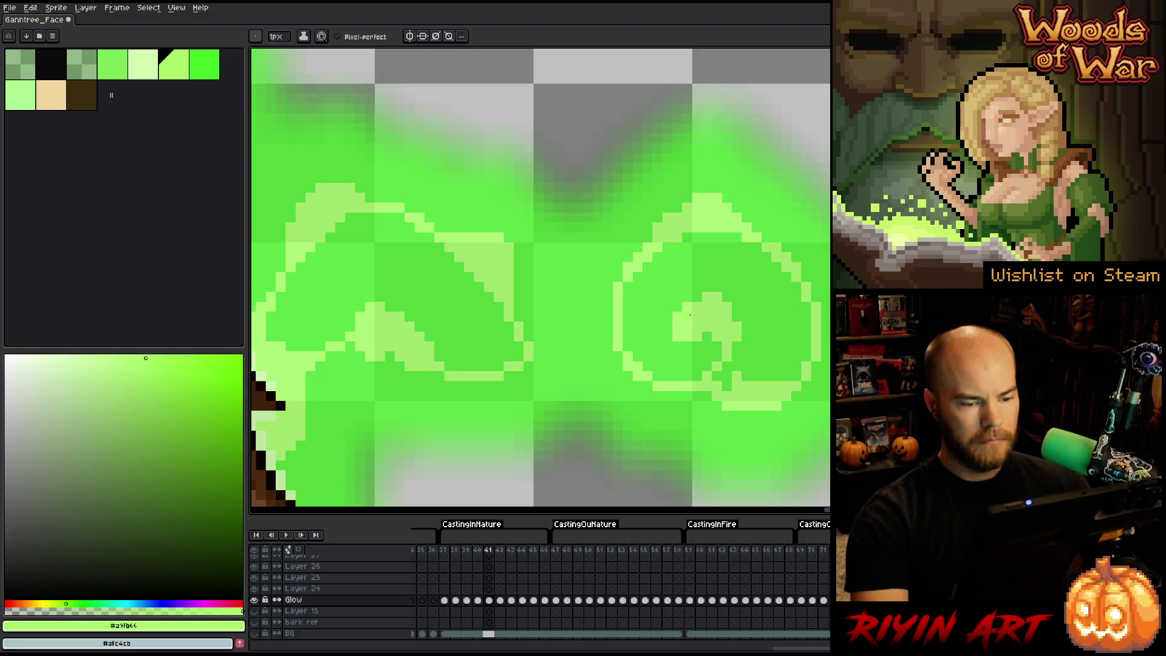
Step: Sample light green from the canvas to fill the swirls on frames 41 and 40, and clear frame 39's
alt+click(697, 214)
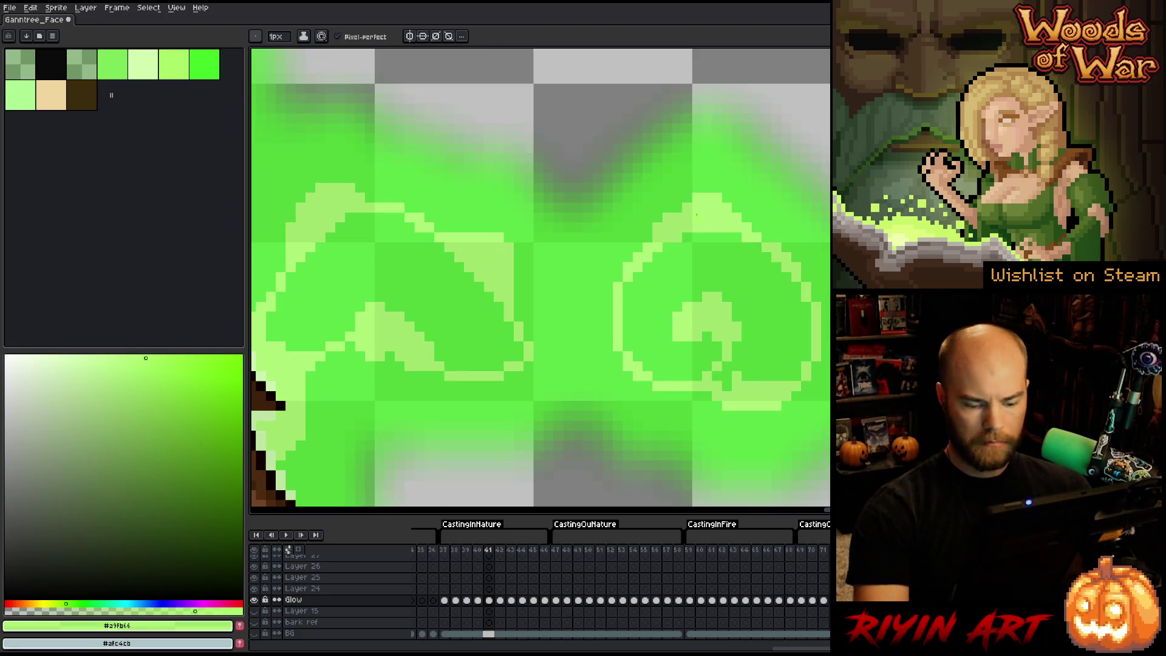
click(696, 215)
key(comma)
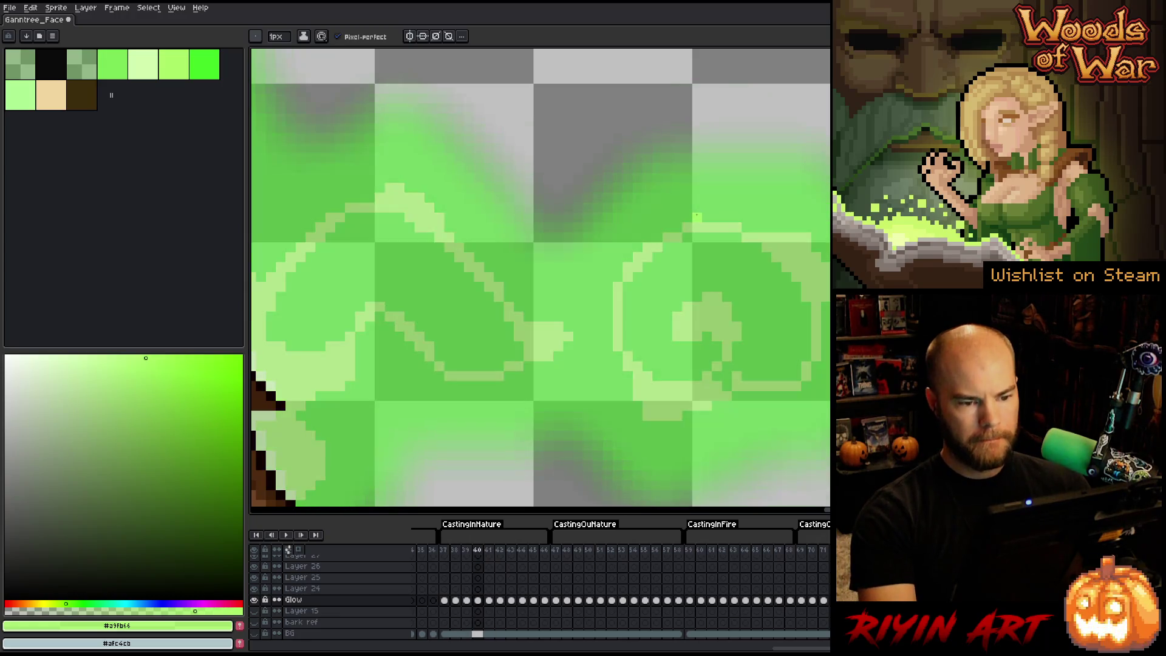
alt+click(786, 240)
click(785, 246)
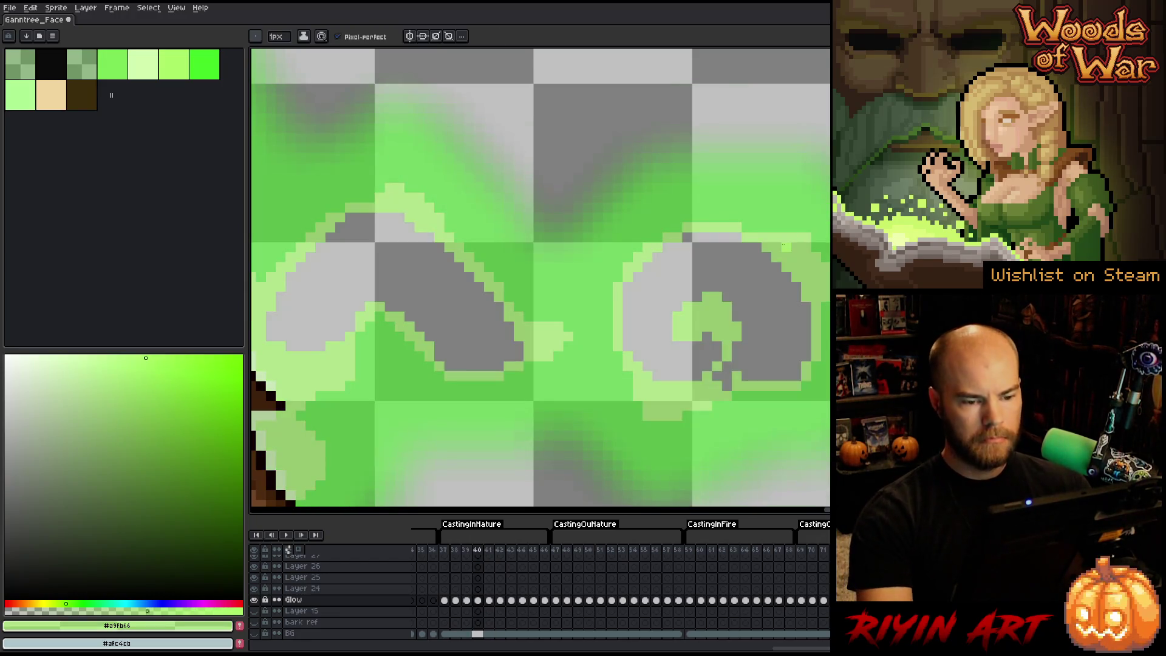
key(comma)
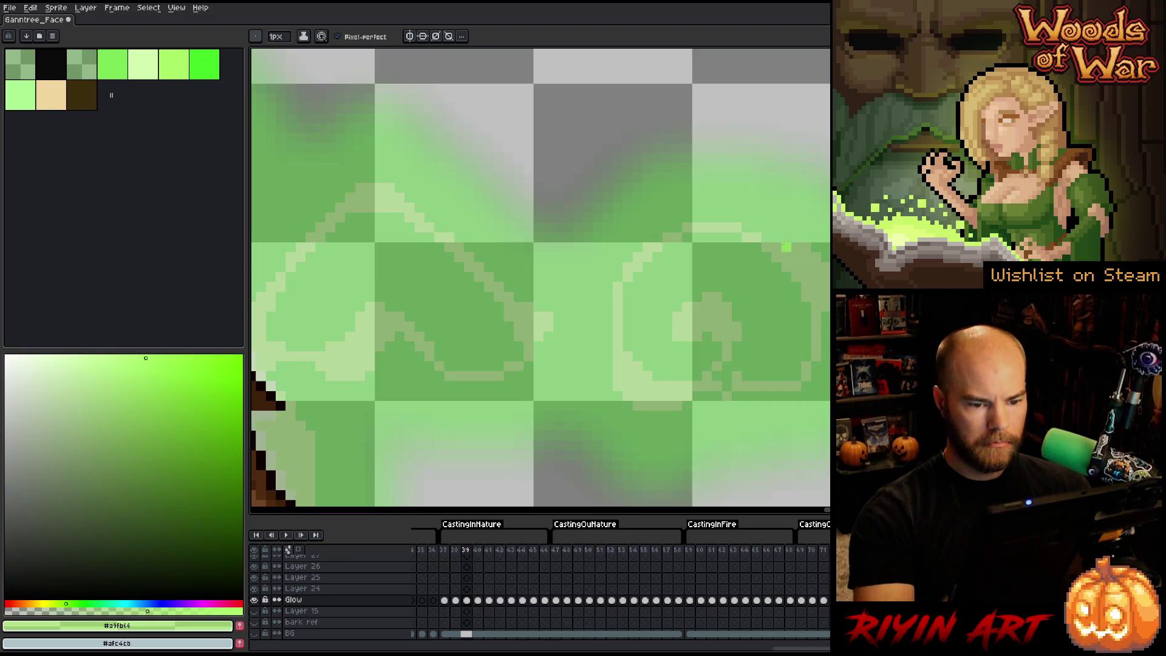
click(786, 296)
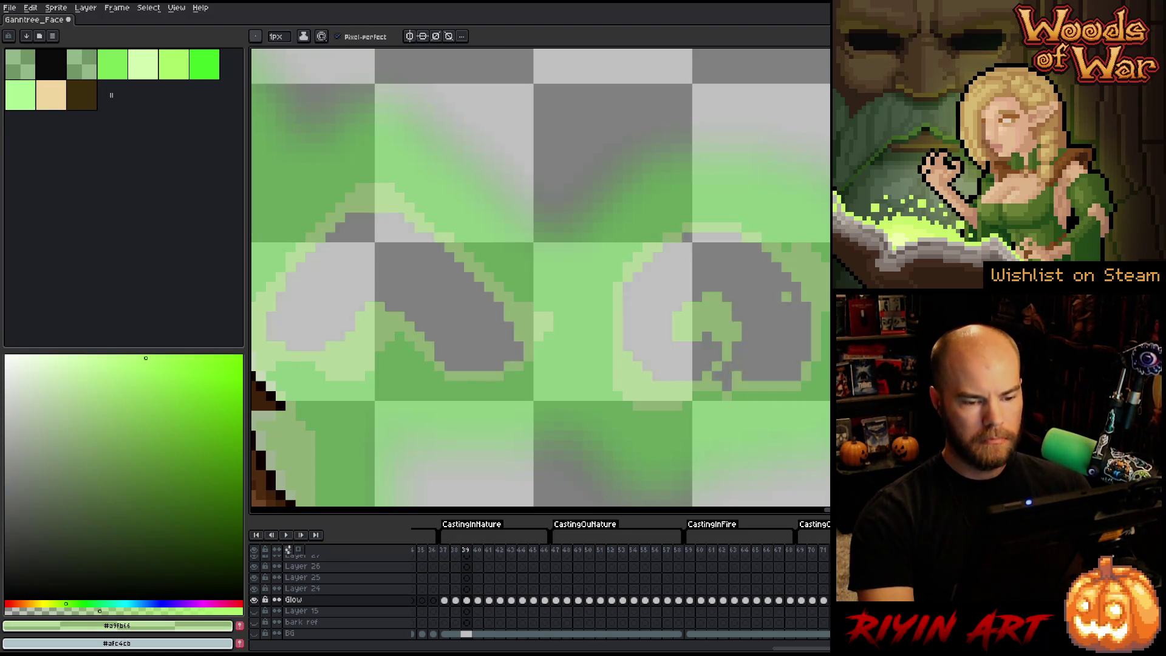
Step: Check frames 38 and 37, then play the animation to review the green glow
key(Left)
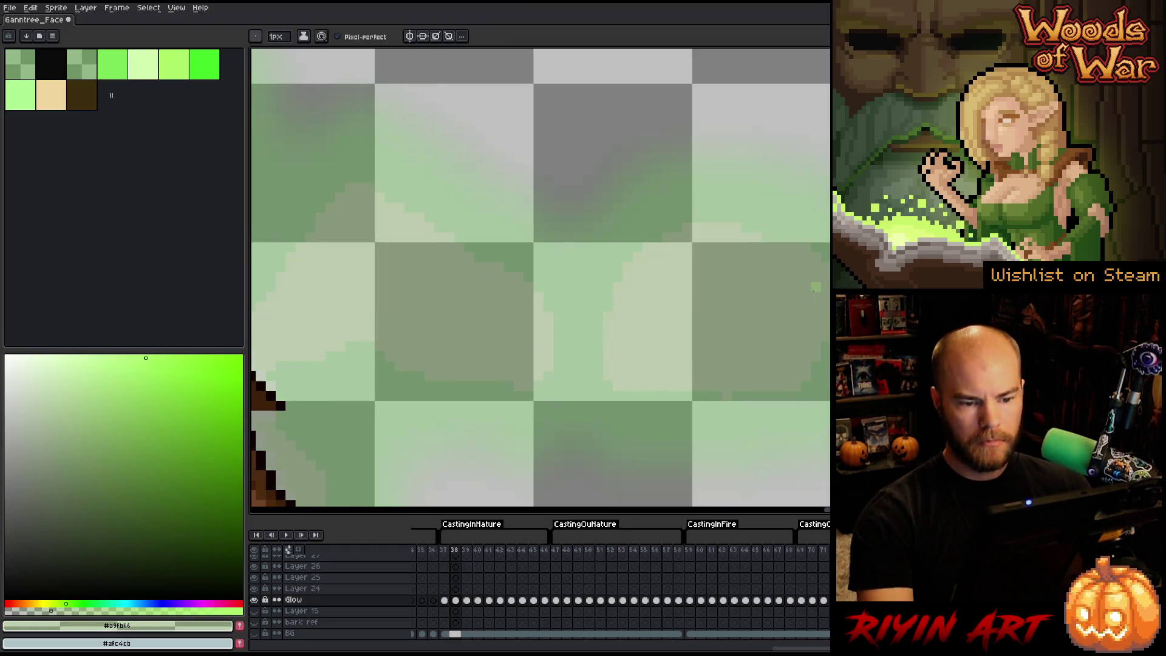
key(Right)
key(Left)
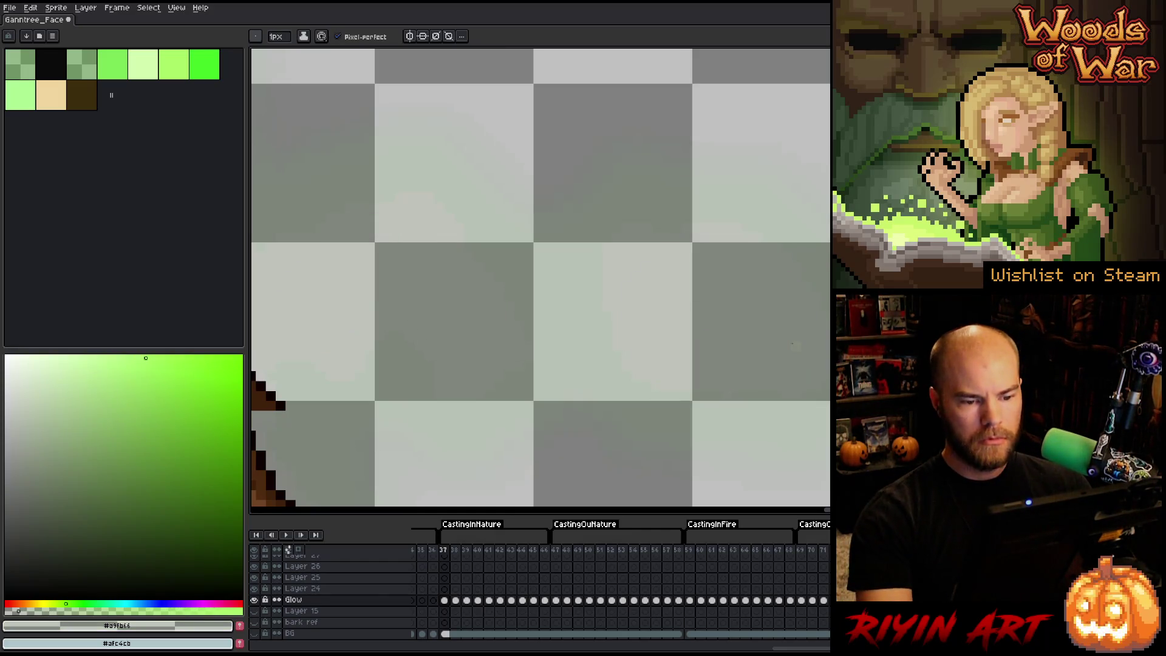
key(Return)
scroll(668, 364, down, 5)
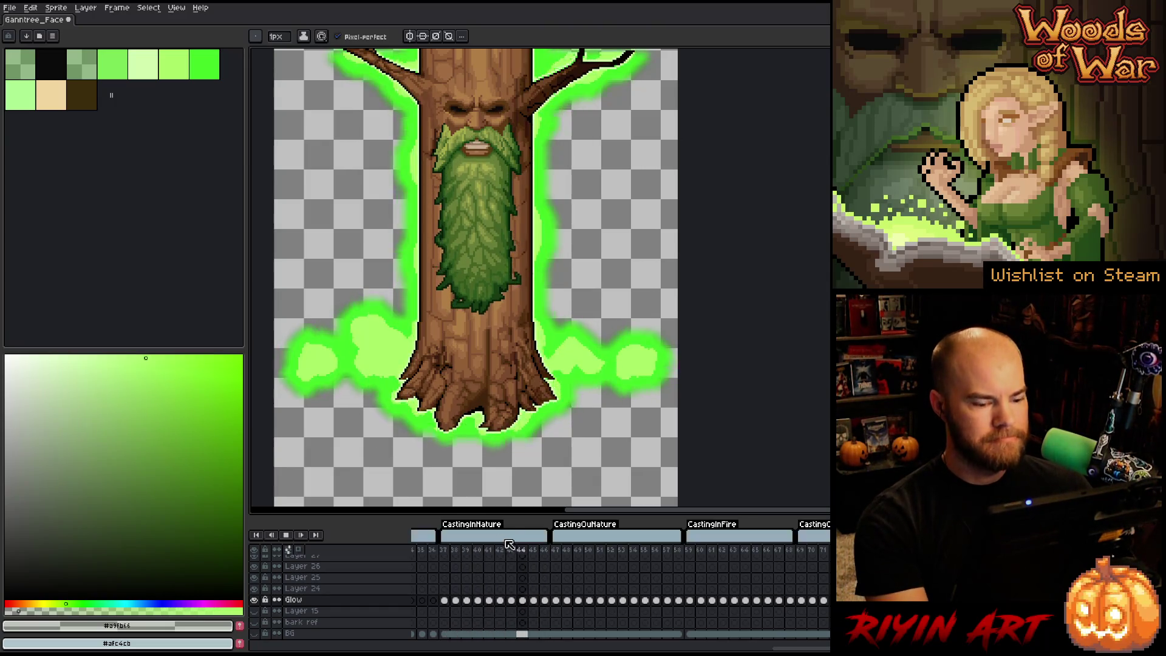
click(553, 549)
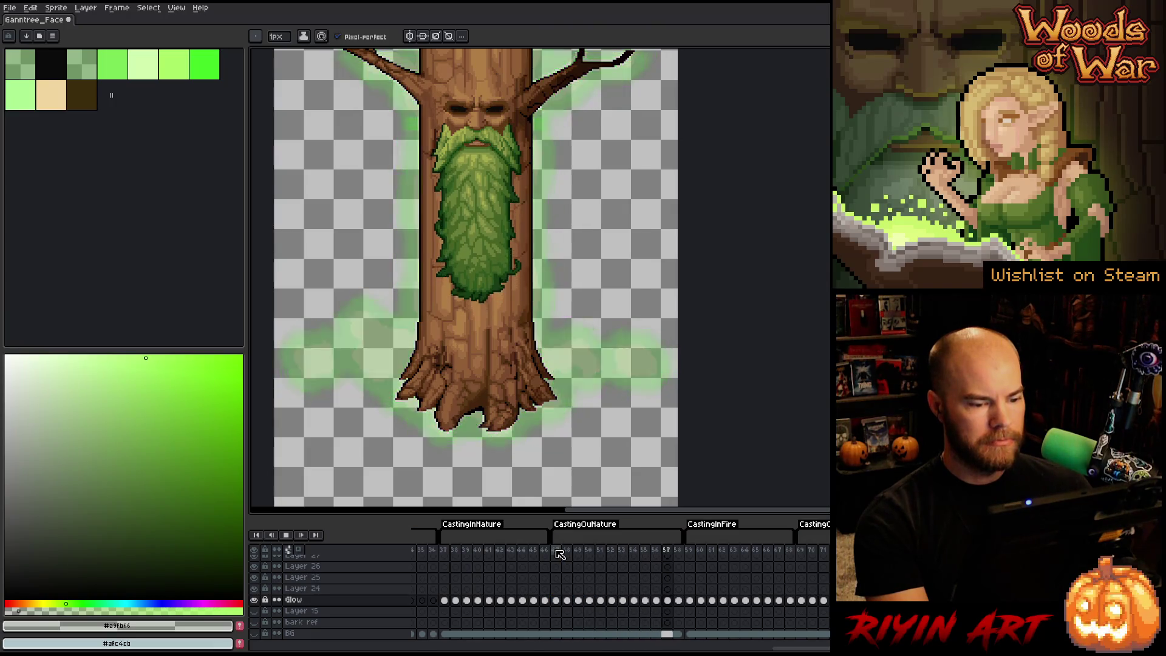
scroll(491, 357, down, 2)
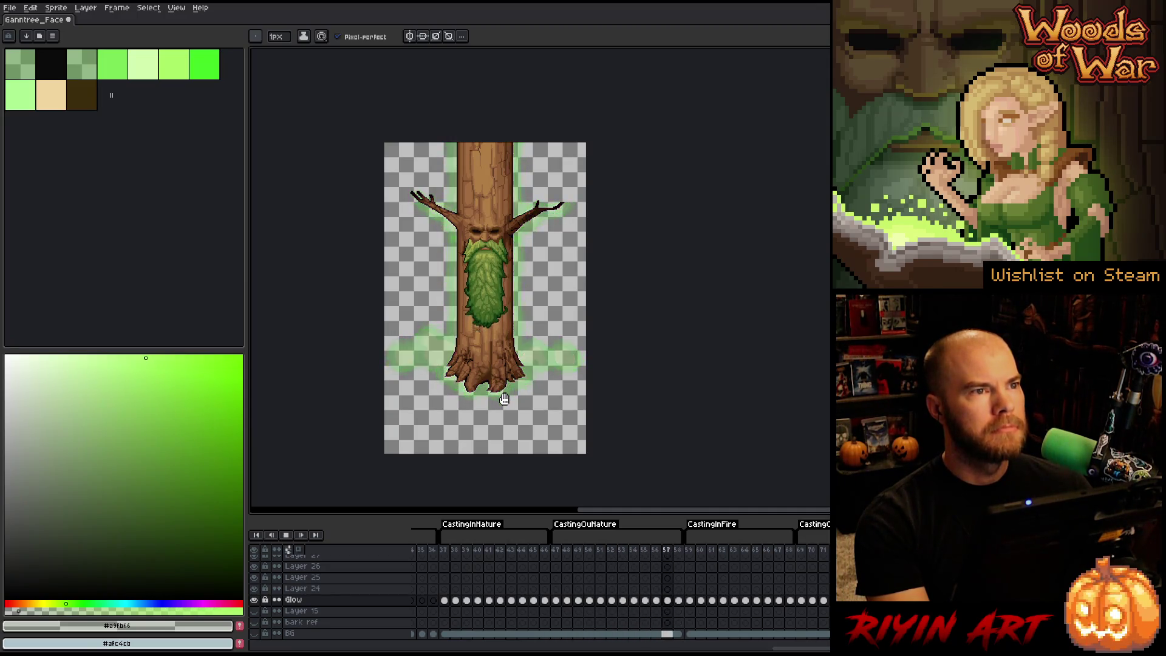
key(Return)
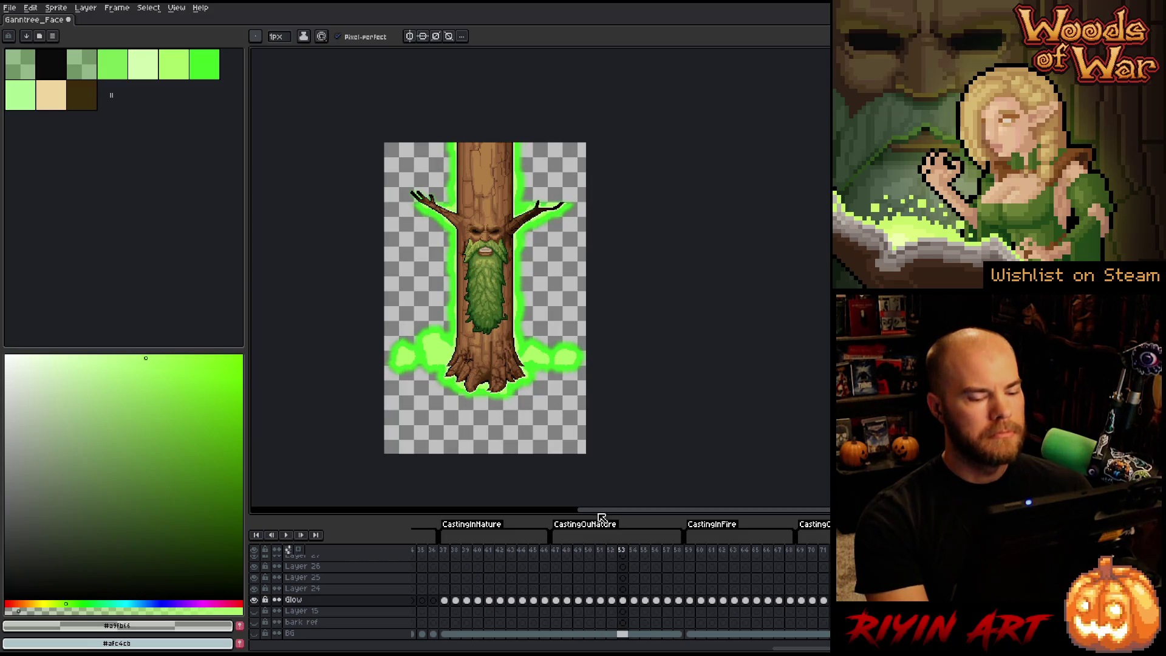
Step: Zoom in on the tree's base at Glow frame 59, then select frame 68 to see the red fire glow
click(690, 600)
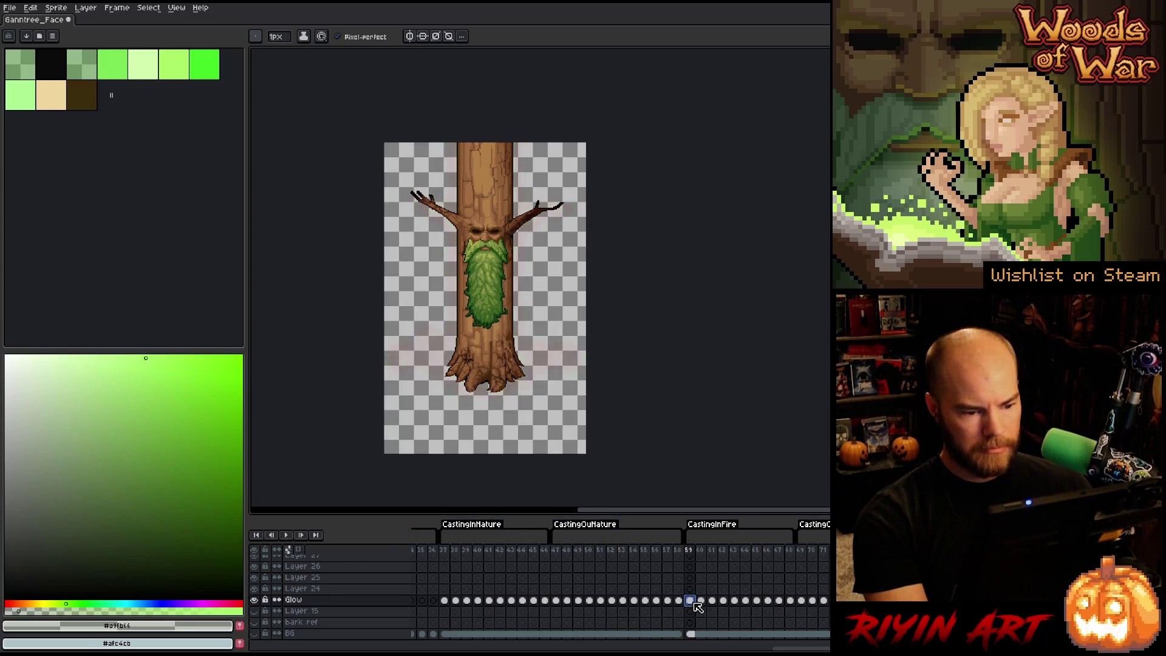
scroll(512, 338, up, 2)
mouse_move(597, 438)
mouse_down()
mouse_move(585, 385)
mouse_move(614, 399)
mouse_up()
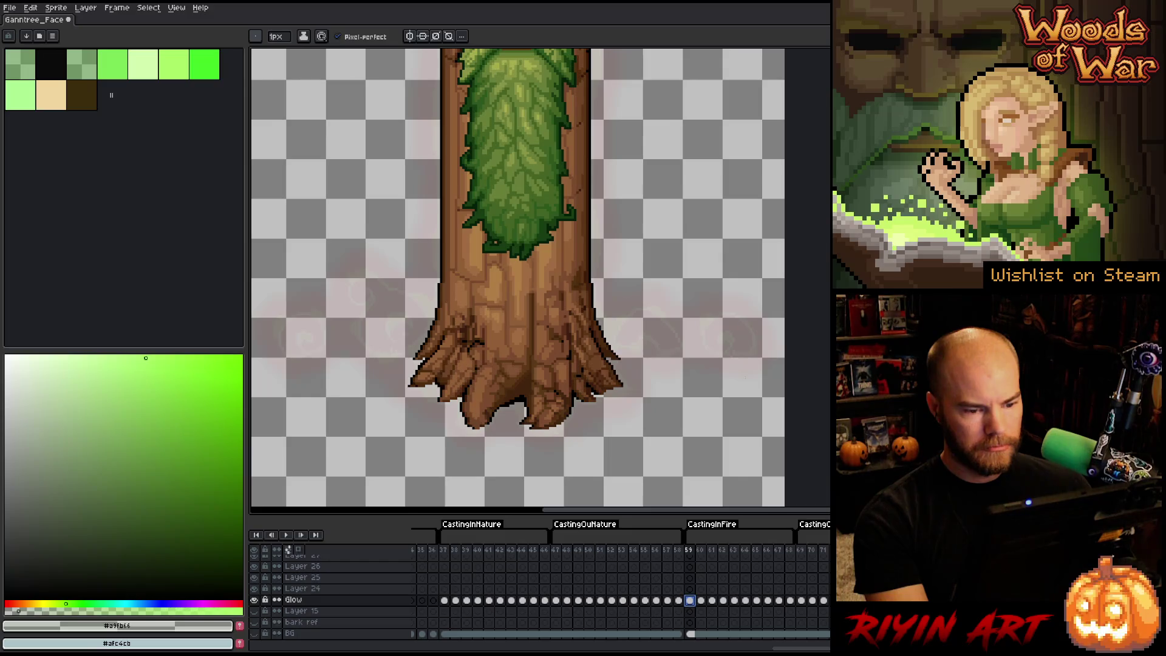
scroll(672, 361, up, 3)
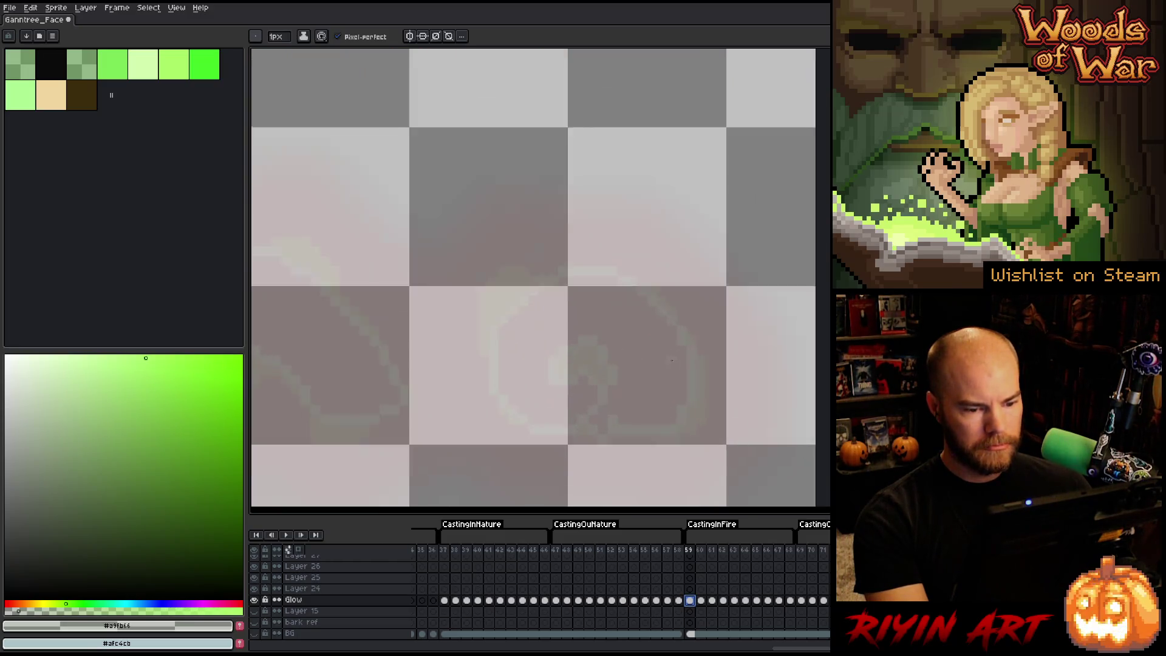
scroll(672, 360, up, 1)
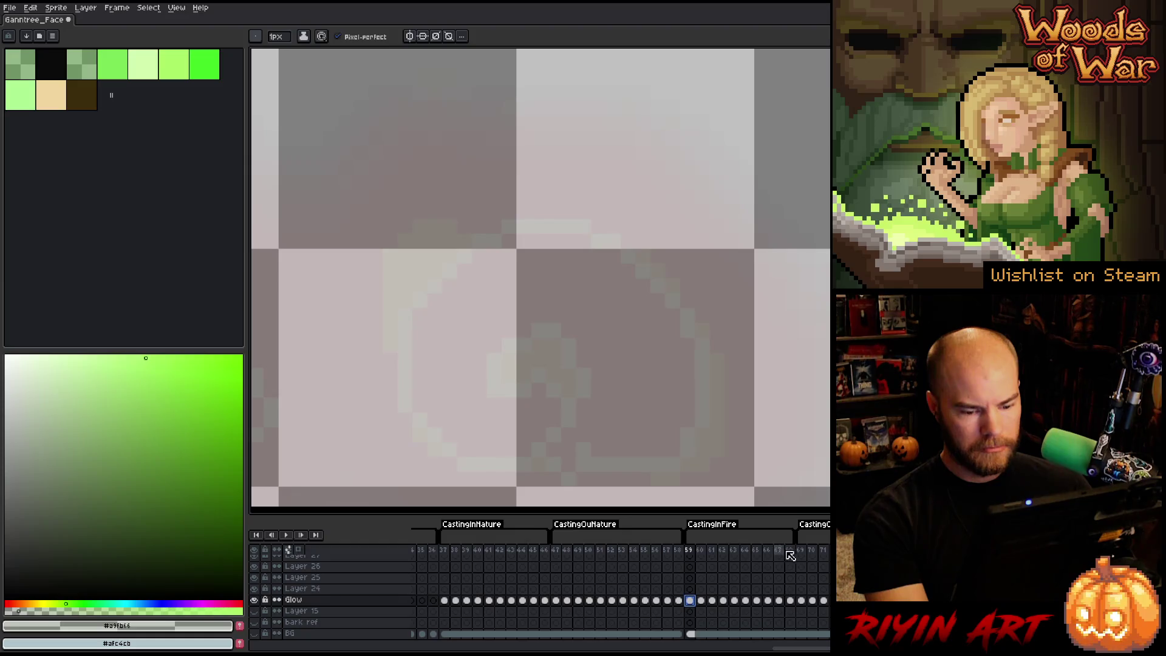
click(790, 551)
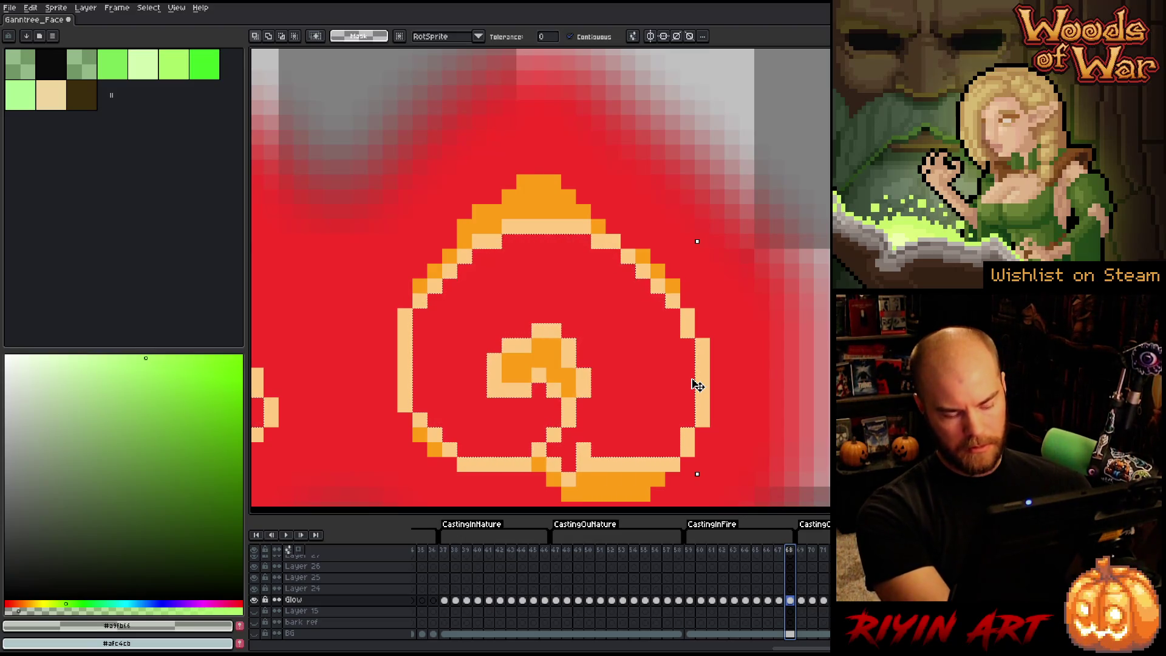
key(Escape)
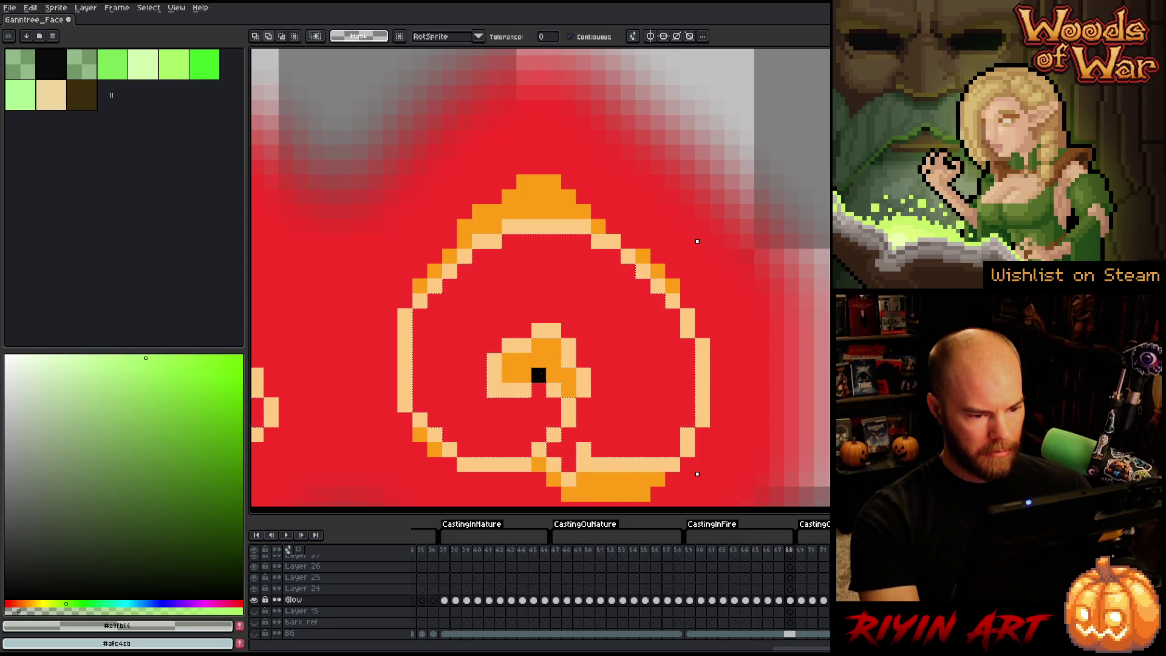
key(Delete)
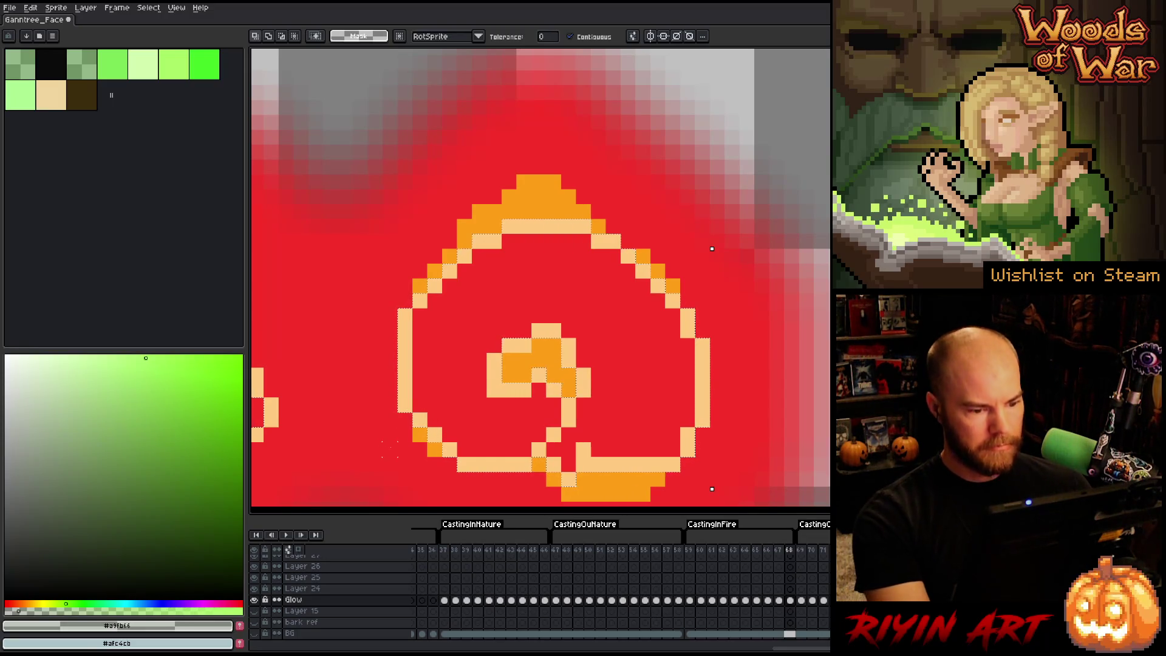
mouse_move(367, 404)
mouse_down()
mouse_move(627, 311)
mouse_move(791, 373)
mouse_move(736, 382)
mouse_up()
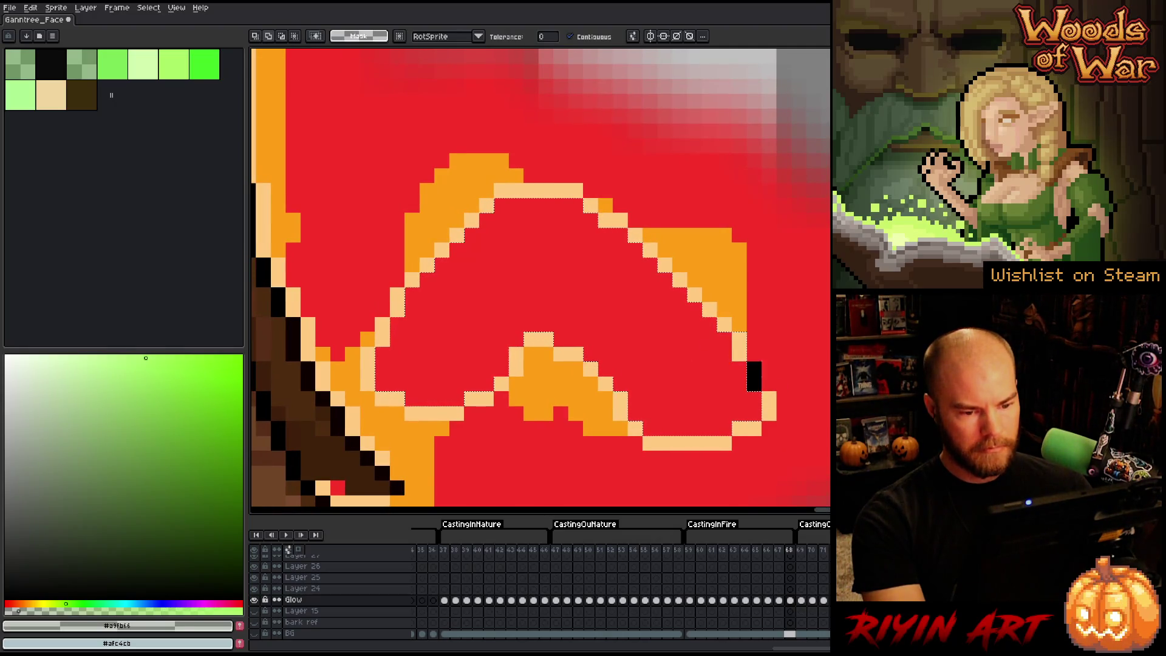
key(Delete)
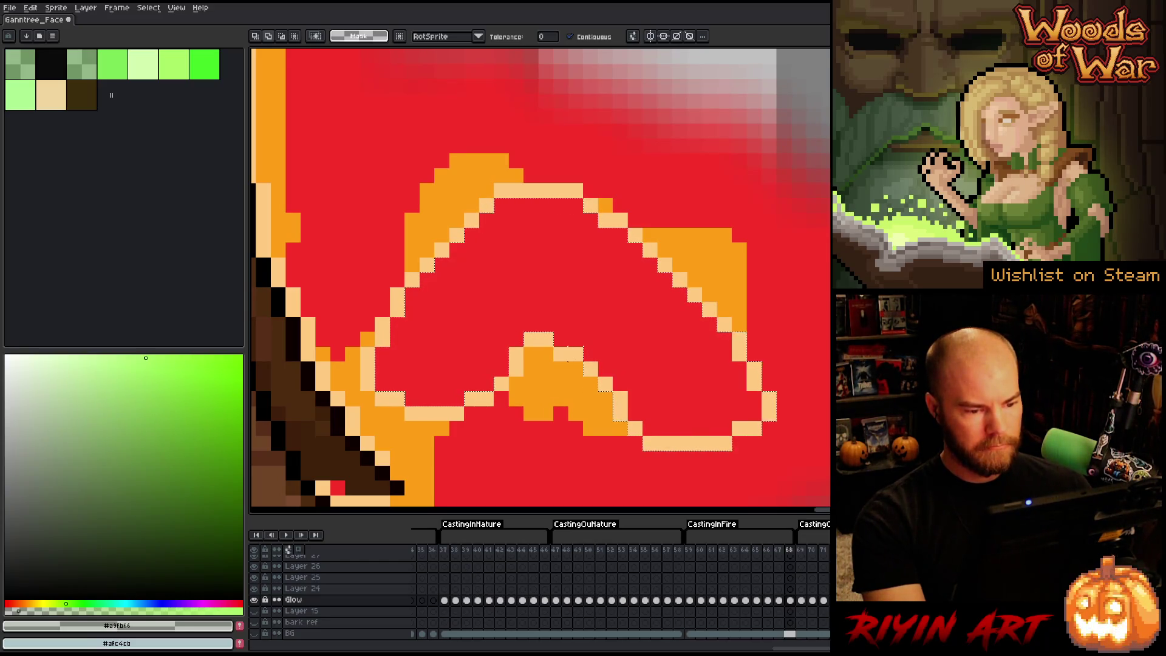
key(ctrl+z)
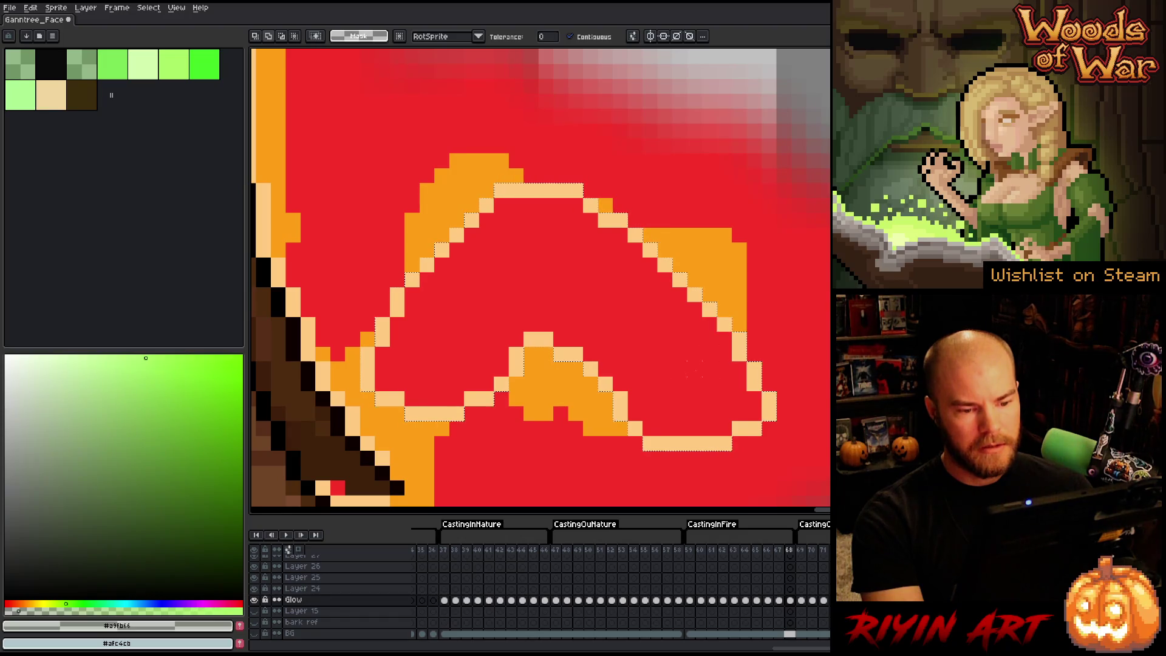
mouse_move(606, 369)
mouse_down()
mouse_move(697, 326)
mouse_move(686, 338)
mouse_up()
scroll(658, 330, down, 3)
scroll(546, 346, up, 3)
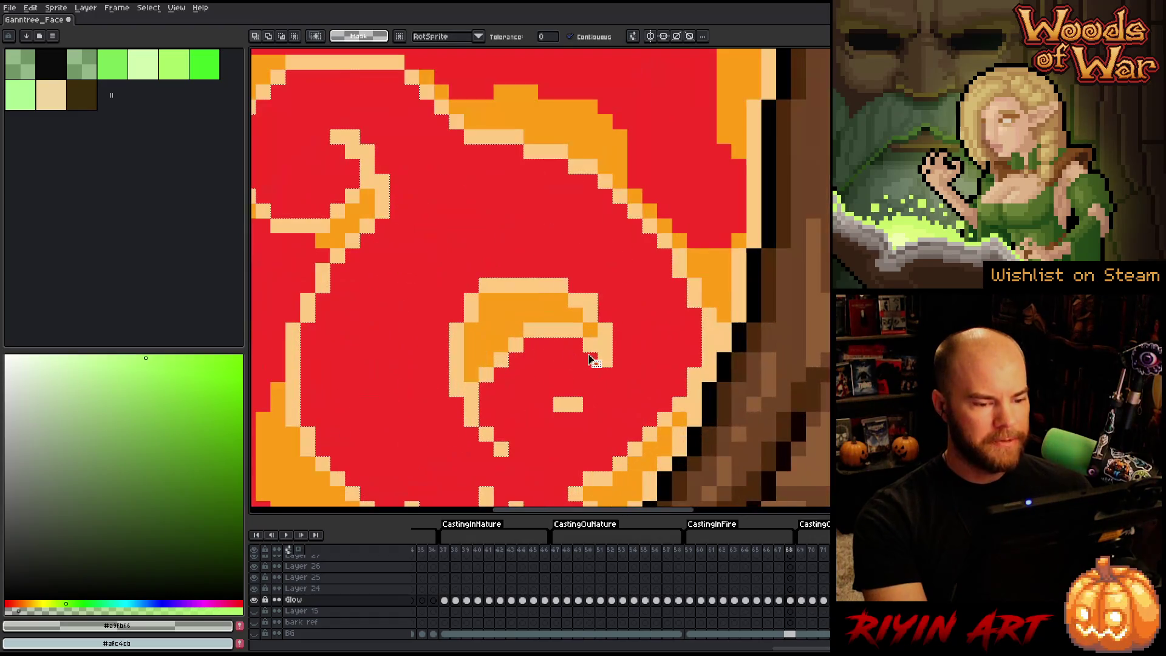
key(m)
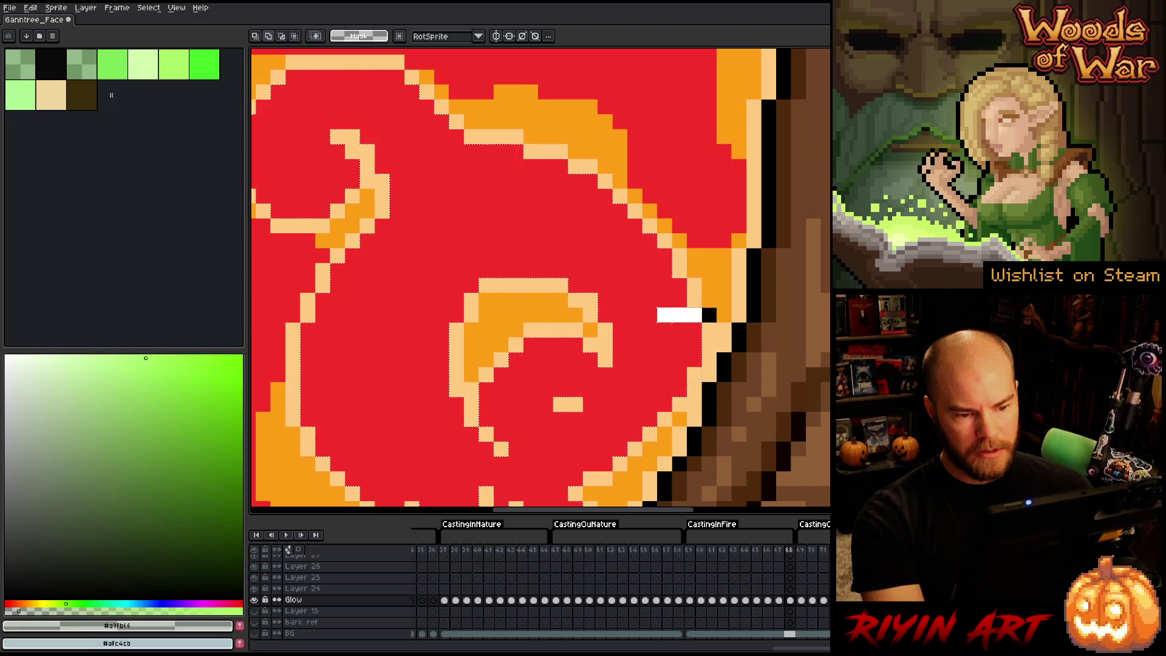
key(w)
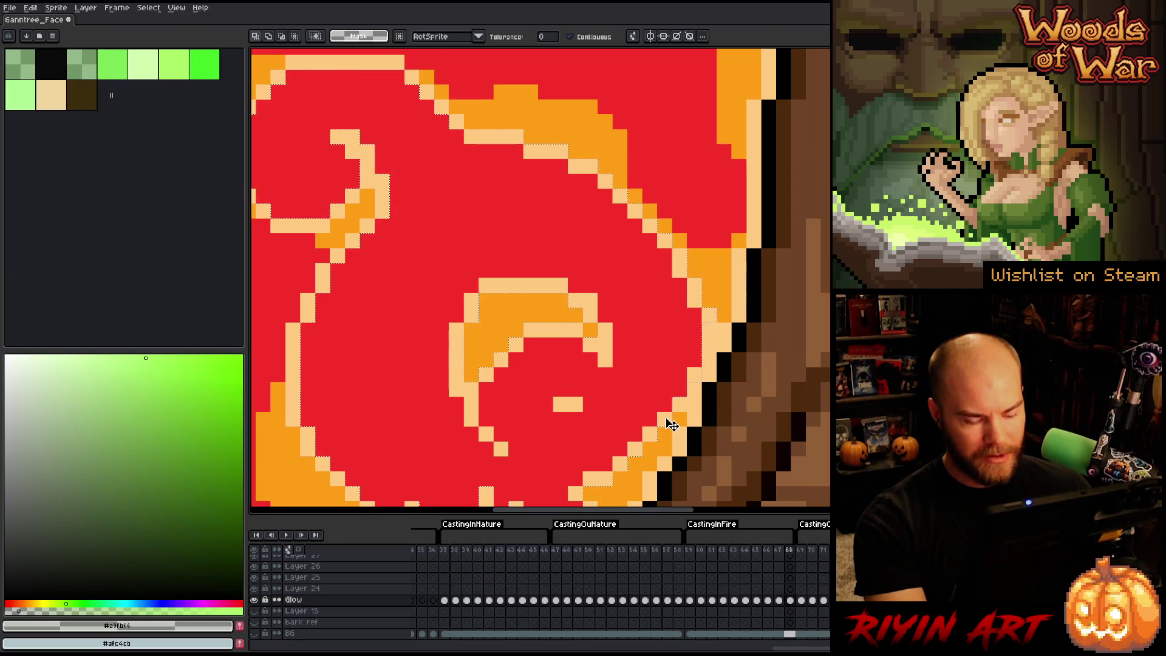
key(m)
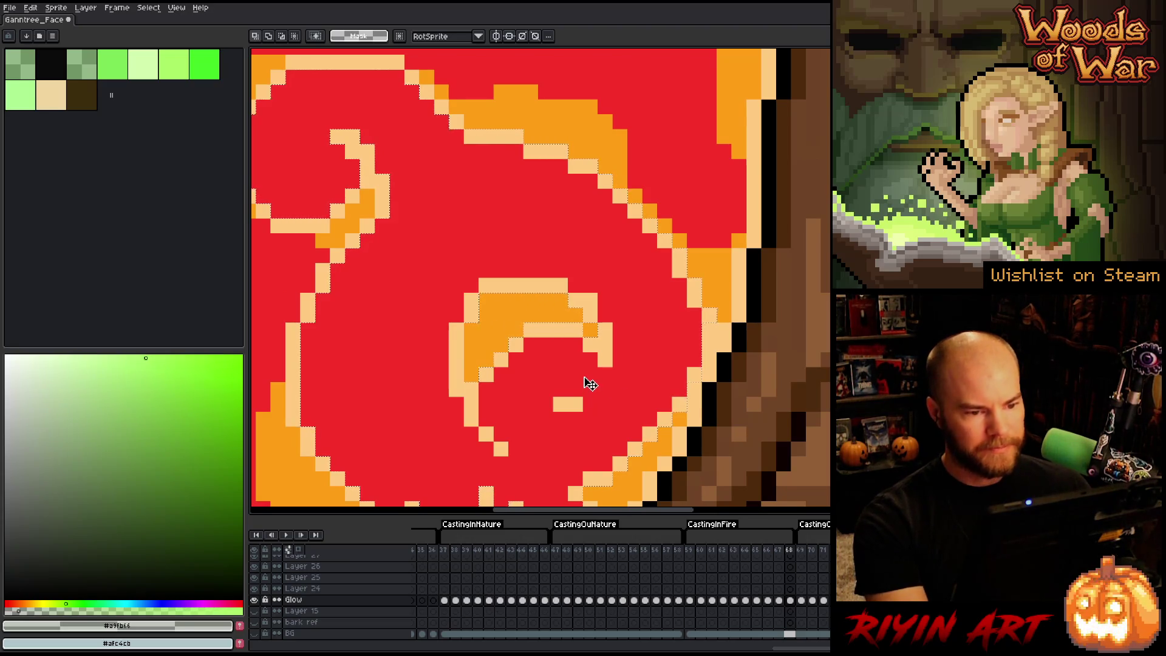
scroll(583, 315, up, 3)
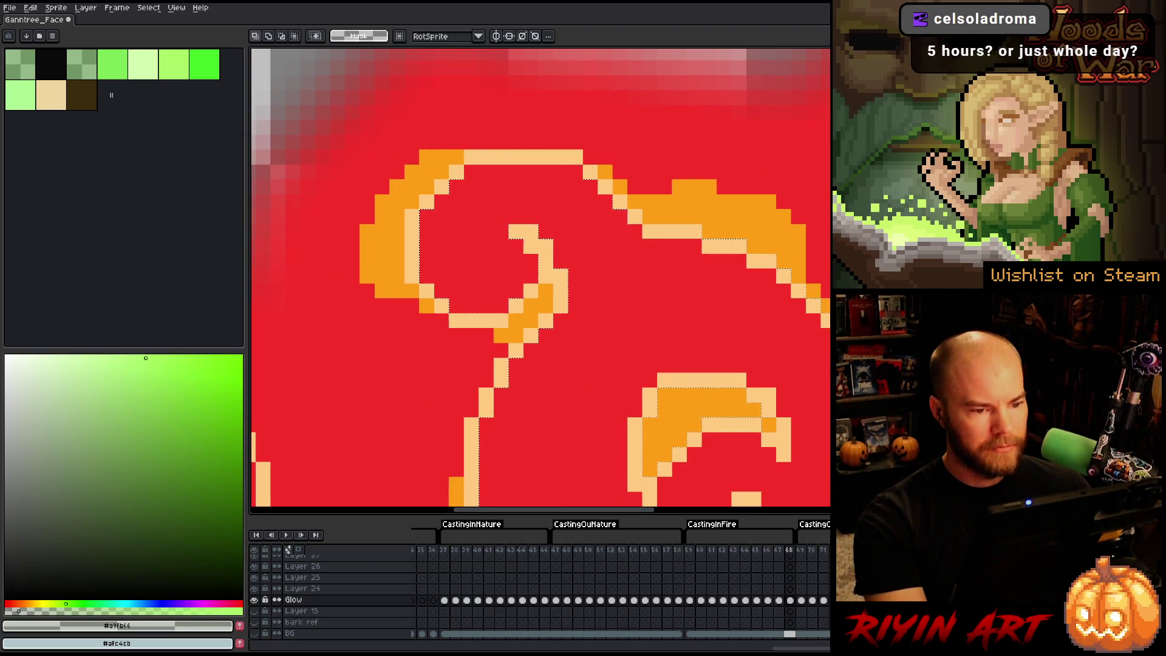
key(w)
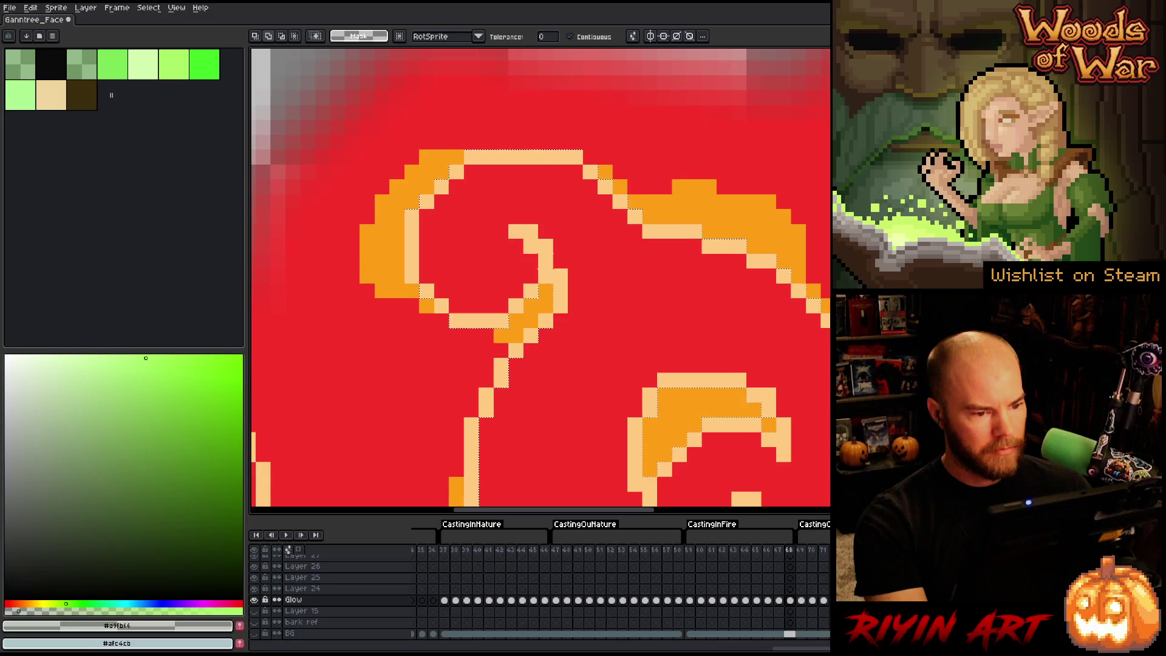
drag(524, 325, 539, 240)
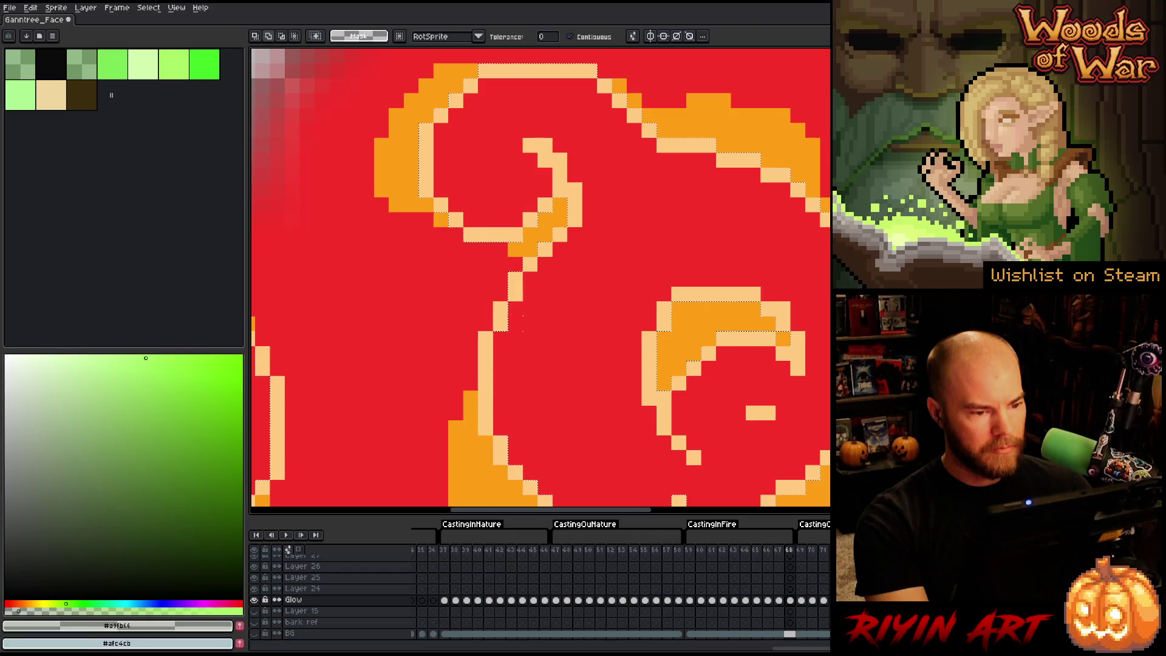
drag(540, 377, 457, 209)
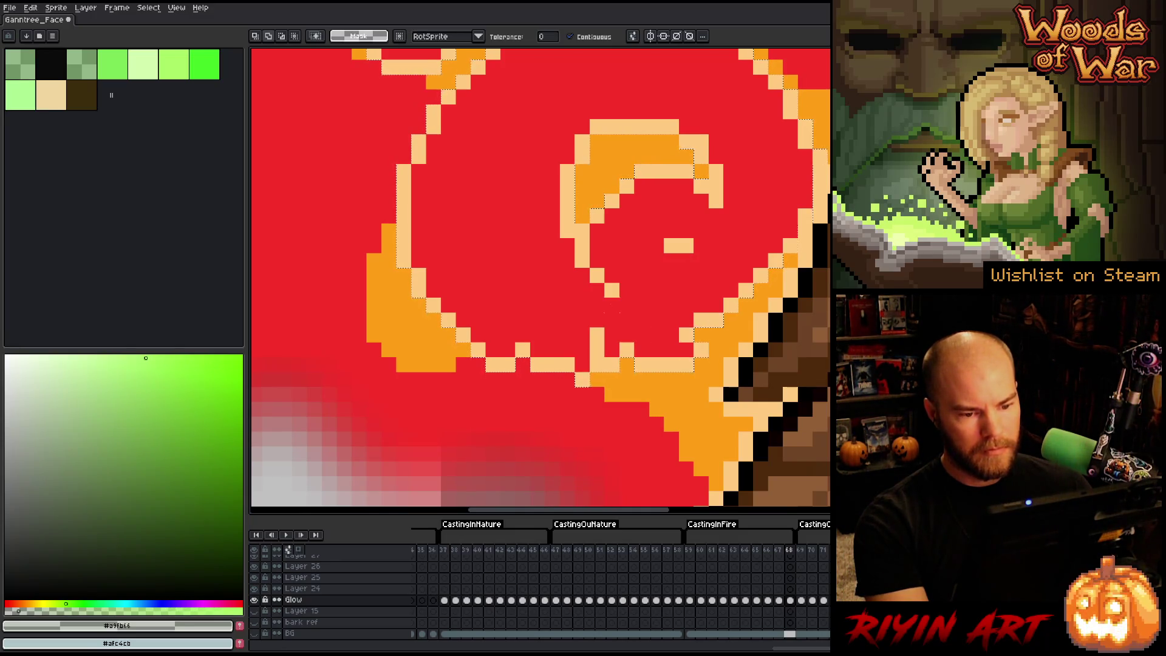
scroll(630, 281, down, 2)
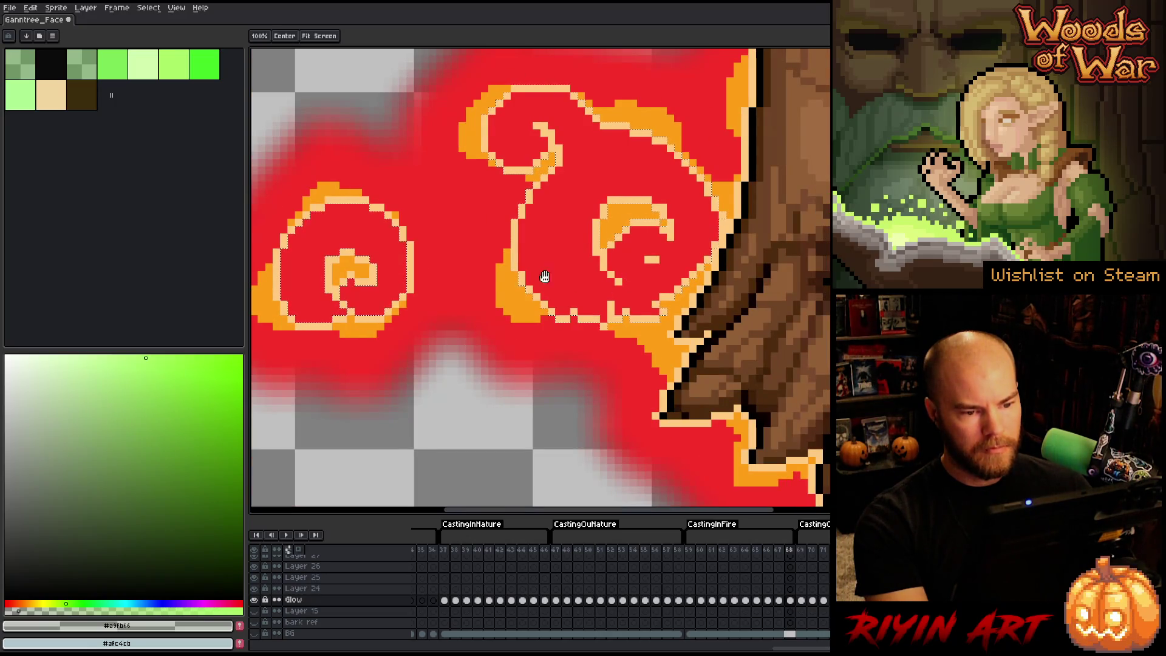
drag(419, 279, 632, 278)
scroll(632, 278, up, 3)
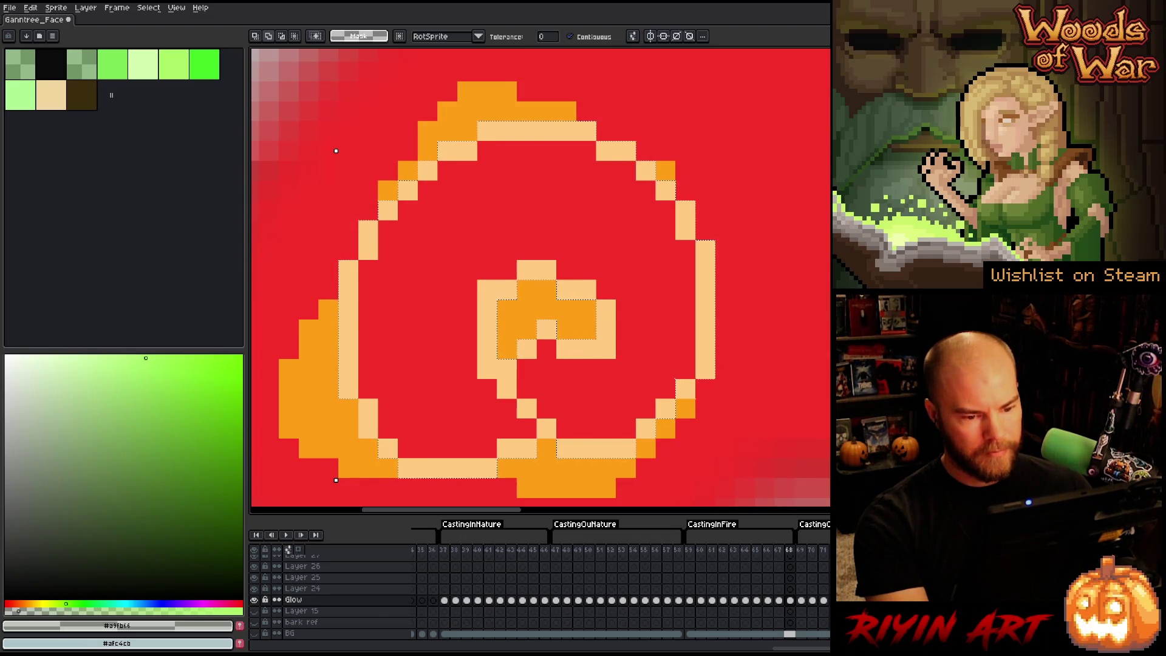
scroll(680, 328, down, 4)
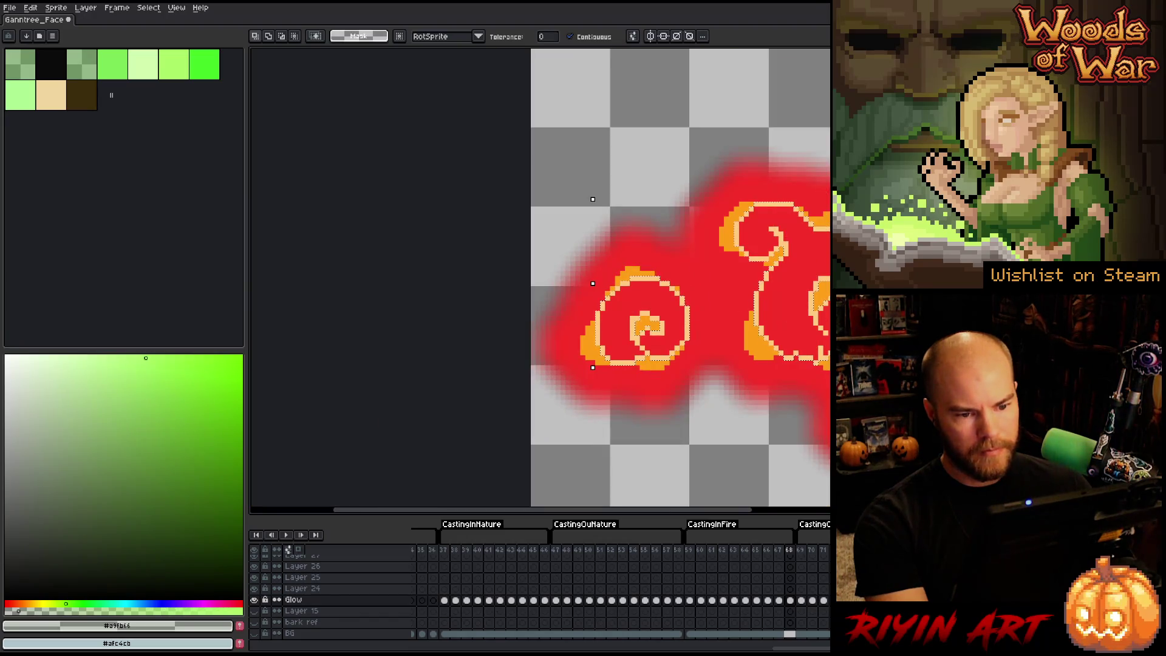
key(space)
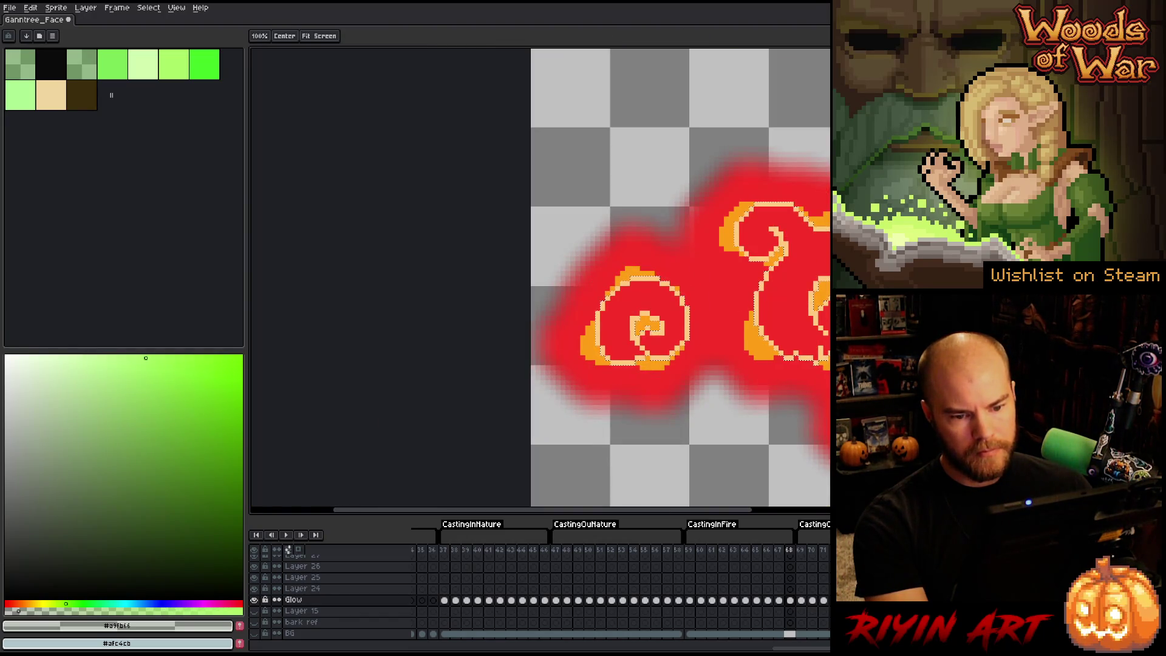
drag(790, 322, 553, 395)
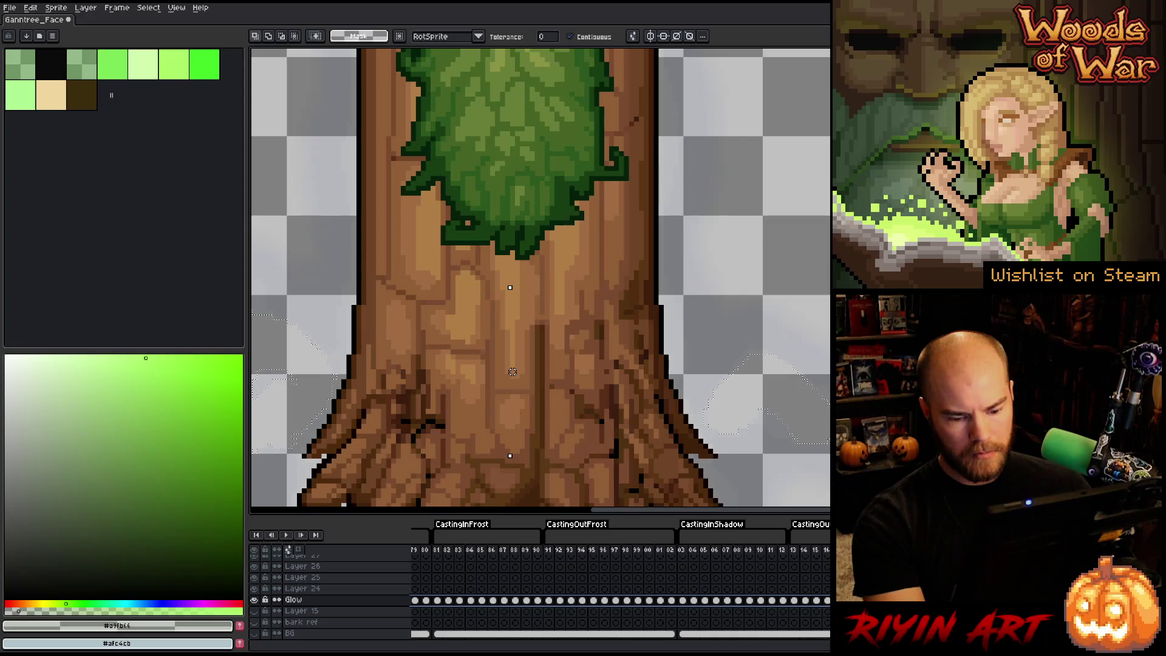
Step: Select Glow frame 59 and step forward through frames 60 to 63, inspecting the glow
scroll(717, 614, left, 10)
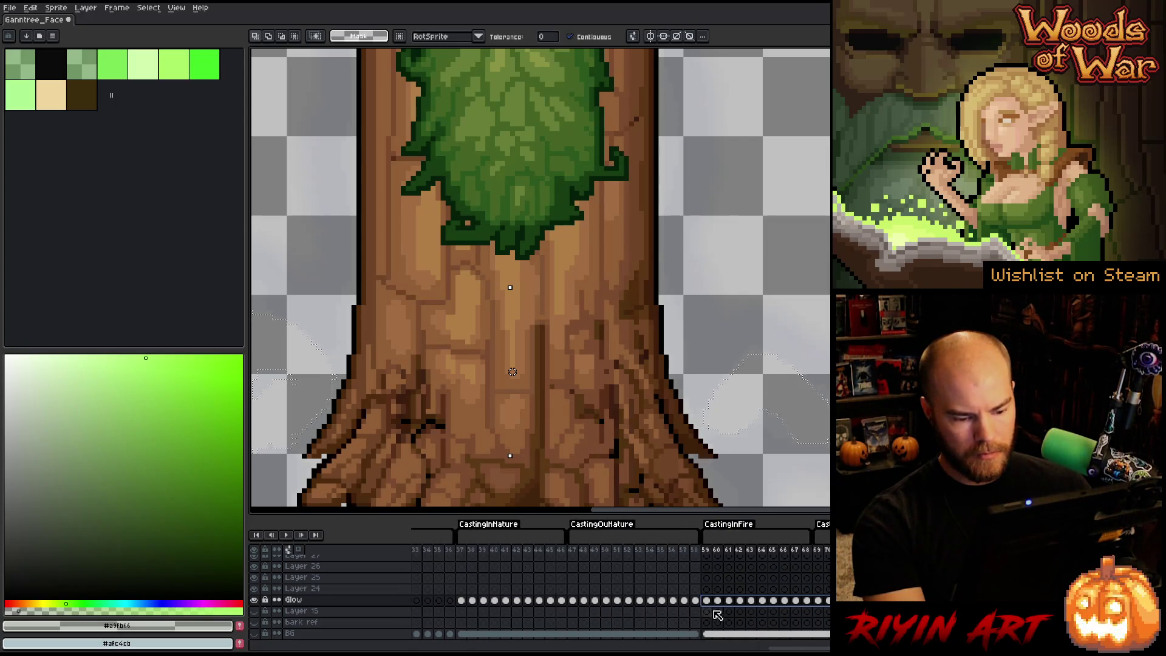
click(708, 601)
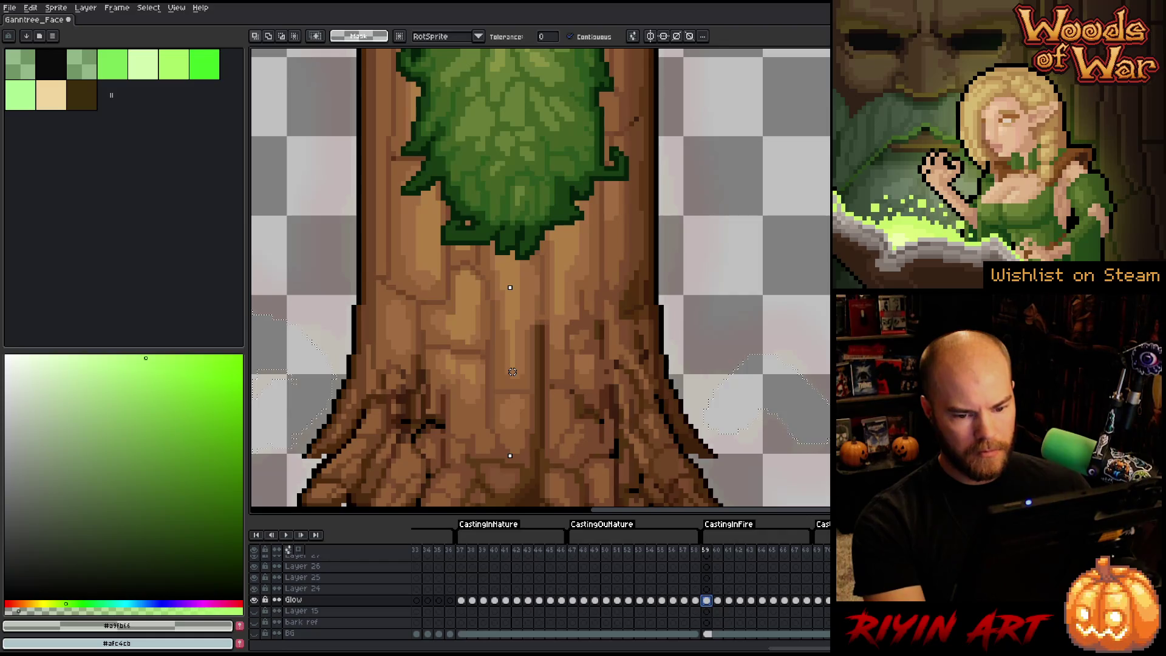
scroll(619, 343, up, 5)
scroll(648, 317, left, 4)
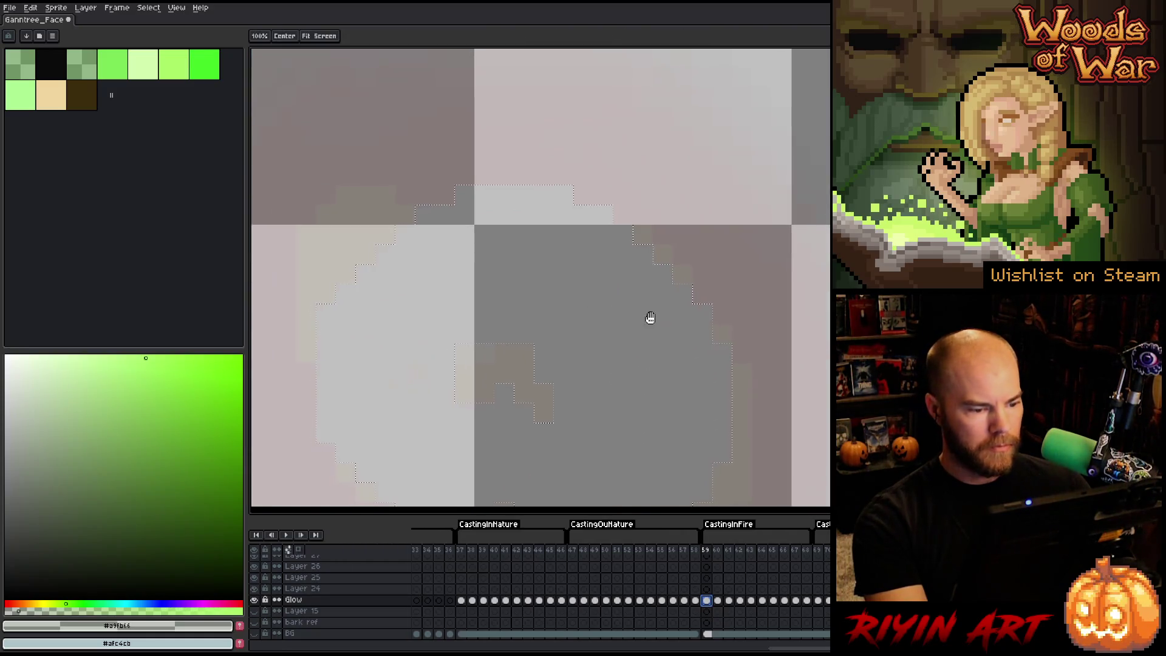
scroll(557, 351, down, 2)
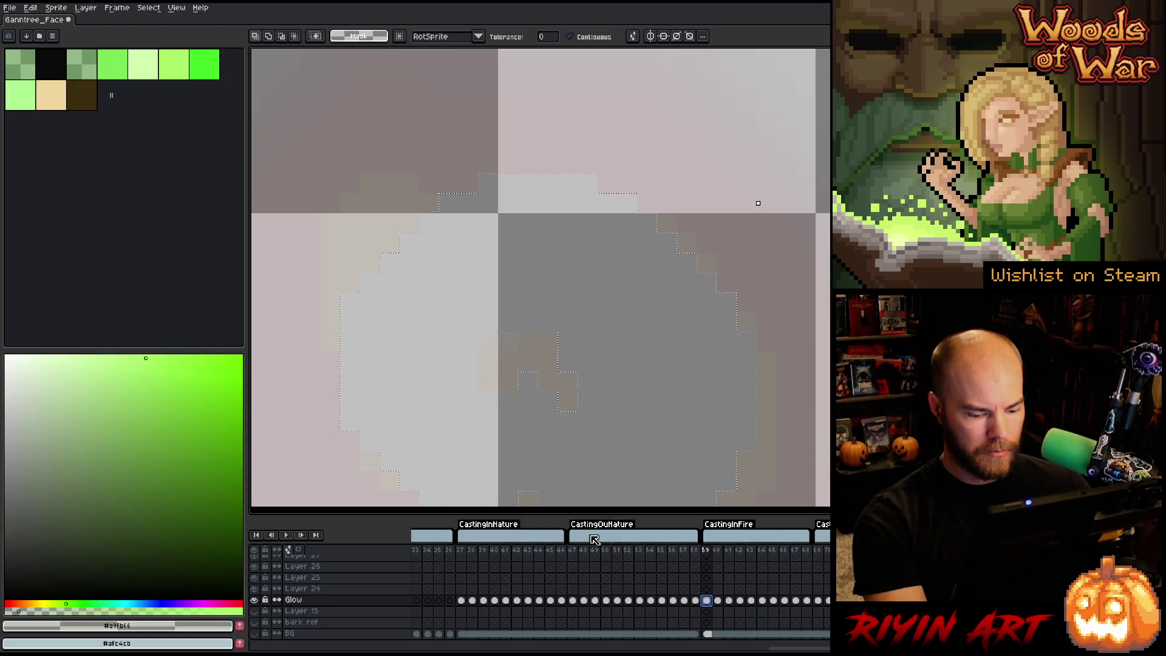
key(Right)
scroll(523, 419, down, 1)
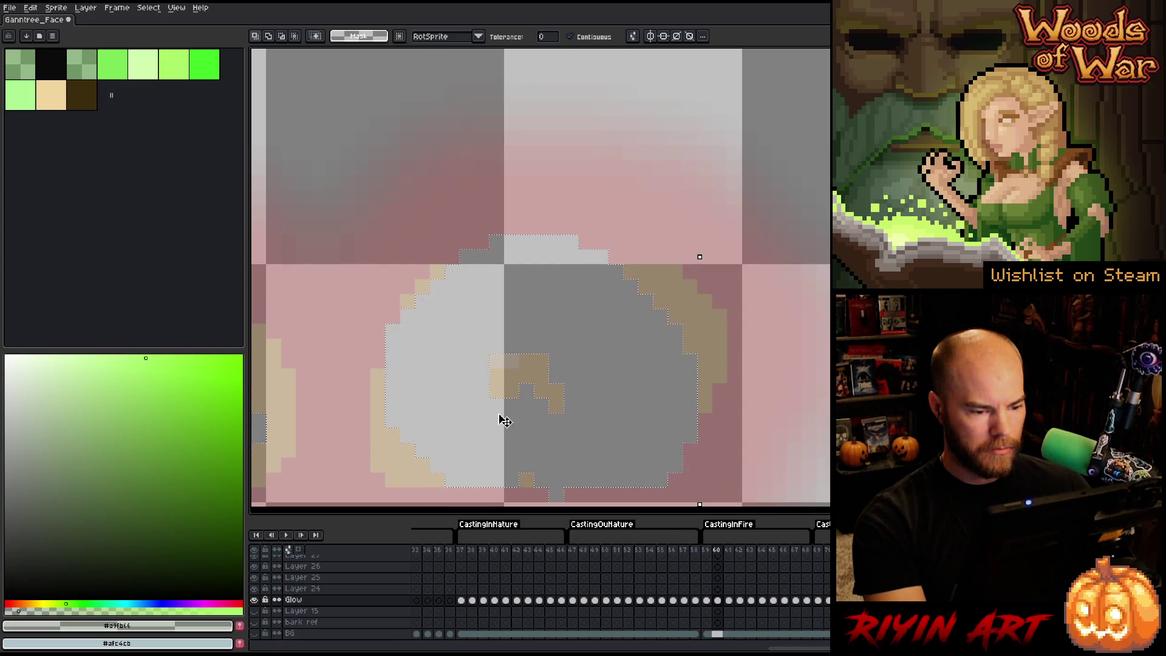
key(Right)
key(Right)
key(Right)
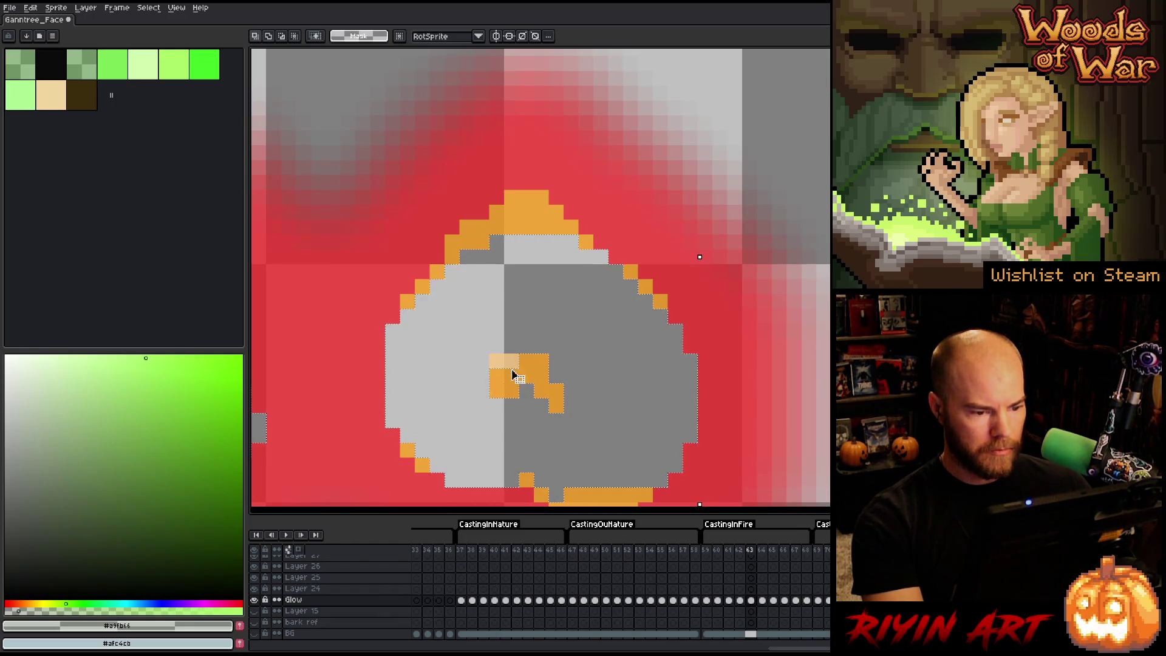
scroll(553, 387, down, 5)
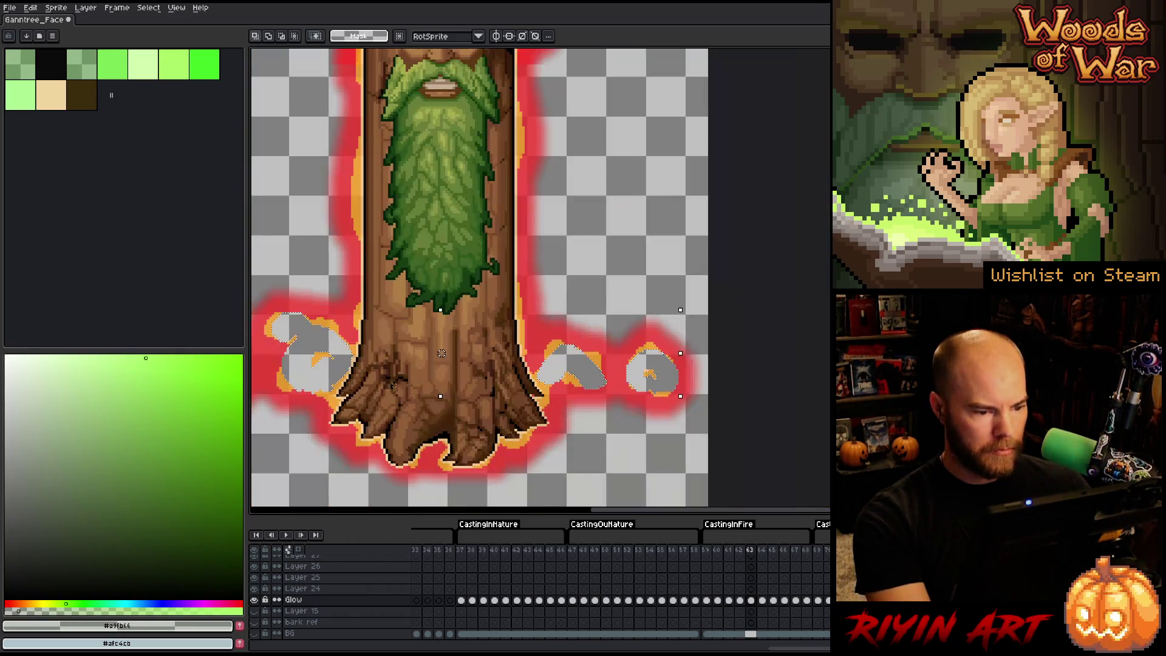
scroll(322, 386, up, 3)
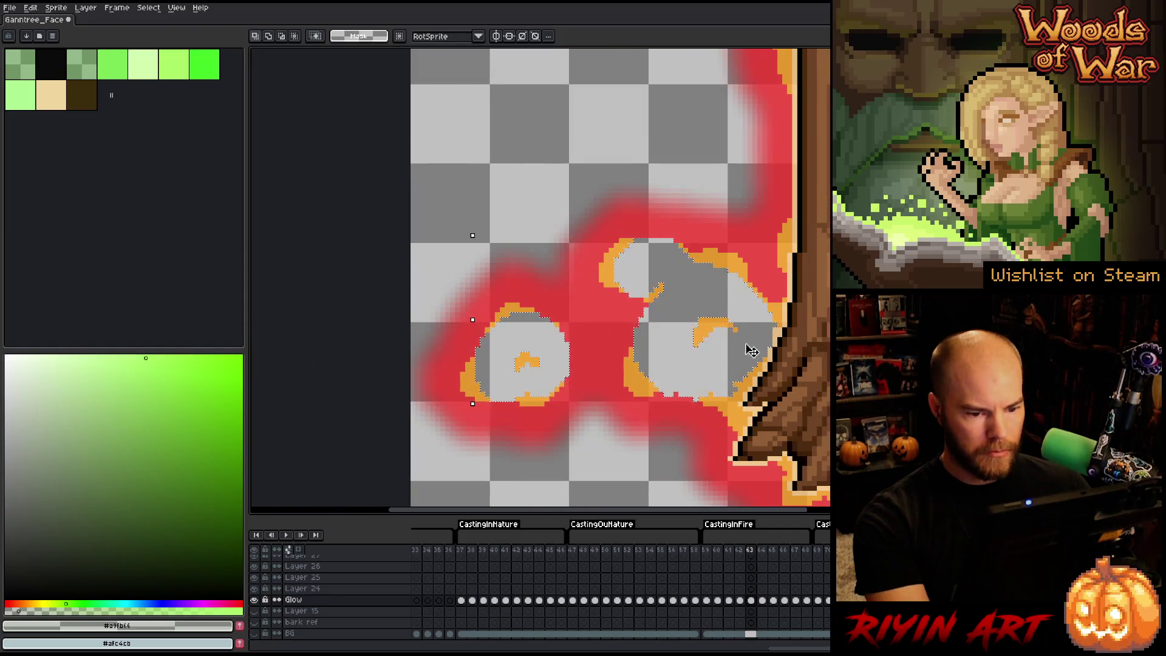
scroll(751, 351, up, 3)
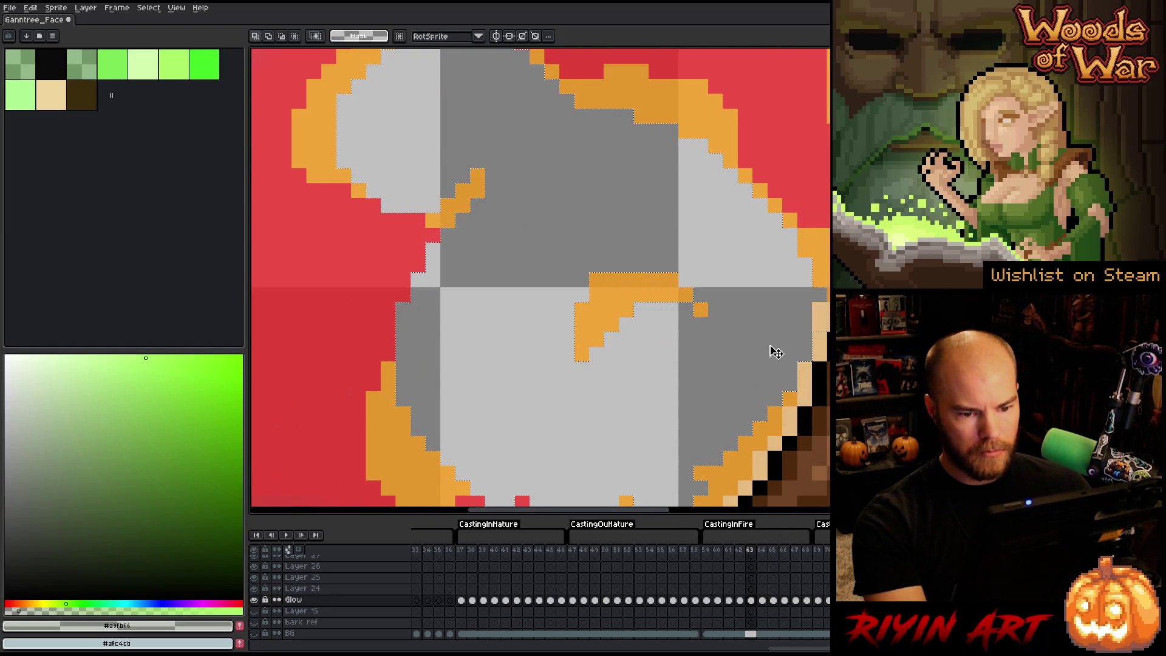
scroll(775, 352, down, 3)
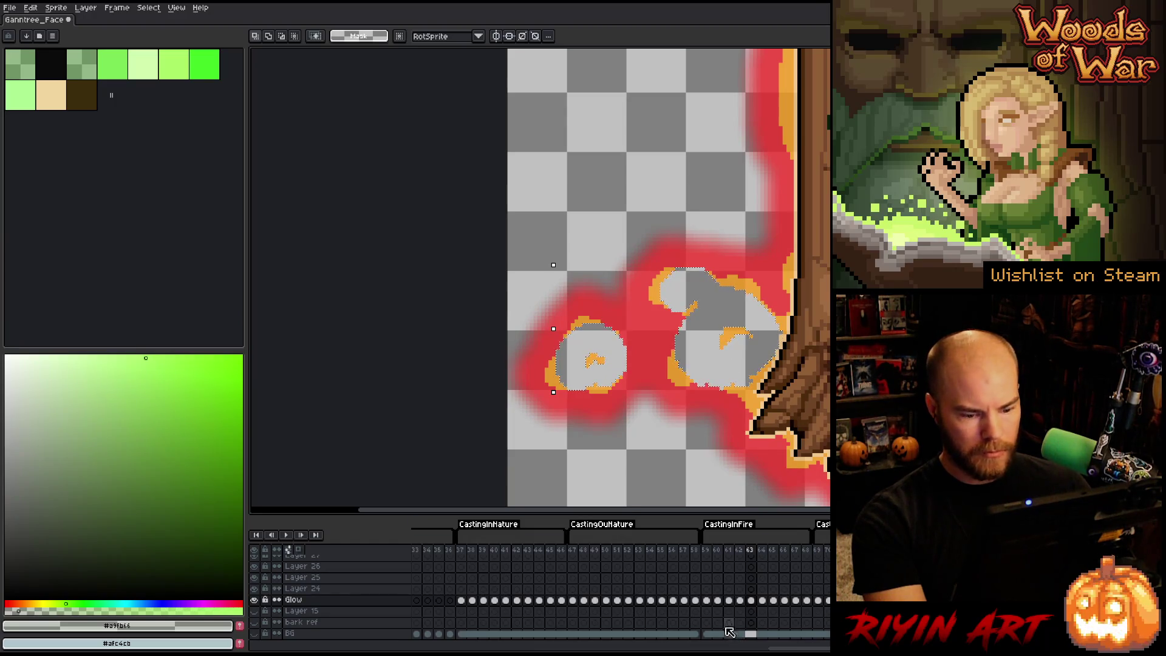
Step: Return to frame 59, preview the animation, then zoom in on the glow left of the roots
click(708, 601)
key(Return)
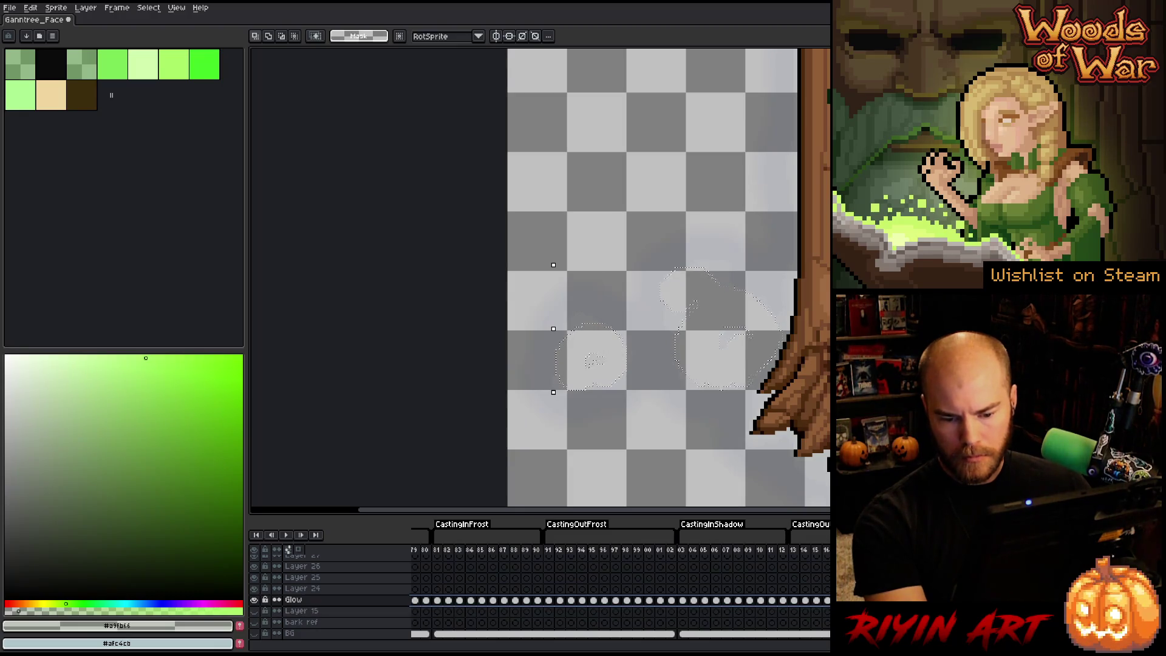
key(Return)
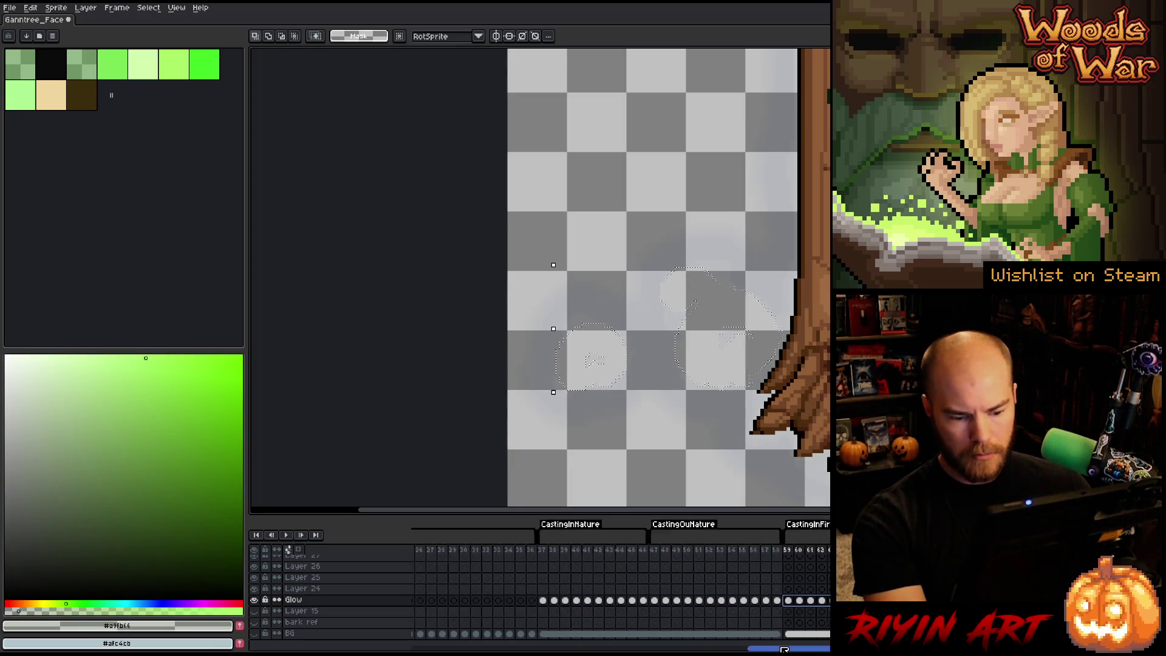
scroll(752, 423, up, 2)
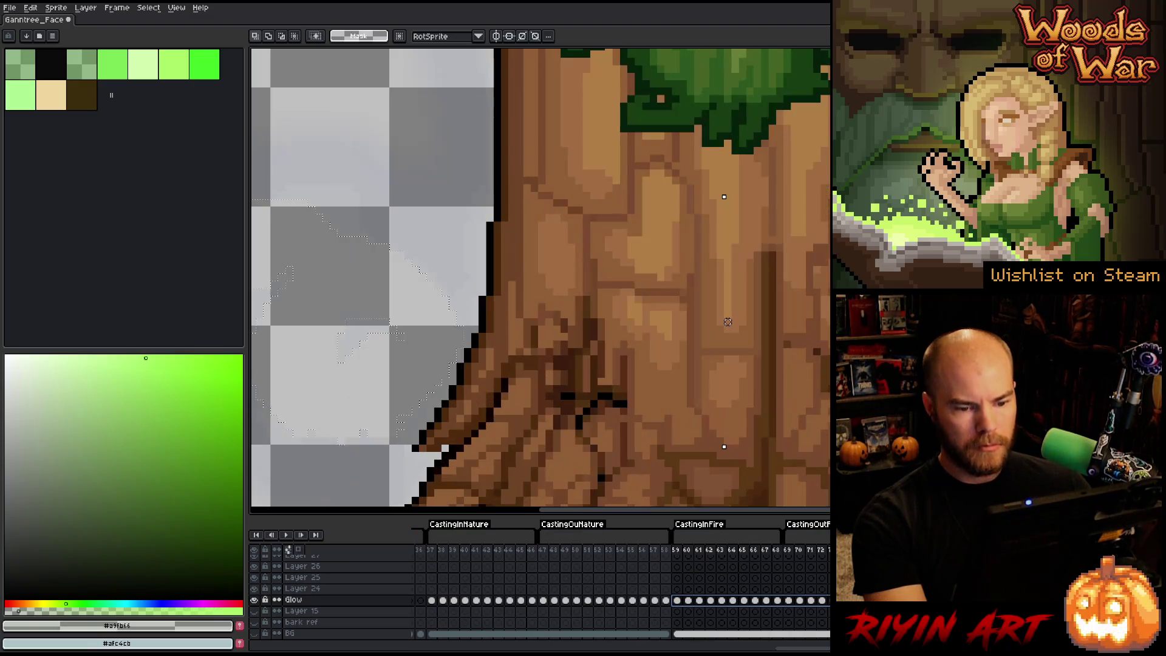
drag(751, 424, 721, 413)
scroll(721, 413, down, 3)
scroll(472, 377, up, 1)
mouse_move(471, 378)
mouse_down()
mouse_move(453, 365)
mouse_move(529, 360)
mouse_up()
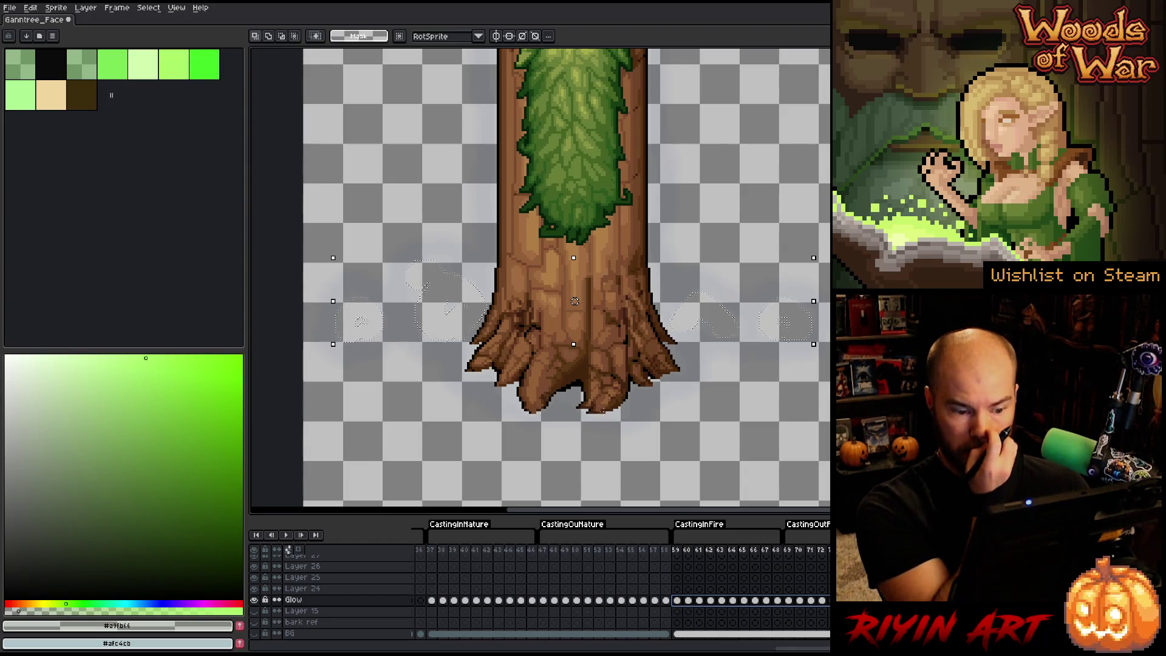
click(677, 601)
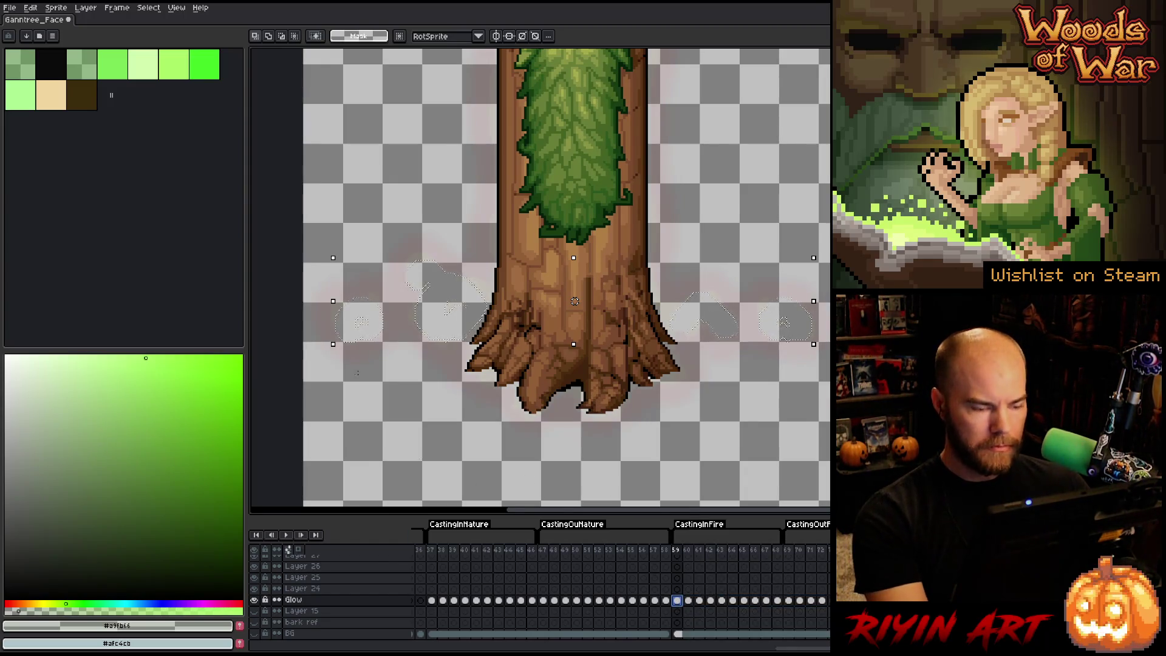
scroll(352, 371, up, 3)
mouse_move(424, 328)
mouse_down()
mouse_move(447, 484)
mouse_move(504, 453)
mouse_move(440, 398)
mouse_move(417, 408)
mouse_up()
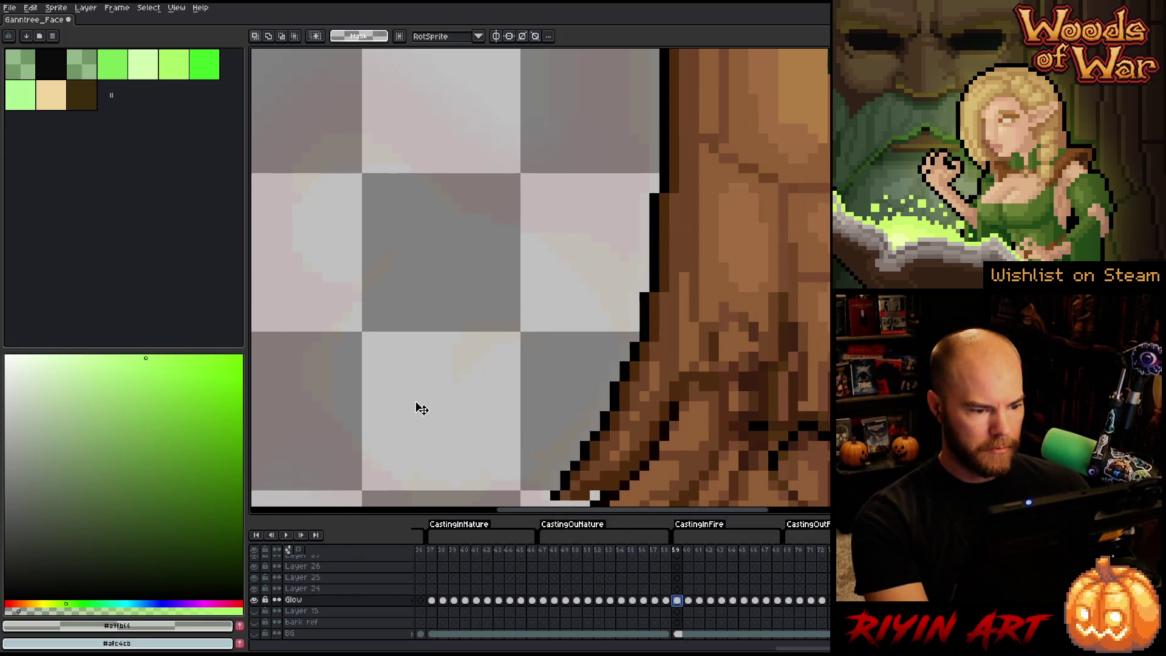
Step: Pick orange as the drawing colour and step through frames 60 to 62
key(b)
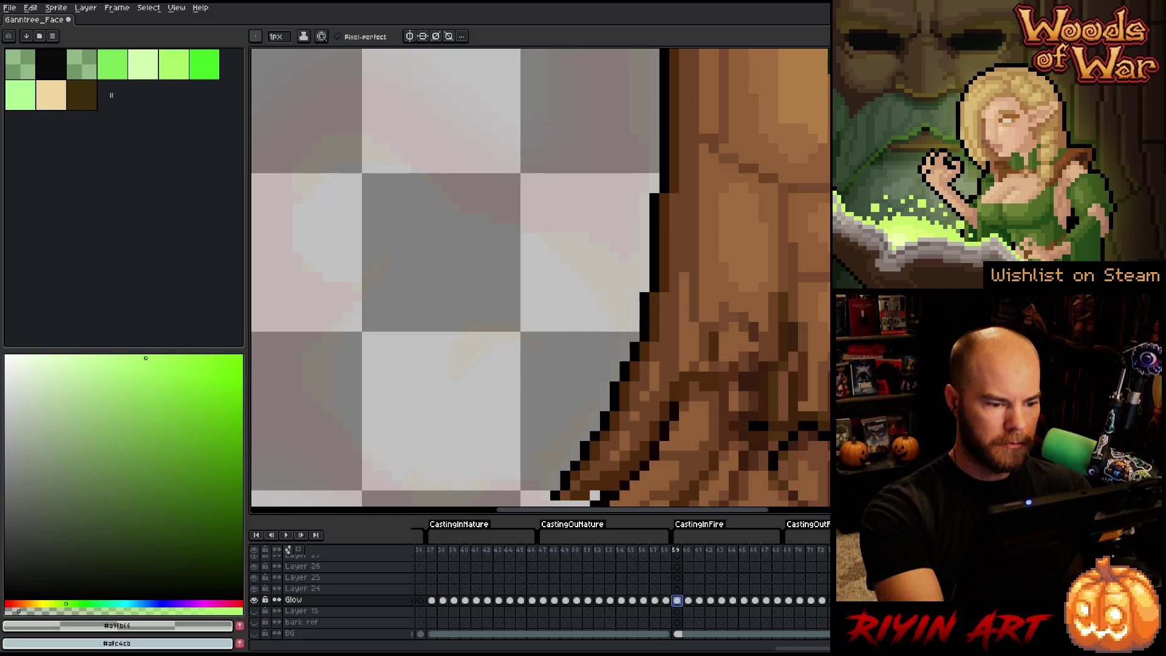
alt+click(473, 338)
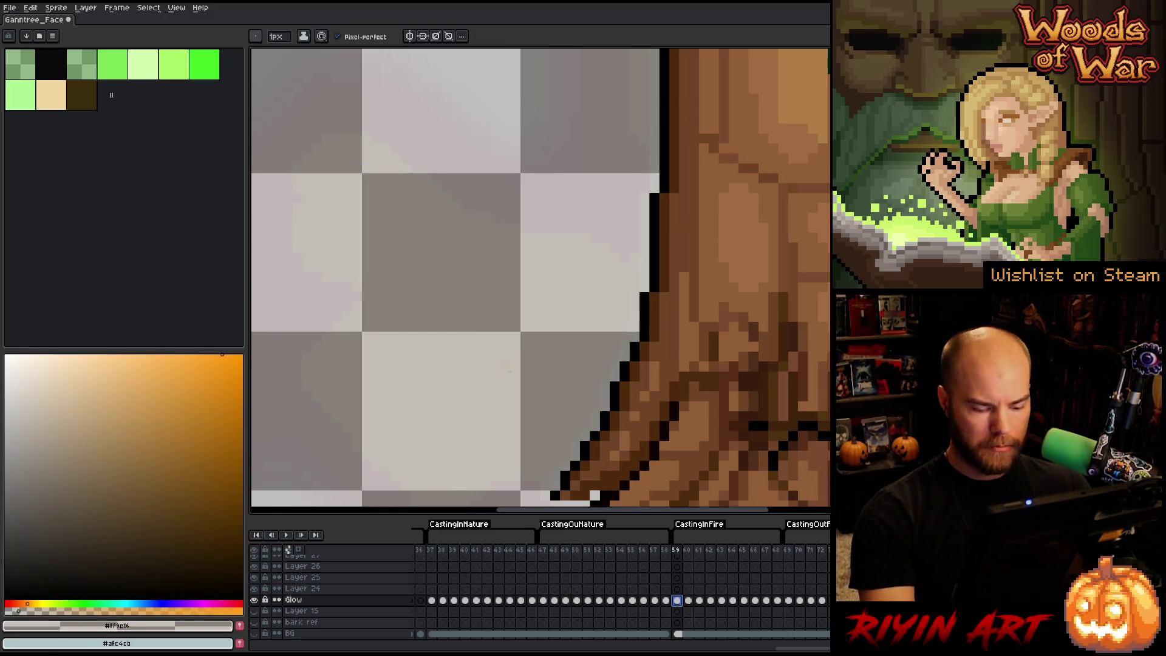
key(period)
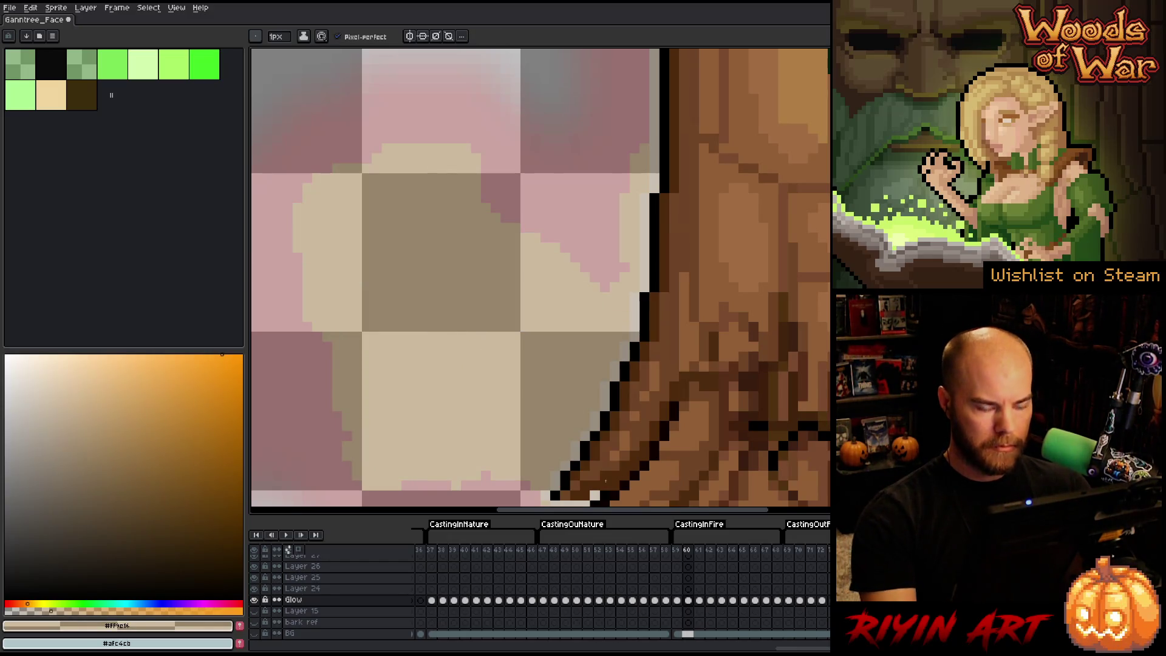
alt+click(476, 336)
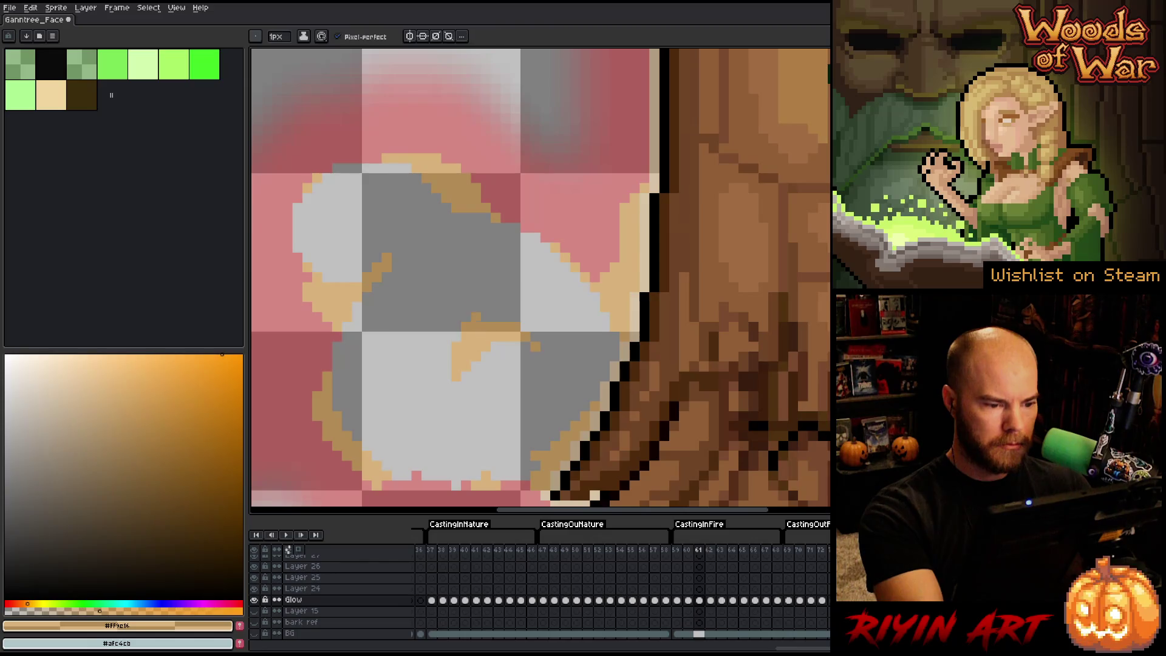
key(period)
scroll(510, 358, down, 3)
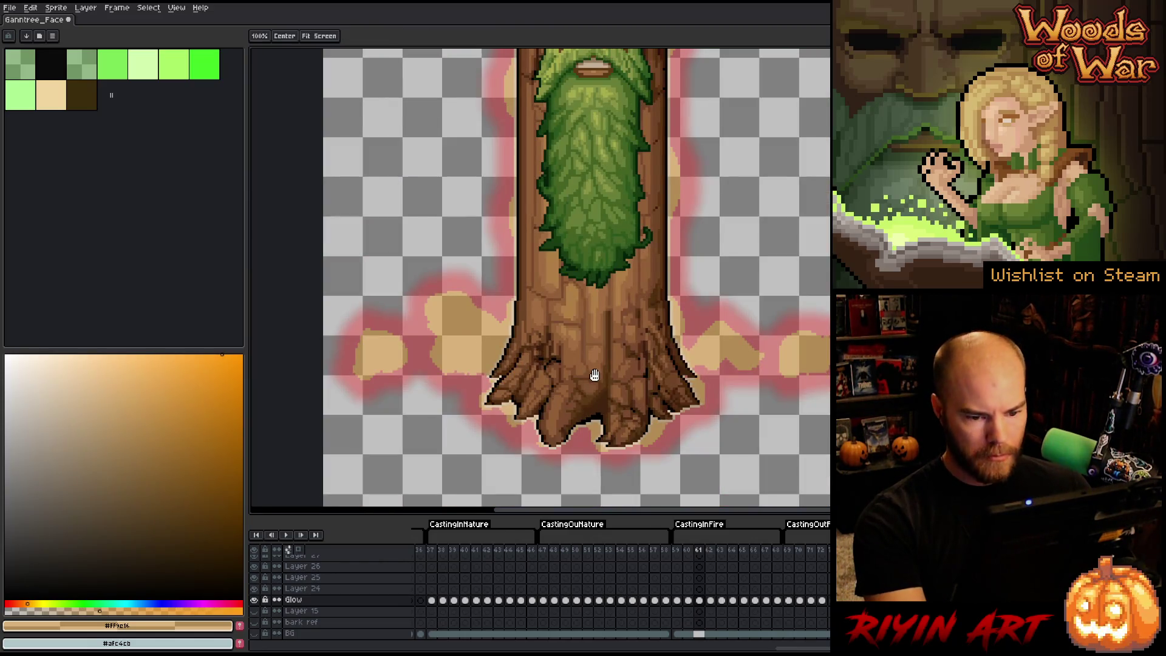
scroll(823, 386, up, 2)
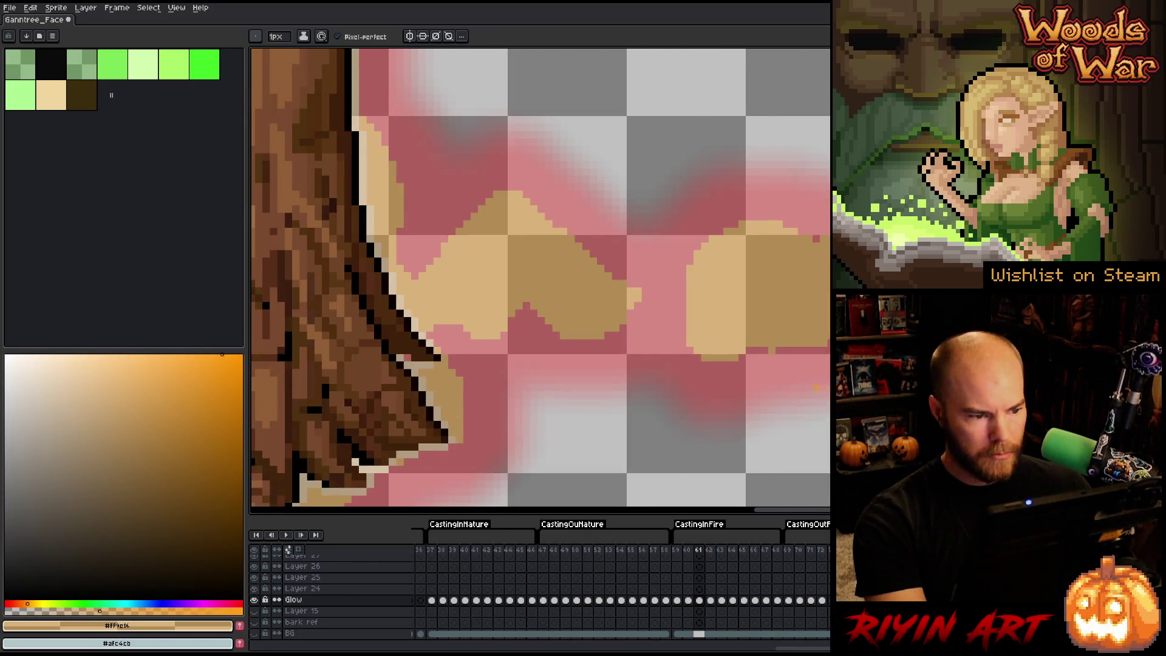
scroll(817, 386, down, 2)
scroll(681, 370, up, 2)
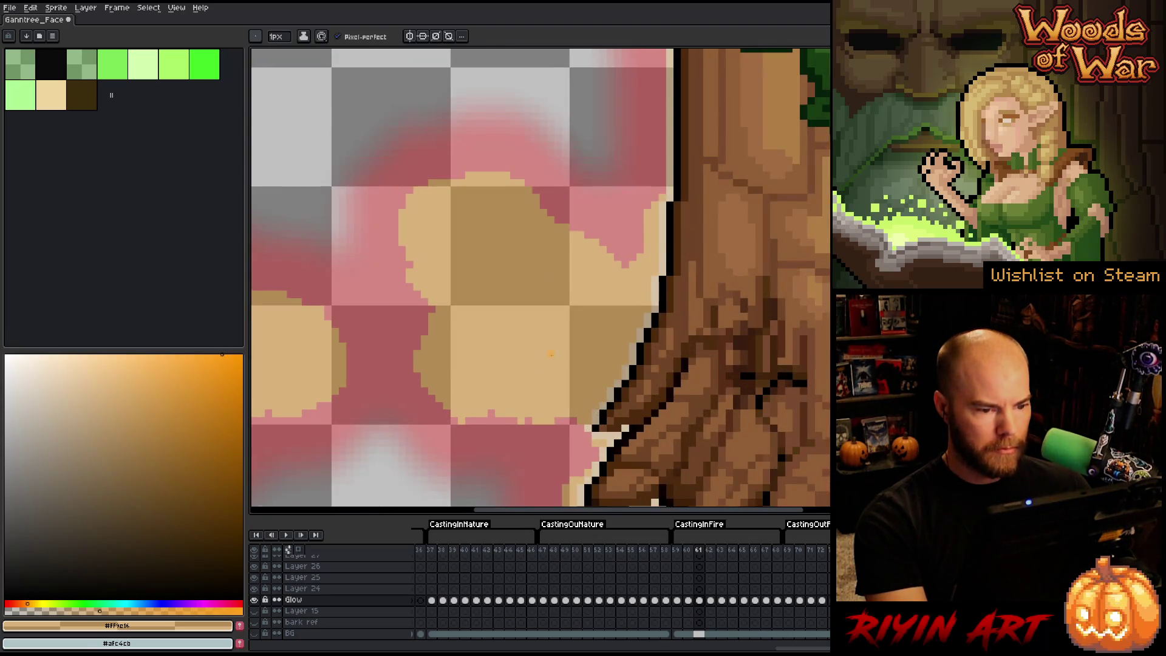
scroll(551, 353, up, 1)
key(Right)
key(i)
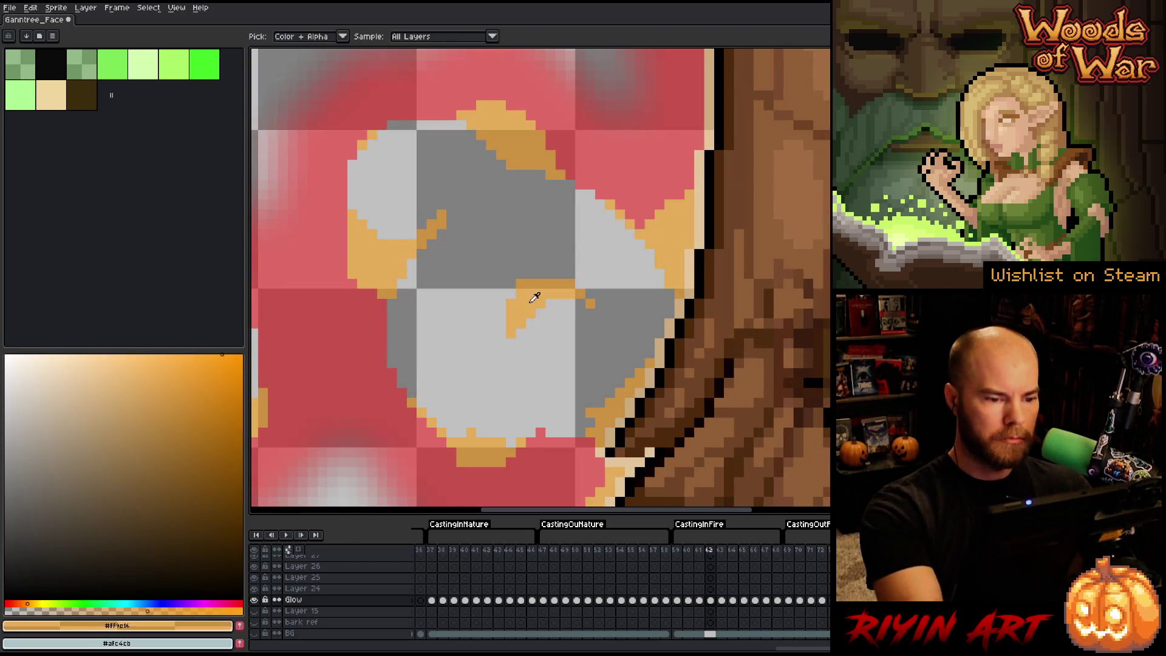
key(b)
key(ctrl+z)
Step: Fill the empty glow centres with orange on frames 63 through 68
key(Right)
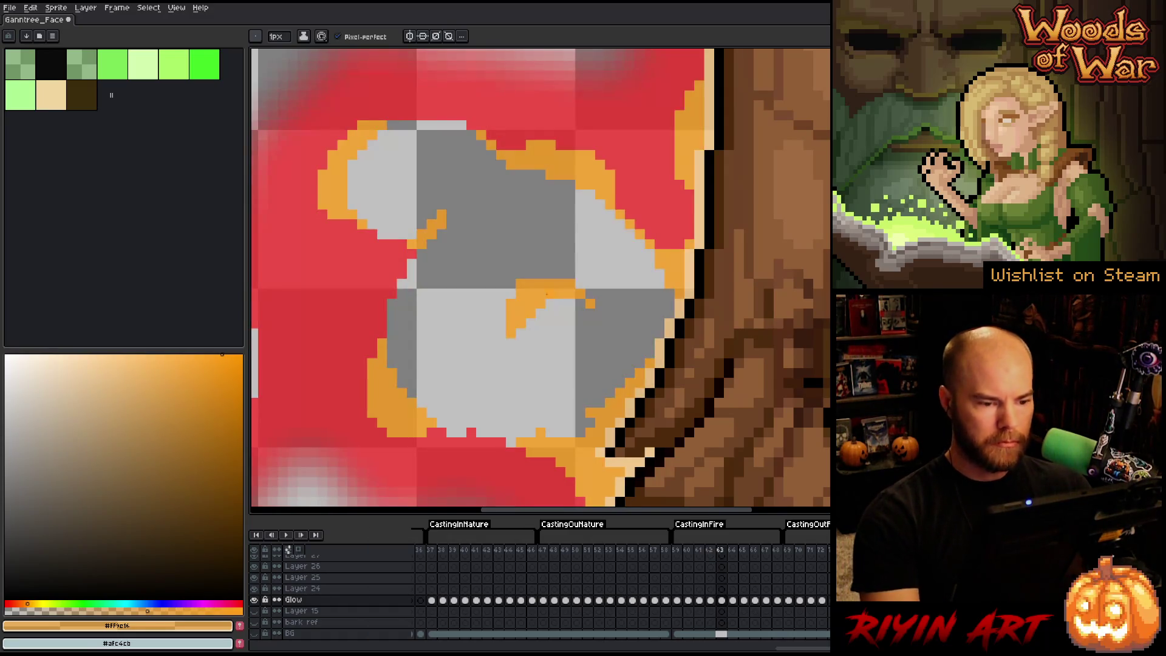
click(560, 261)
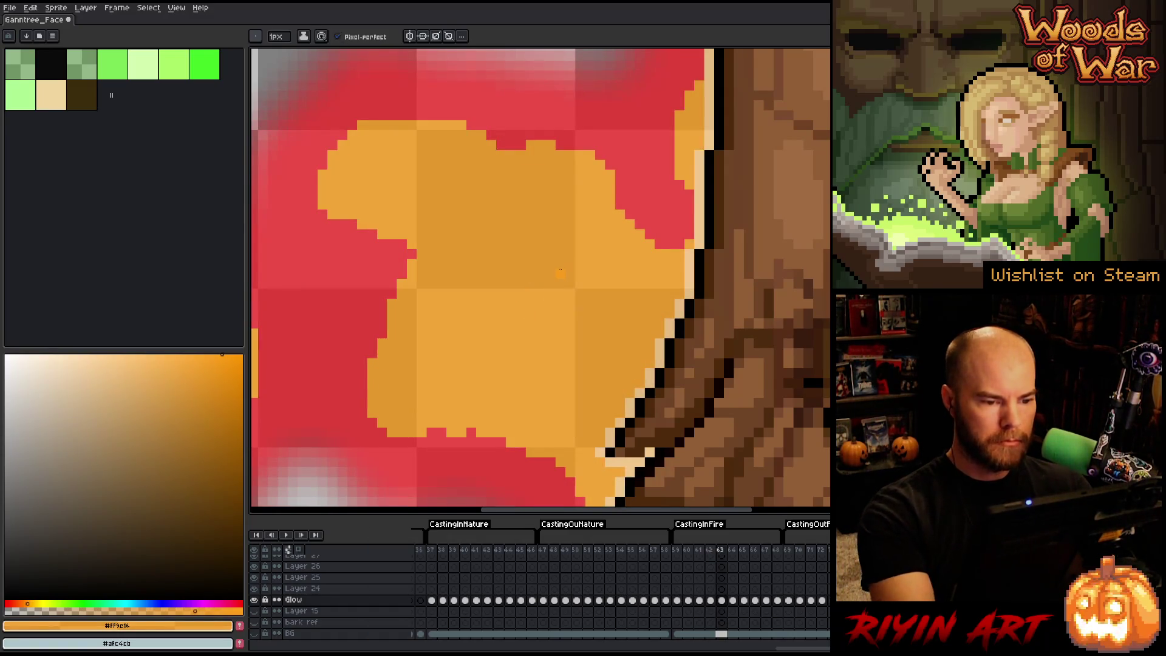
key(Right)
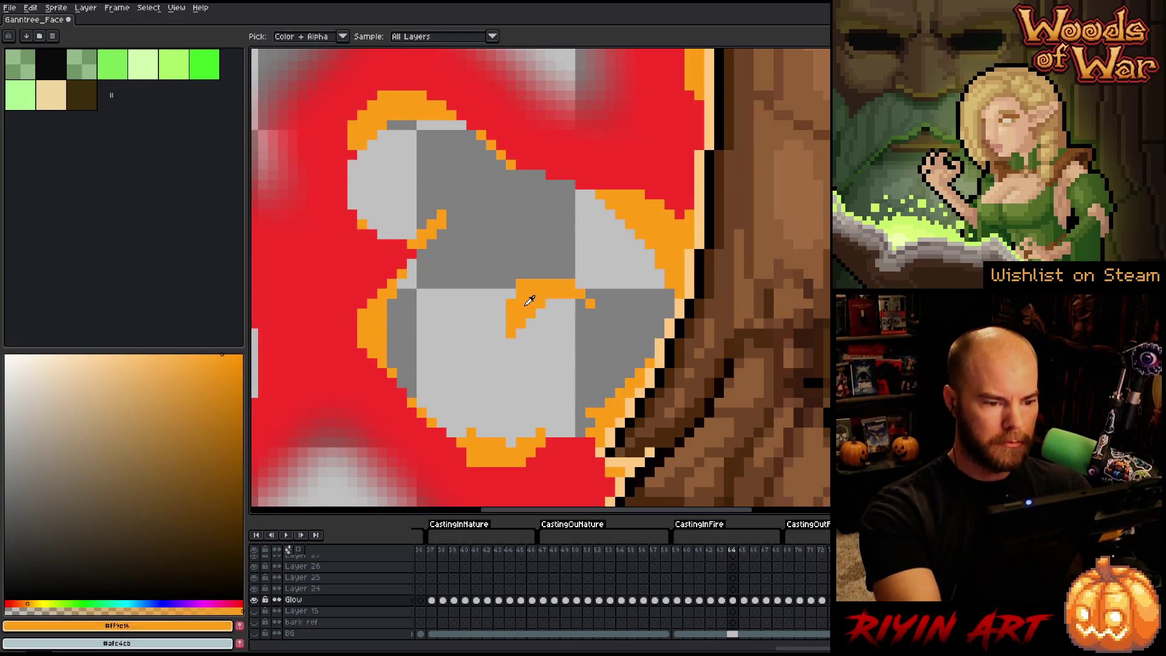
click(515, 316)
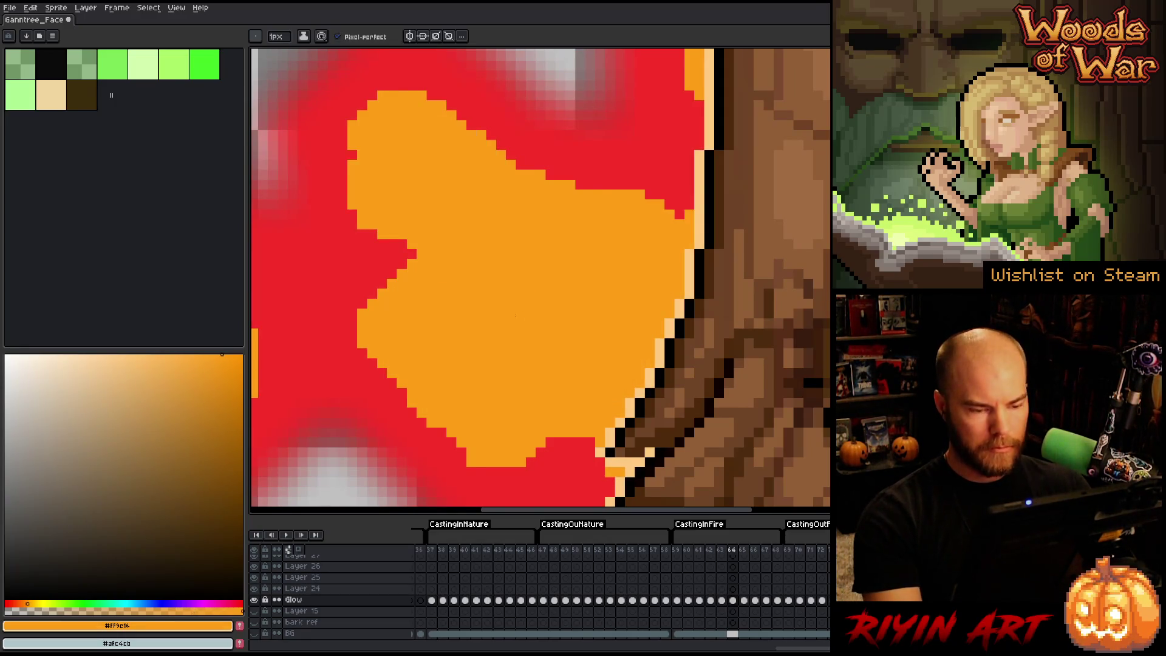
key(Right)
click(515, 316)
key(Right)
click(515, 315)
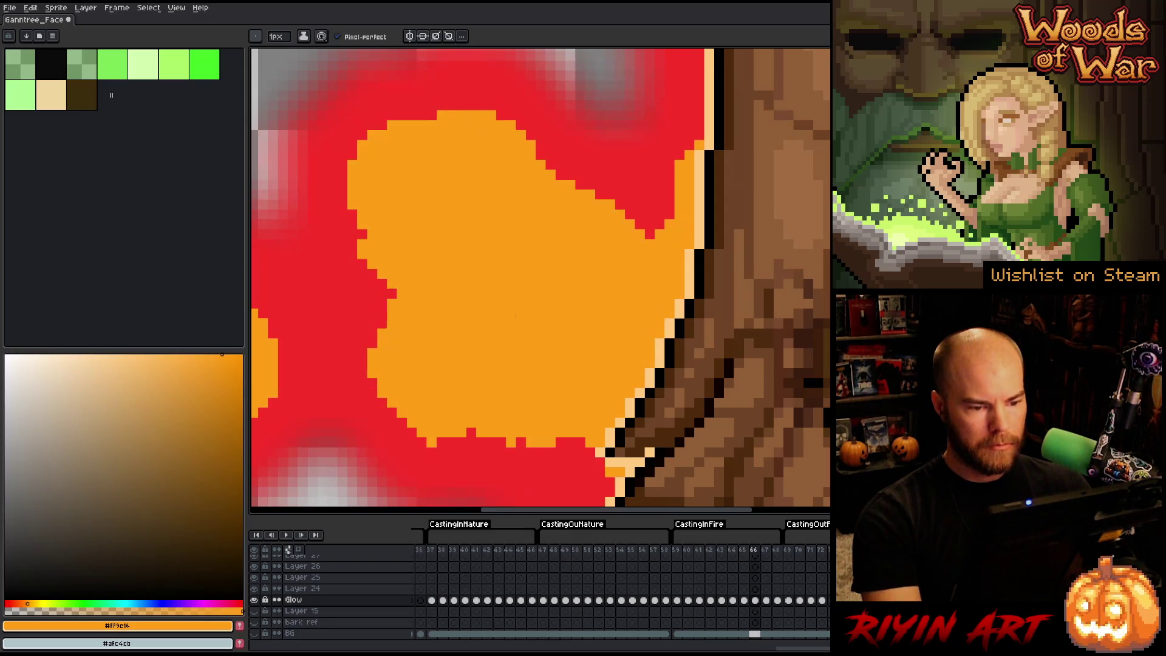
key(Right)
click(514, 316)
key(Right)
click(515, 316)
Step: Fill the glow centres on frames 69 and 70 with orange, then play the animation
key(Right)
key(Home)
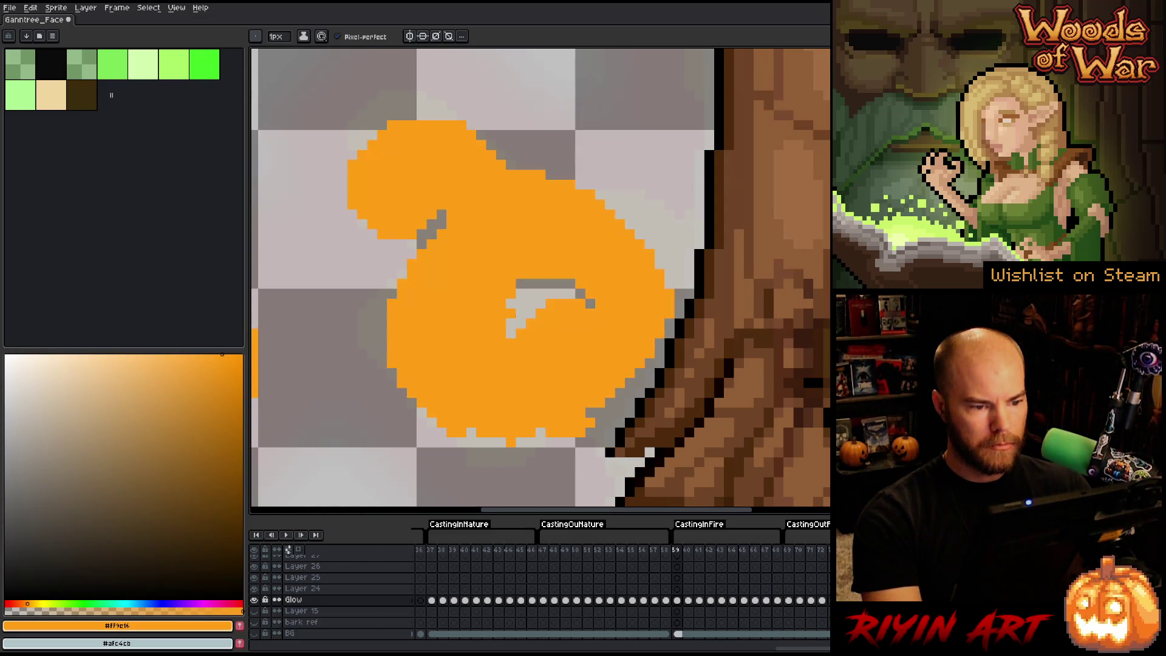
key(End)
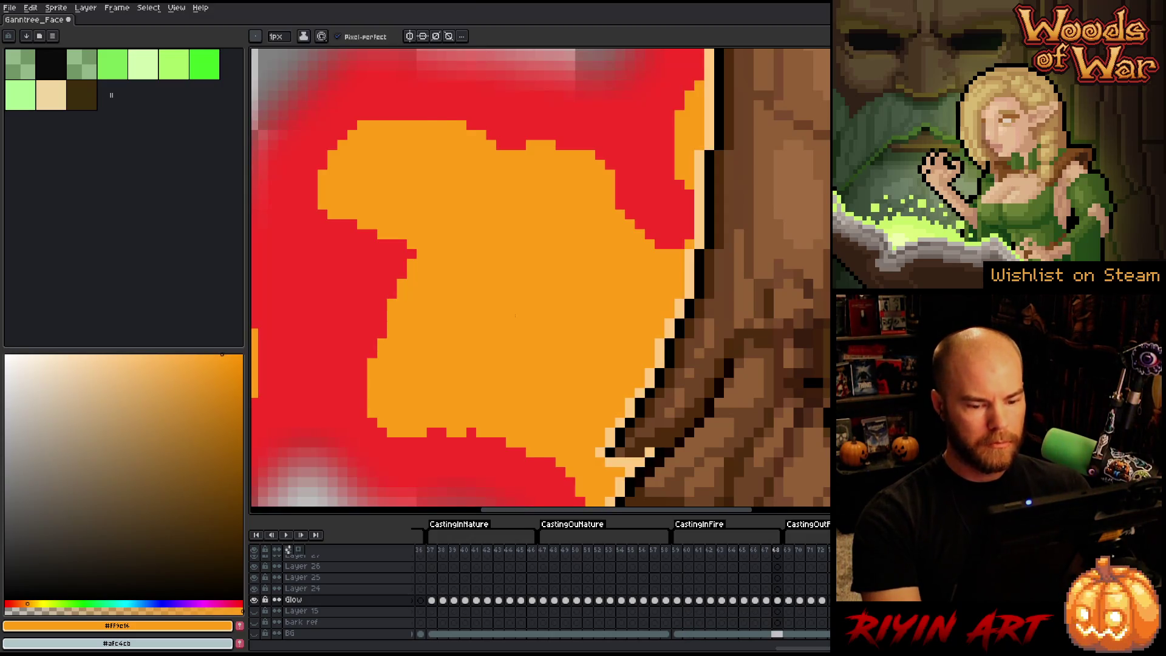
key(Right)
click(515, 316)
key(Right)
click(515, 315)
key(Right)
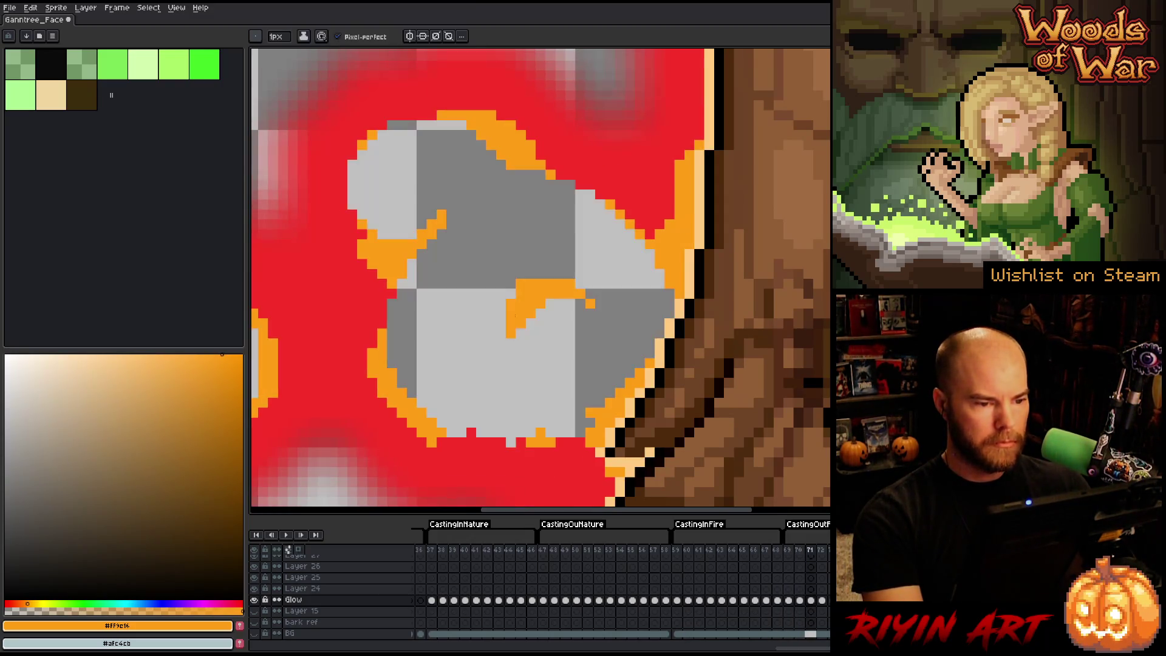
key(Return)
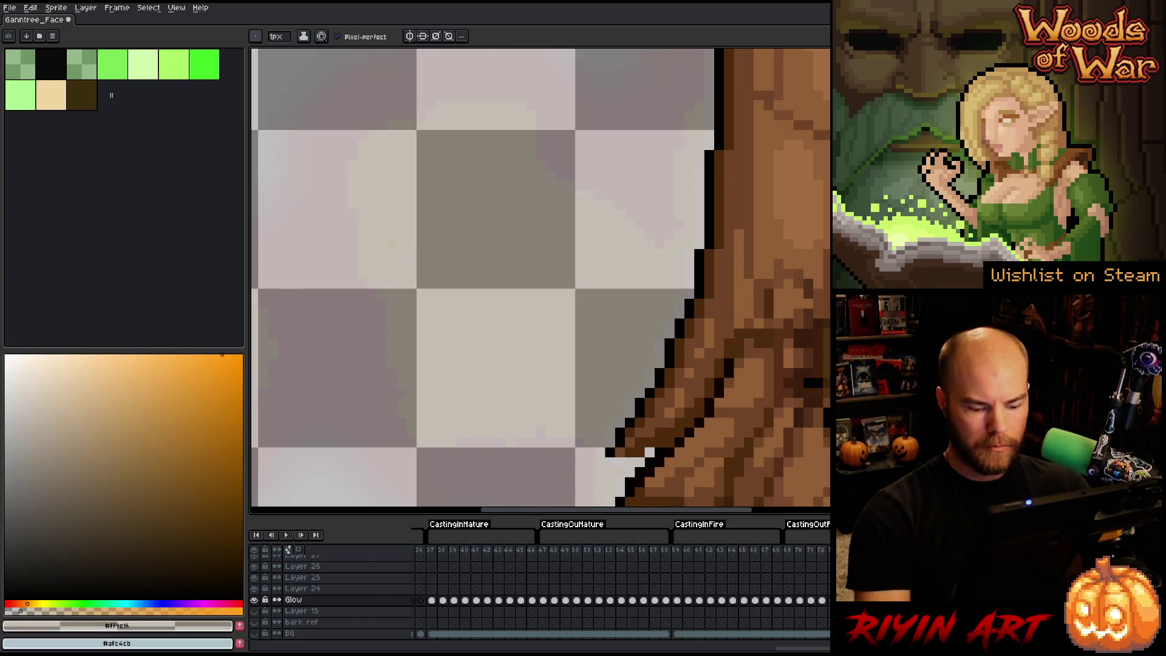
Step: Pick cyan, then eyedrop several glow pixels until very dark purple #140128 is the drawing colour
alt+click(373, 314)
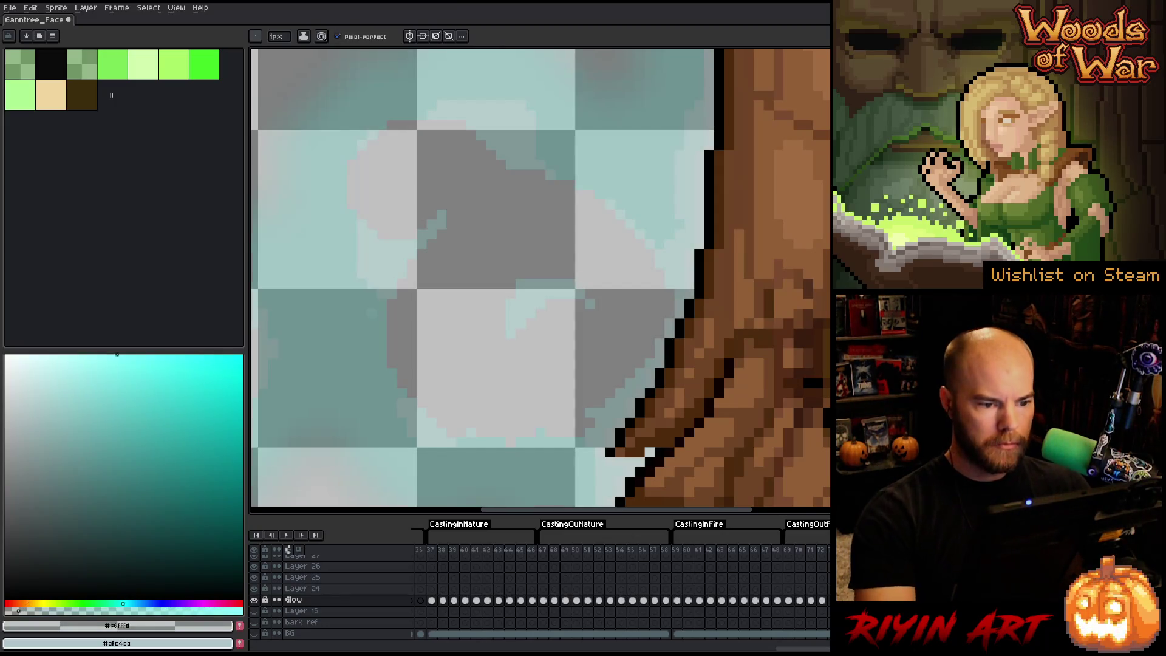
alt+click(531, 294)
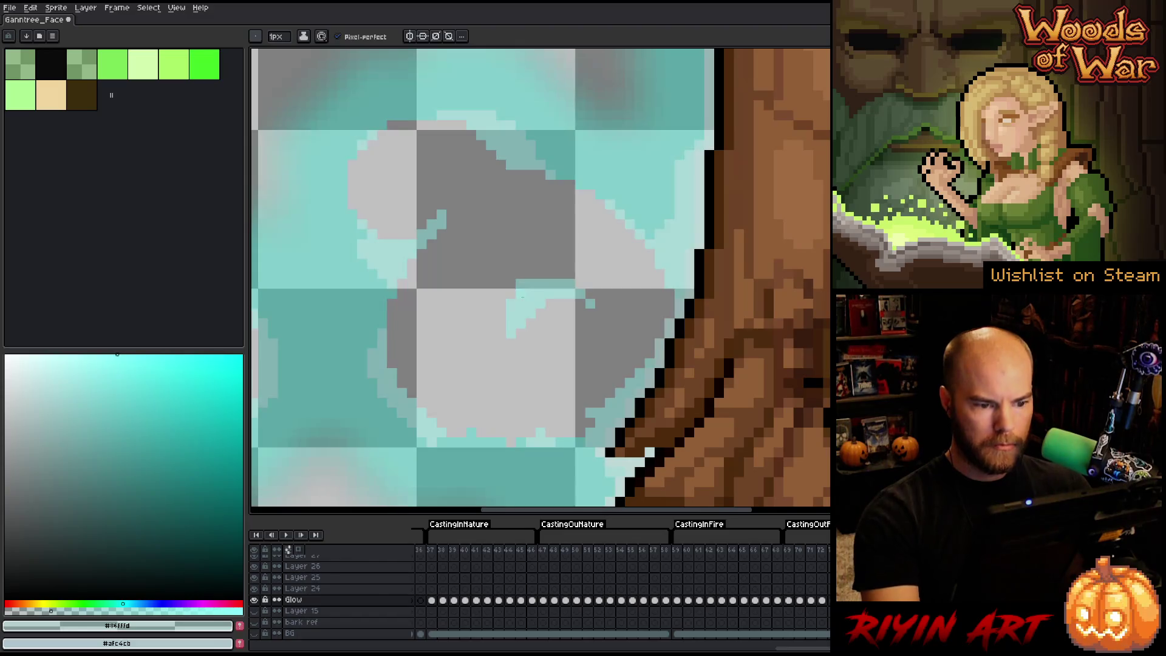
alt+click(514, 297)
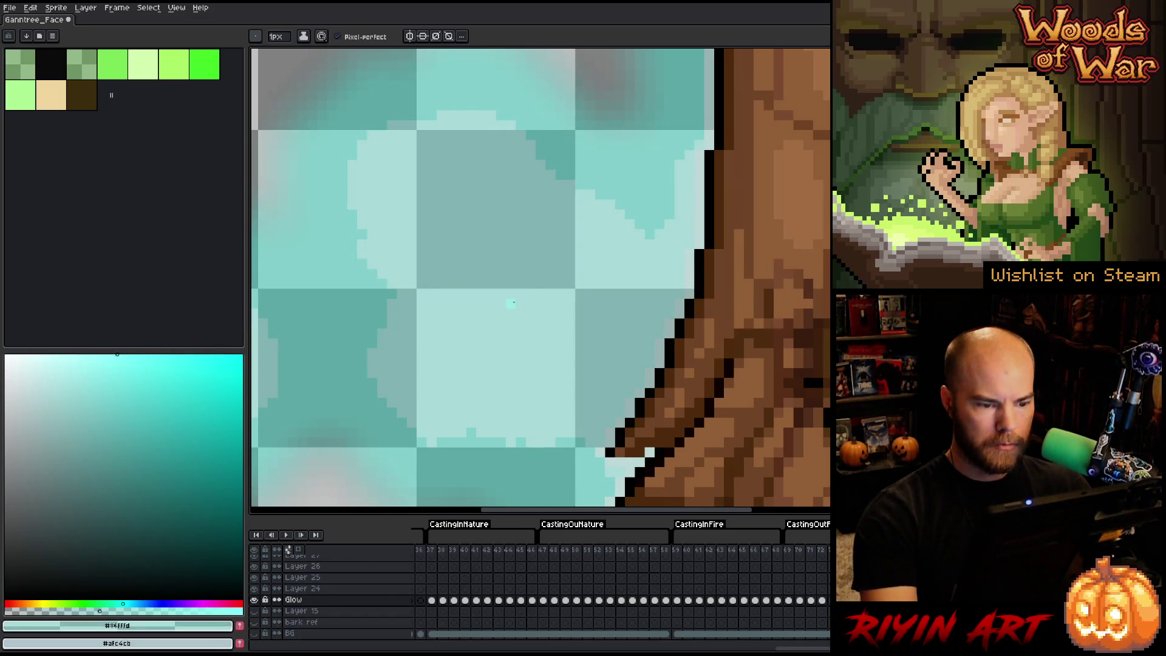
alt+click(528, 295)
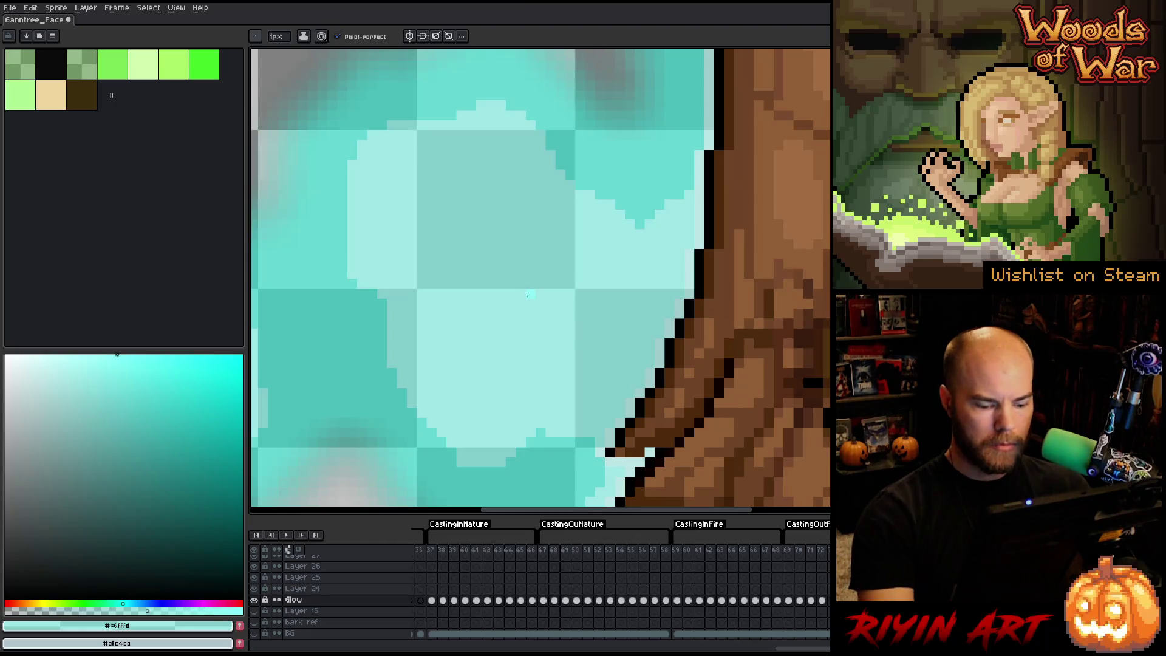
alt+click(527, 294)
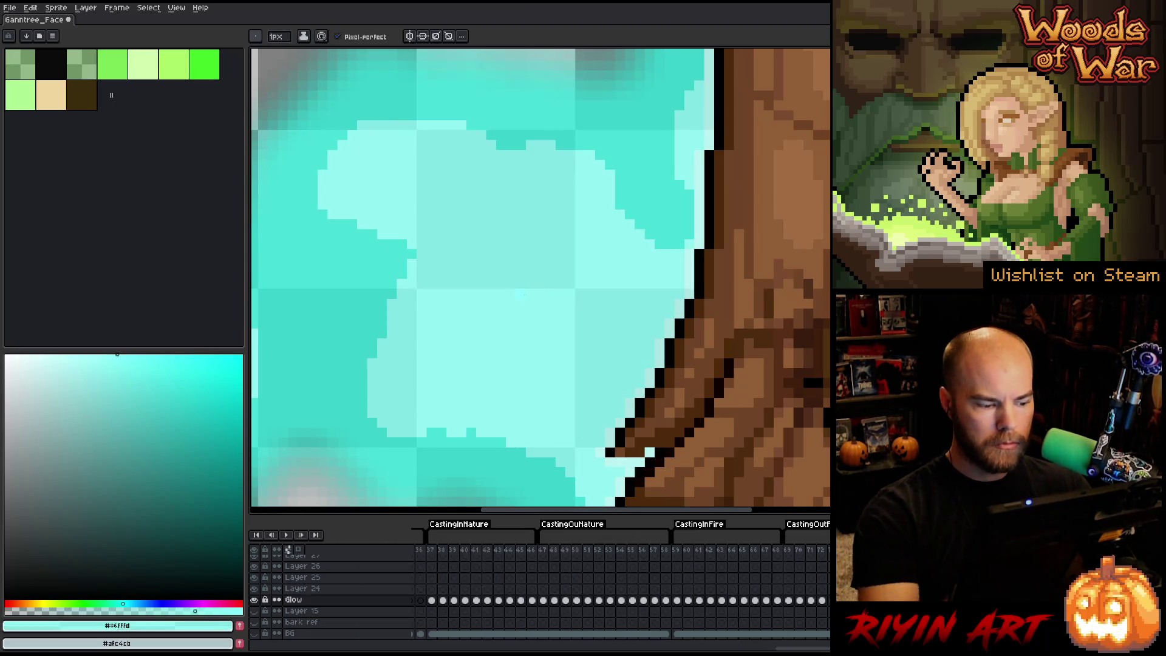
alt+click(523, 292)
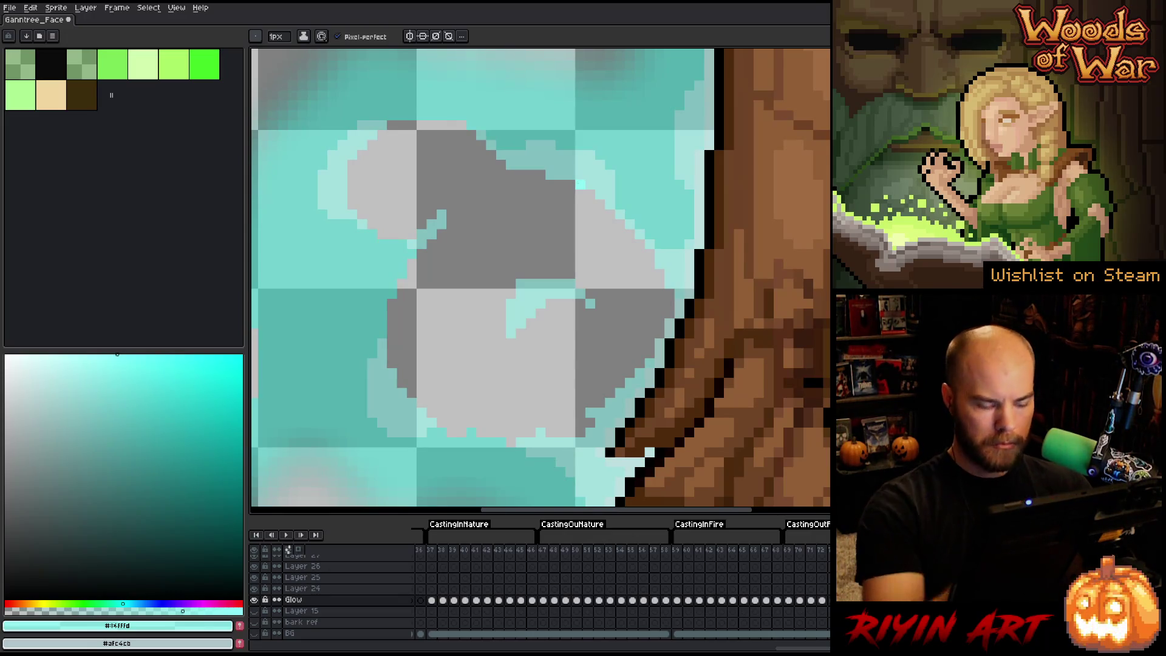
key(i)
click(586, 171)
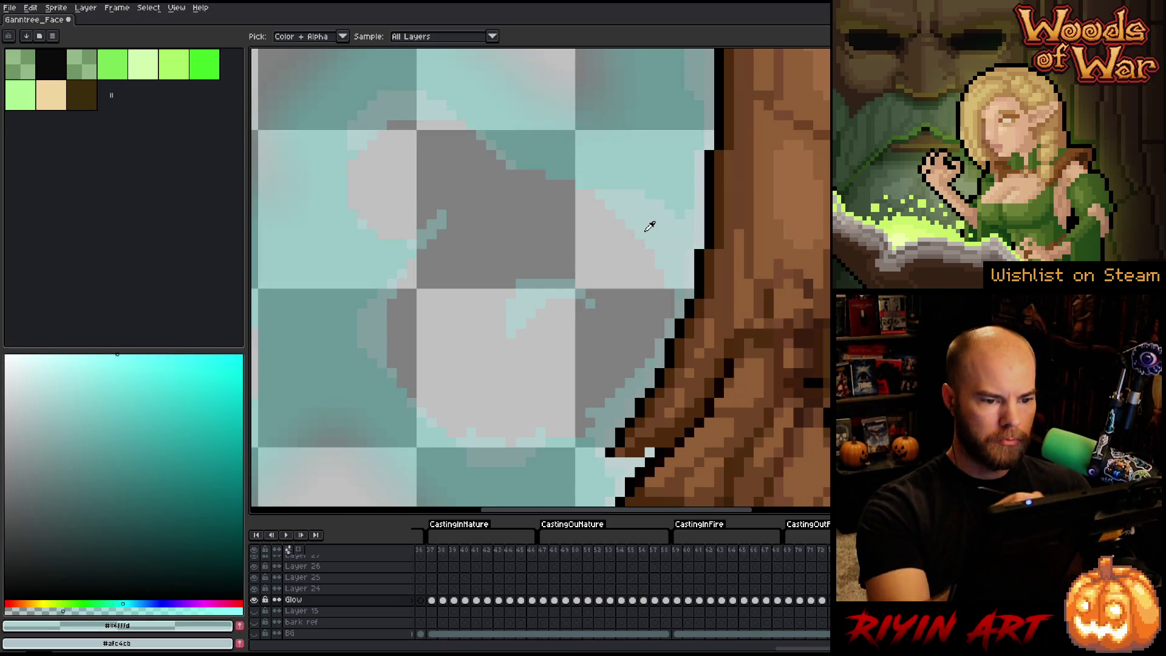
click(536, 286)
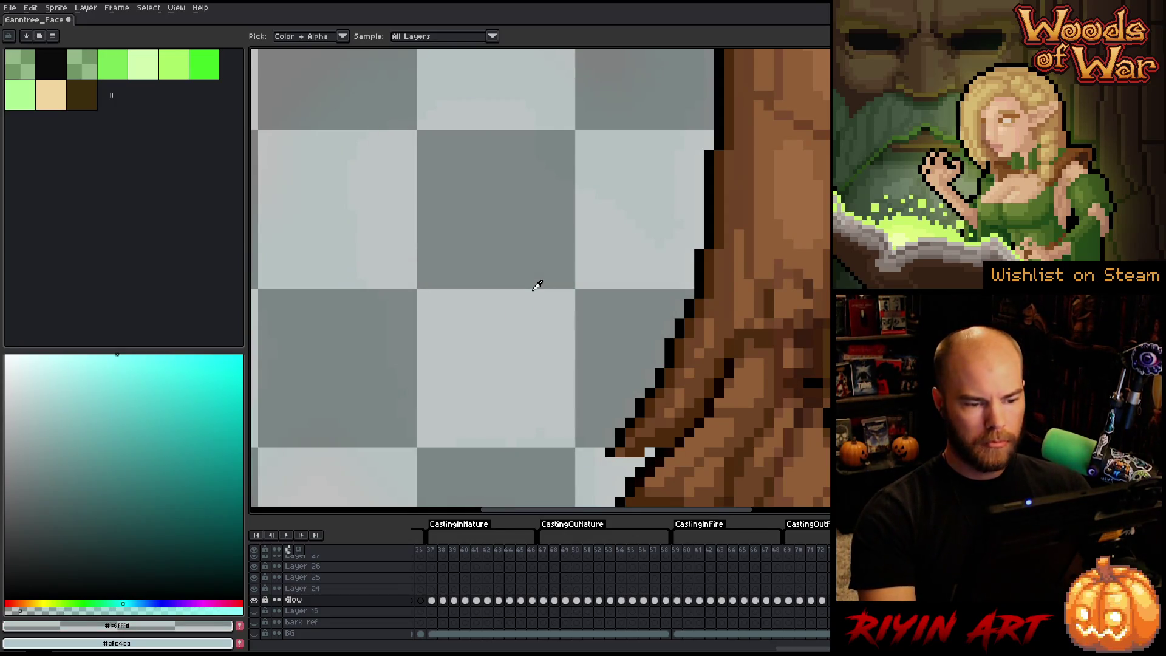
click(530, 293)
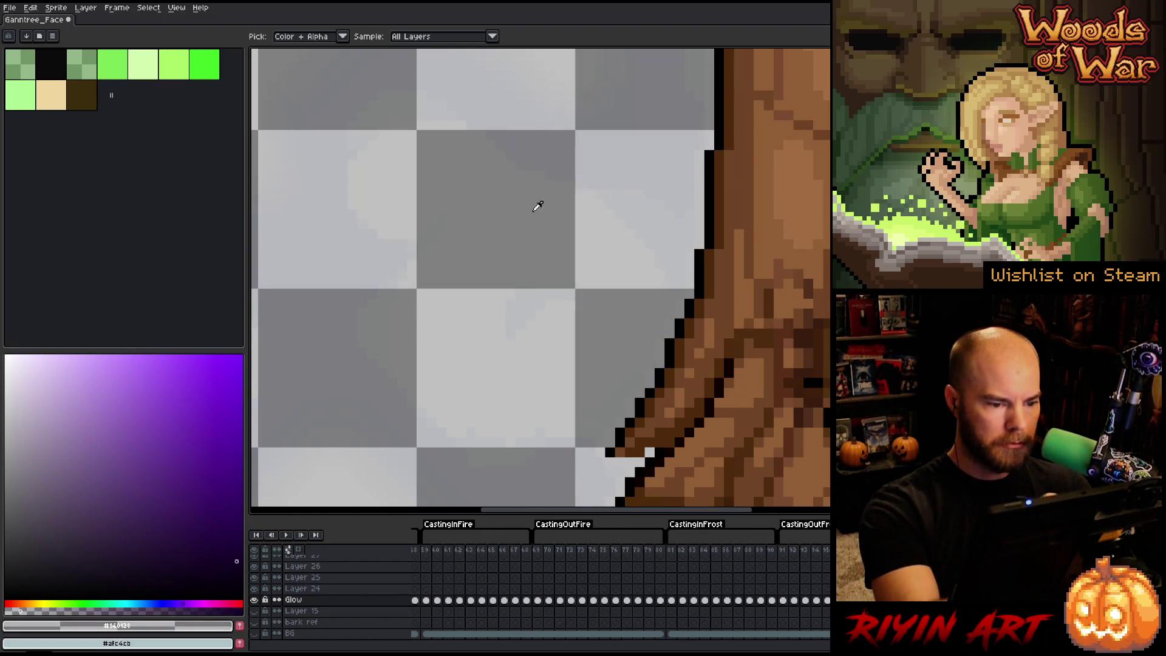
Step: Eyedrop muted blue #64839f from the Frost glow, then sample an empty transparent spot
click(517, 301)
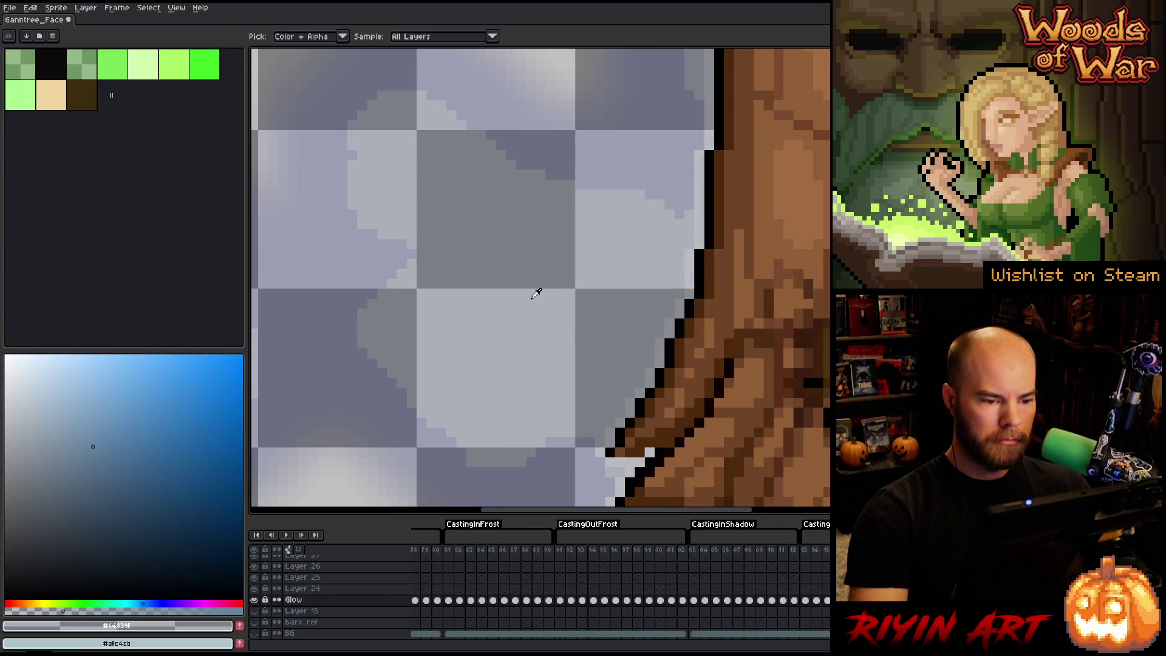
click(523, 292)
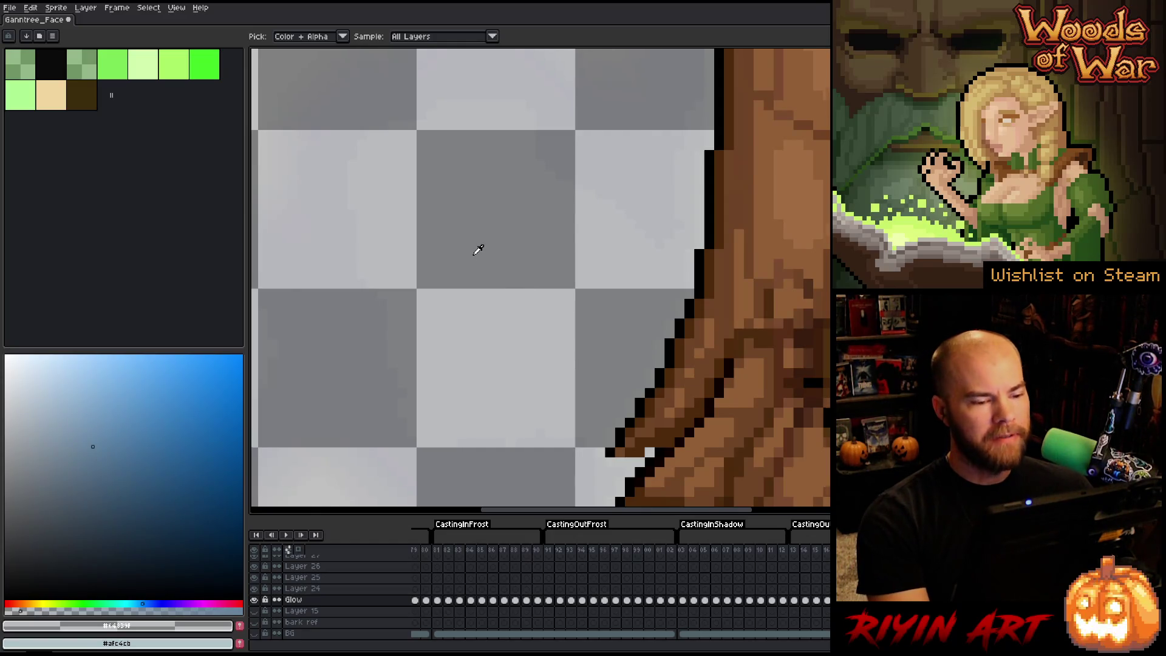
Step: Zoom in and out on the tree-face sprite and pan across the trunk base
scroll(478, 250, down, 1)
scroll(477, 249, up, 2)
scroll(485, 244, down, 2)
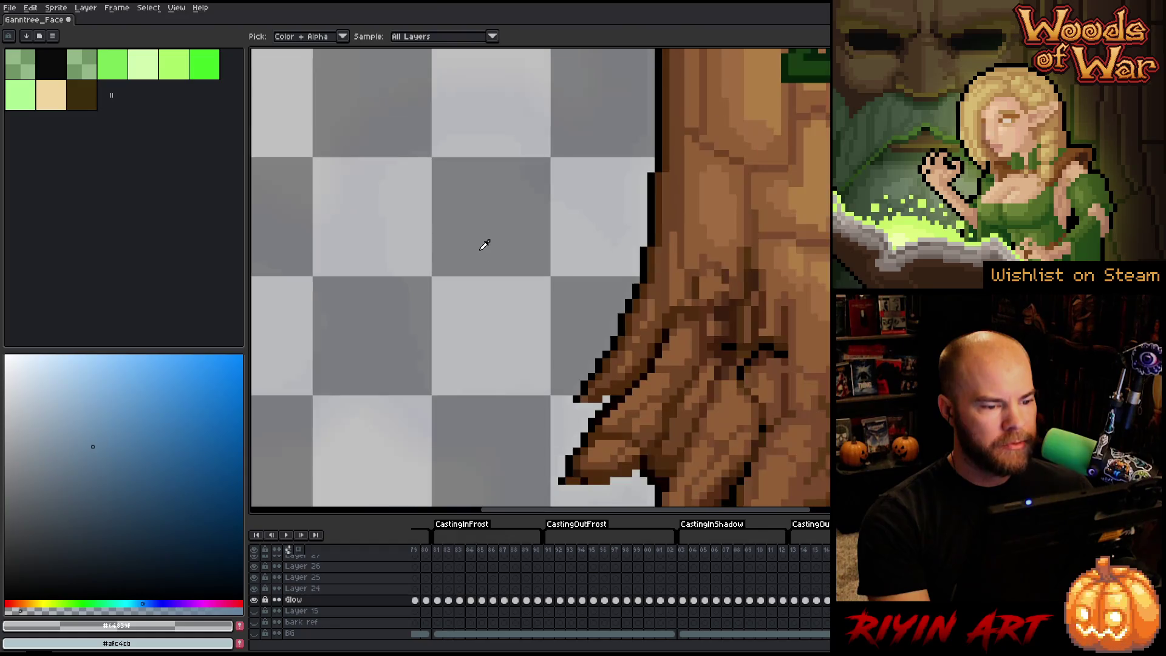
scroll(485, 244, down, 3)
scroll(613, 237, up, 2)
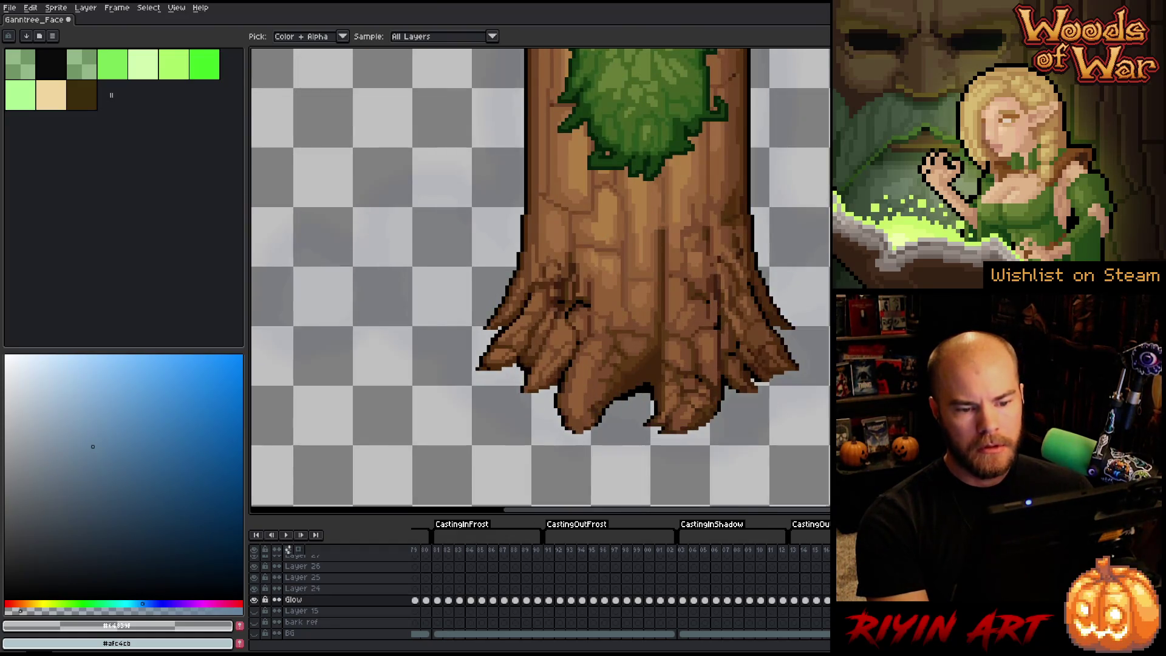
scroll(784, 255, up, 4)
scroll(783, 255, down, 2)
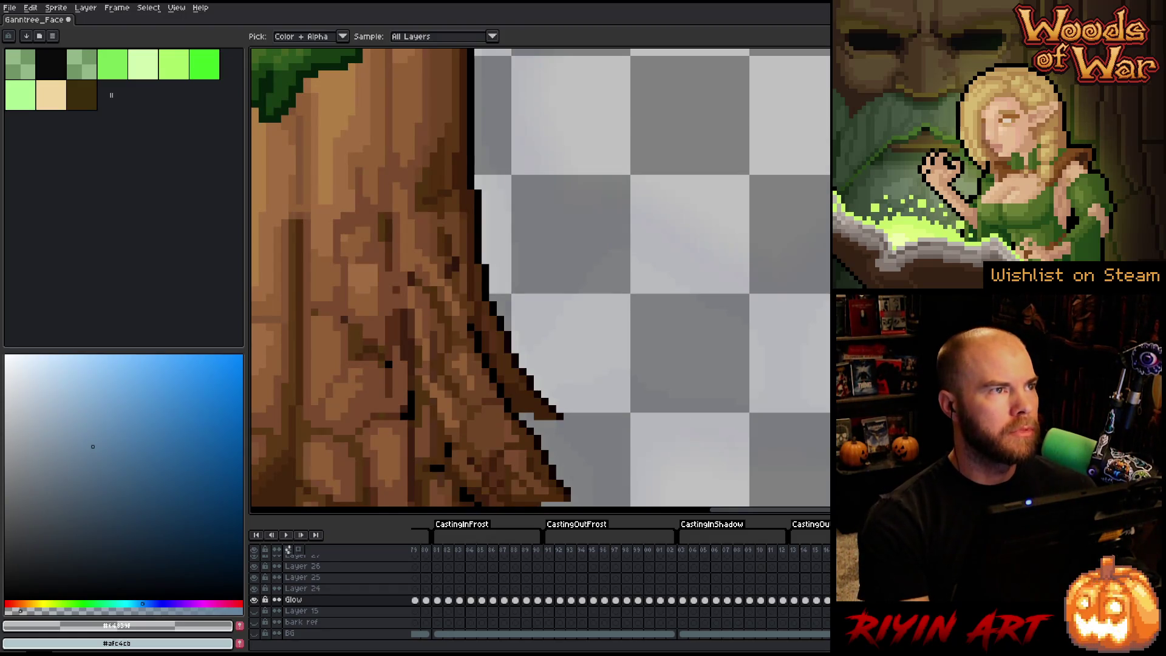
scroll(783, 310, down, 2)
key(space)
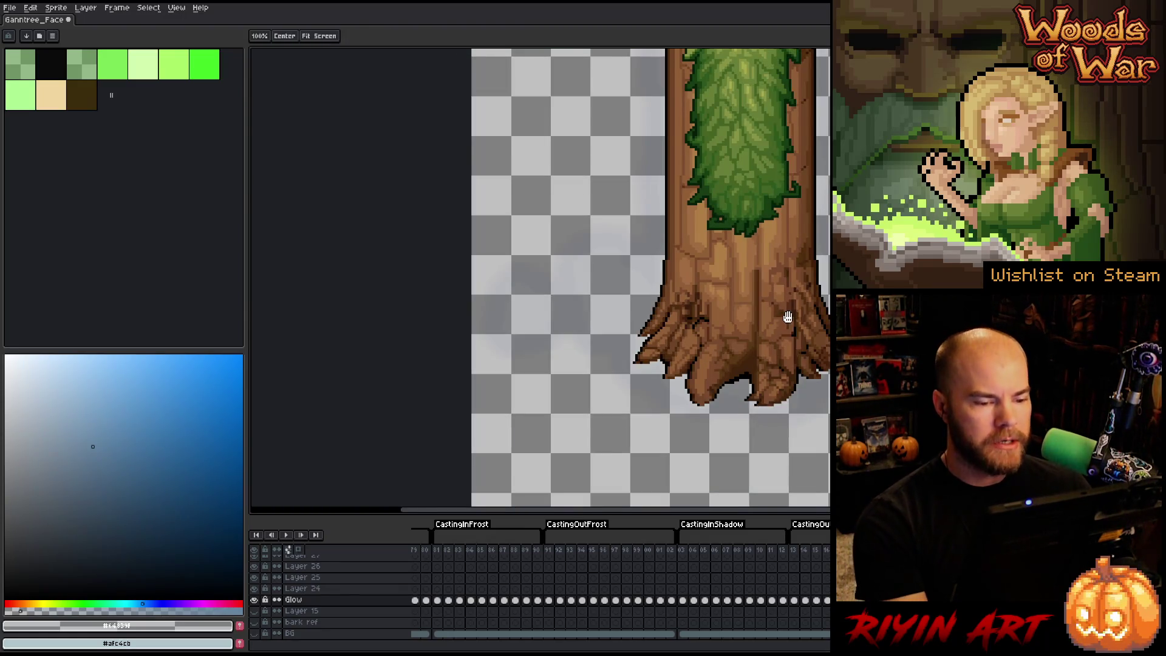
mouse_move(786, 312)
mouse_down()
mouse_move(625, 333)
mouse_move(582, 326)
mouse_up()
key(alt)
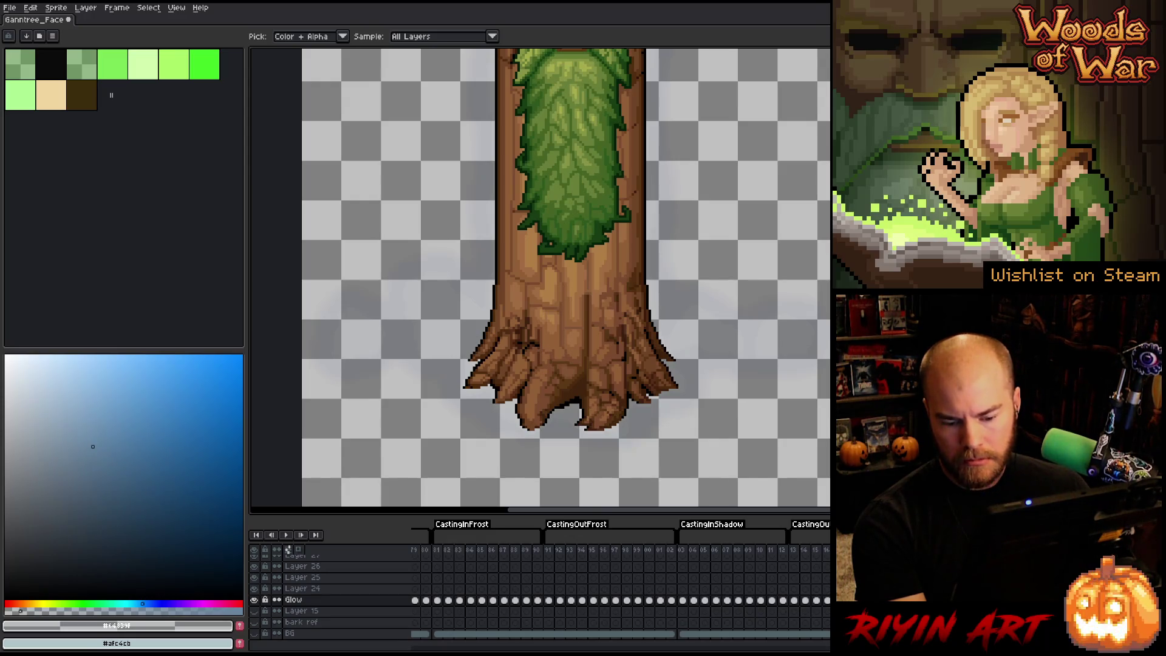
Step: Jump to the red-glow CastingInFire frames and play the animation
scroll(619, 583, right, 5)
scroll(661, 582, right, 5)
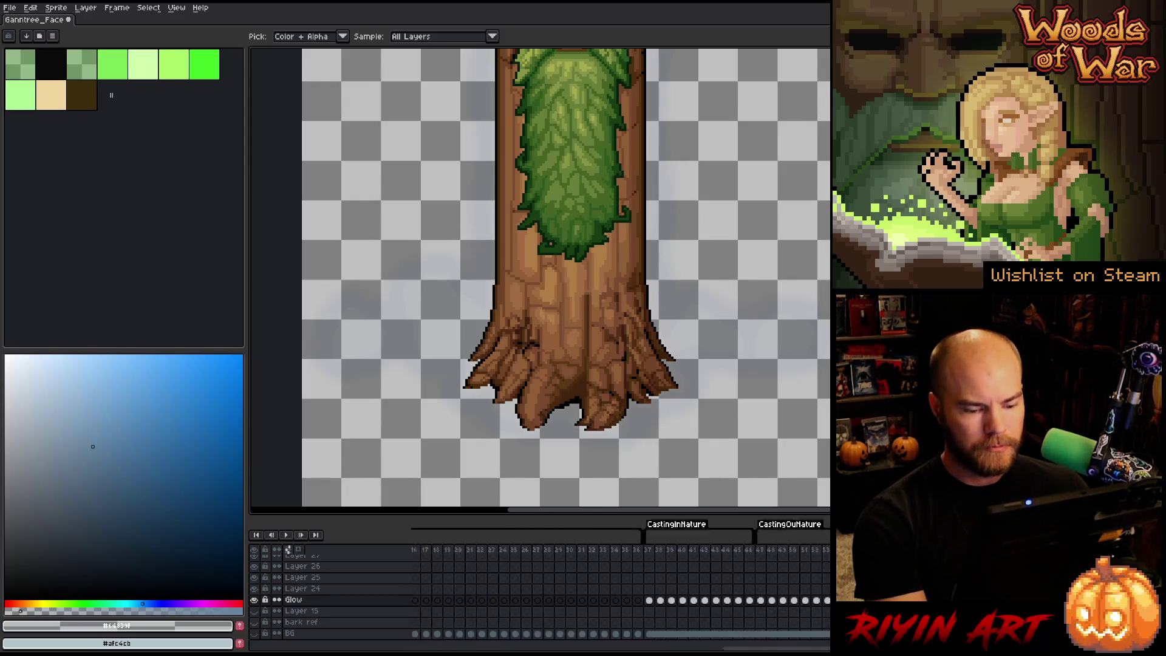
click(723, 550)
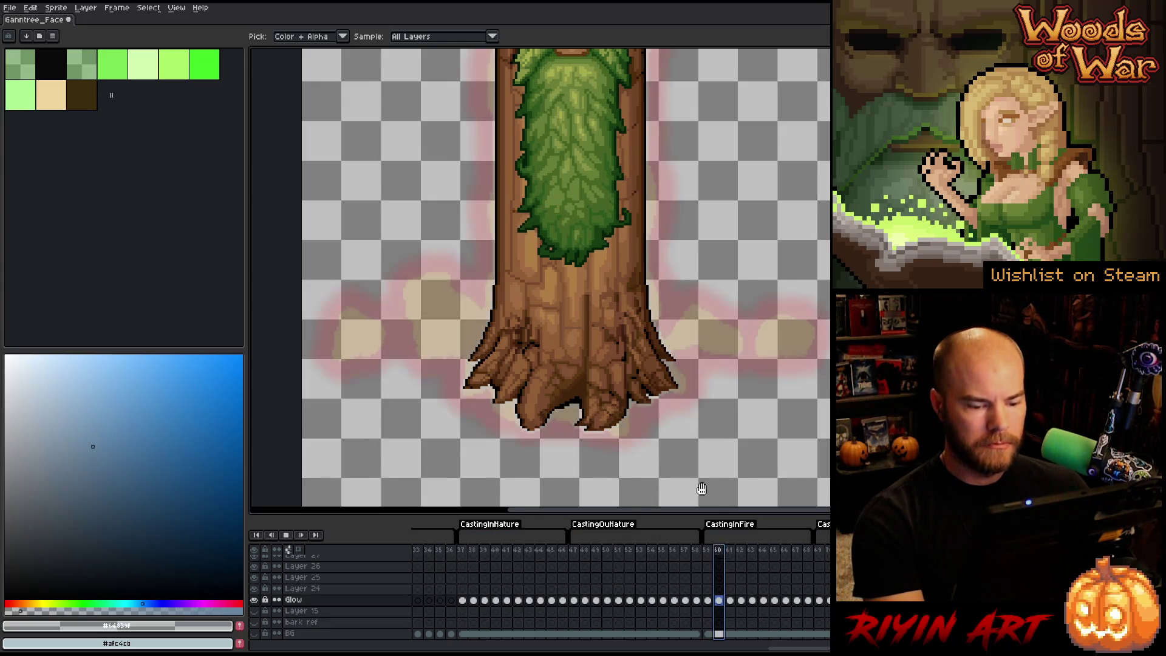
scroll(698, 489, down, 1)
key(Return)
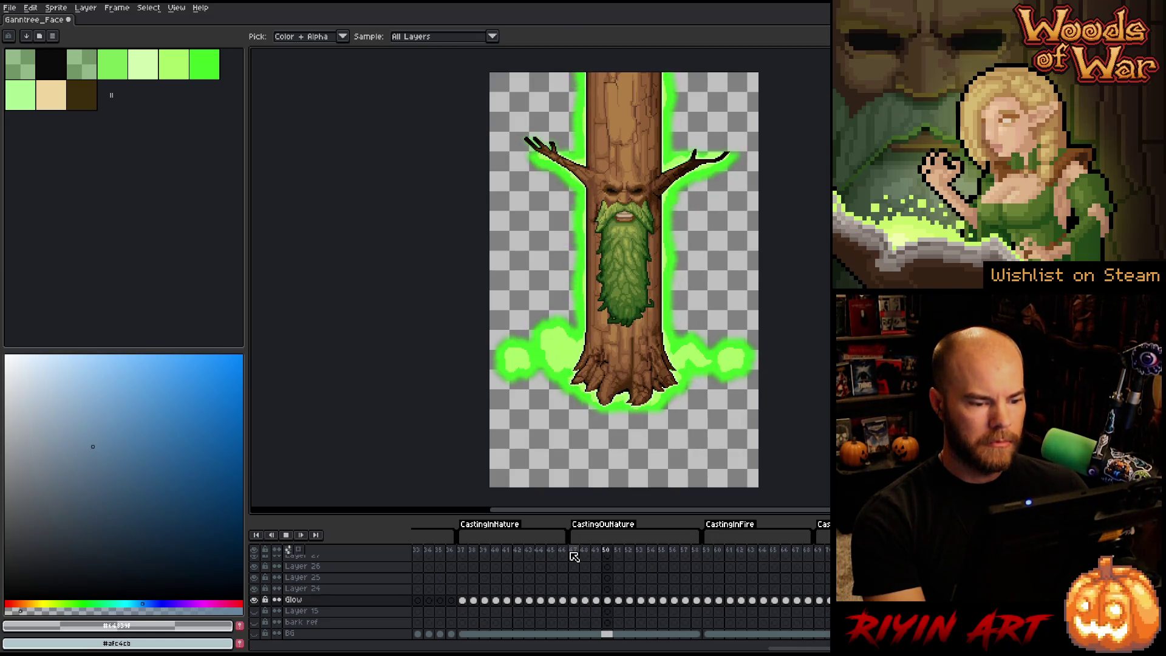
Step: Center the tree, select frames 1 through 10 and play them from the start
drag(769, 376, 620, 383)
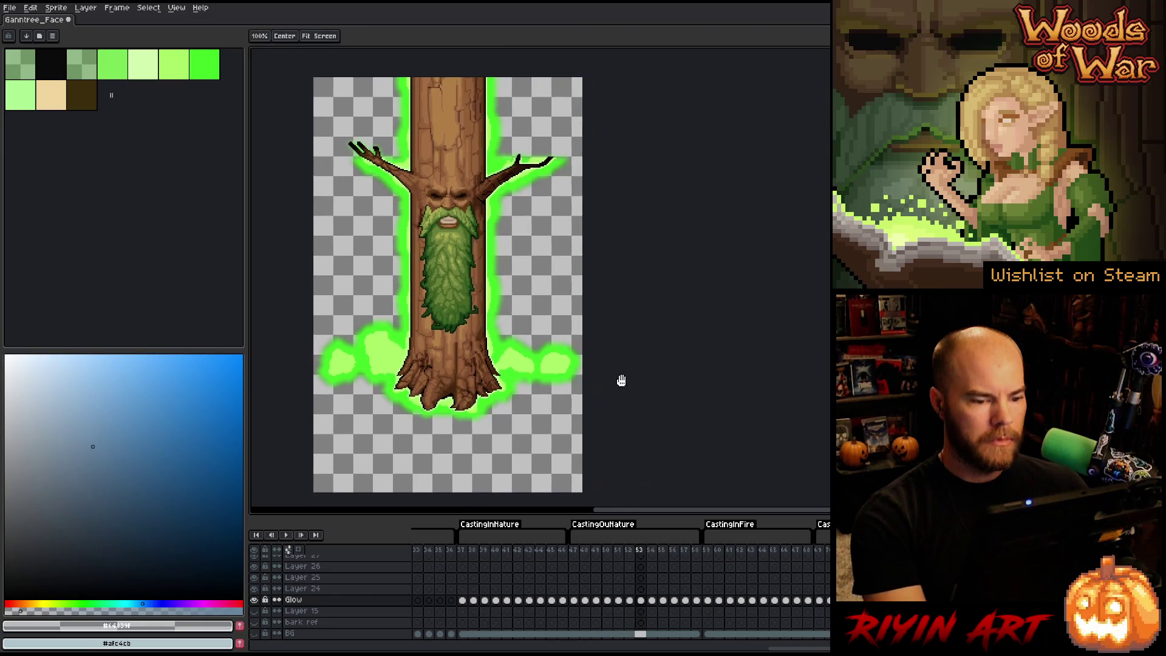
scroll(645, 362, up, 1)
drag(446, 352, 464, 362)
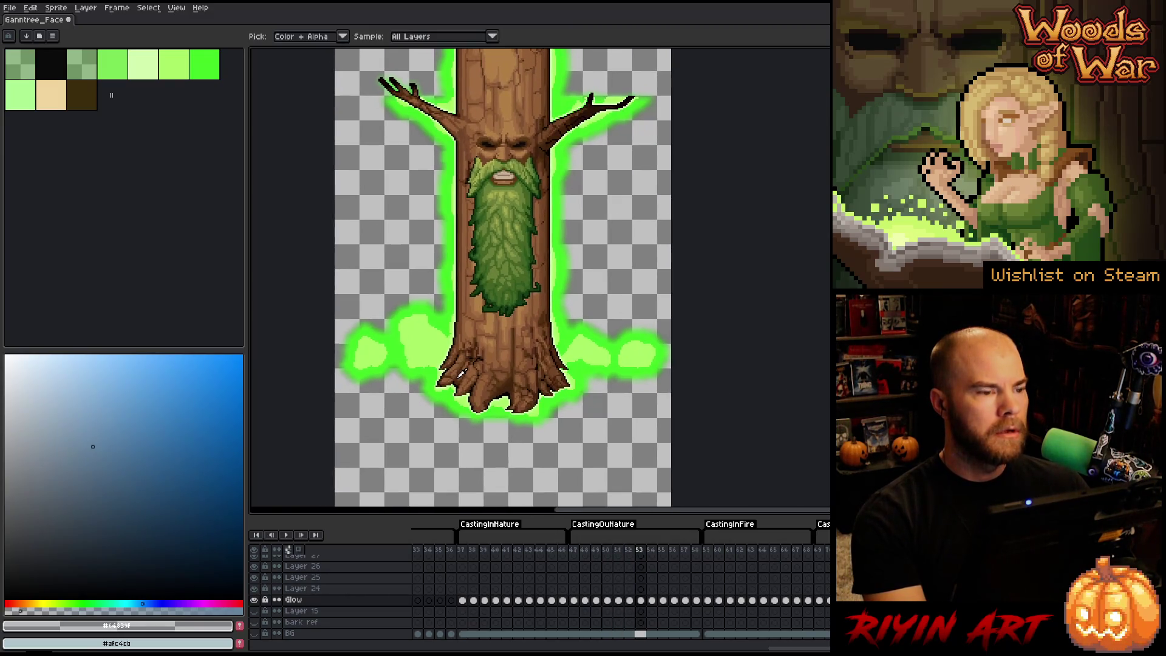
drag(783, 649, 369, 650)
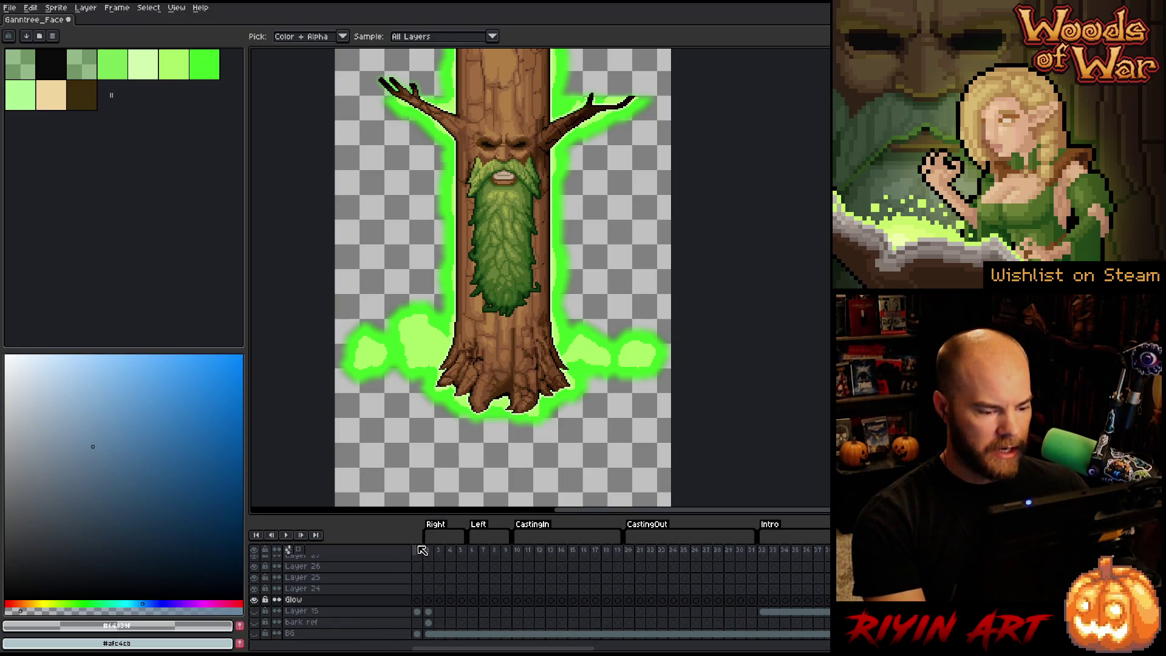
mouse_move(417, 549)
mouse_down()
mouse_move(844, 553)
mouse_move(560, 542)
mouse_up()
key(Return)
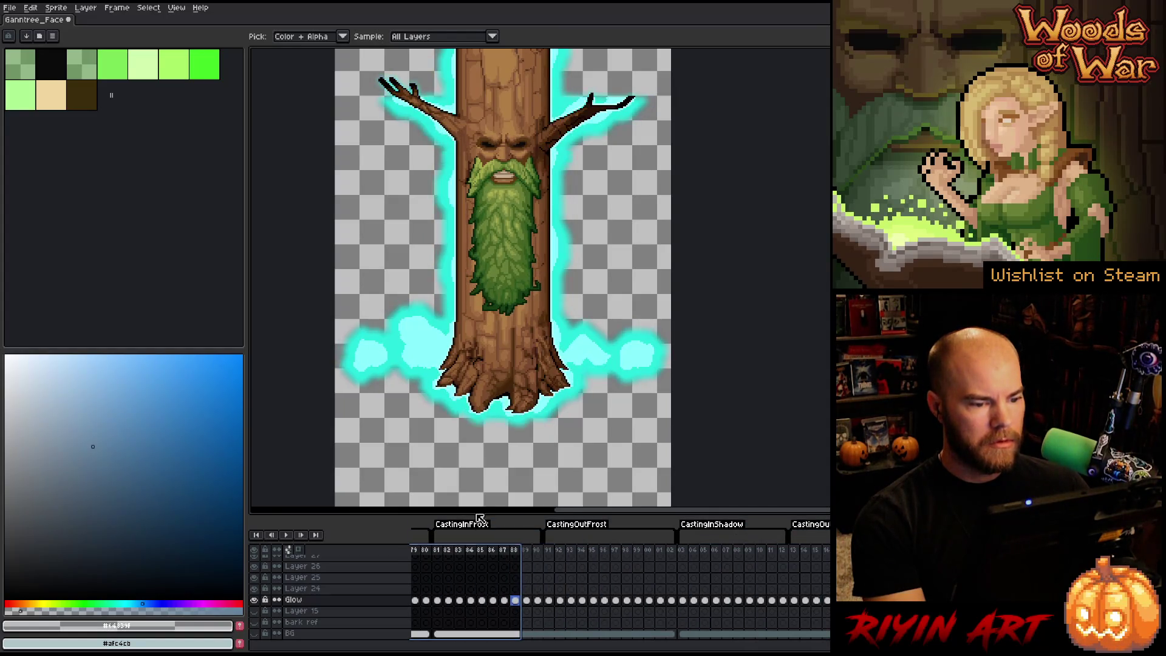
Step: Save the Ganntree_Face sprite with Ctrl+S
scroll(459, 283, down, 2)
scroll(460, 283, up, 1)
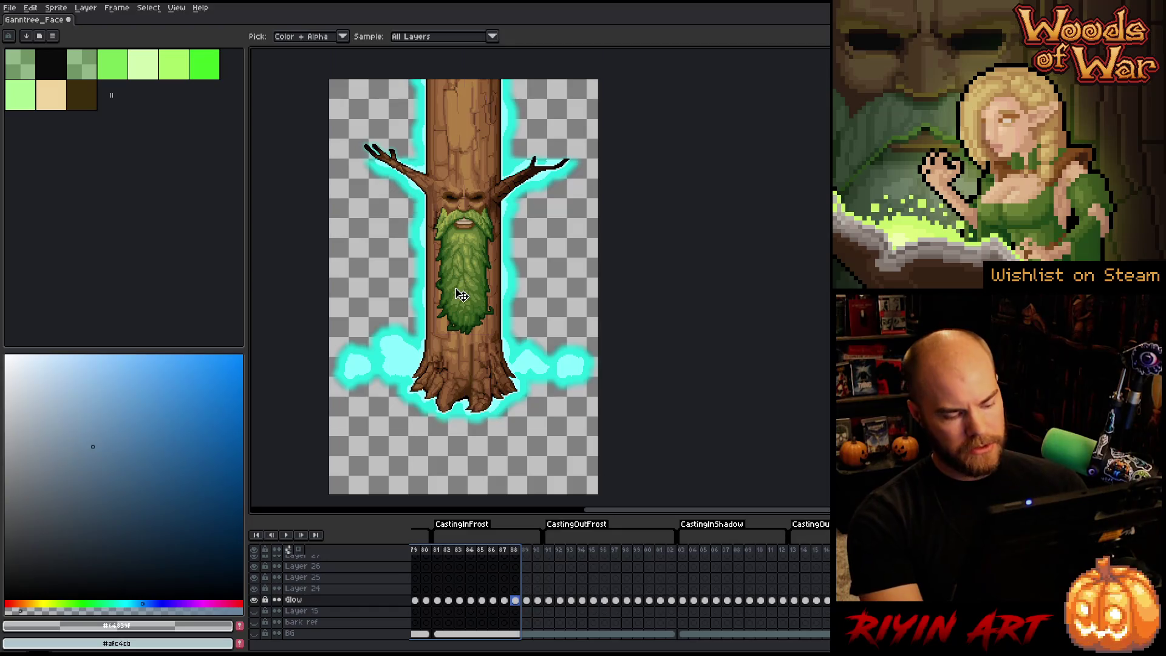
key(v)
key(ctrl+s)
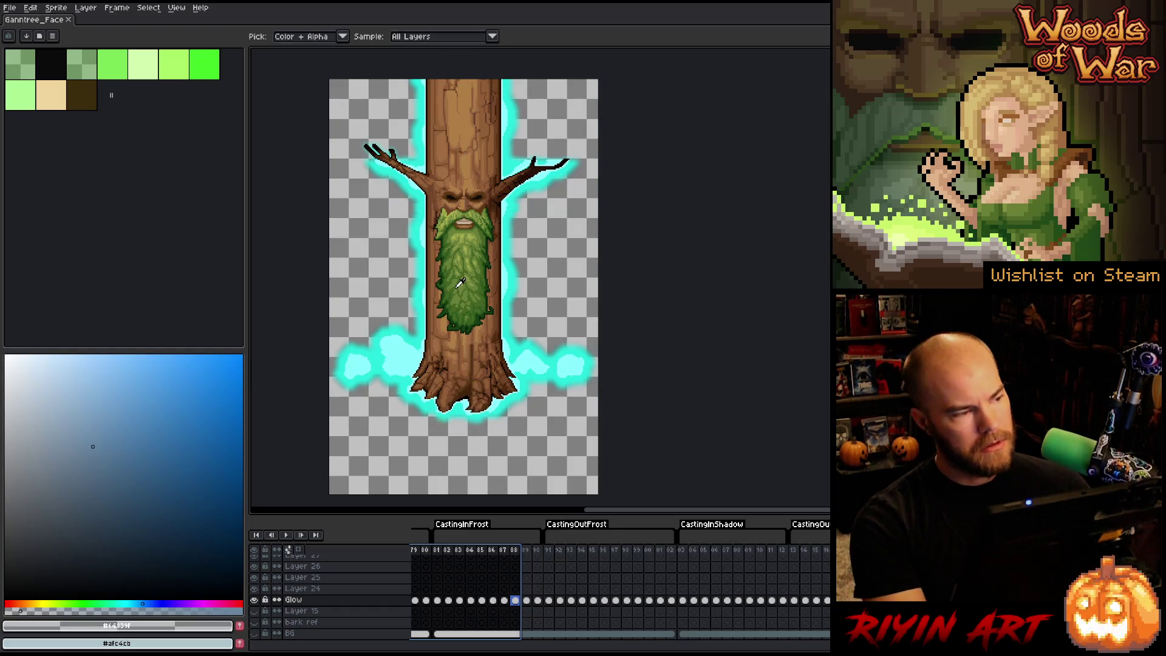
click(9, 8)
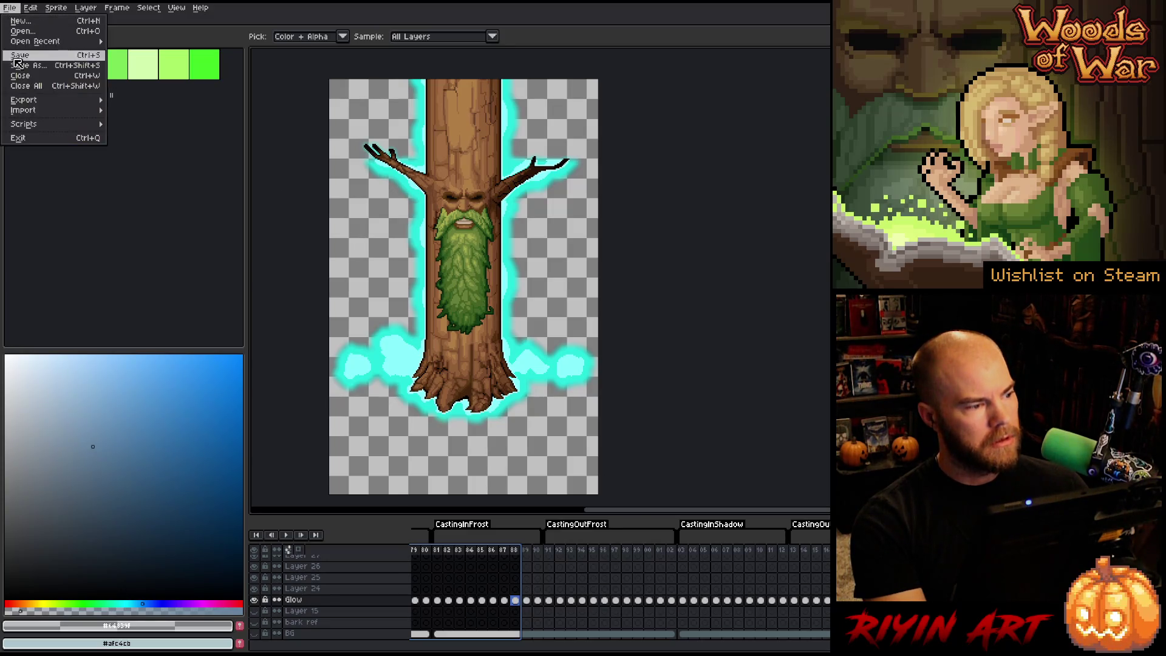
mouse_move(73, 99)
click(186, 112)
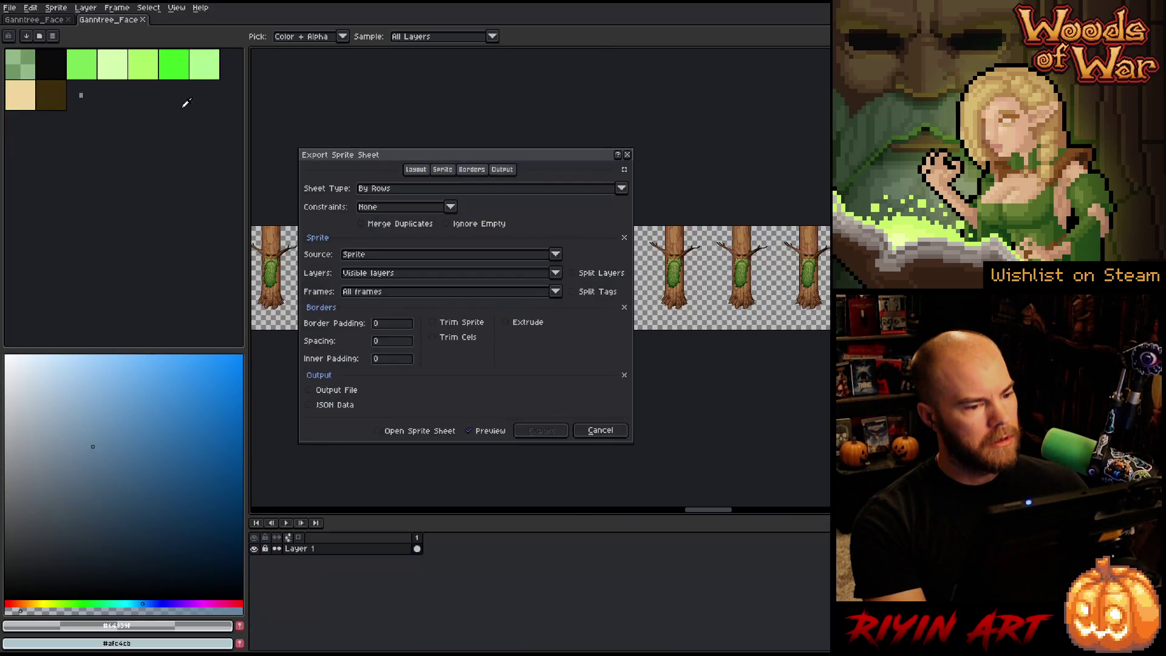
click(505, 172)
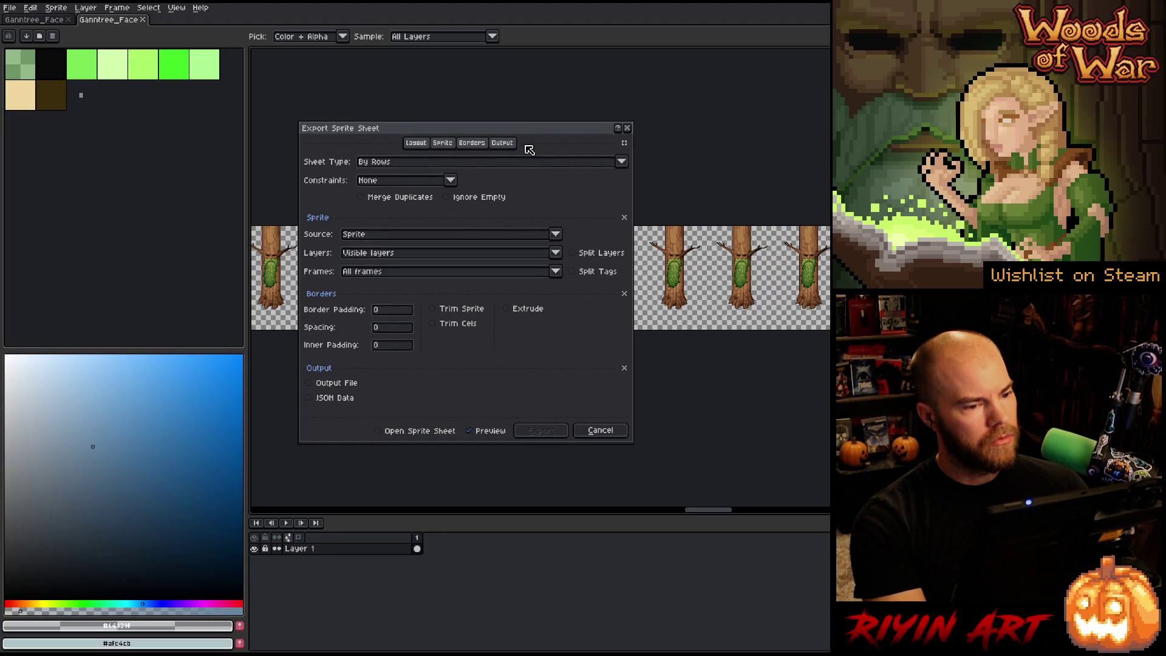
click(449, 181)
click(432, 204)
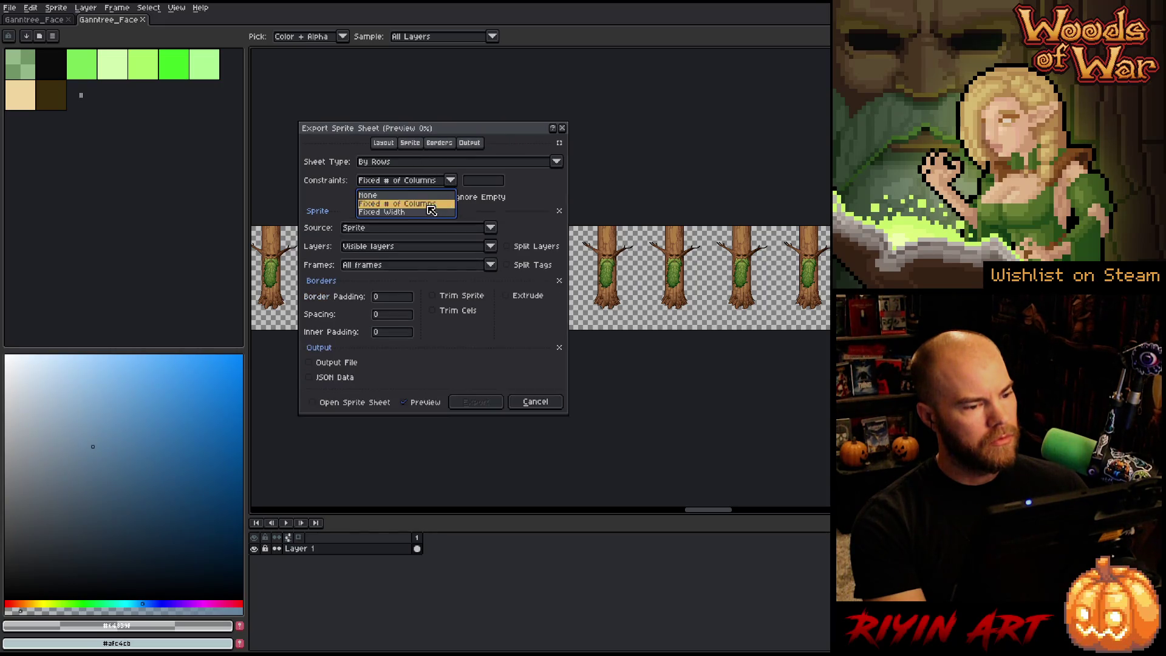
click(486, 181)
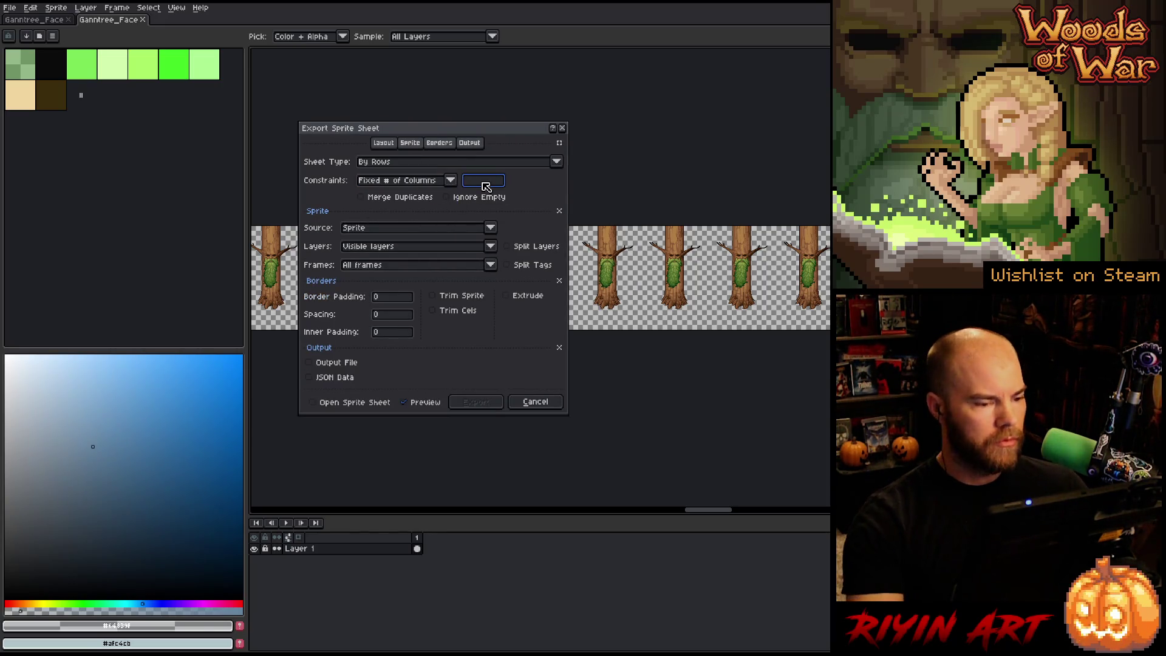
text(70)
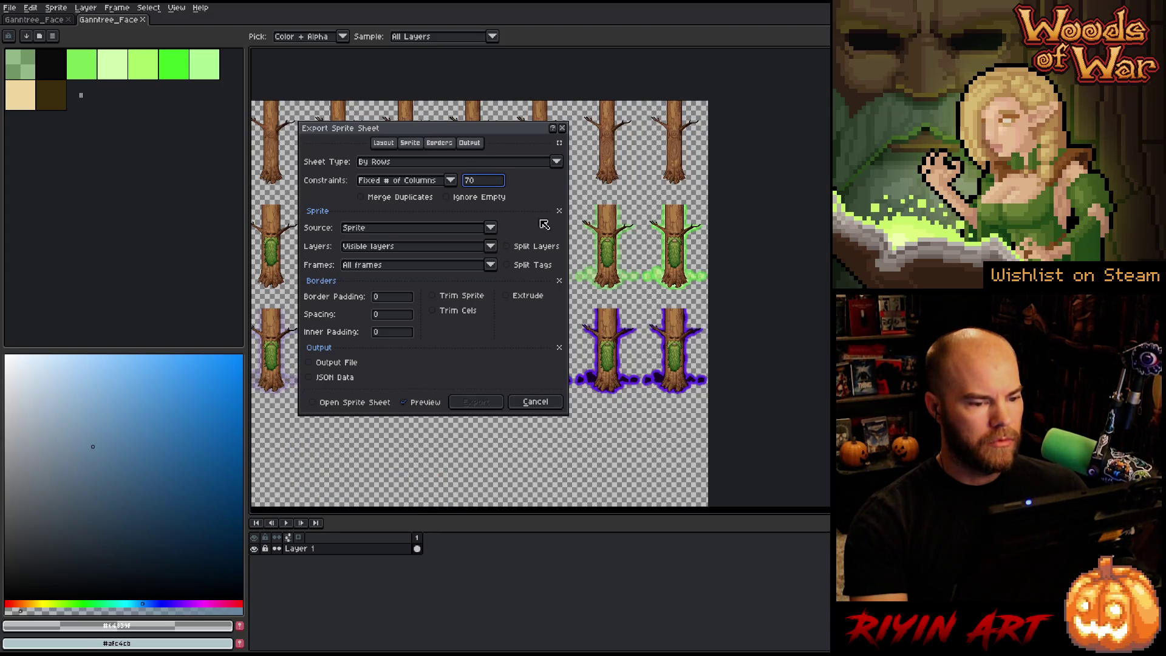
key(BackSpace)
key(BackSpace)
text(14)
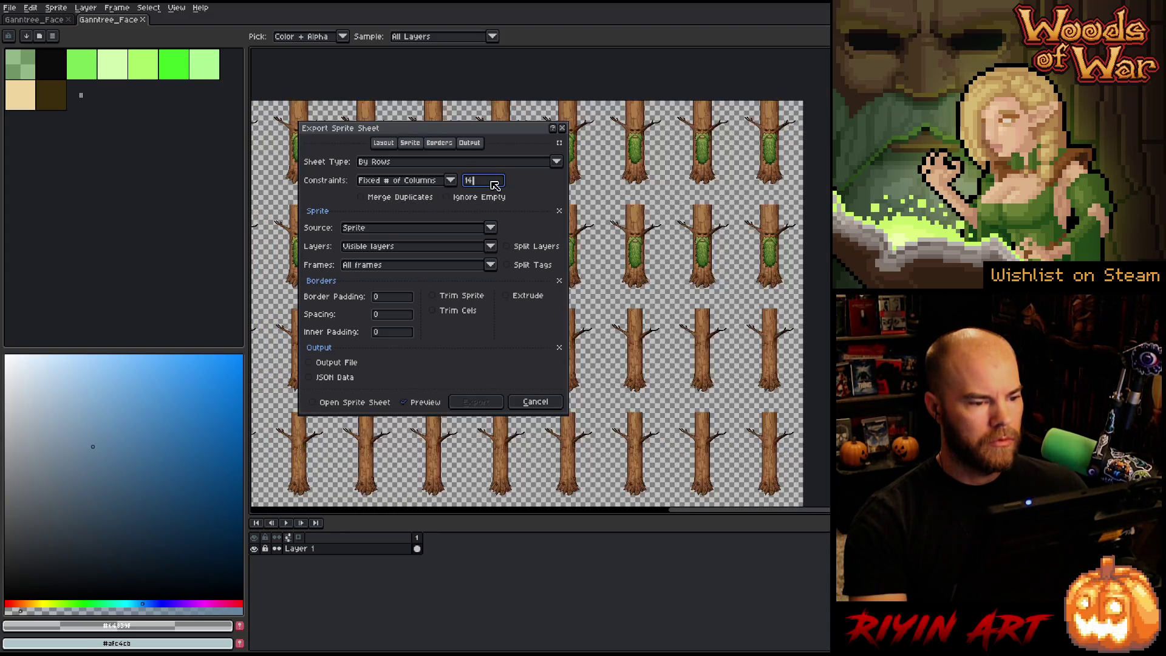
key(BackSpace)
text(9)
drag(442, 128, 595, 193)
scroll(302, 270, down, 5)
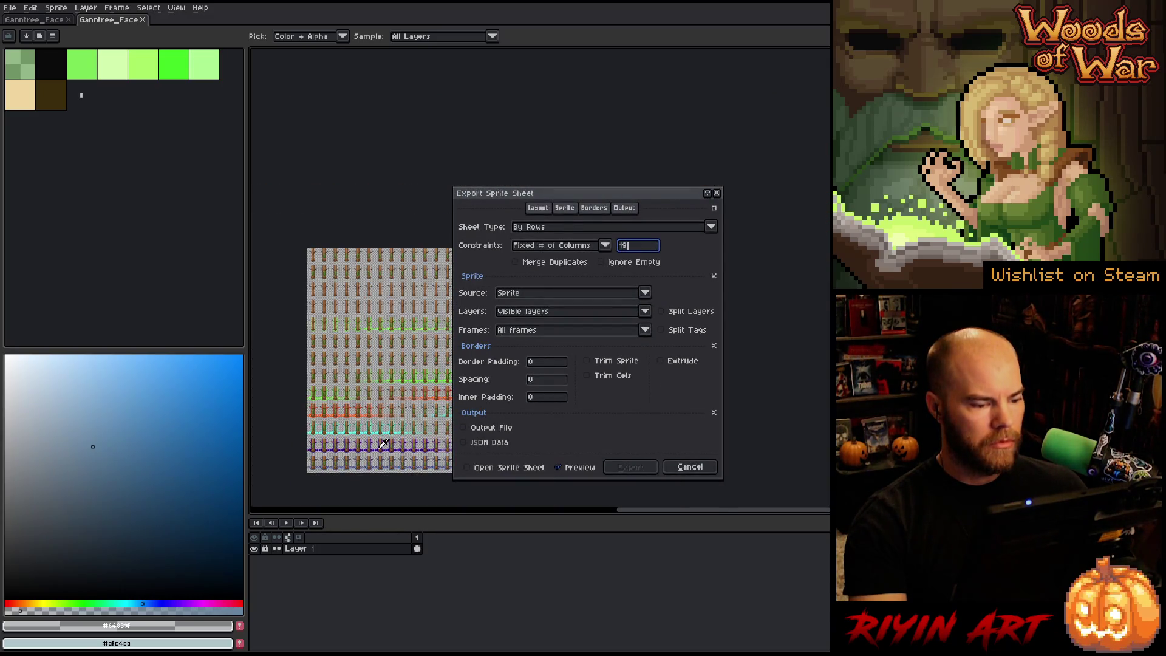
scroll(382, 440, up, 1)
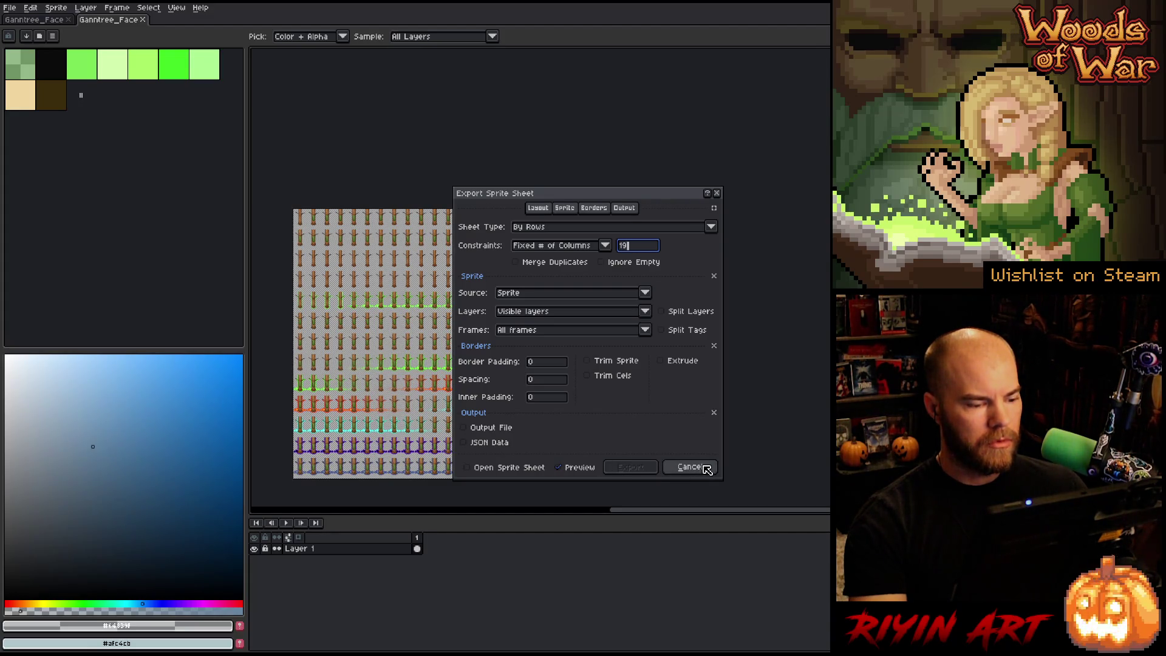
click(689, 467)
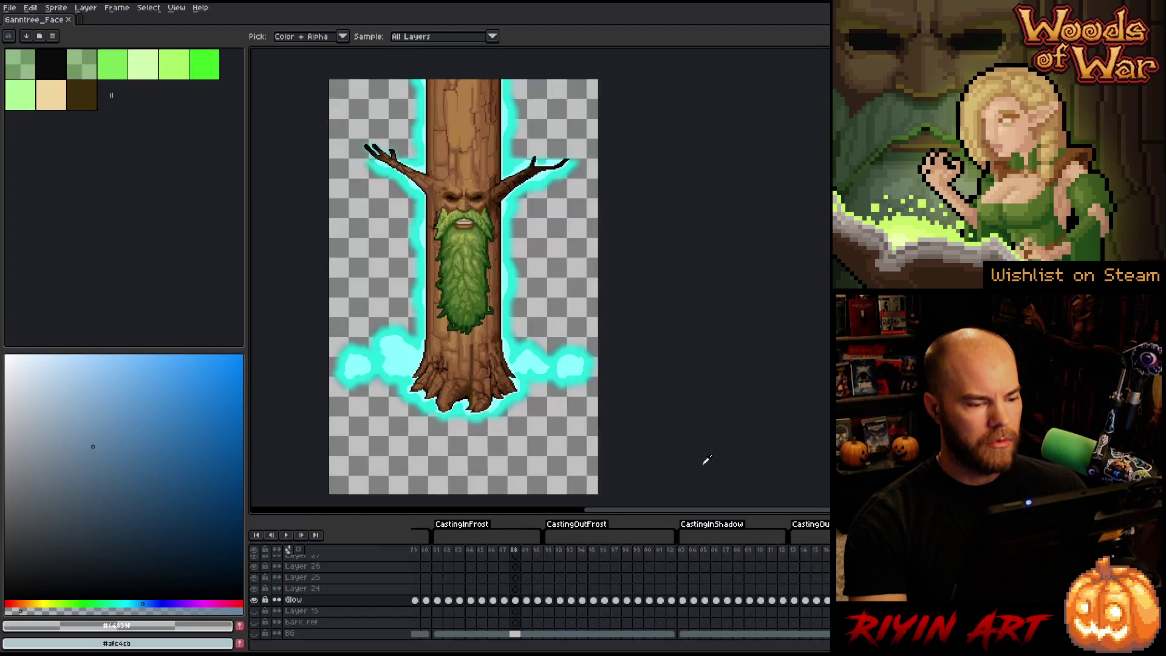
Step: Reopen a recent Ganntree_Face file, then cancel its export and close that duplicate tab
click(10, 8)
mouse_move(32, 44)
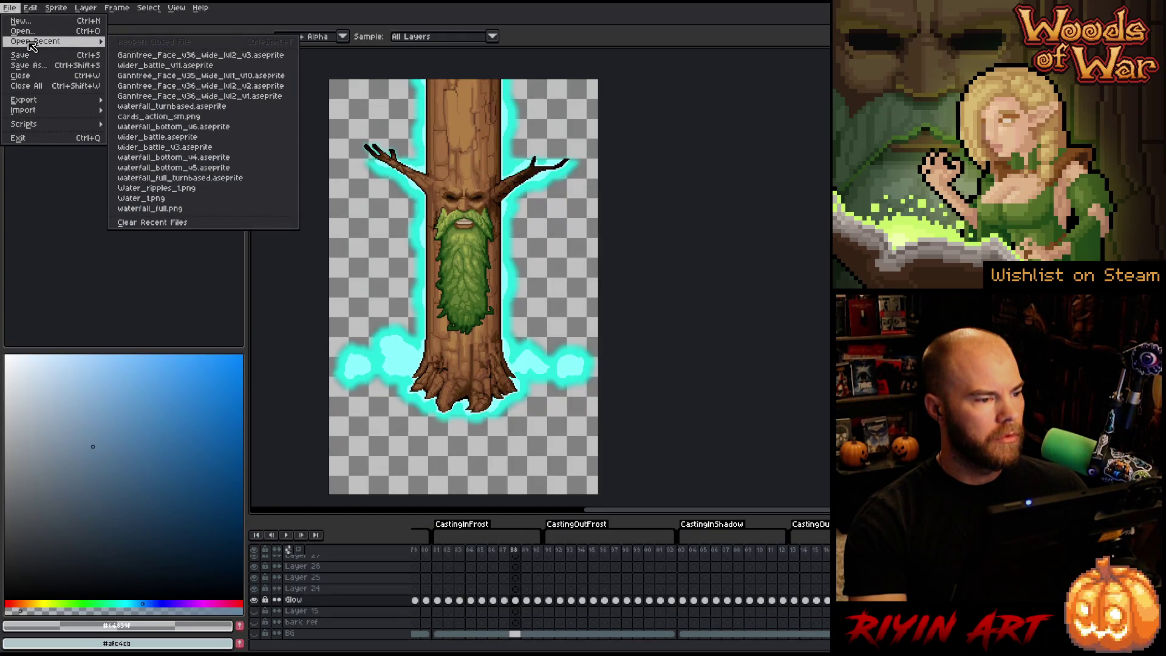
click(200, 76)
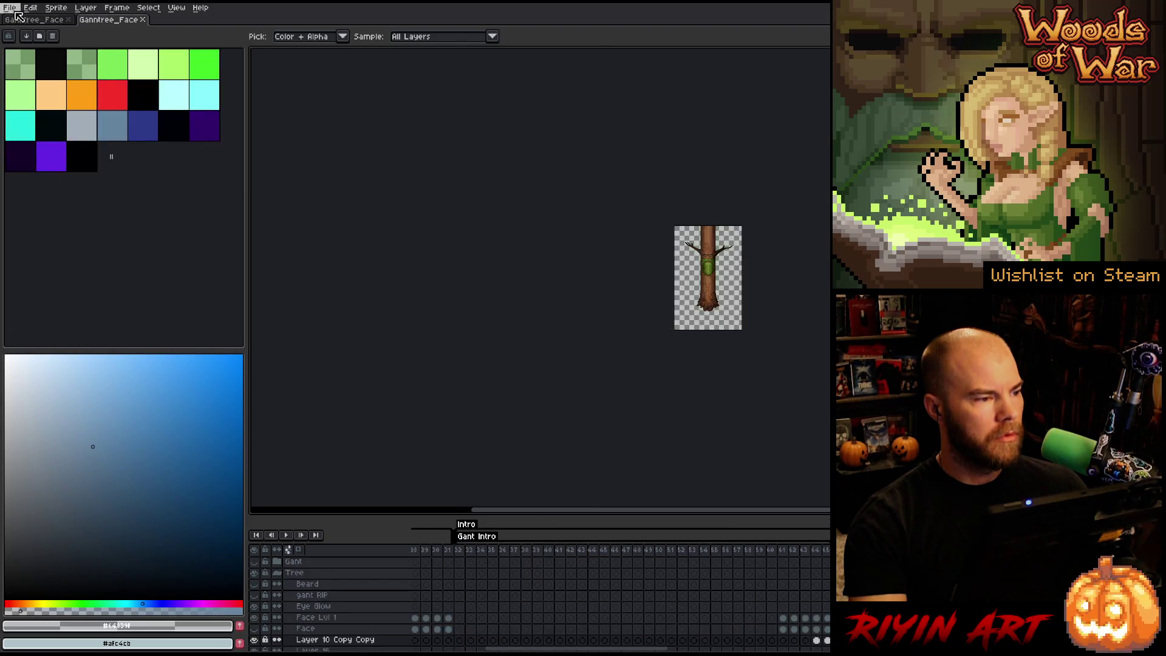
click(9, 8)
mouse_move(49, 100)
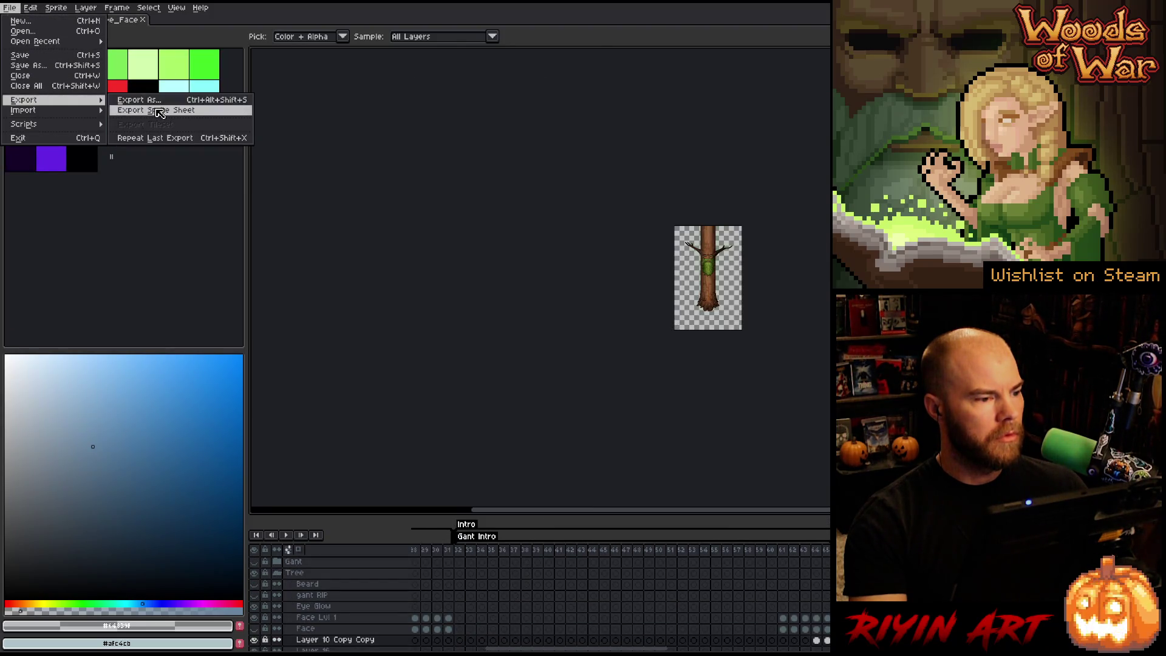
click(159, 110)
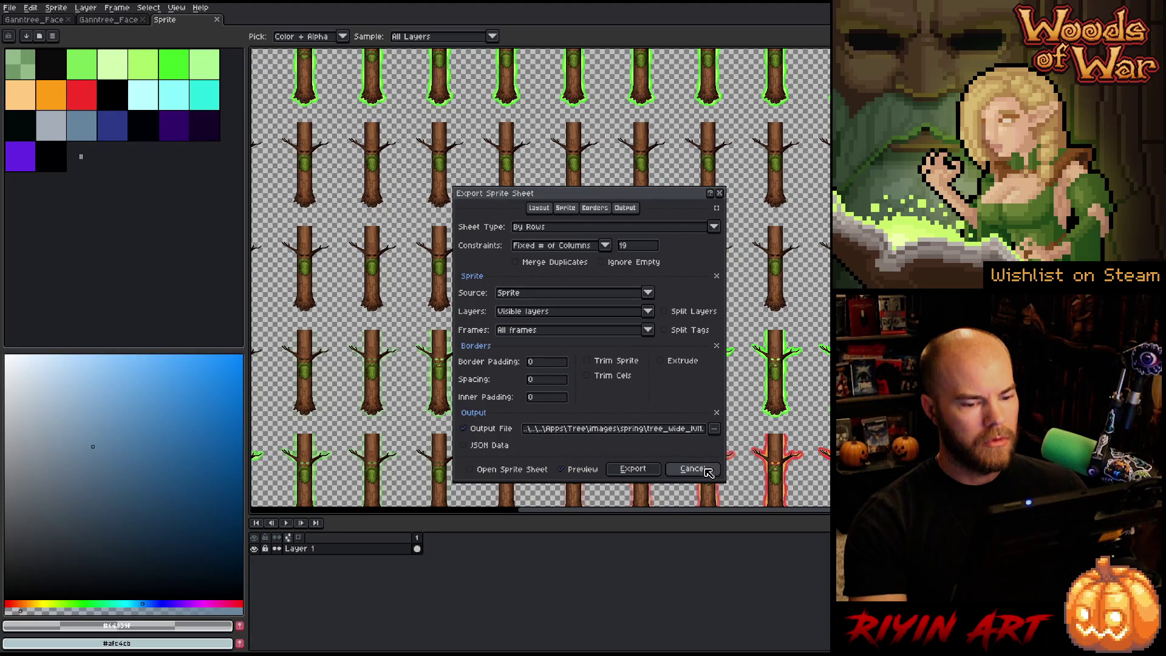
click(692, 469)
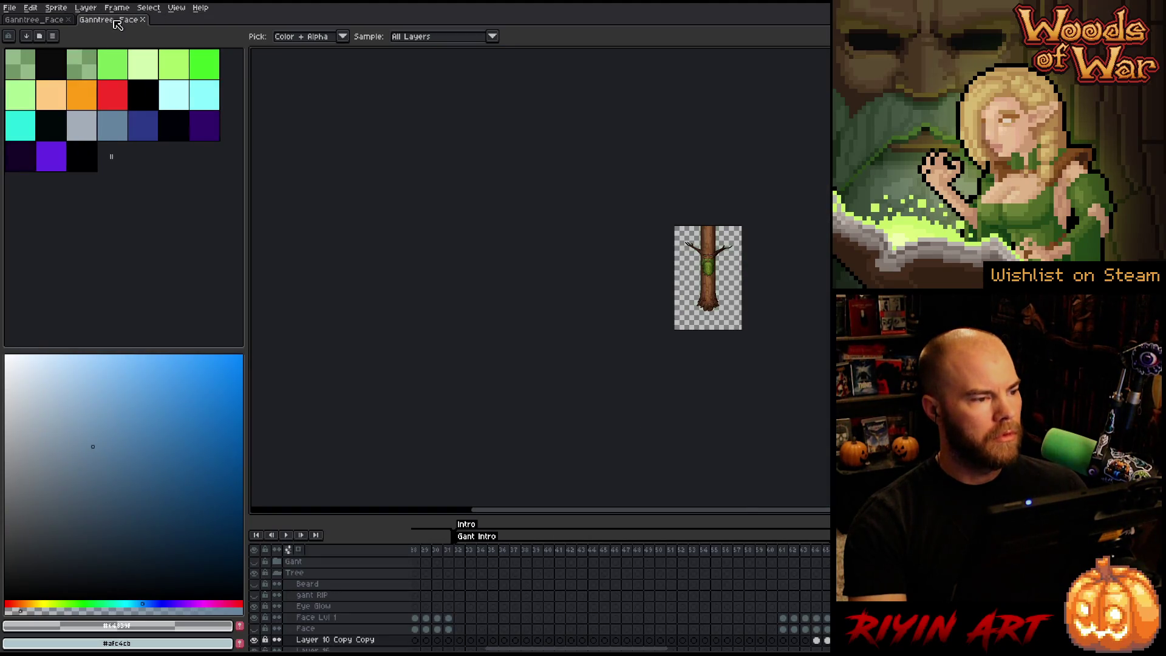
click(143, 20)
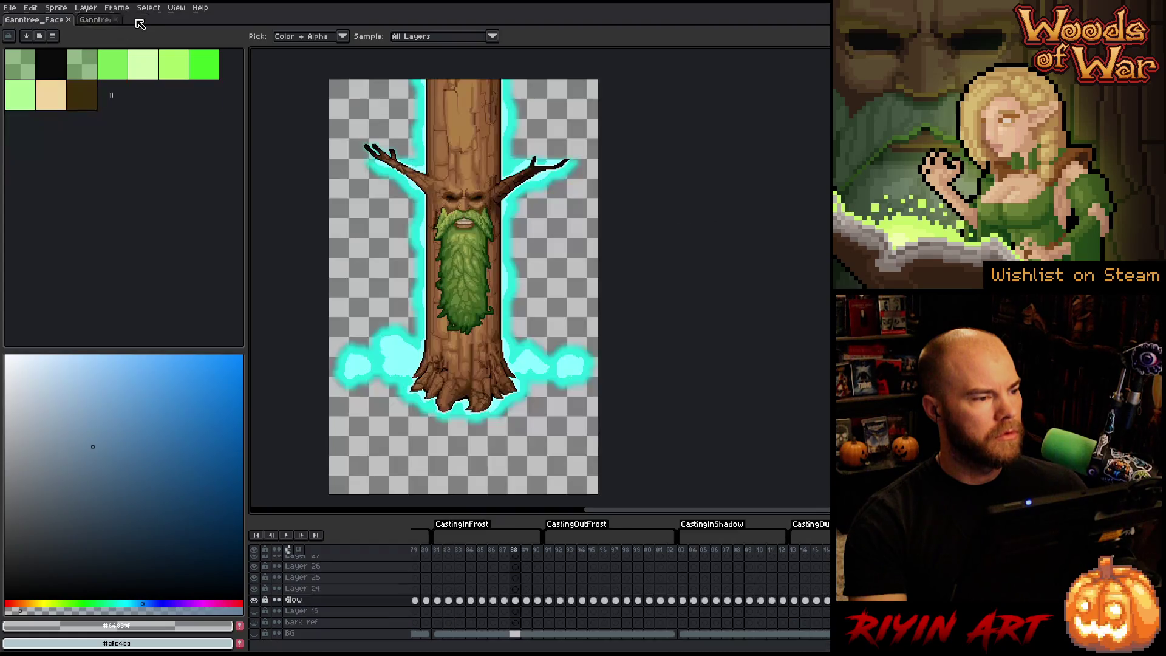
Step: In Export Sprite Sheet, set the layout to 19 fixed columns
click(9, 7)
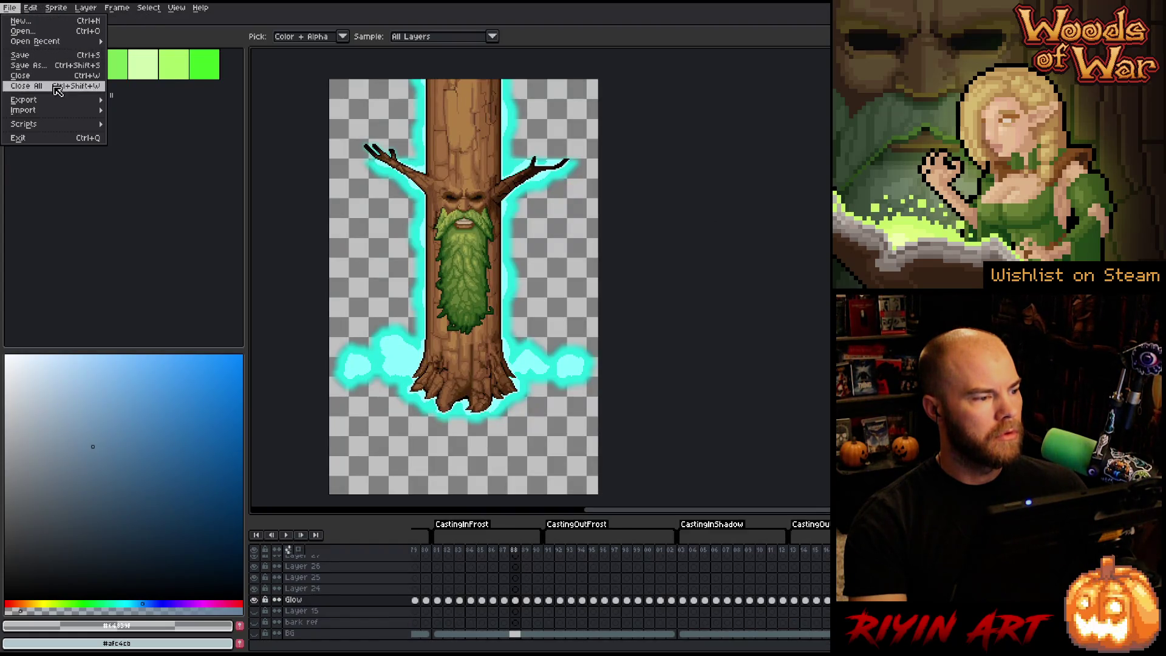
mouse_move(54, 99)
click(159, 117)
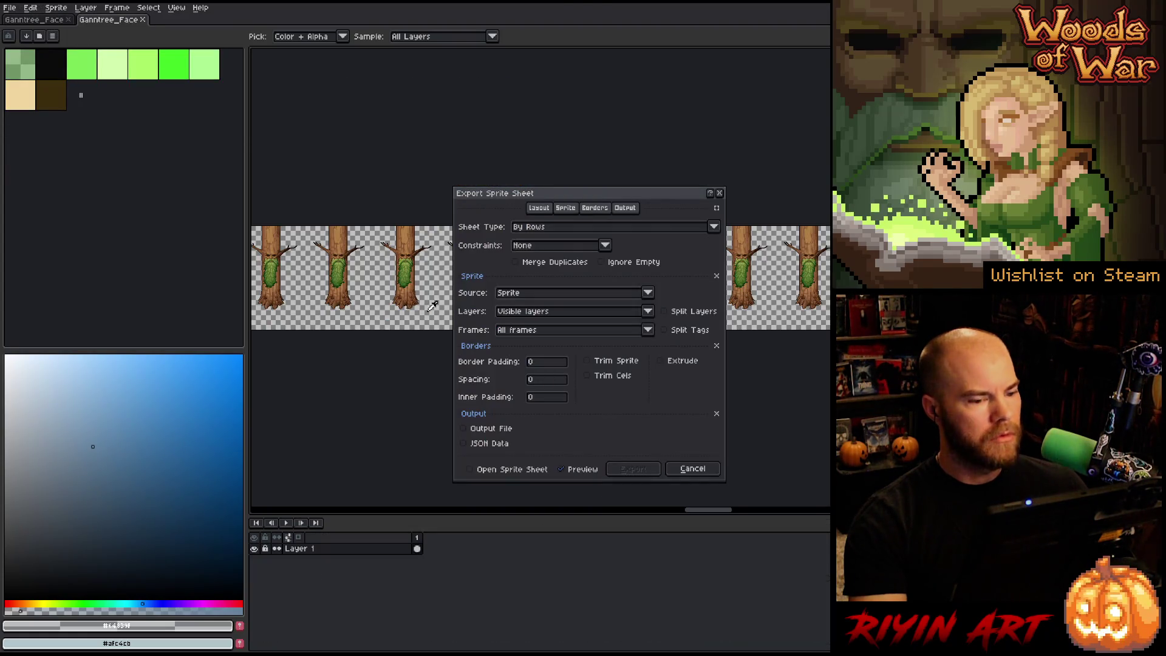
click(588, 245)
click(578, 269)
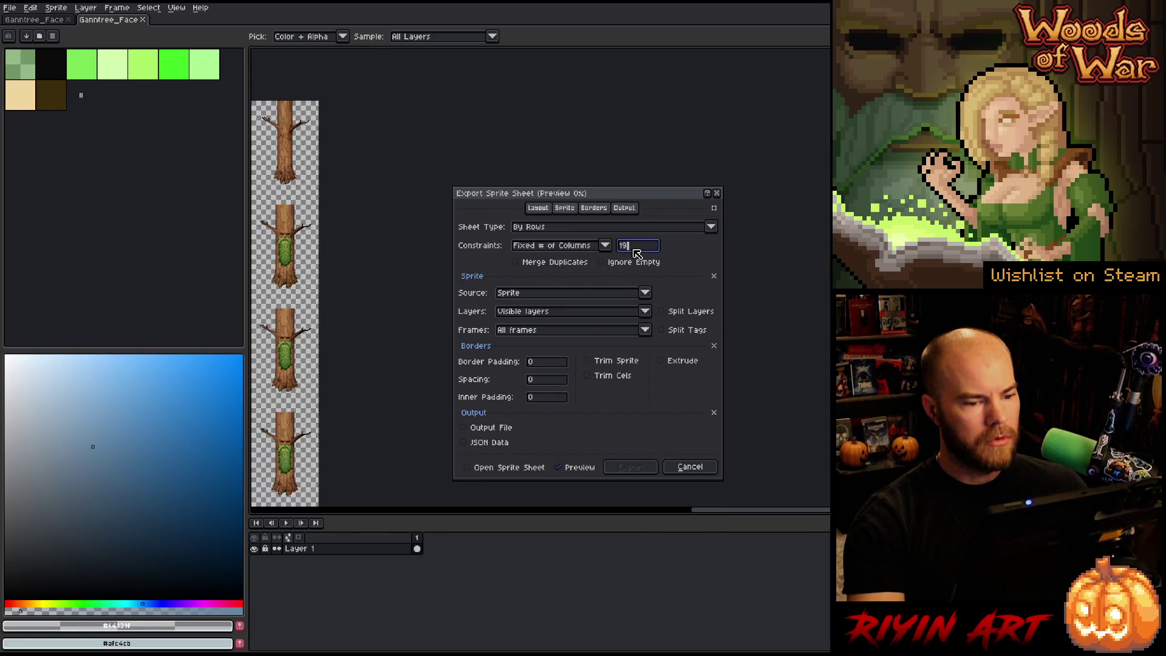
scroll(358, 276, down, 3)
scroll(358, 277, up, 3)
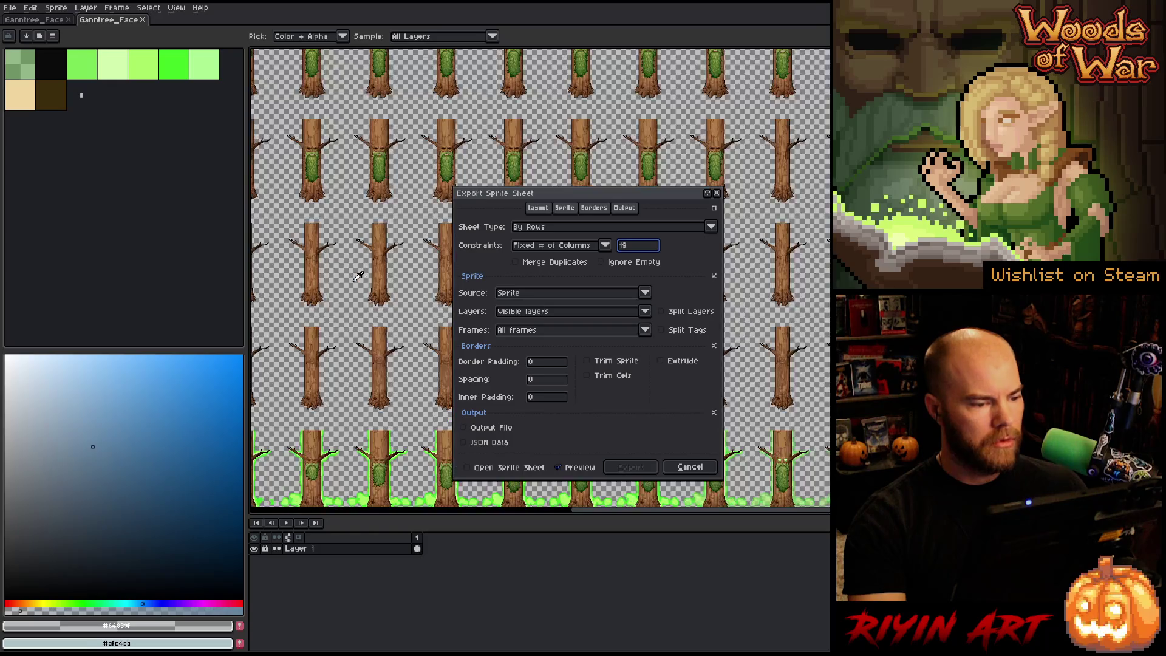
scroll(358, 276, down, 3)
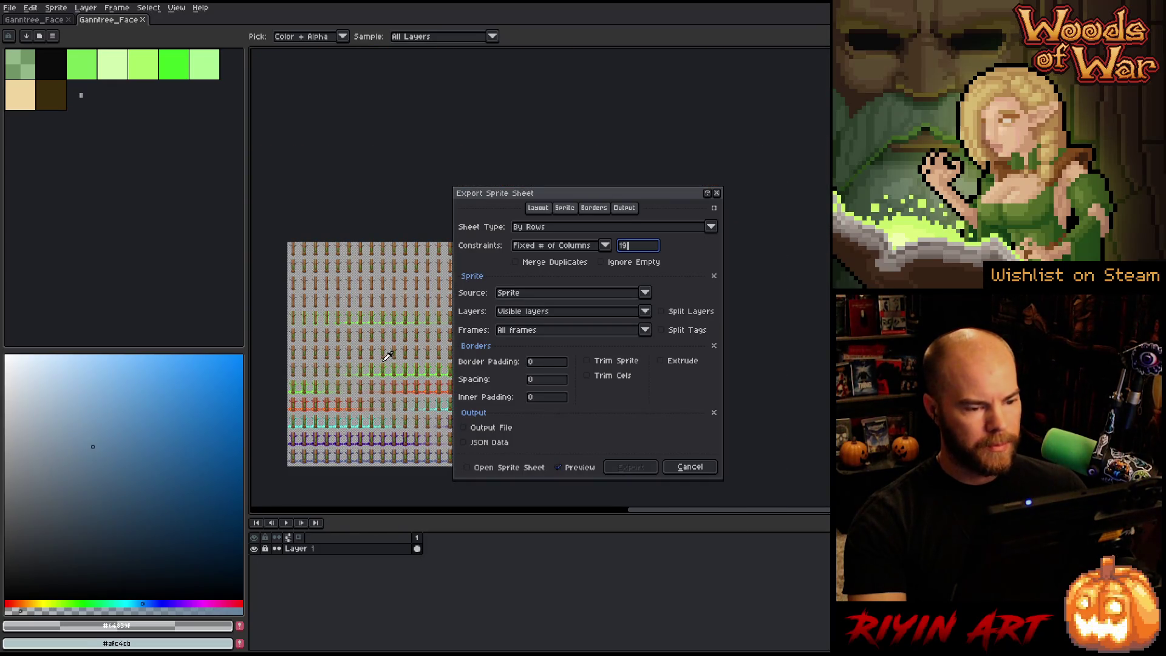
Step: Turn on Output File and browse to the pinned game images folder
click(625, 208)
click(480, 225)
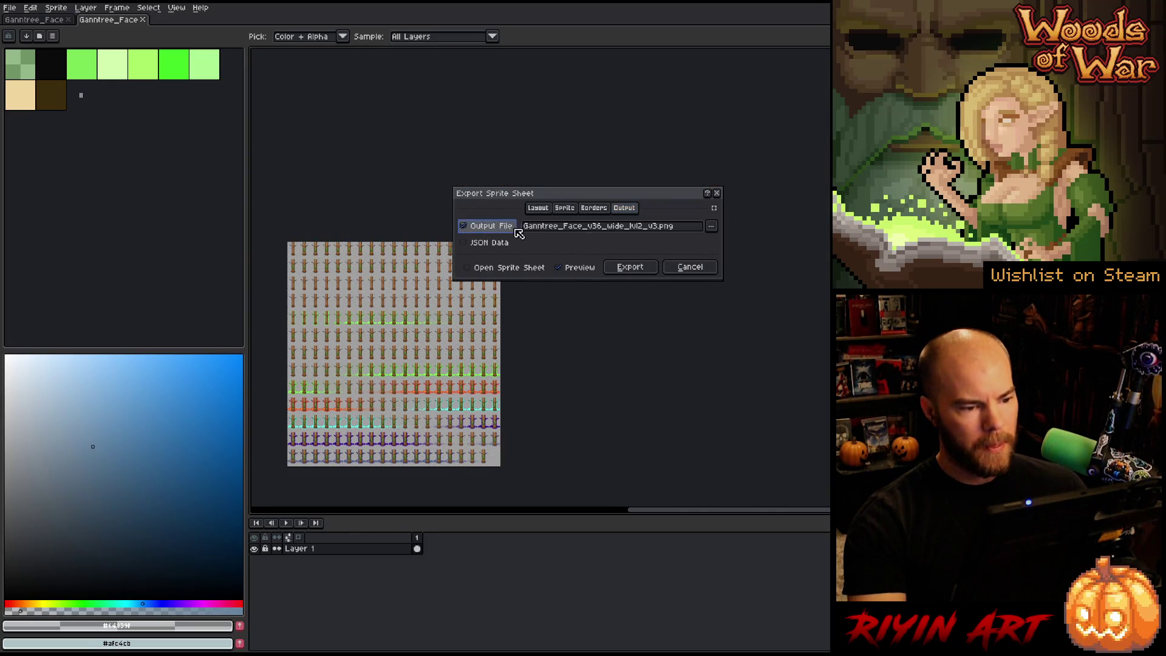
click(711, 225)
click(732, 241)
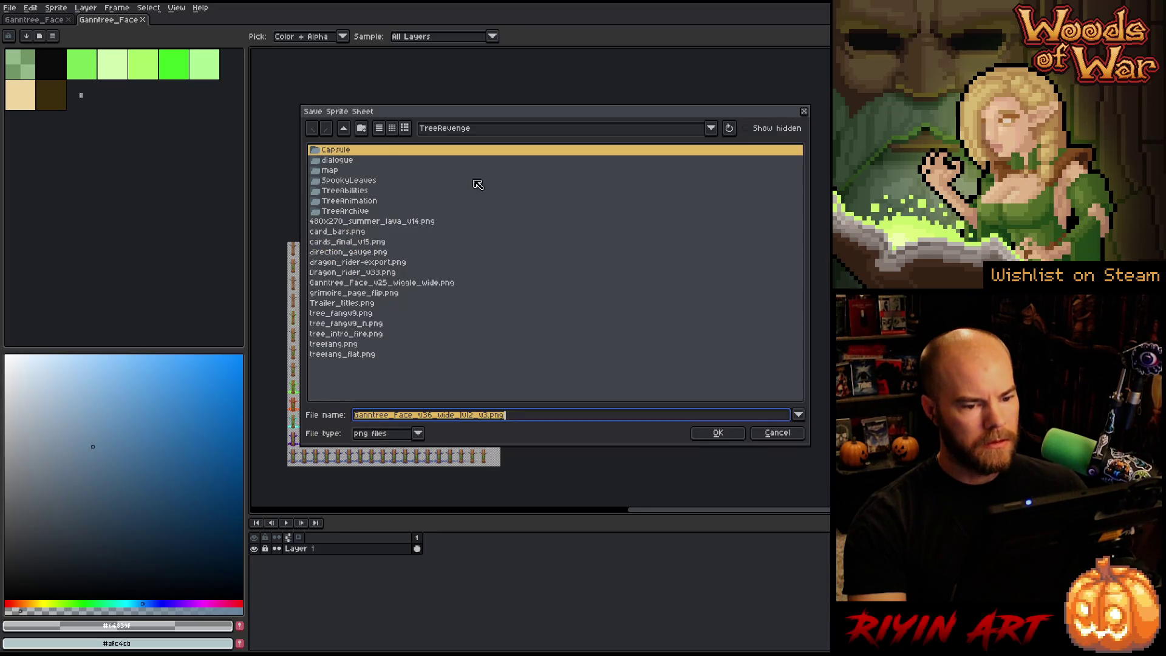
click(422, 132)
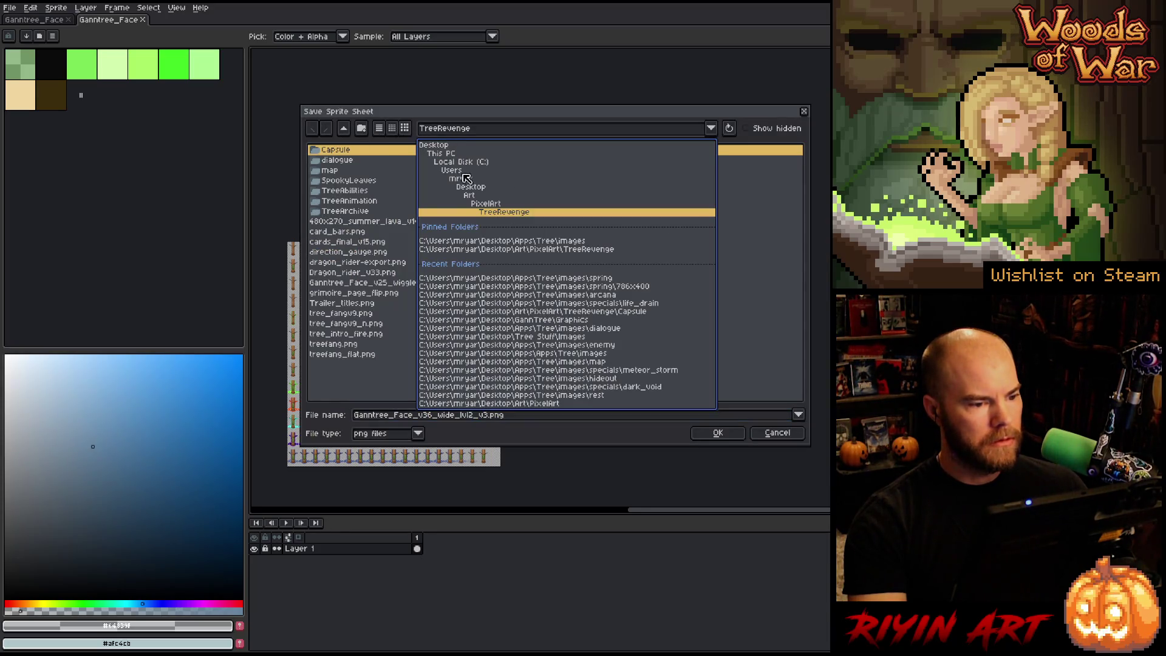
click(485, 241)
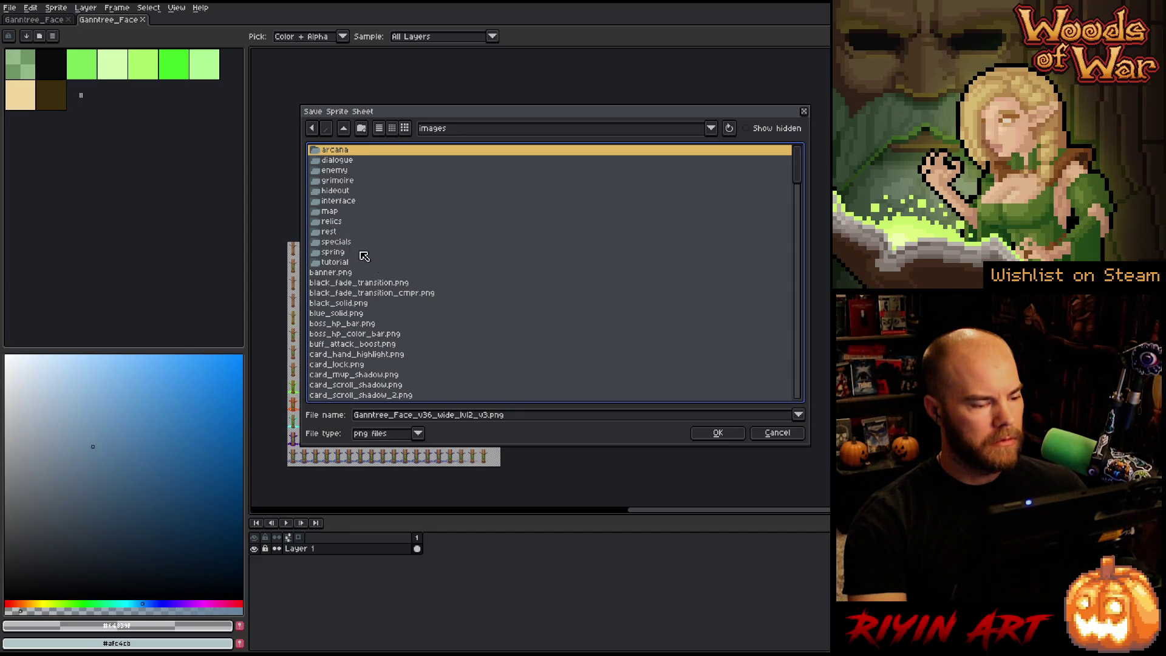
Step: Choose spring/tree_wide_lvl2.png, approve overwriting it, and export the sheet
scroll(403, 289, down, 15)
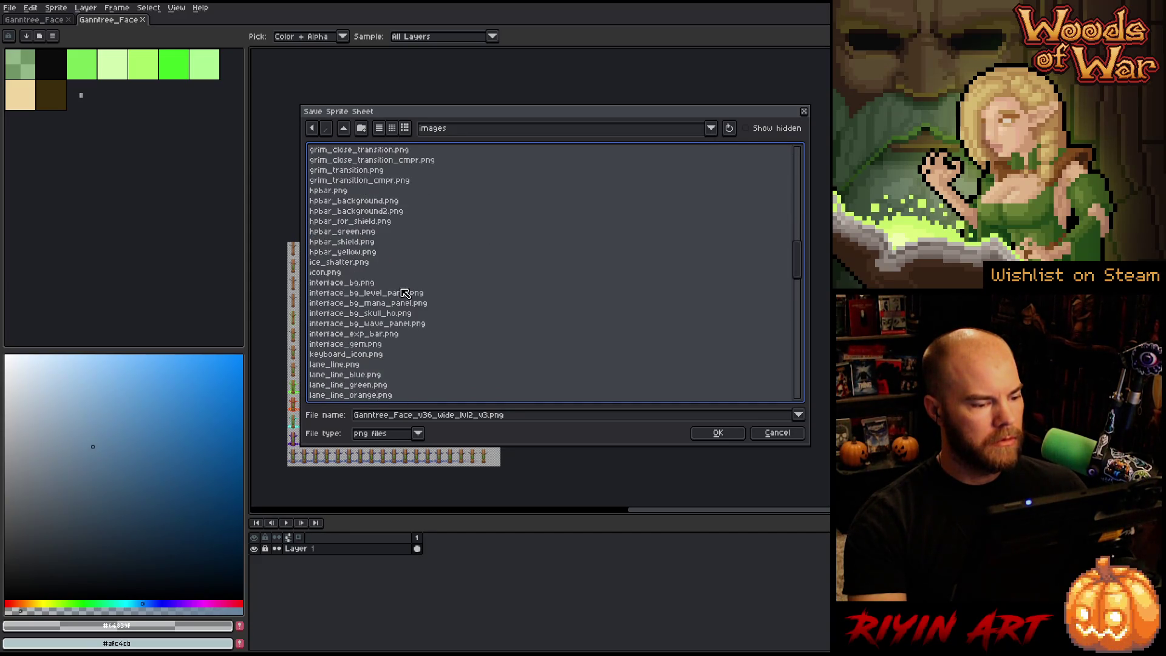
scroll(405, 294, down, 15)
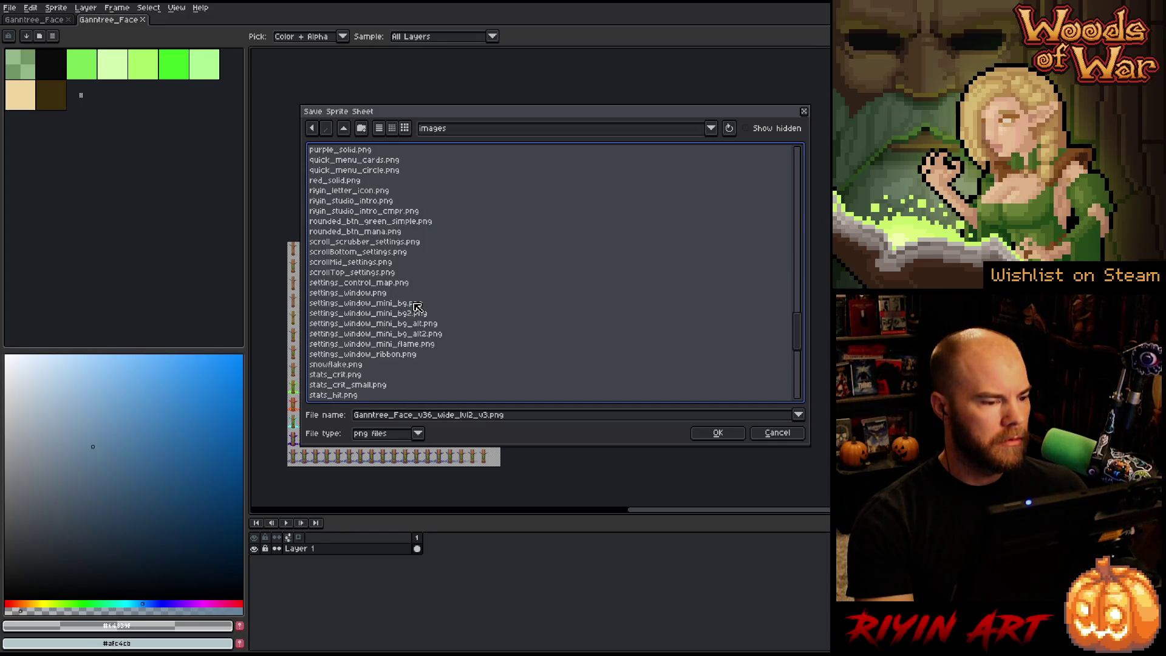
scroll(417, 306, down, 2)
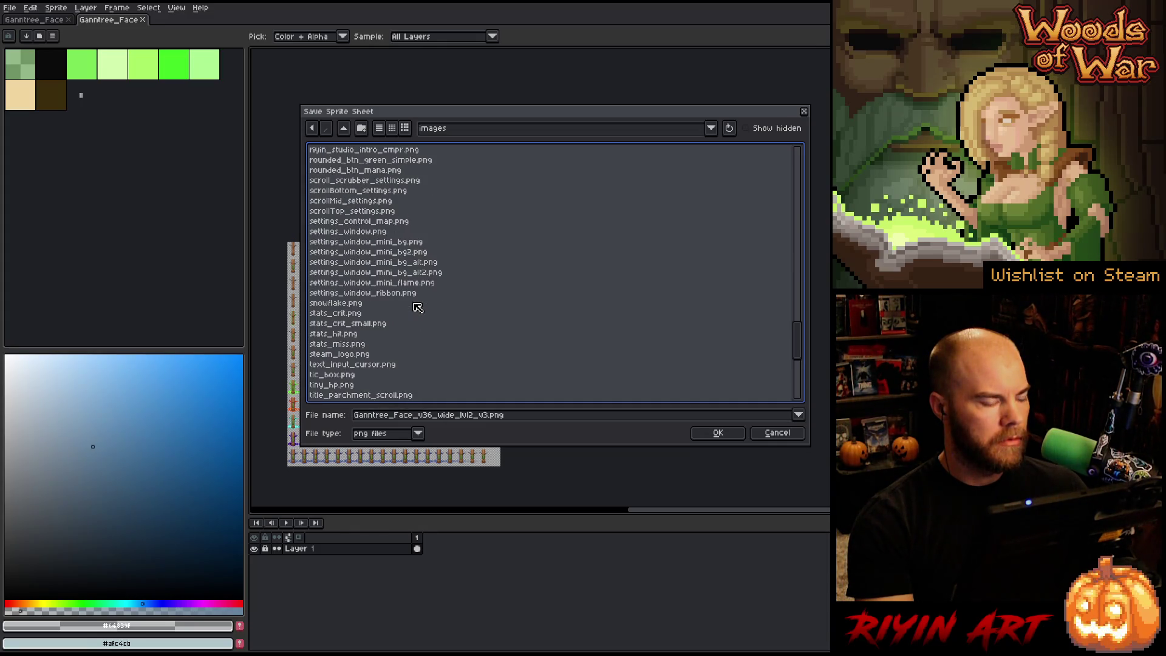
scroll(418, 307, up, 20)
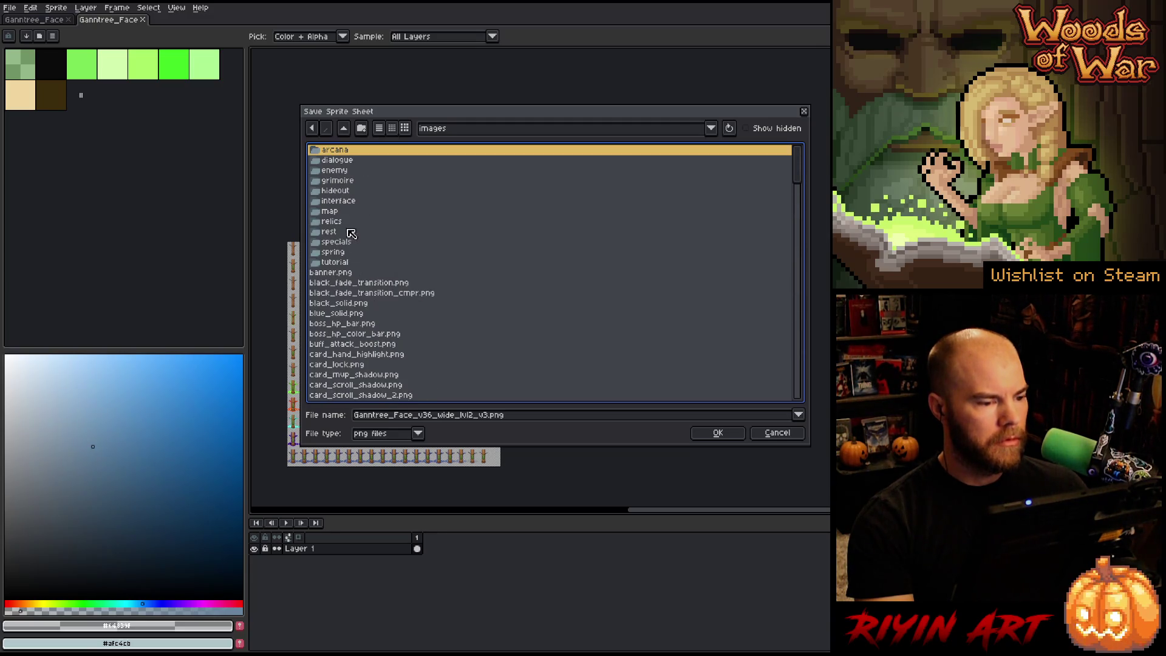
double_click(345, 252)
scroll(475, 297, down, 10)
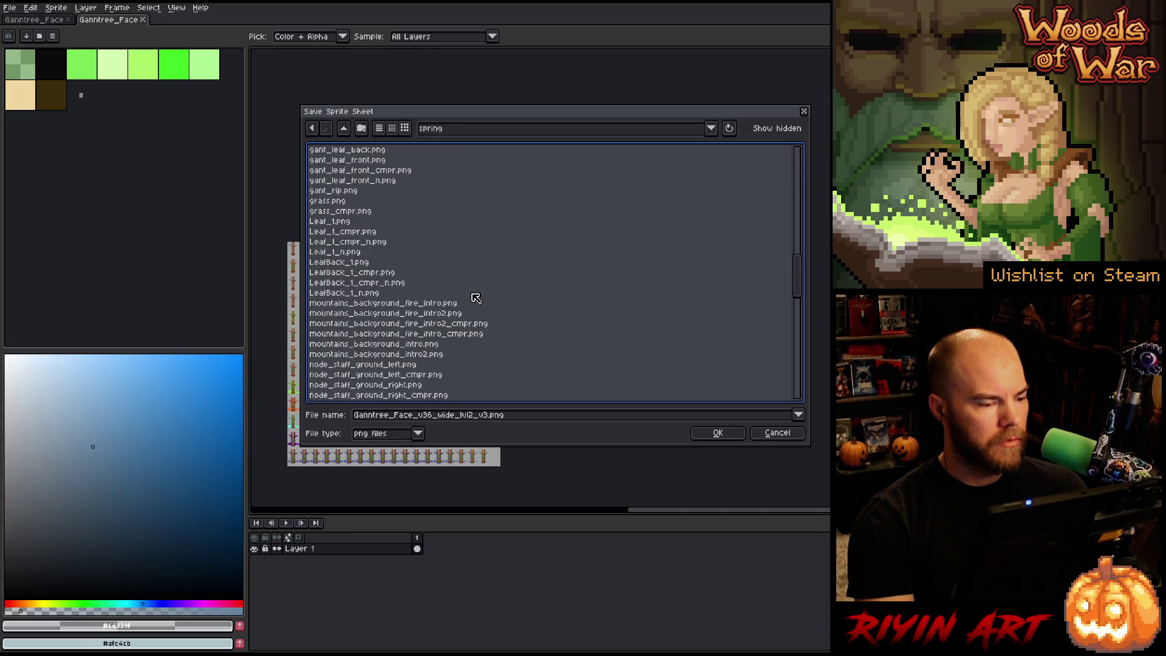
scroll(475, 297, down, 15)
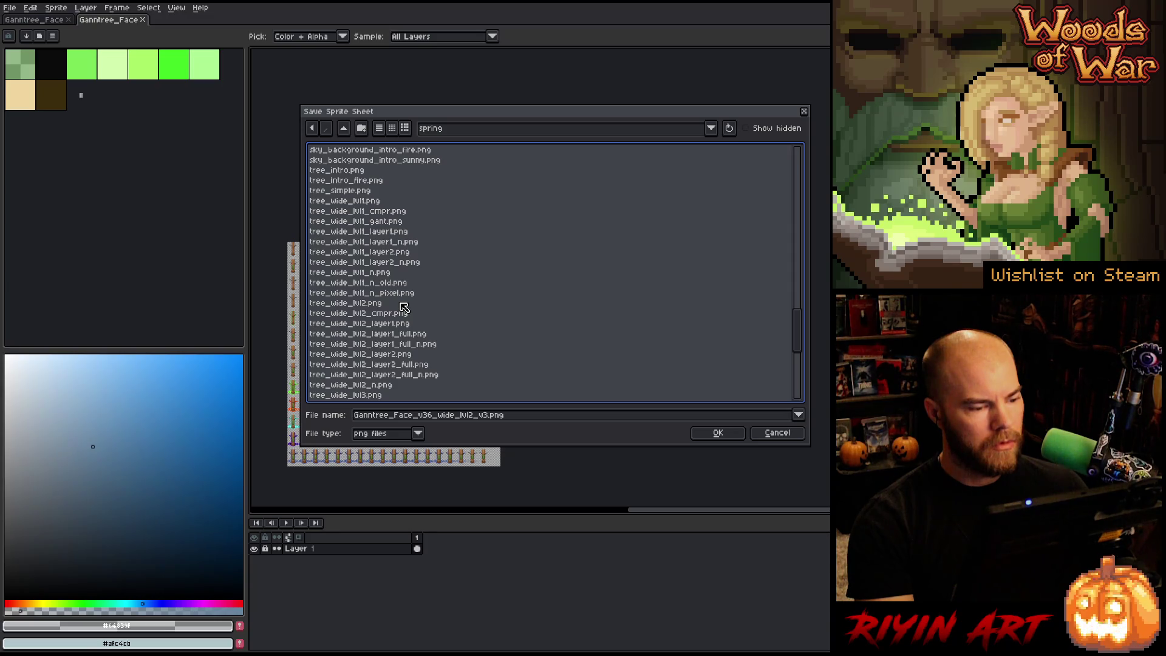
click(403, 304)
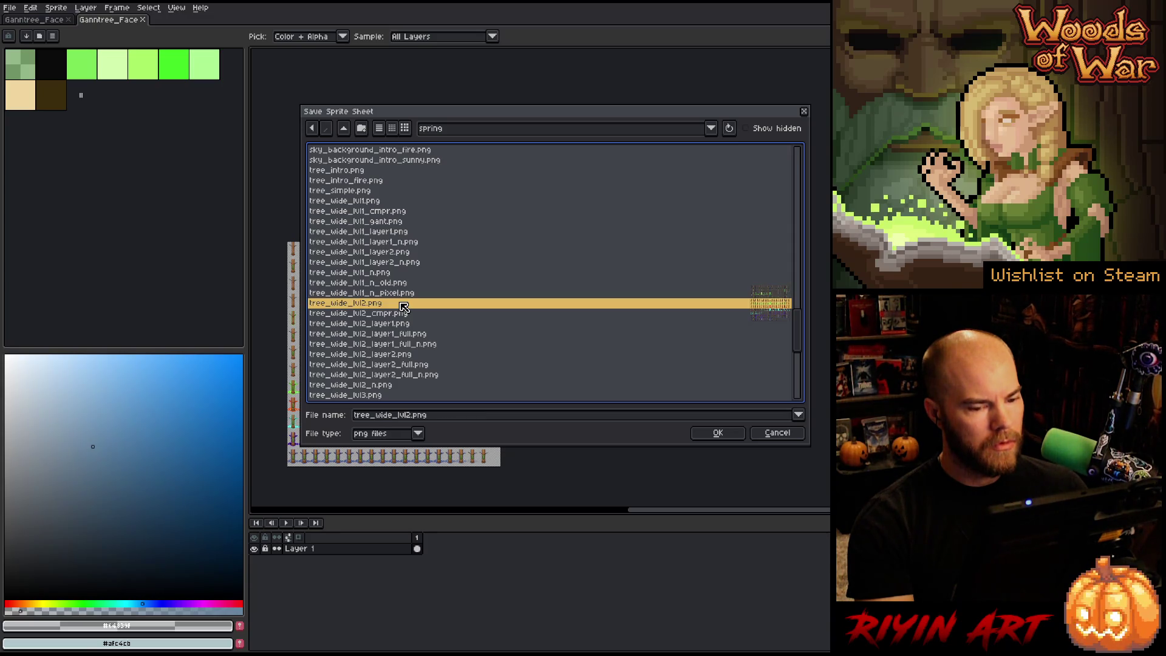
click(718, 433)
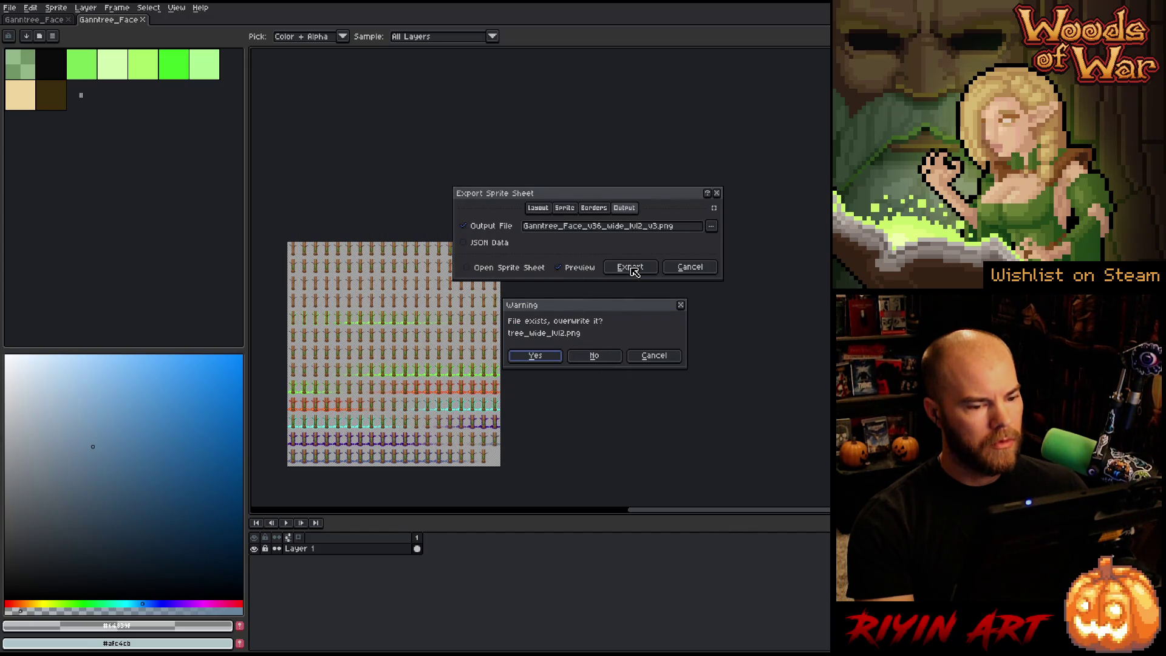
click(554, 355)
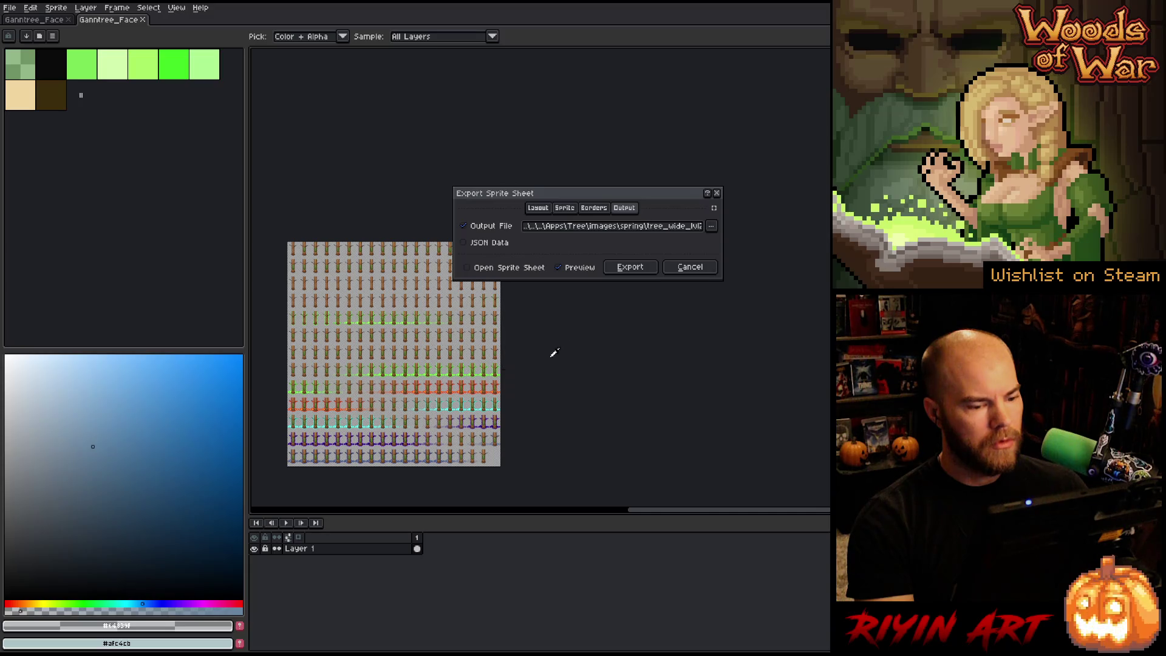
click(632, 266)
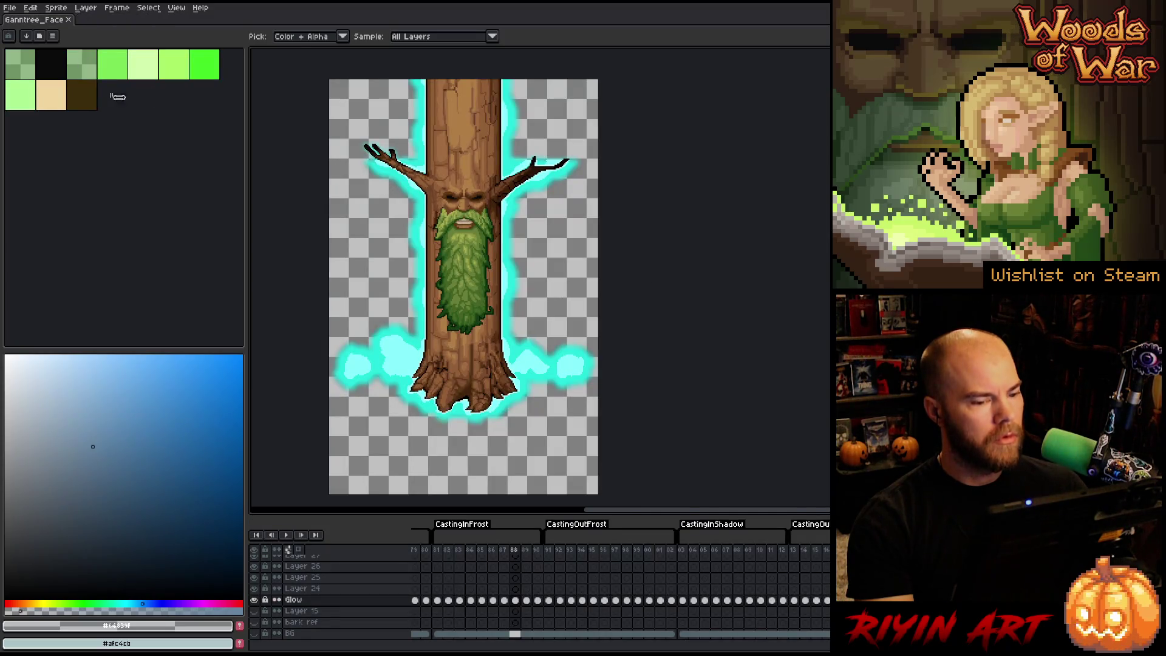
Step: Open the file browser and scroll down to the tree_wide_lvl2 sheets
click(9, 7)
click(20, 31)
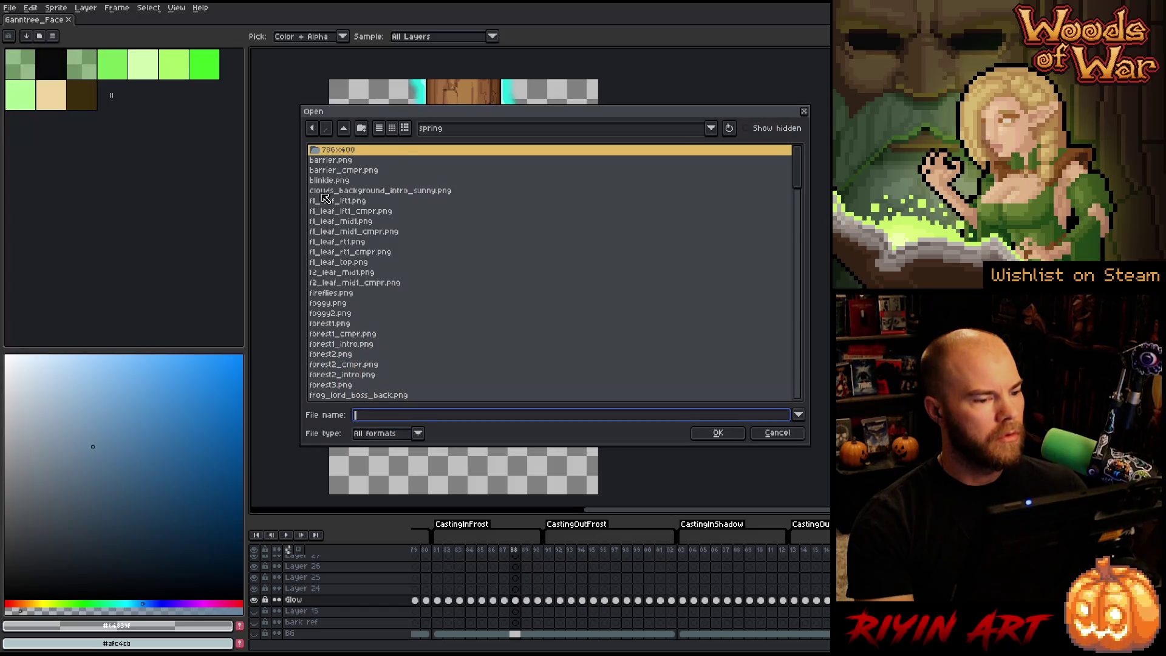
scroll(449, 243, down, 5)
scroll(453, 274, down, 15)
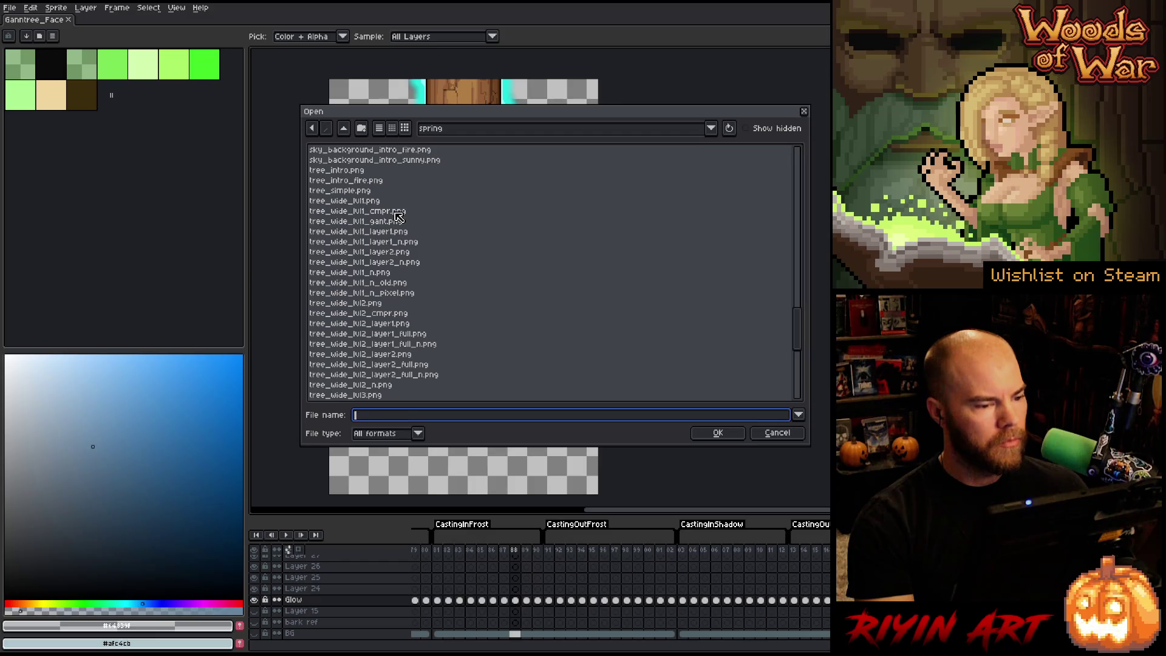
click(399, 210)
click(397, 314)
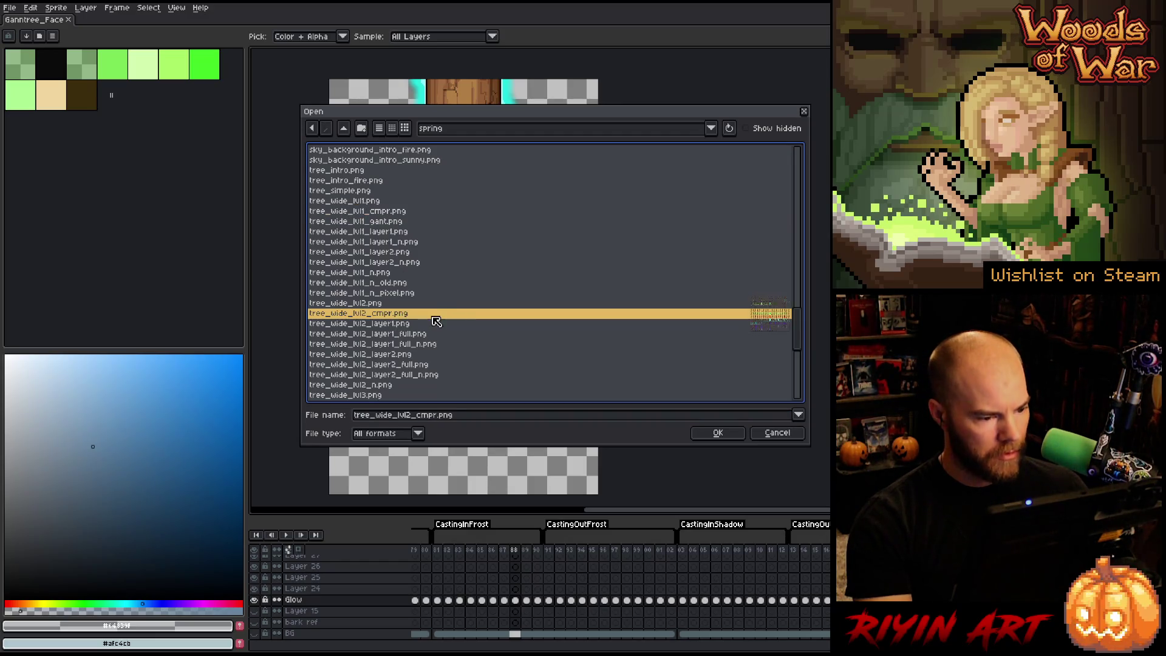
Step: Select tree_wide_lvl2_layer1.png through tree_wide_lvl2_n.png and open all of them
click(432, 323)
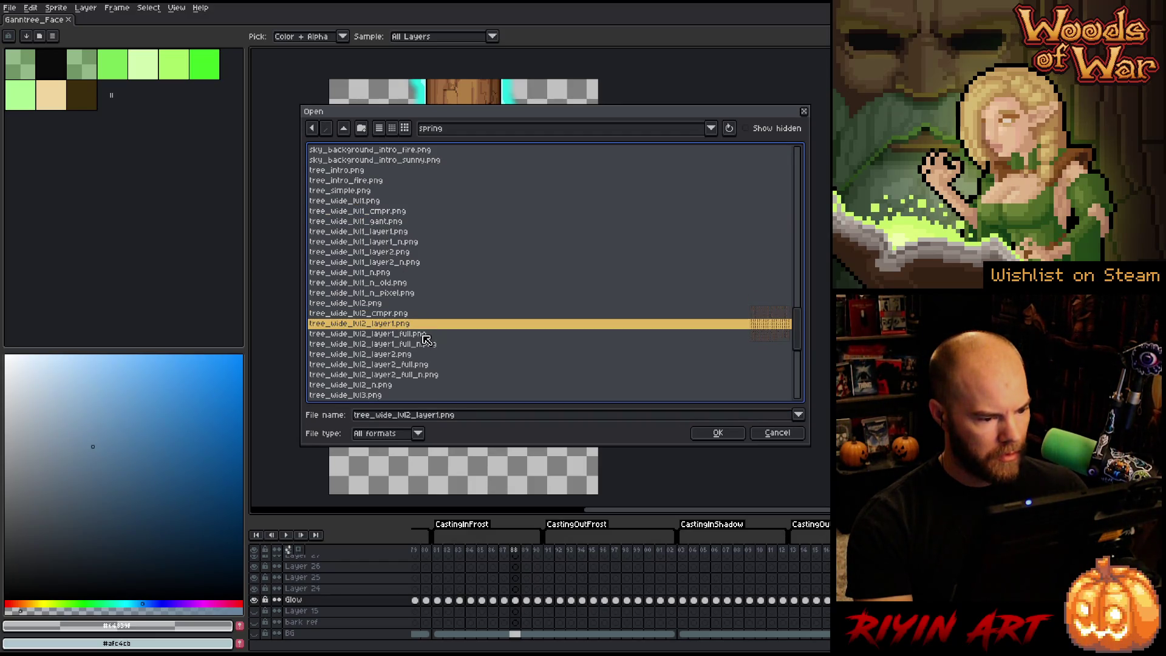
ctrl+click(429, 375)
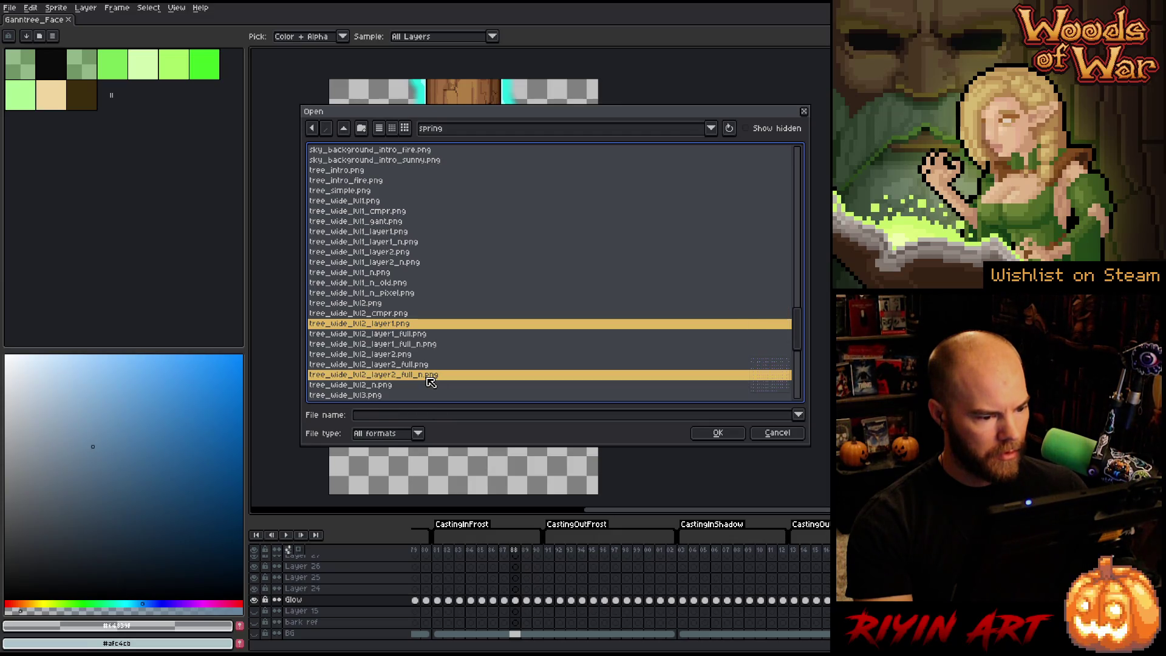
click(414, 333)
click(427, 376)
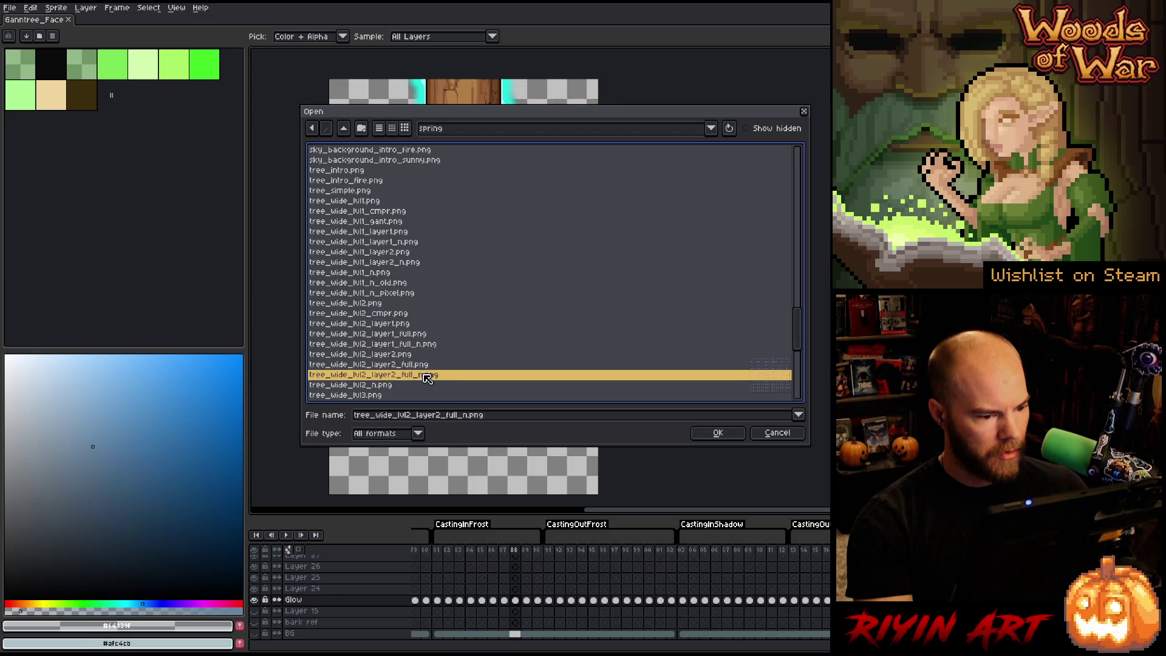
mouse_move(427, 377)
mouse_down()
mouse_move(425, 323)
mouse_move(408, 344)
mouse_move(416, 379)
mouse_up()
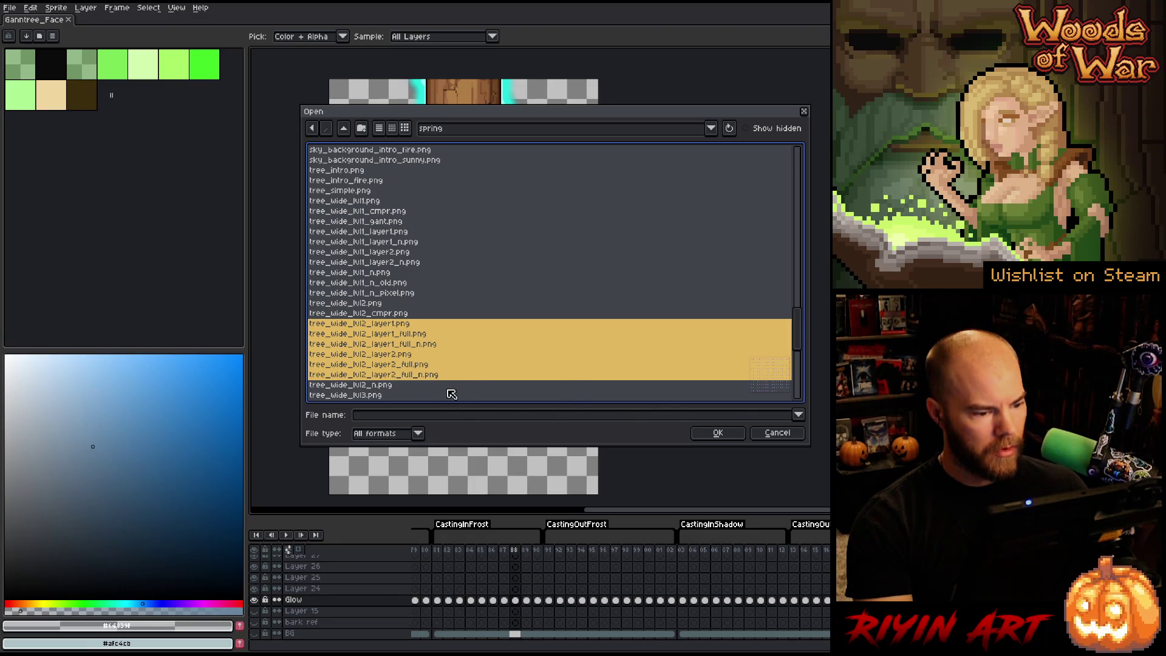
shift+click(444, 386)
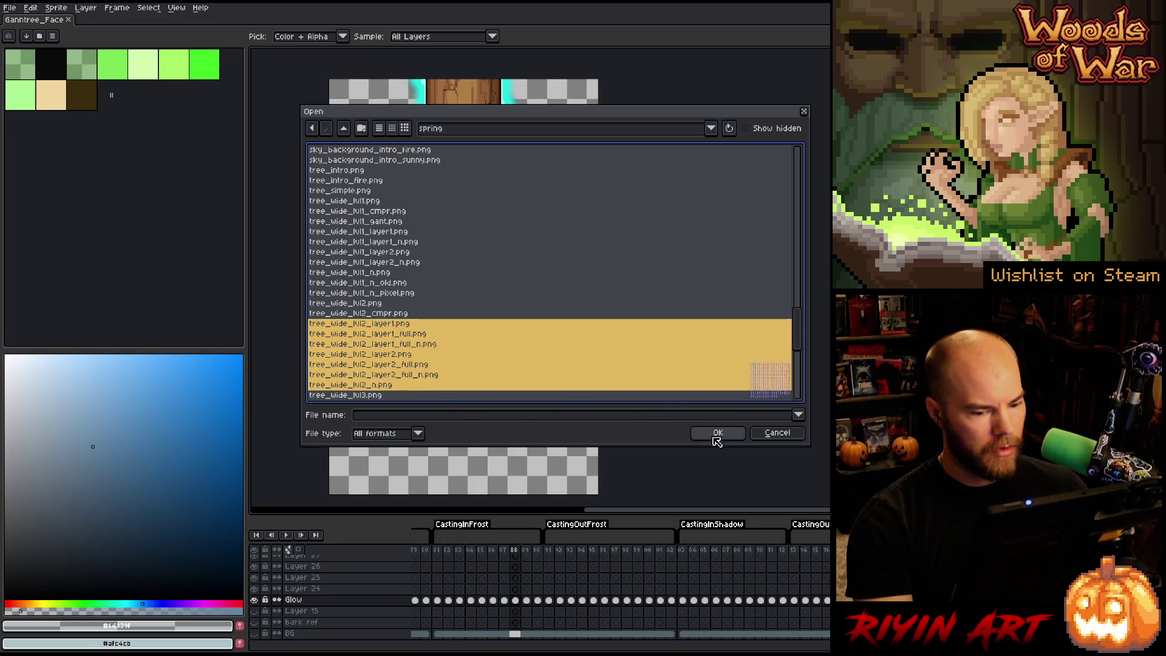
click(717, 433)
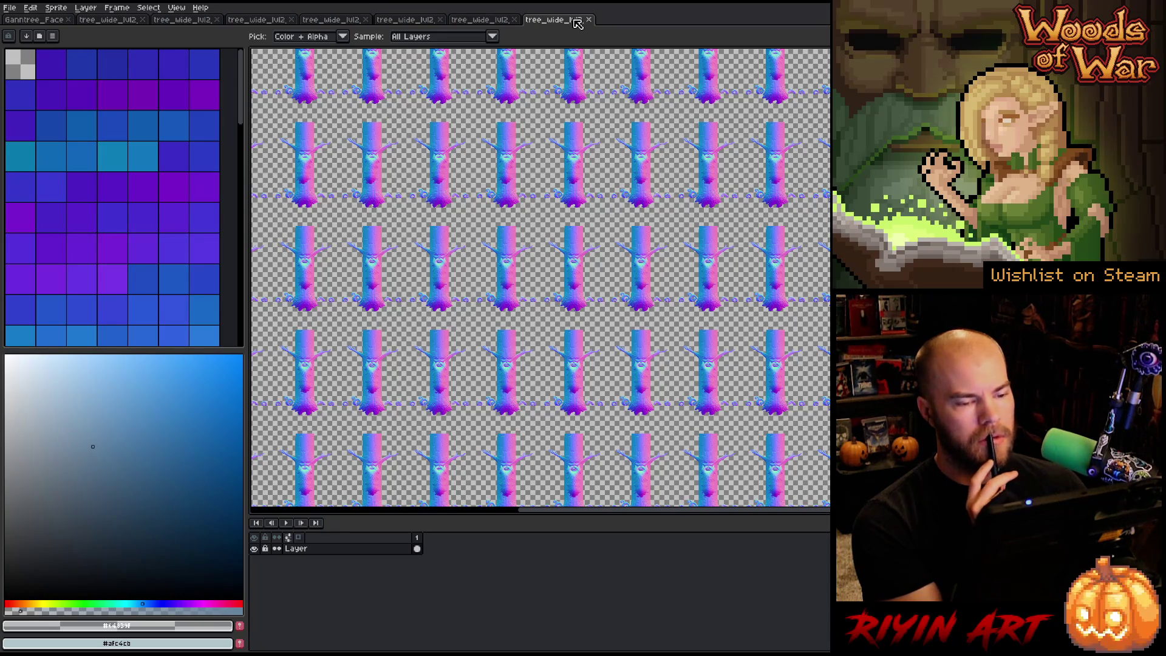
Step: Look through the normal-map tree, green leaf and blue-purple beard normal-map sheets, zooming in
click(493, 21)
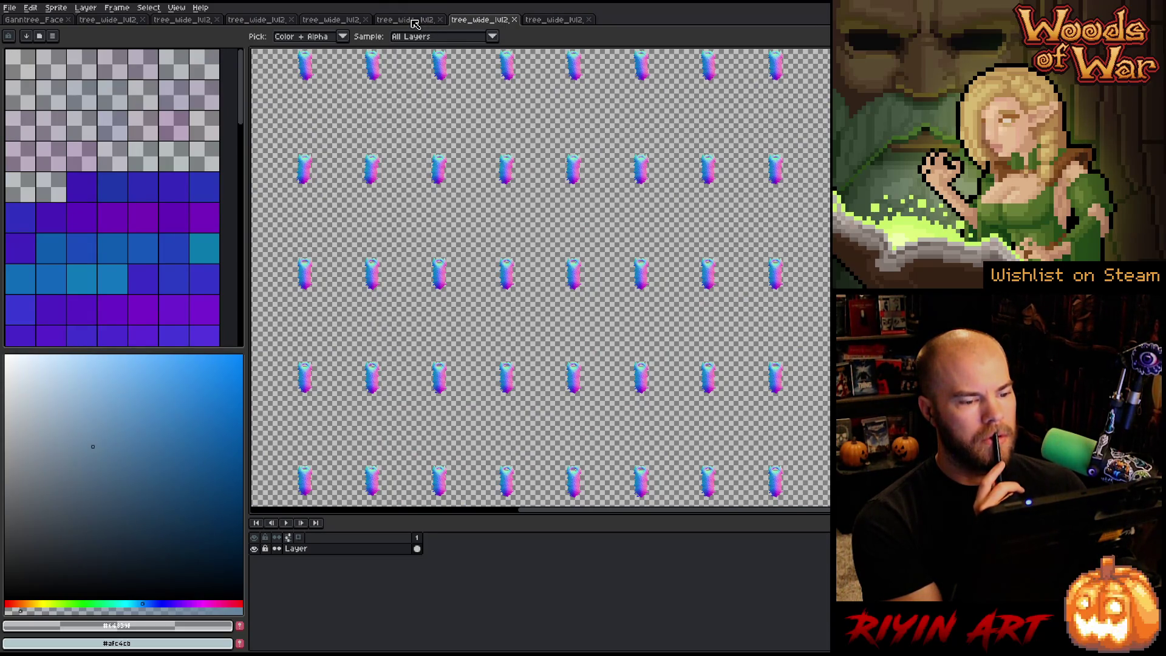
click(414, 21)
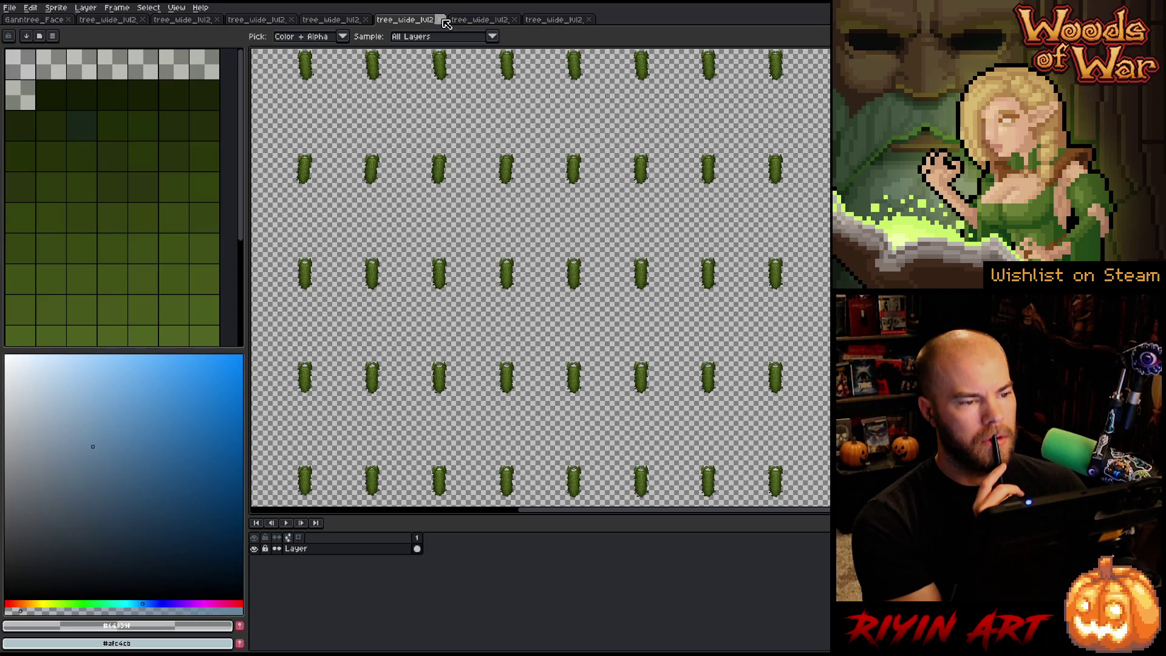
click(478, 21)
scroll(569, 226, up, 4)
scroll(647, 316, down, 2)
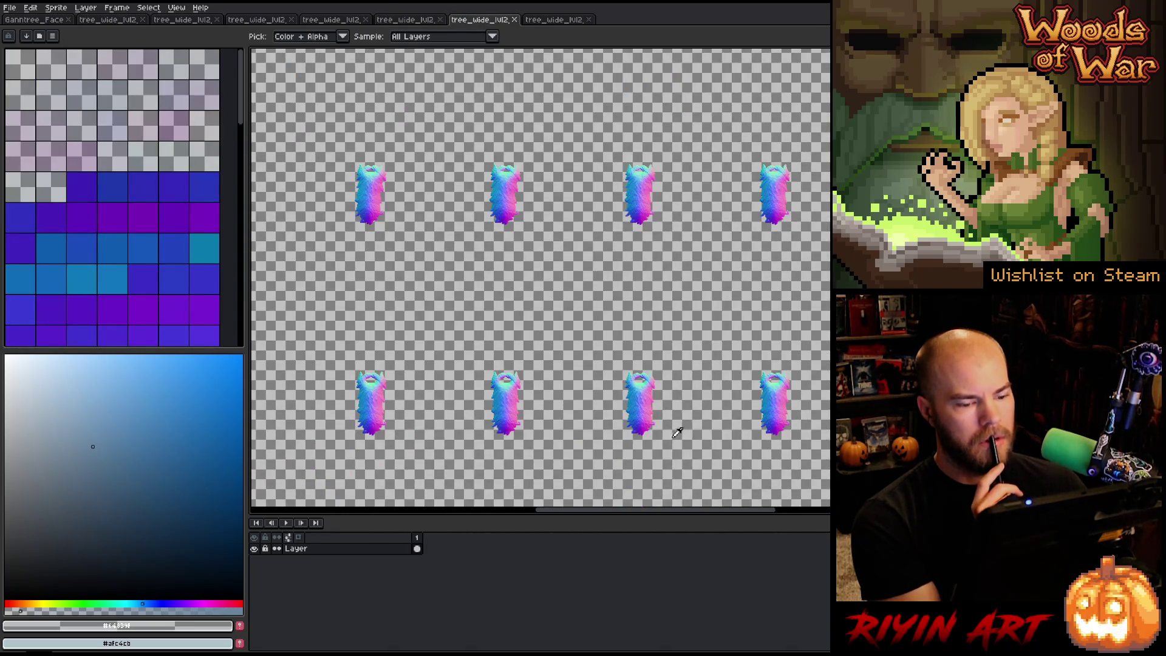
scroll(511, 152, up, 3)
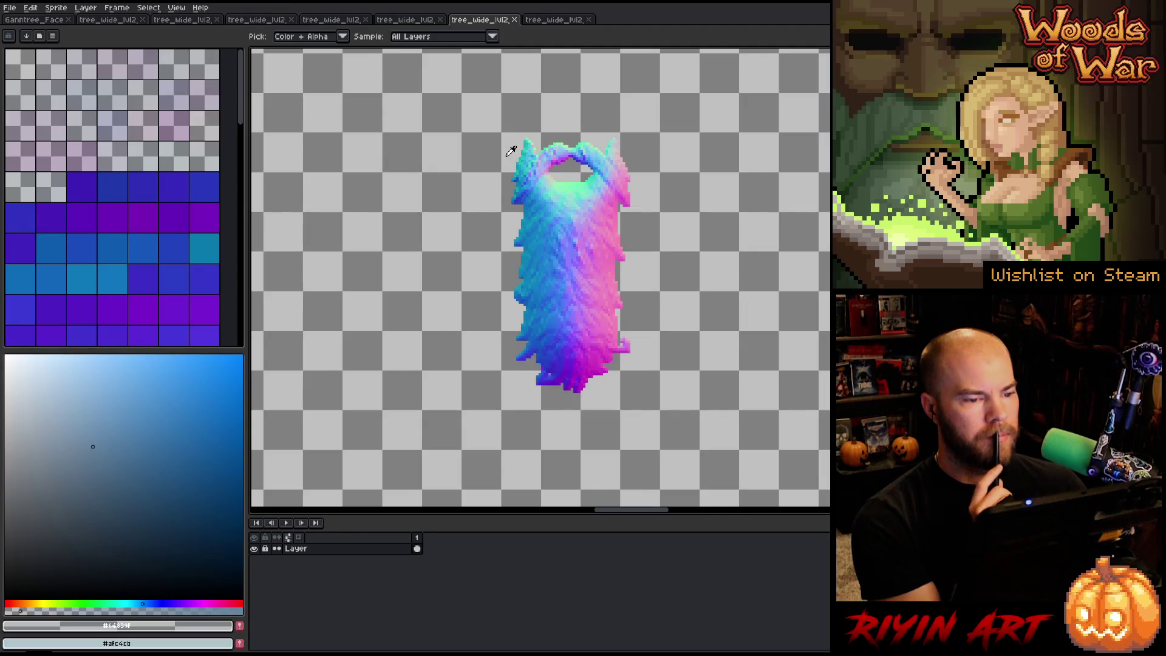
Step: Compare the last opened sheet with the beard normal map, then close the green leaf sheet
click(556, 22)
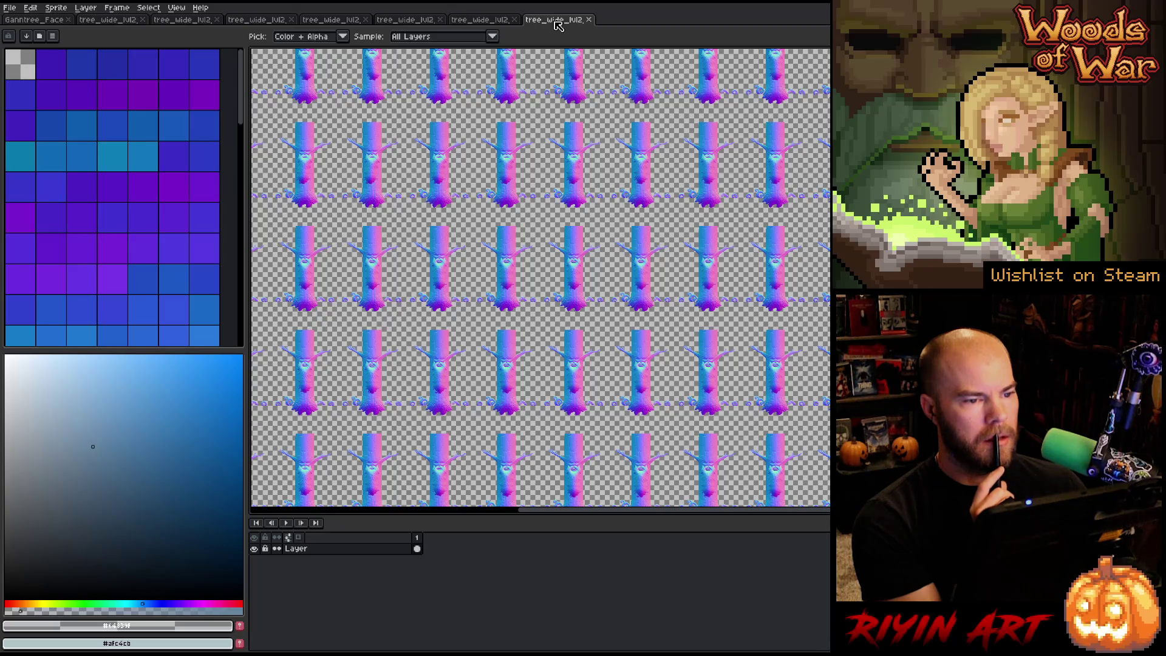
click(478, 22)
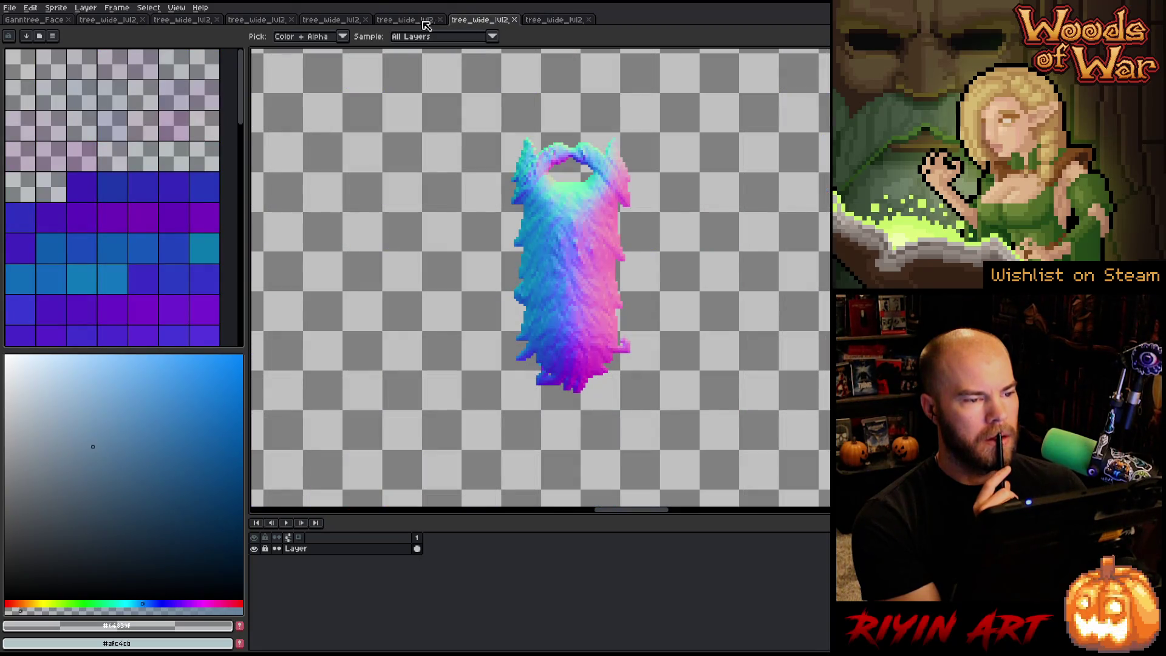
click(418, 23)
click(440, 20)
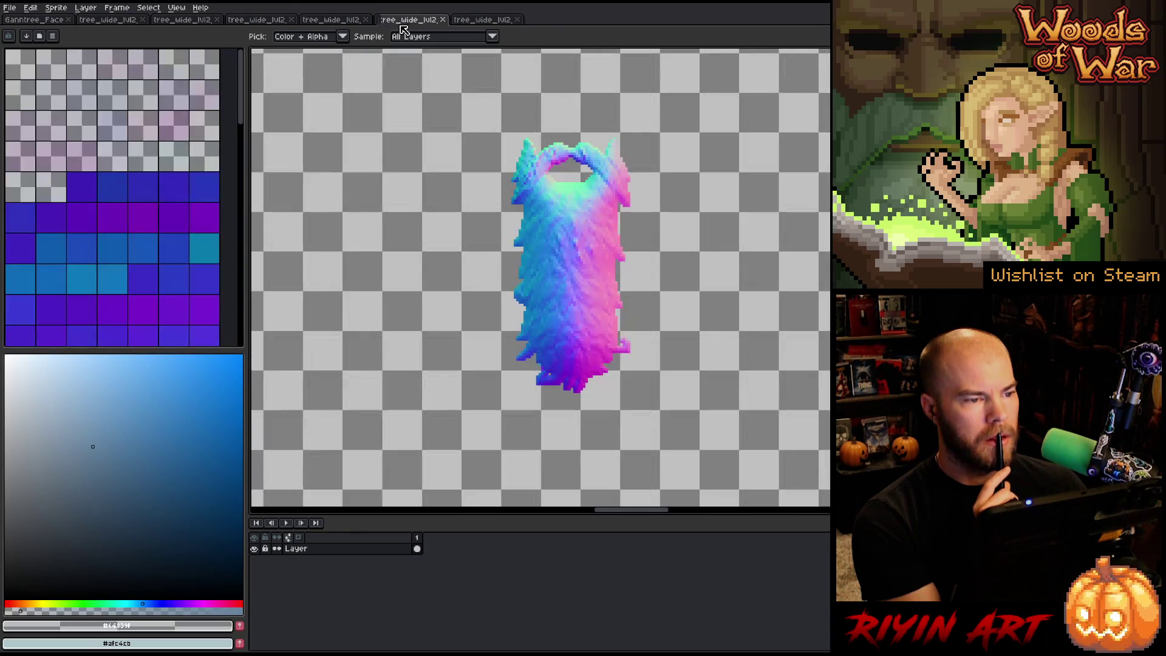
Step: Cycle through the red-topped and beard sheets to the normal-map tree sheet and zoom in
click(333, 22)
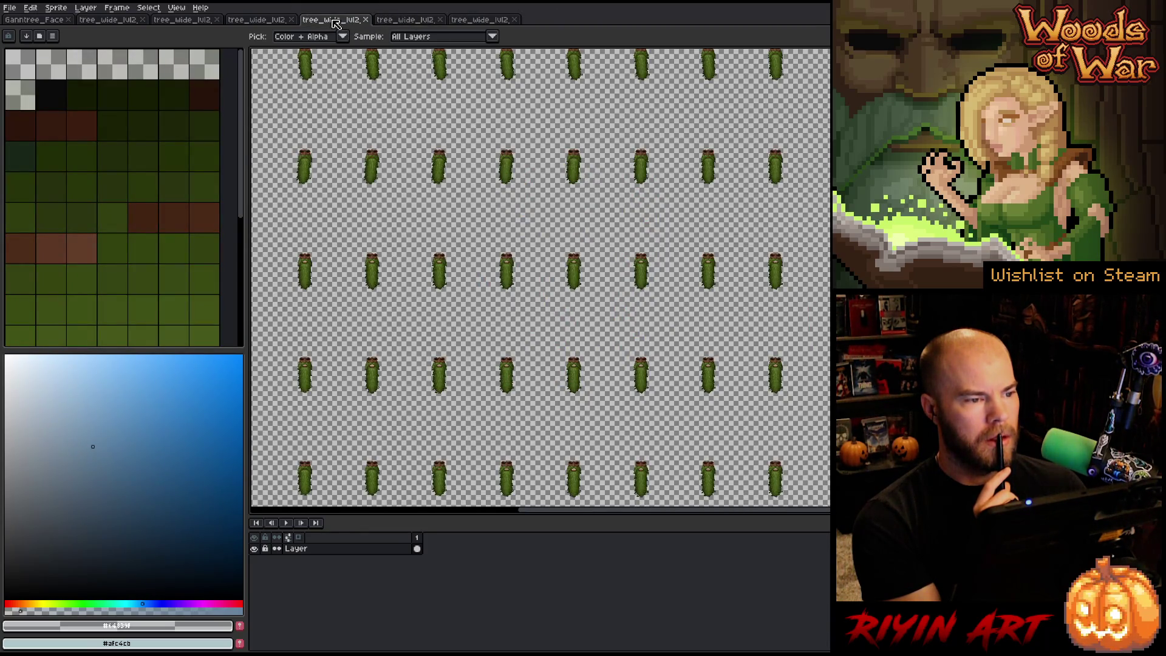
click(415, 23)
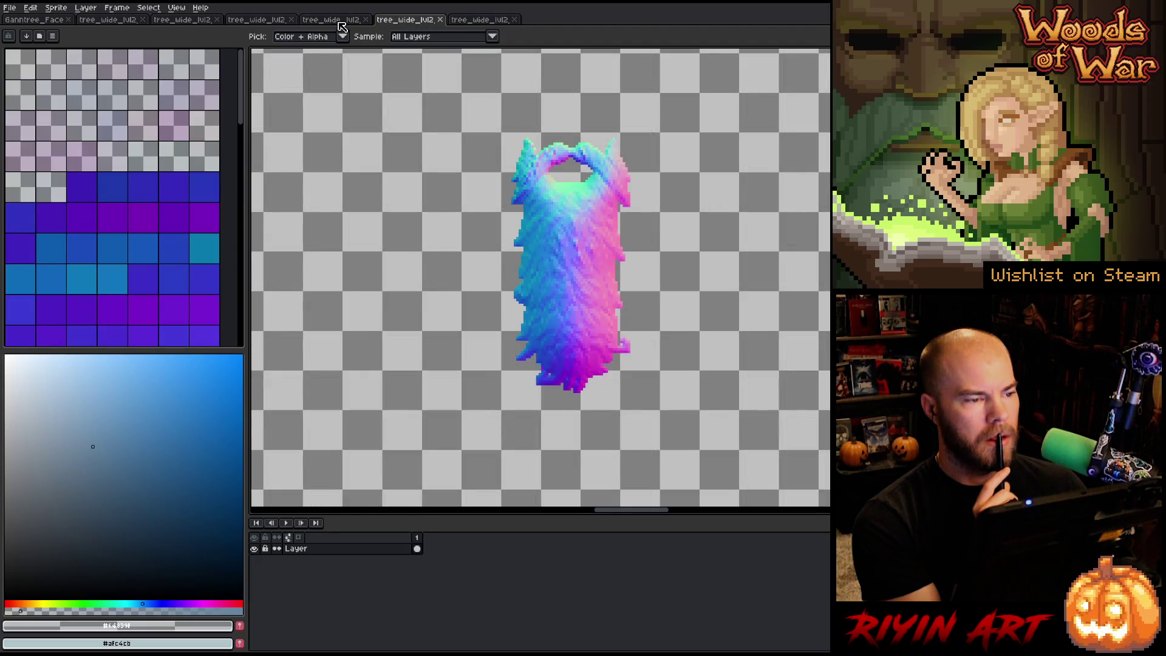
click(342, 23)
key(ctrl+shift+Tab)
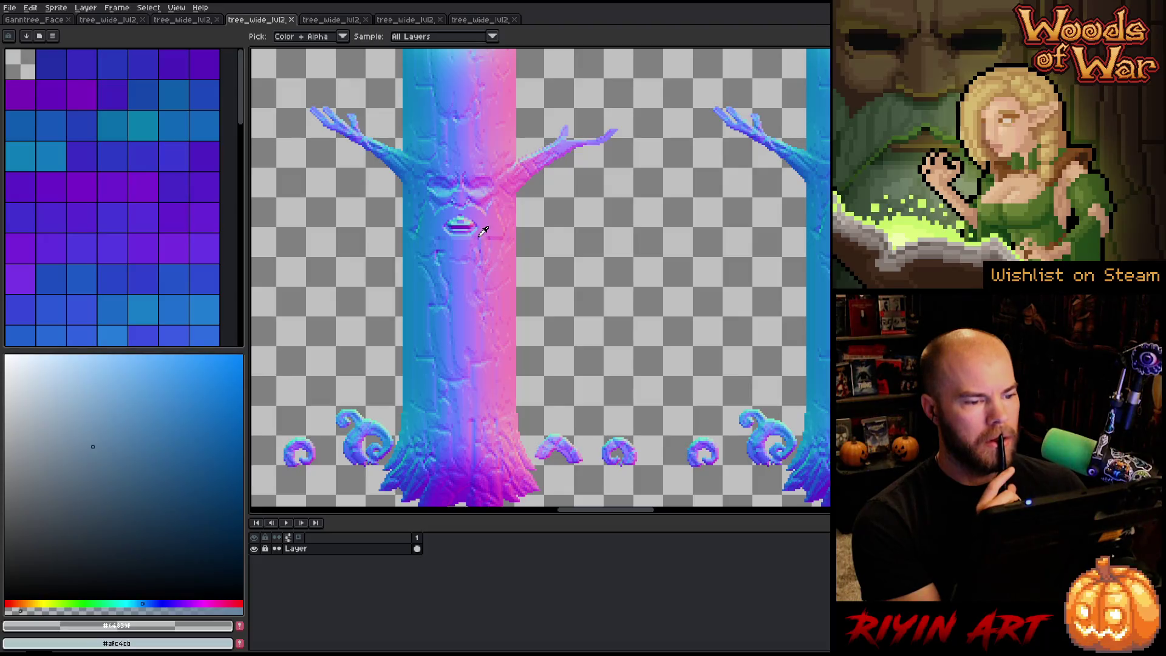
scroll(467, 227, down, 4)
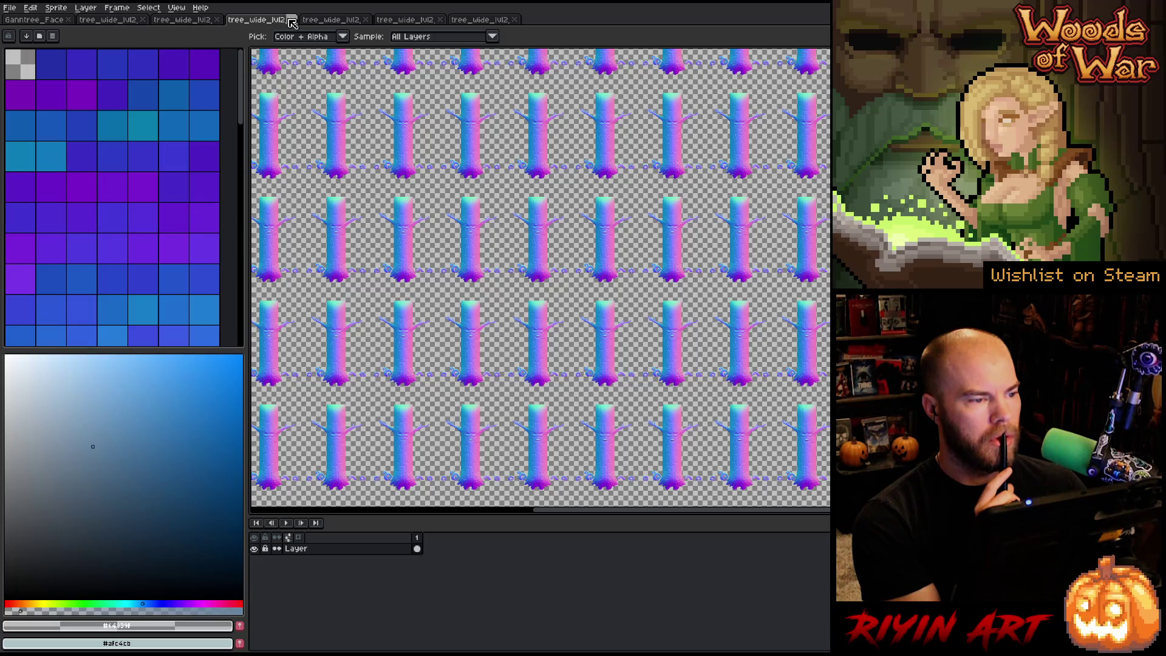
scroll(552, 229, up, 5)
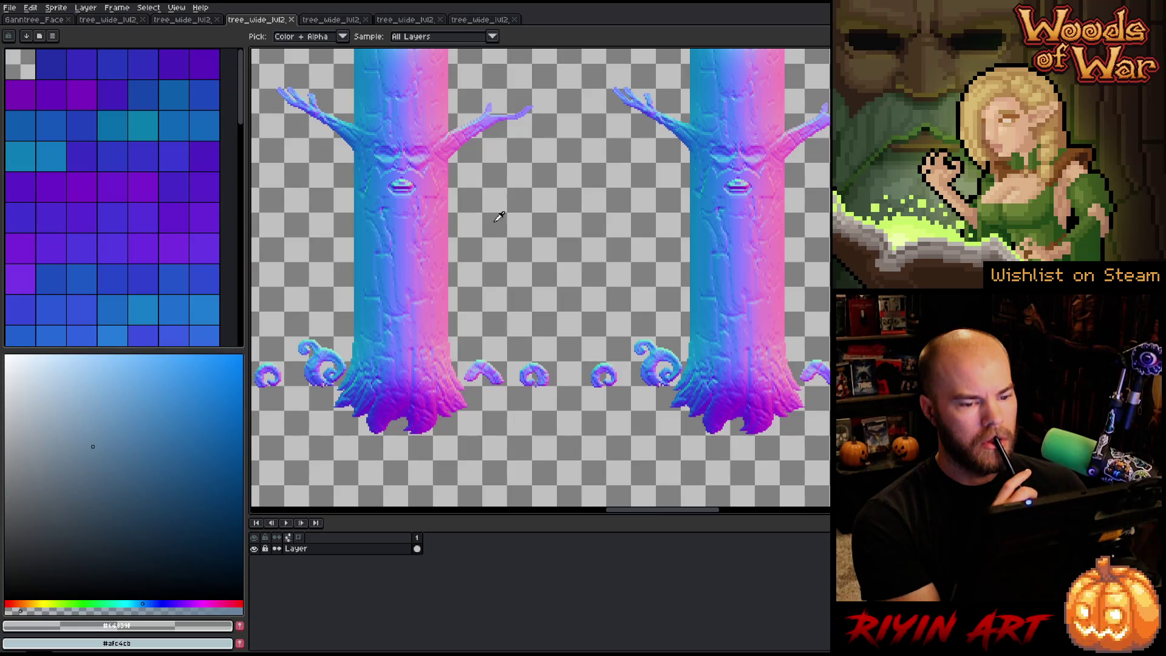
scroll(498, 217, down, 2)
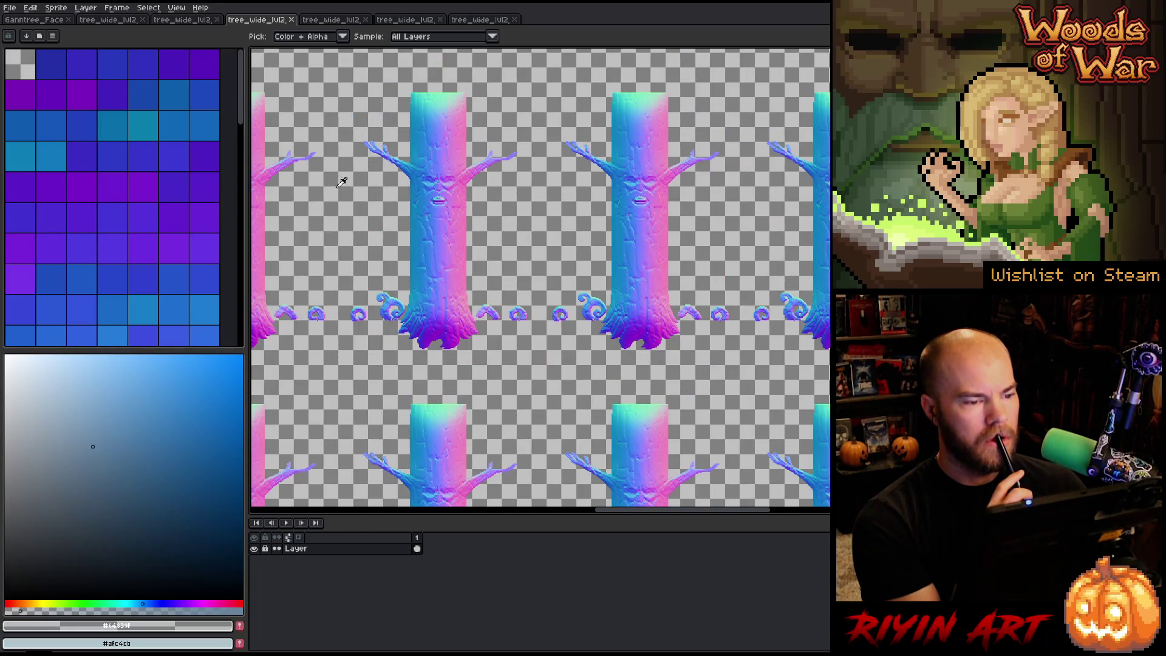
Step: Zoom and pan across the brown colour tree sheet to inspect it
click(175, 22)
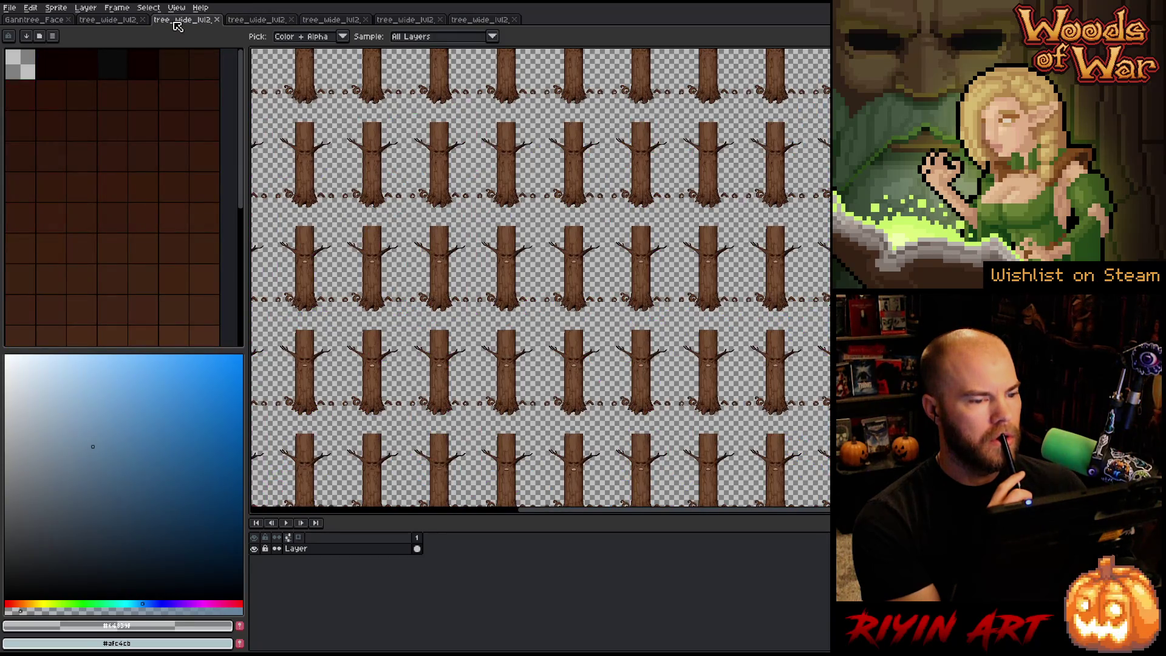
scroll(463, 216, up, 4)
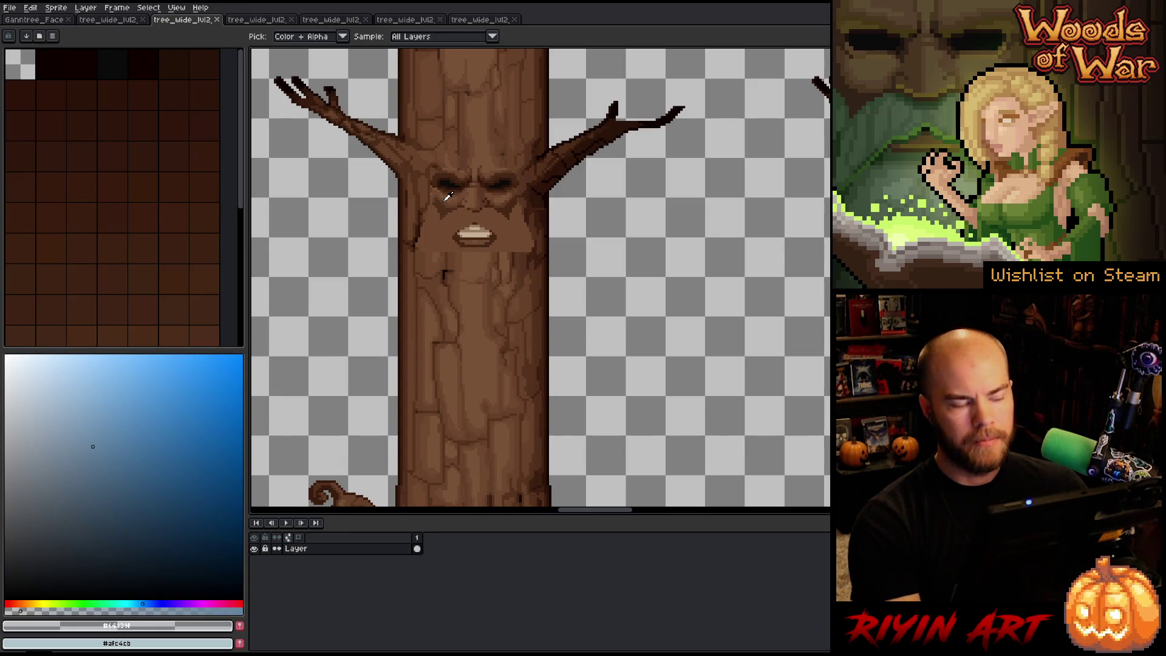
scroll(445, 224, down, 4)
scroll(445, 224, down, 3)
scroll(450, 201, up, 2)
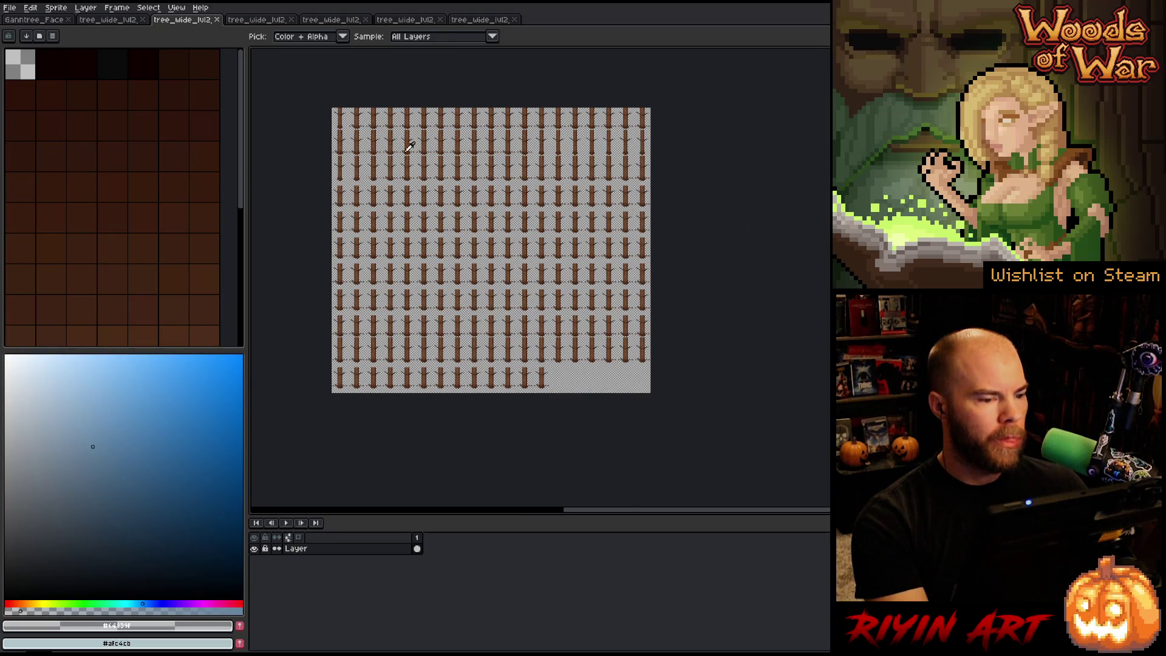
scroll(410, 146, up, 4)
scroll(393, 198, down, 2)
drag(473, 140, 544, 374)
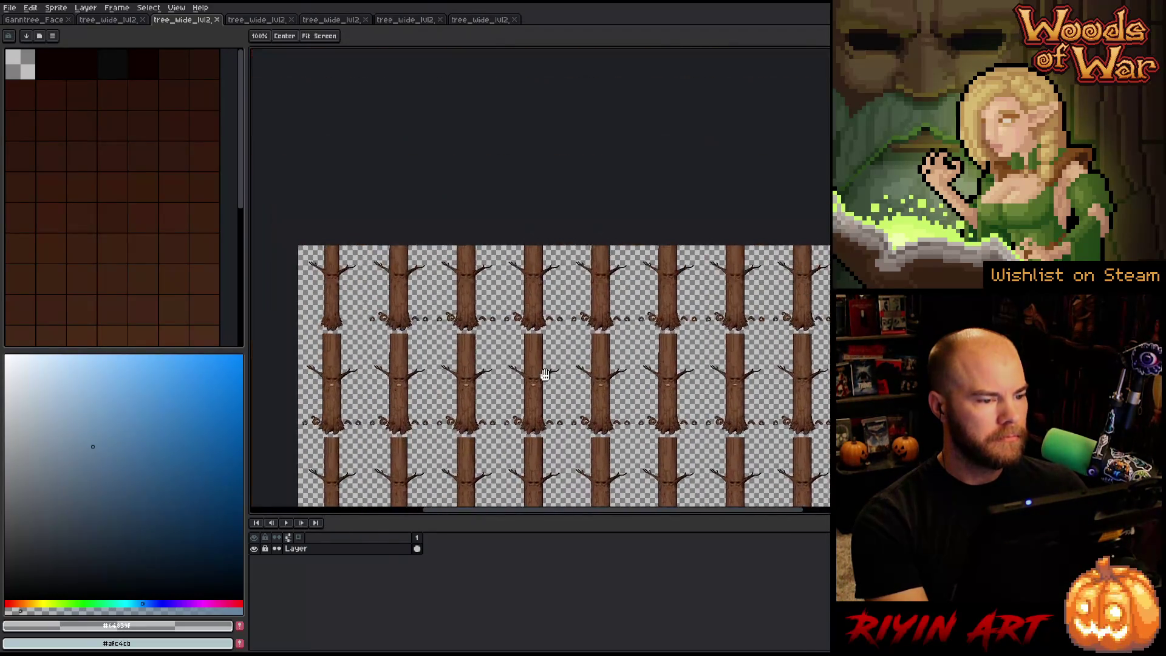
scroll(553, 378, up, 5)
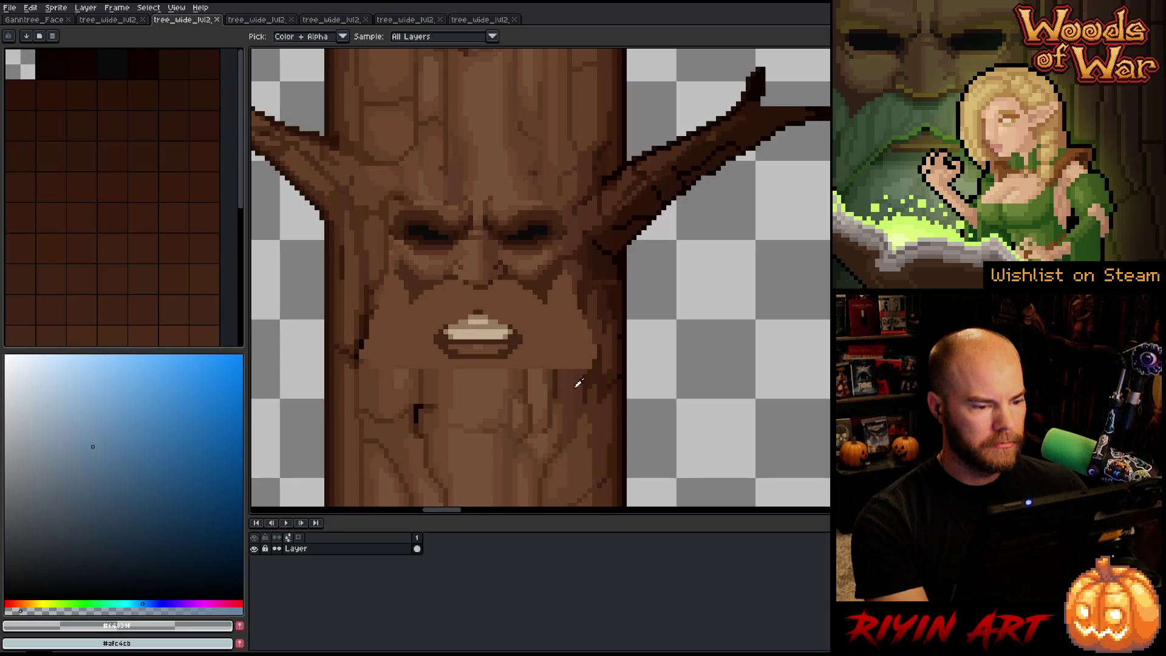
Step: Close the duplicate brown tree_wide_lvl2 tab and show the bearded normal-map sheet
click(108, 21)
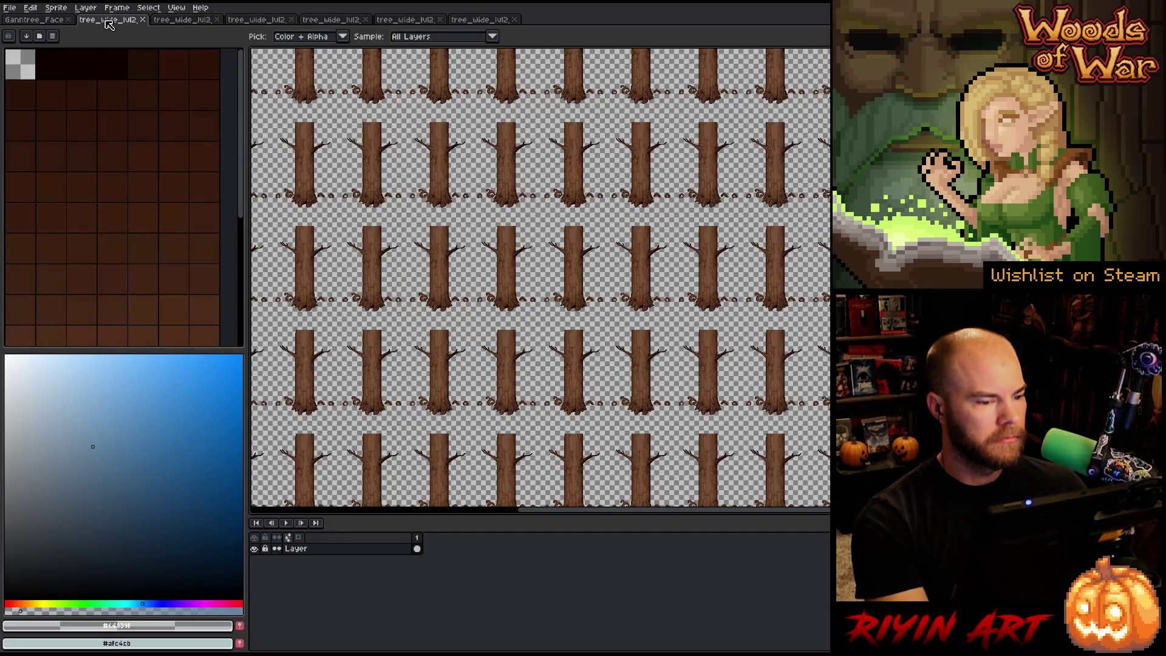
scroll(437, 259, down, 2)
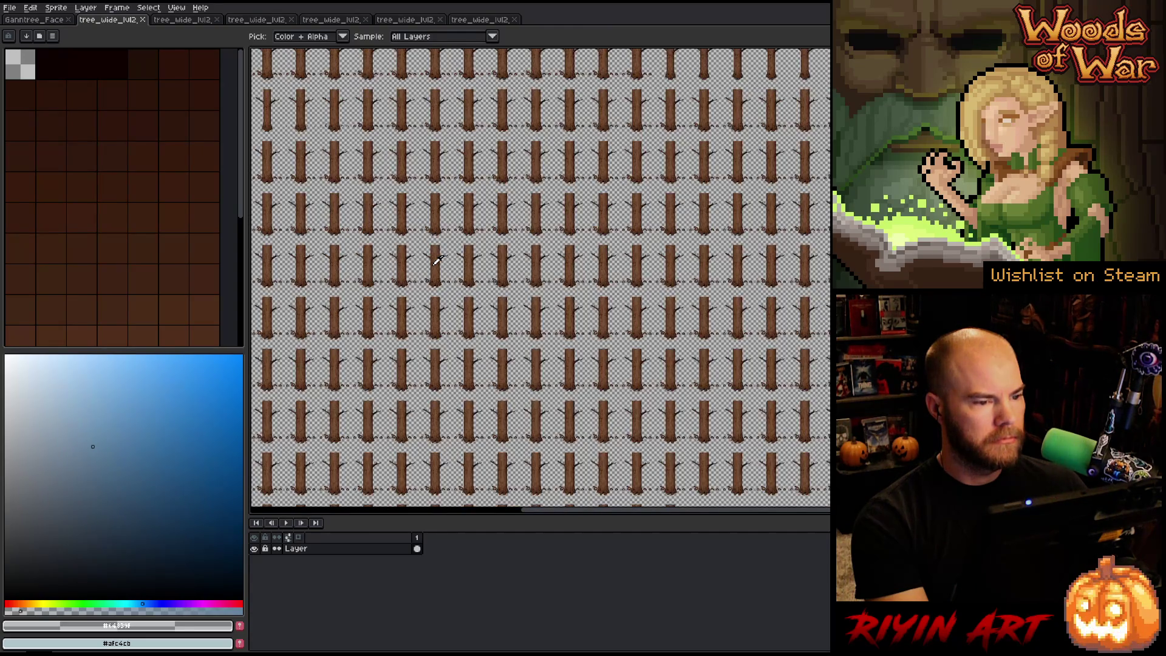
scroll(436, 260, up, 4)
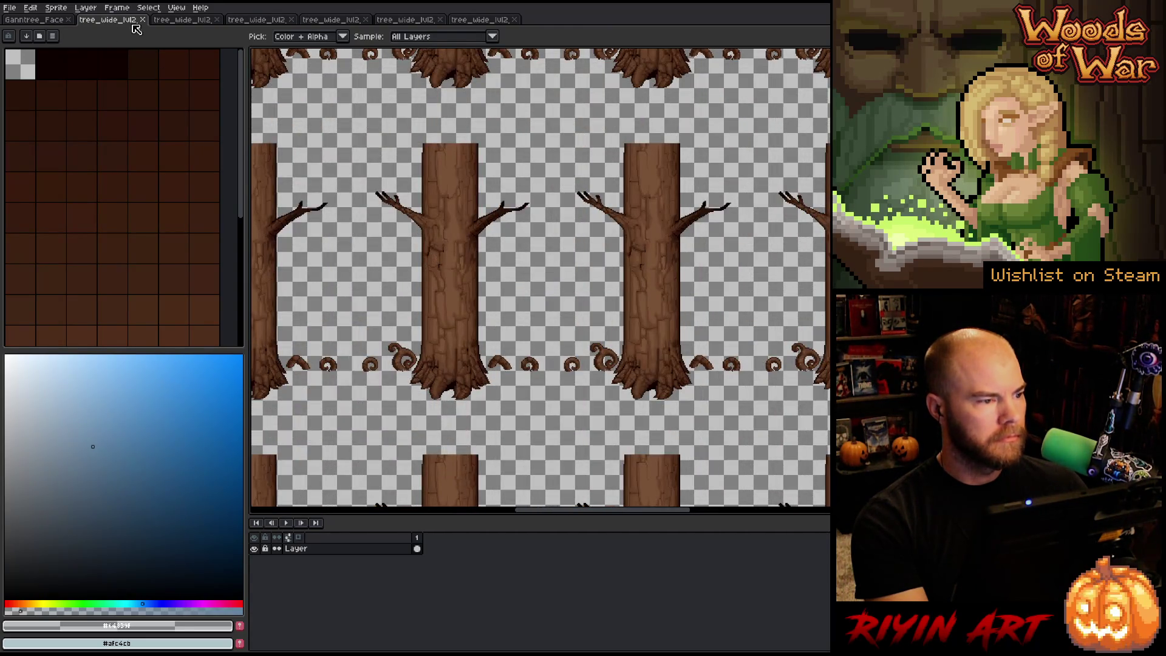
click(144, 20)
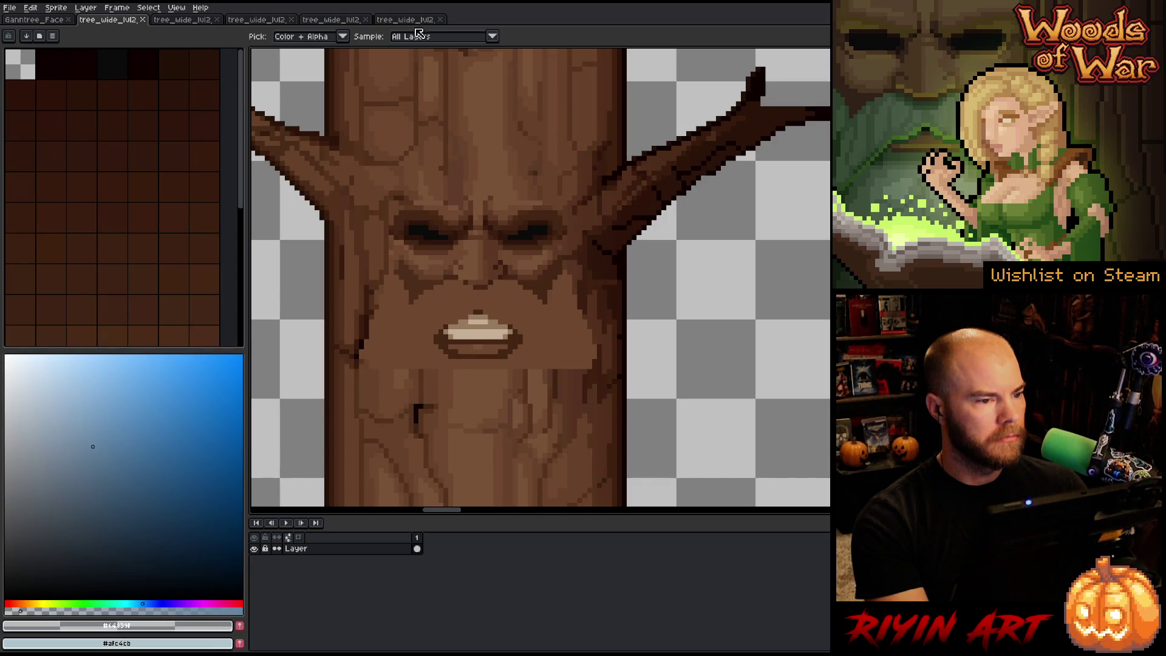
click(418, 21)
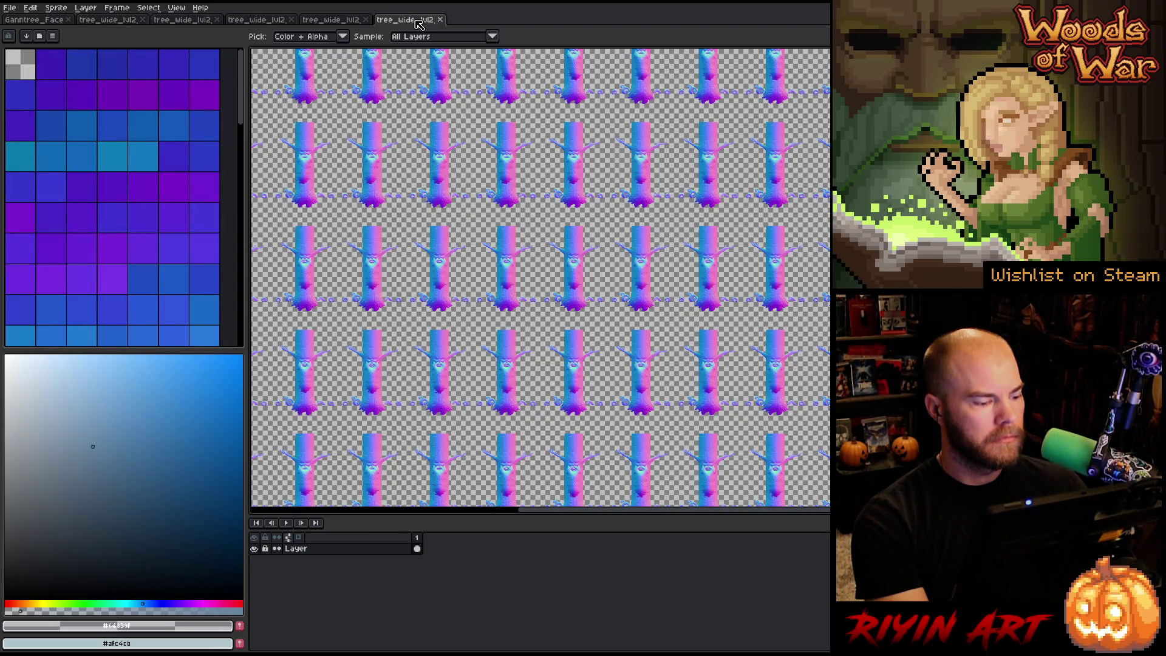
scroll(535, 220, up, 4)
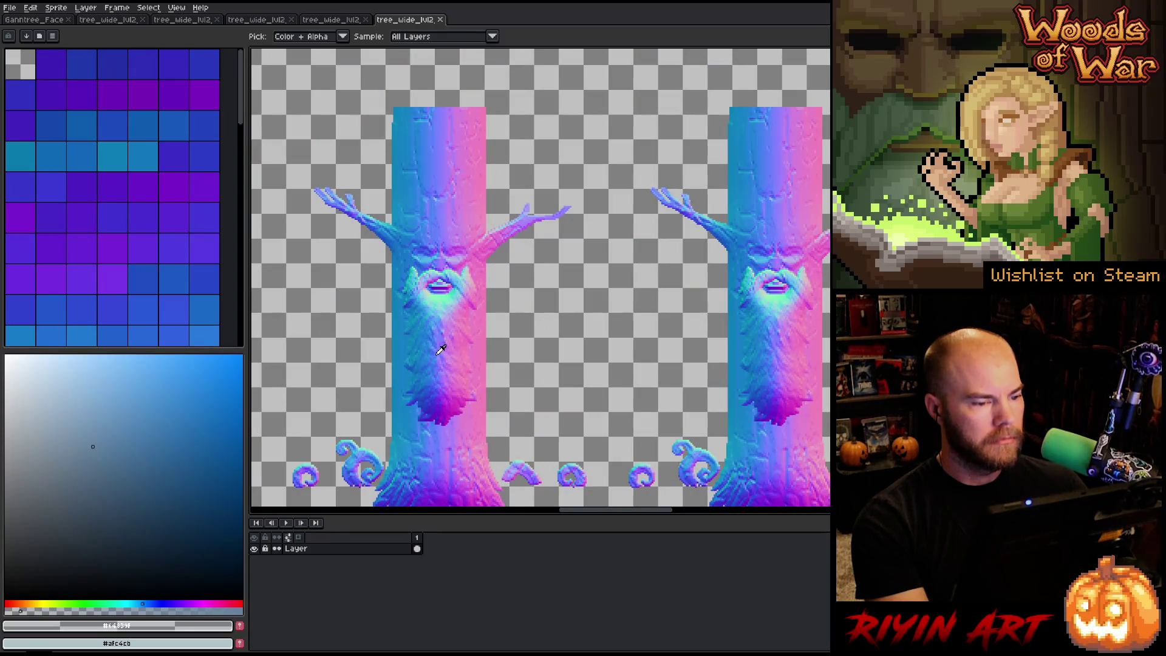
Step: Pan across the tiles, then zoom in and out on the beard normal-map sheet
scroll(437, 363, down, 2)
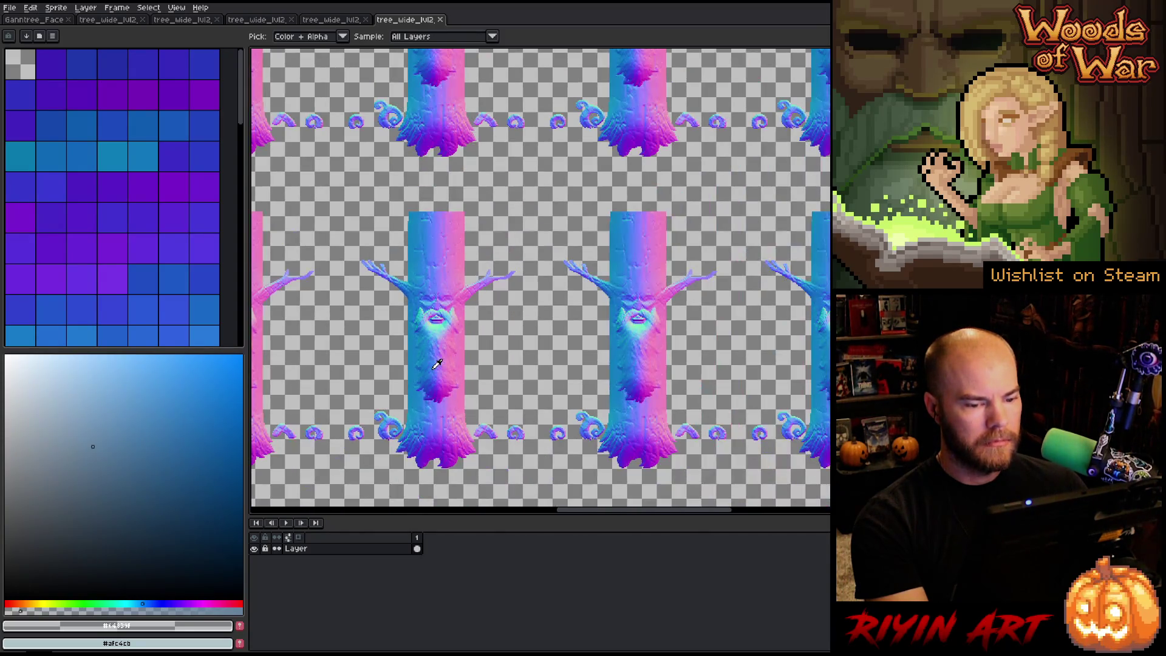
key(space)
mouse_move(428, 395)
mouse_down()
mouse_move(485, 350)
mouse_move(286, 354)
mouse_move(387, 91)
mouse_move(474, 145)
mouse_move(522, 148)
mouse_up()
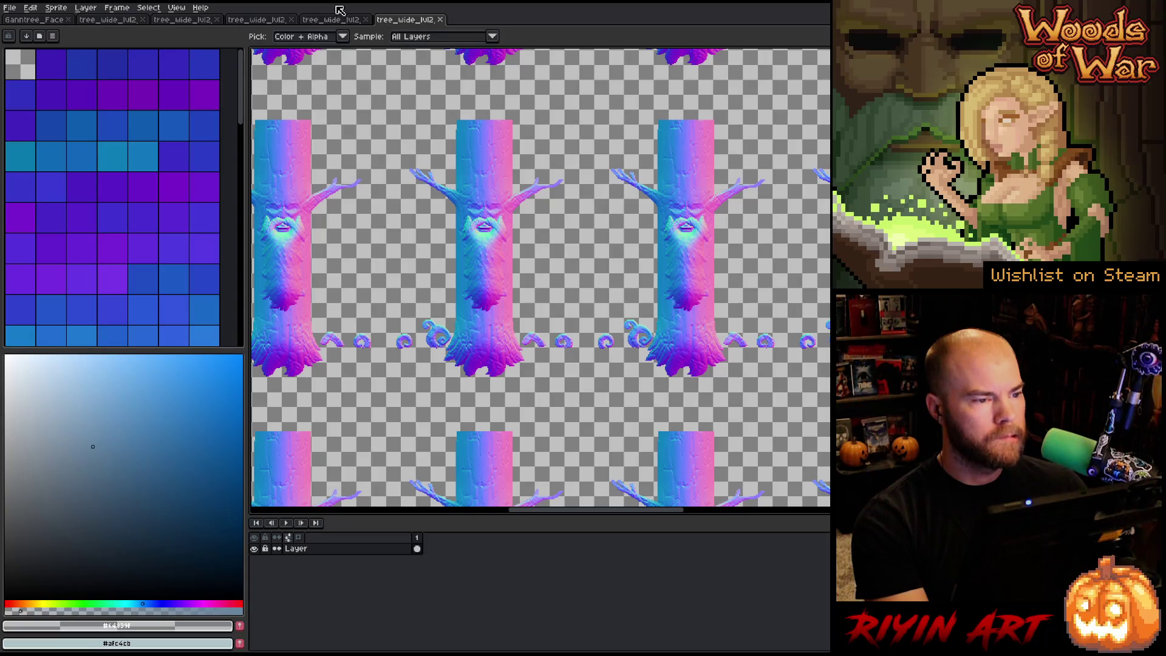
click(337, 20)
scroll(618, 264, down, 2)
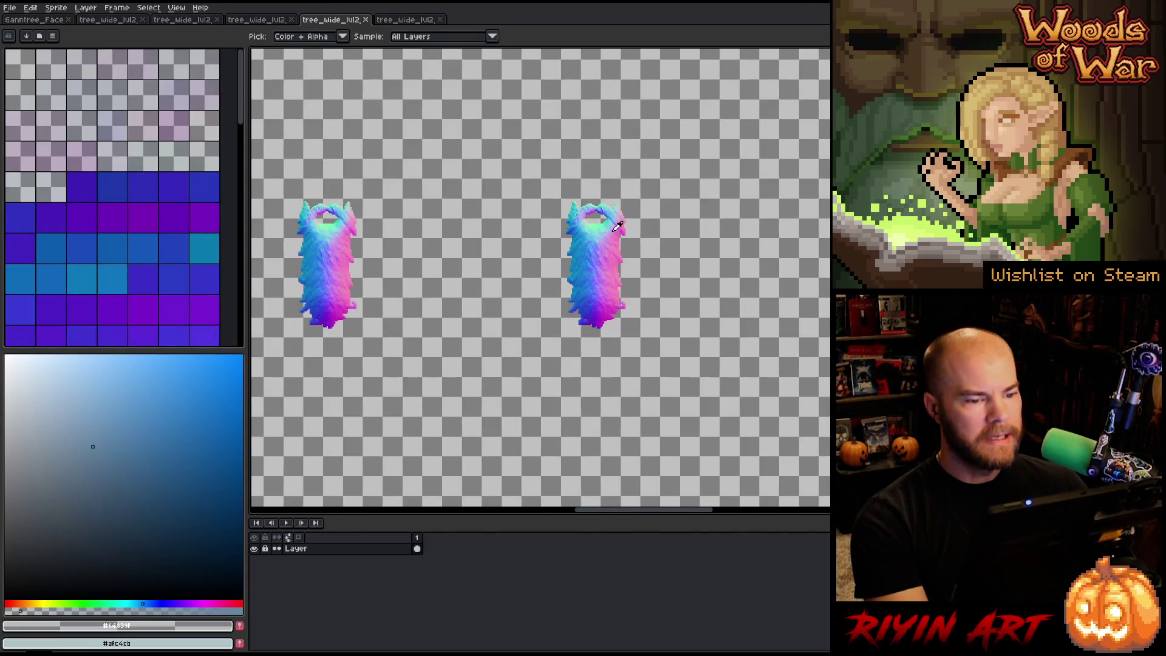
scroll(618, 228, up, 1)
scroll(559, 359, down, 2)
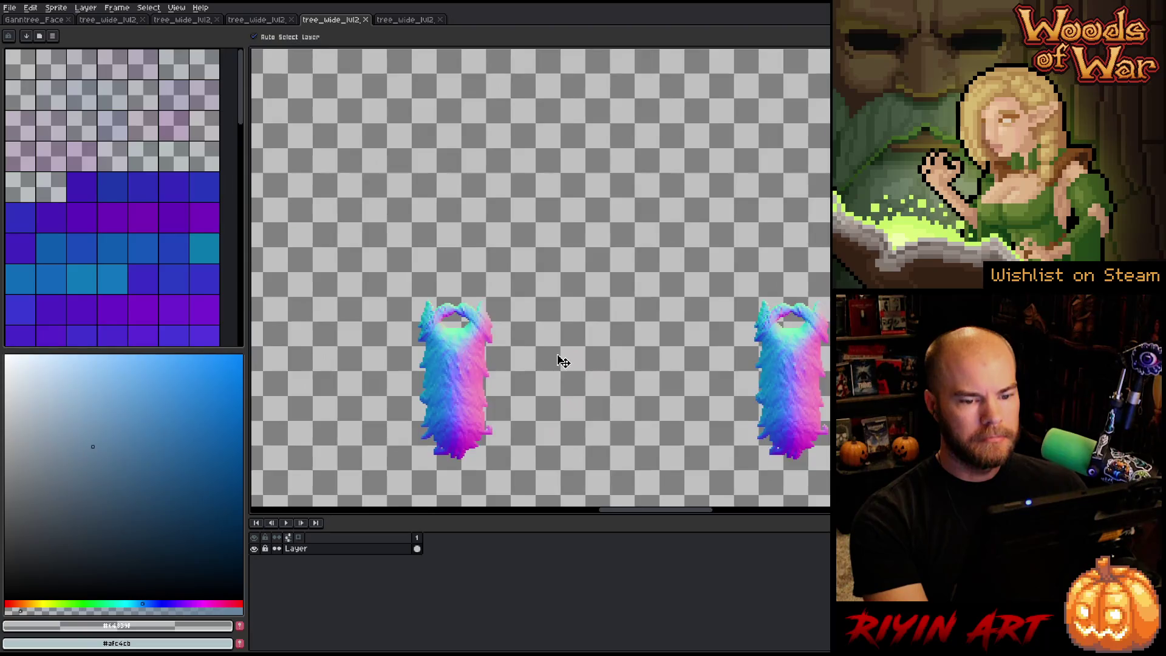
scroll(527, 218, up, 2)
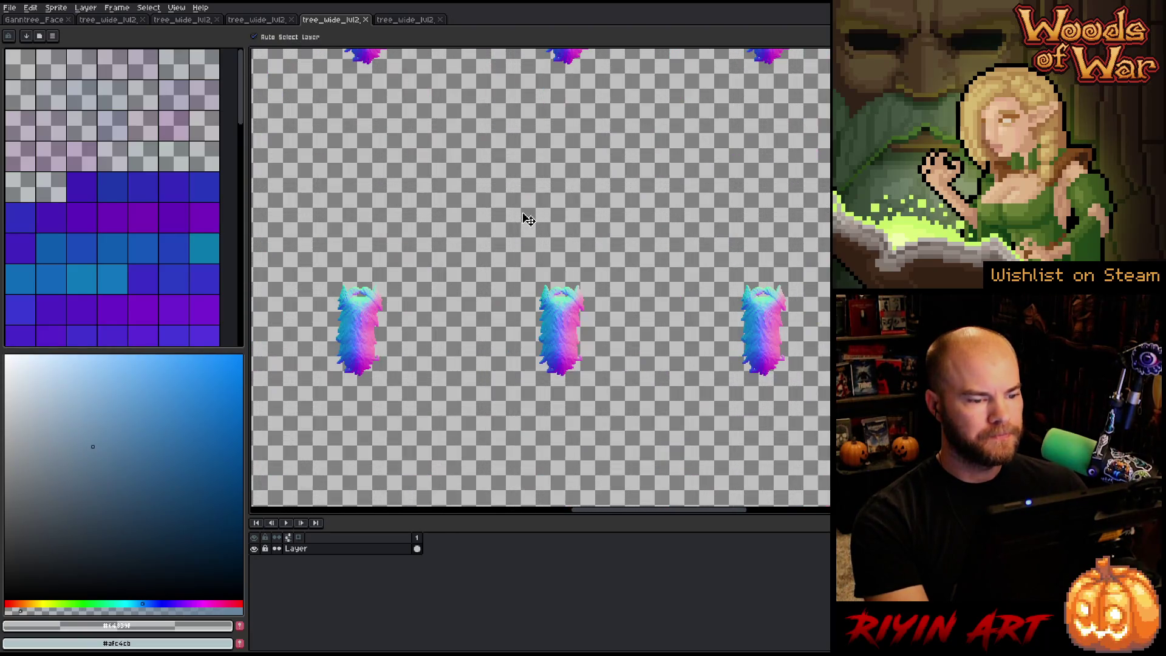
Step: Show the green-bearded tree colour sheet and zoom and pan over its tiled faces
click(267, 24)
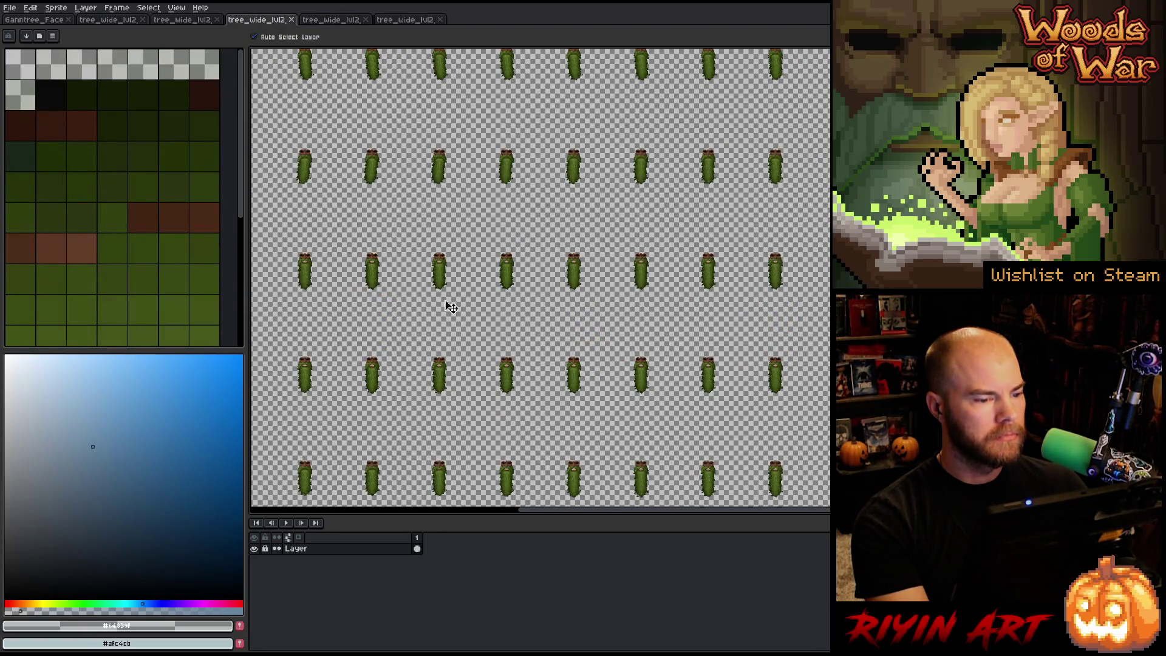
scroll(449, 307, up, 5)
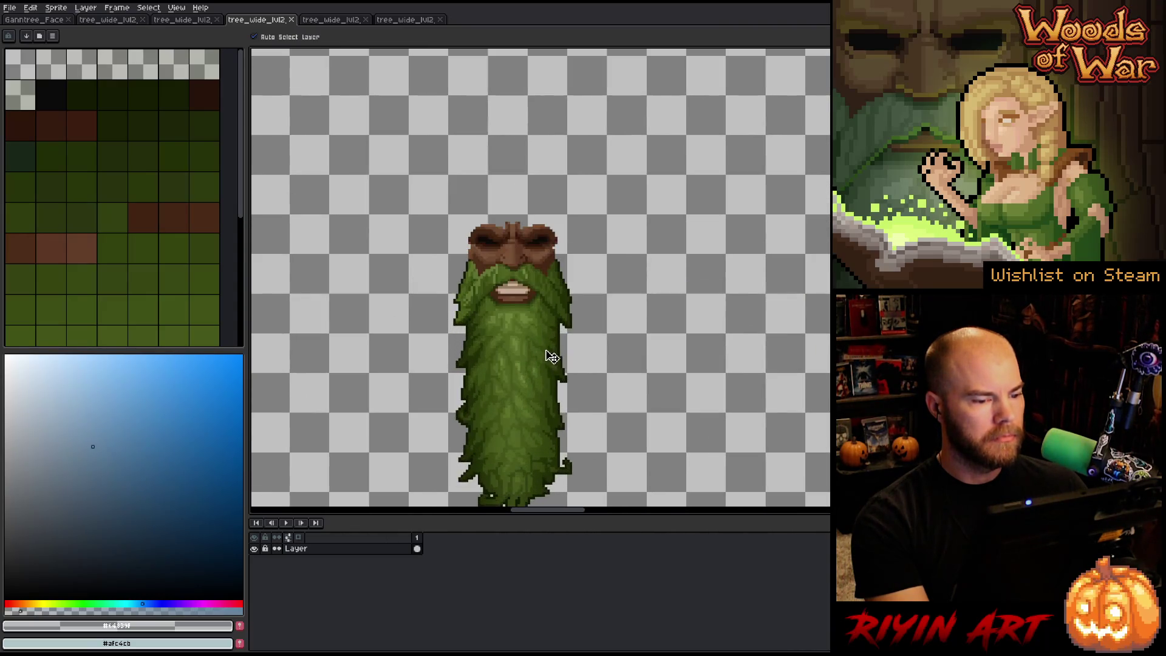
drag(552, 357, 504, 283)
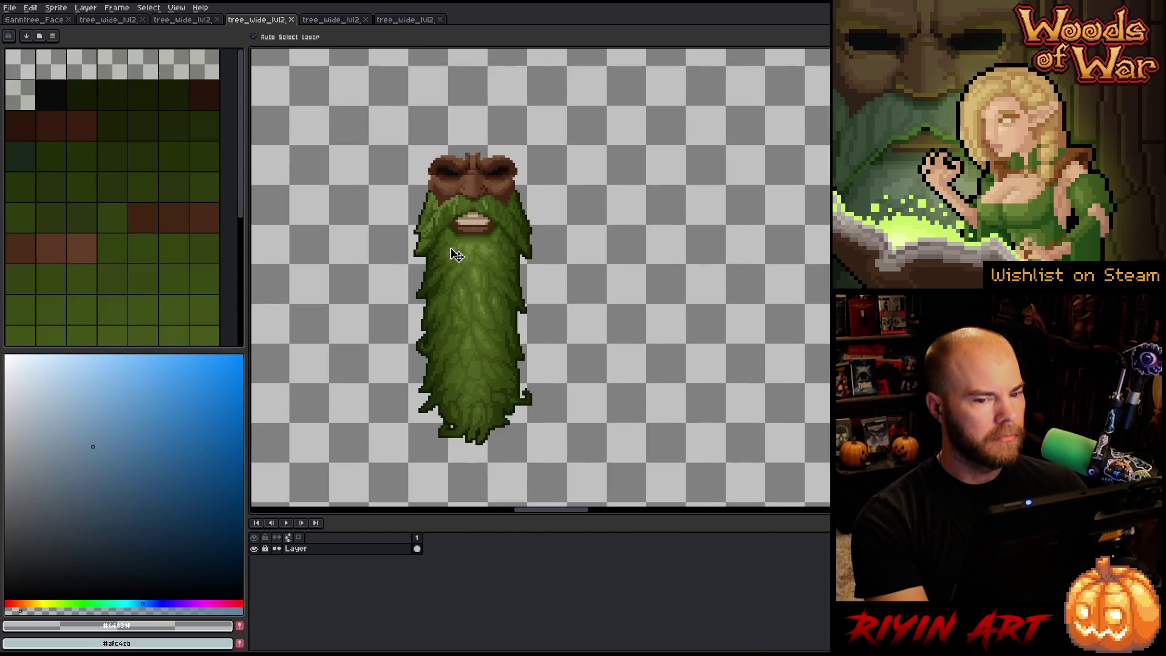
scroll(456, 255, down, 6)
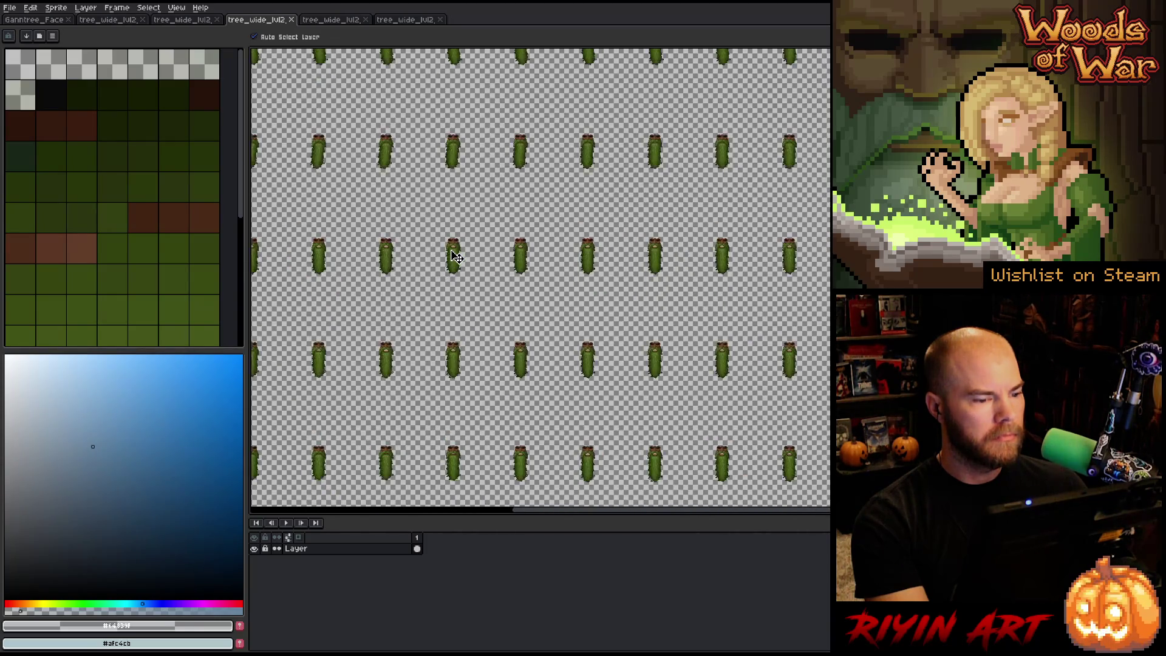
scroll(456, 255, down, 2)
scroll(448, 240, up, 2)
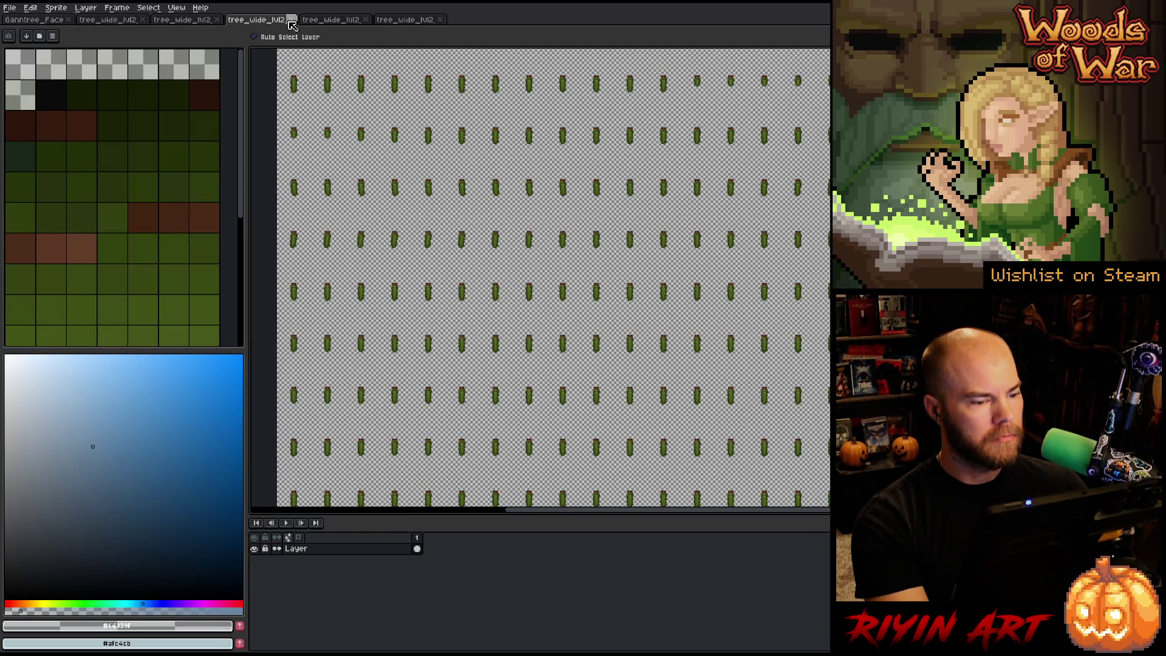
click(291, 21)
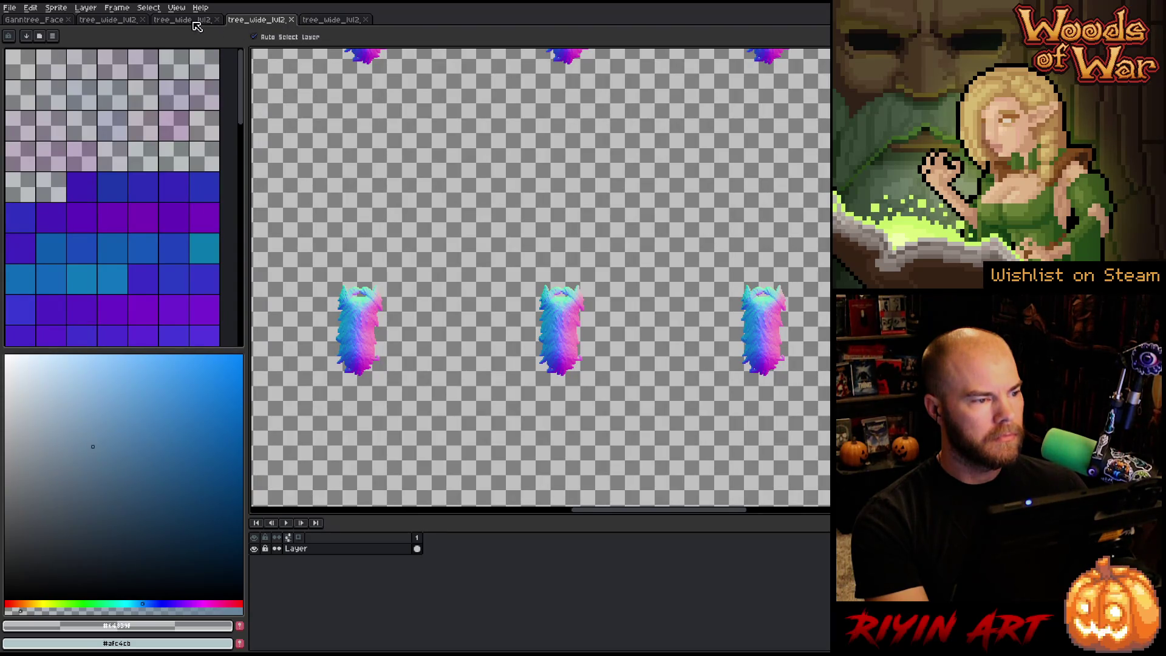
click(194, 22)
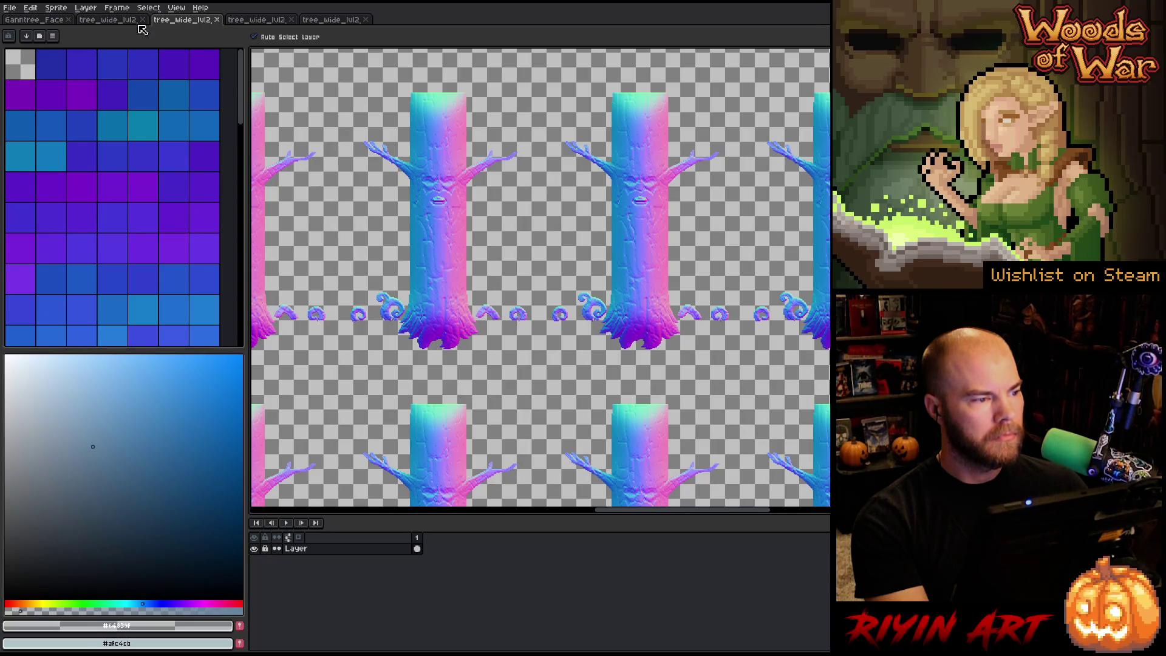
scroll(446, 259, down, 5)
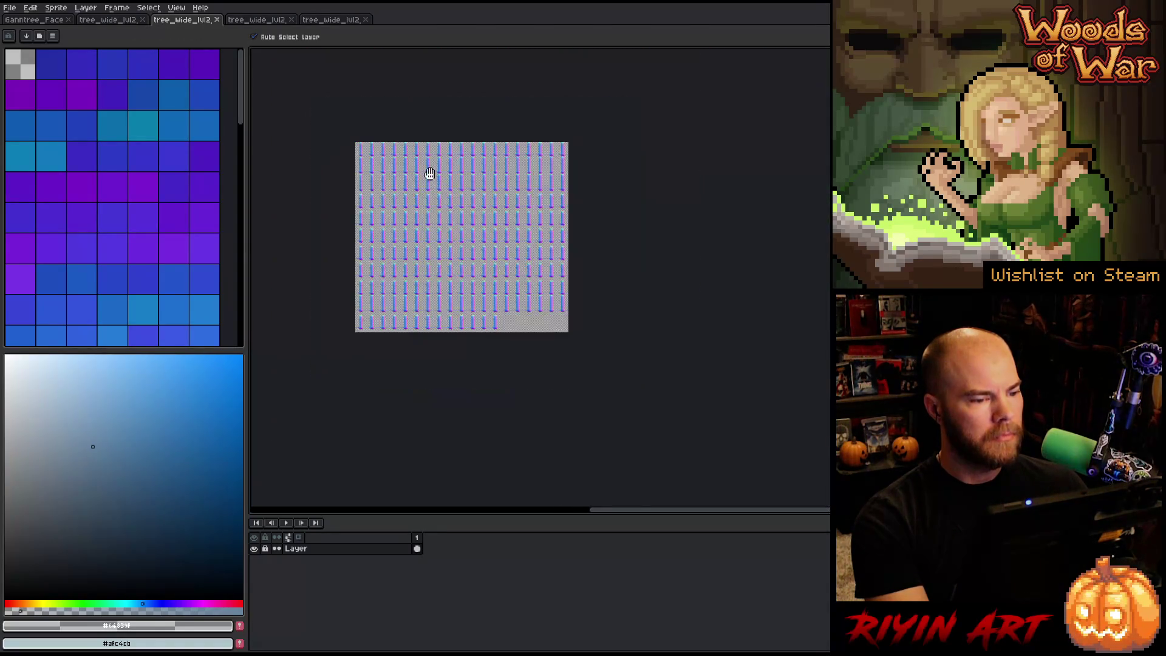
scroll(464, 267, up, 1)
scroll(470, 252, up, 3)
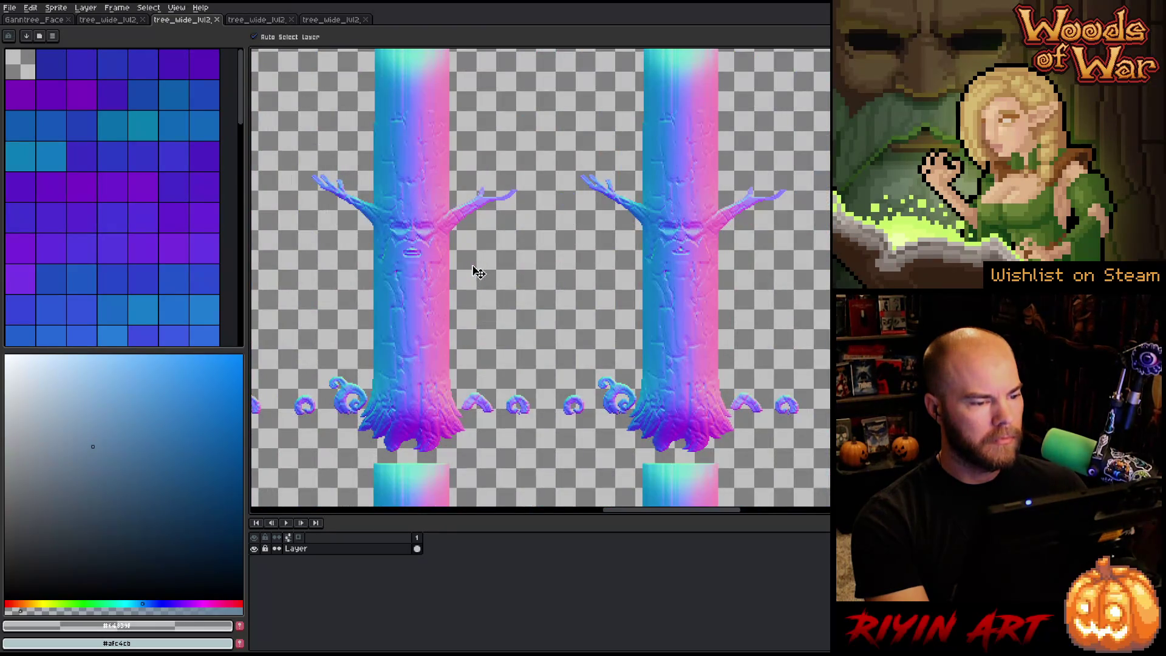
key(space)
drag(532, 195, 461, 43)
scroll(519, 421, down, 3)
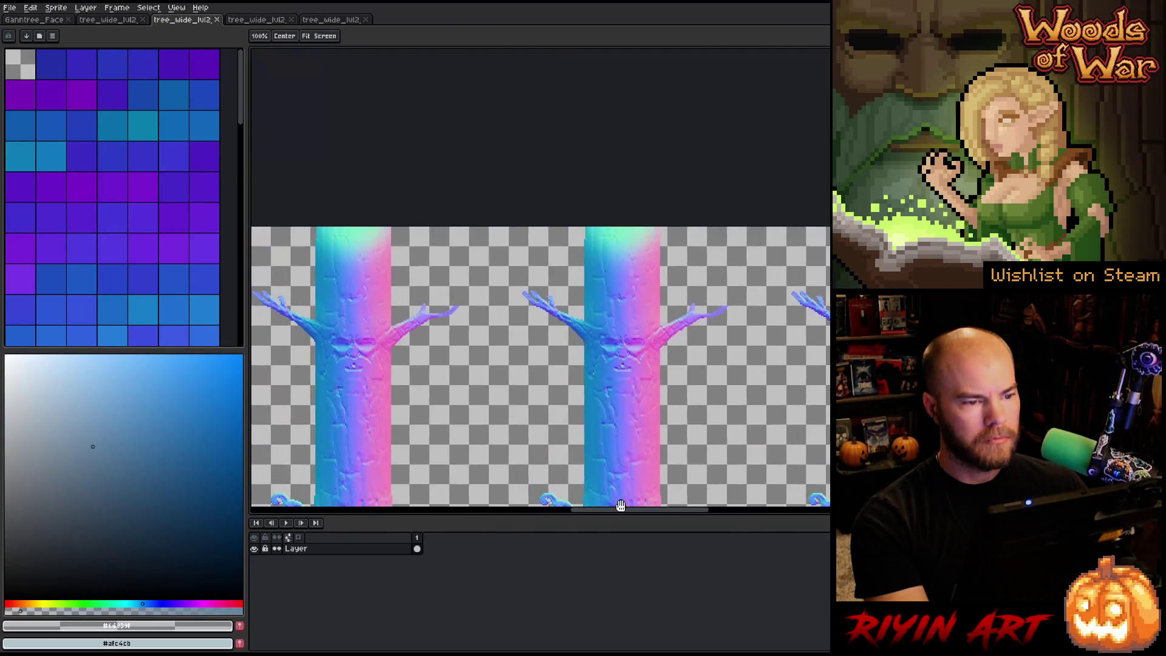
mouse_move(519, 421)
mouse_down()
mouse_move(755, 294)
mouse_move(554, 235)
mouse_up()
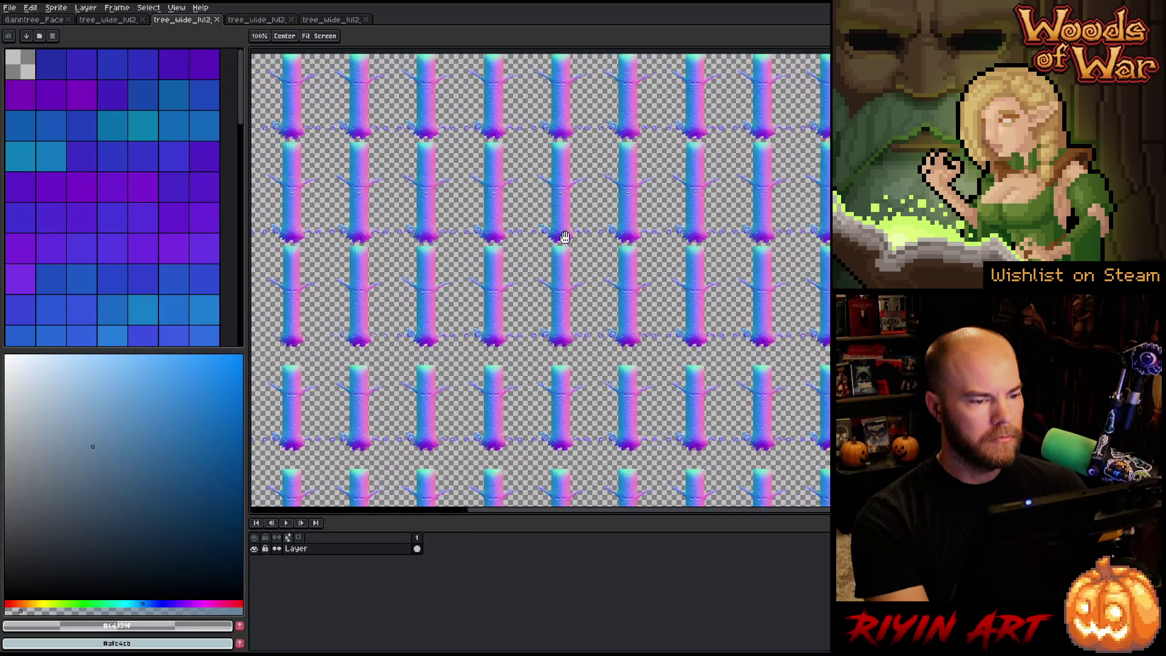
click(115, 21)
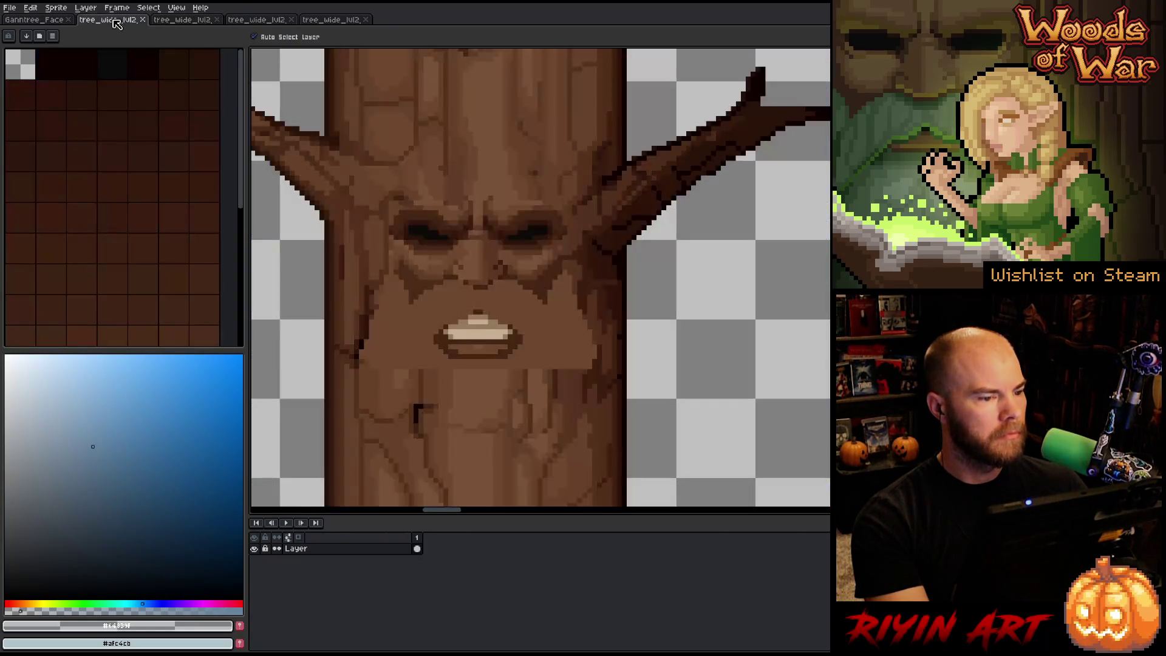
click(257, 22)
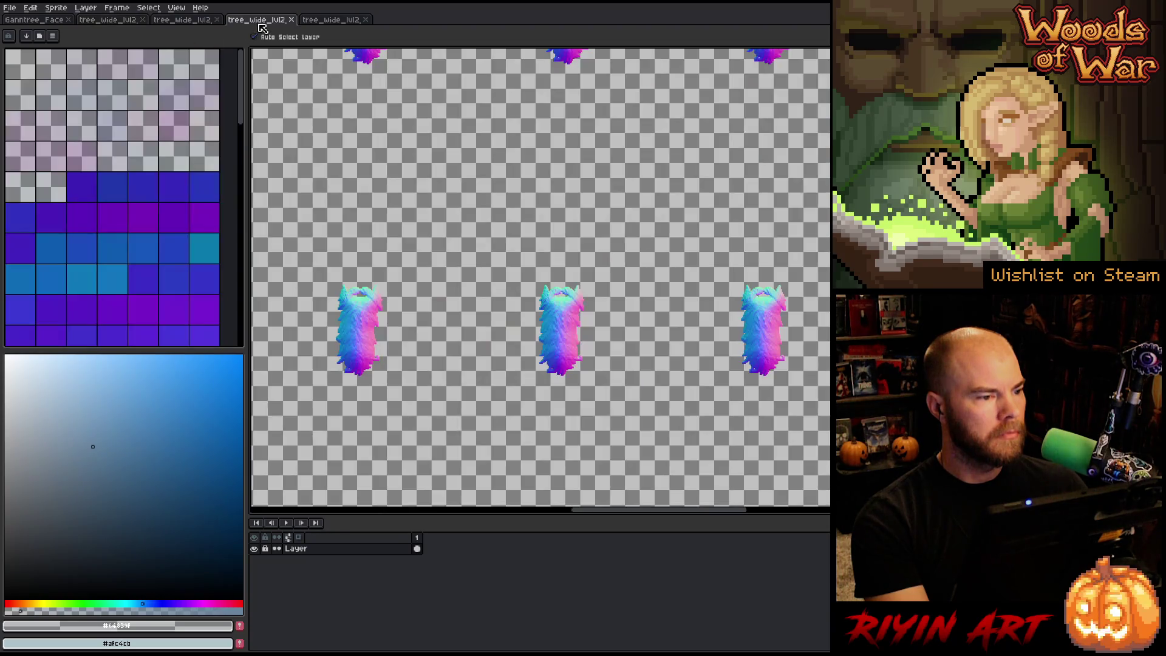
click(192, 24)
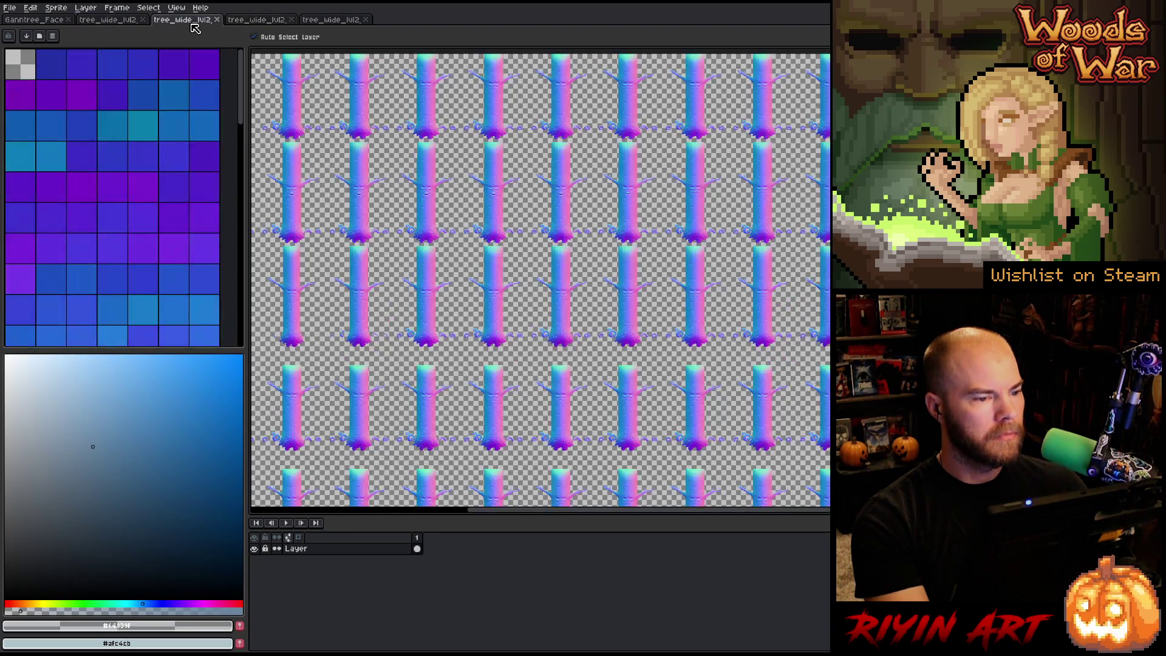
scroll(411, 158, up, 3)
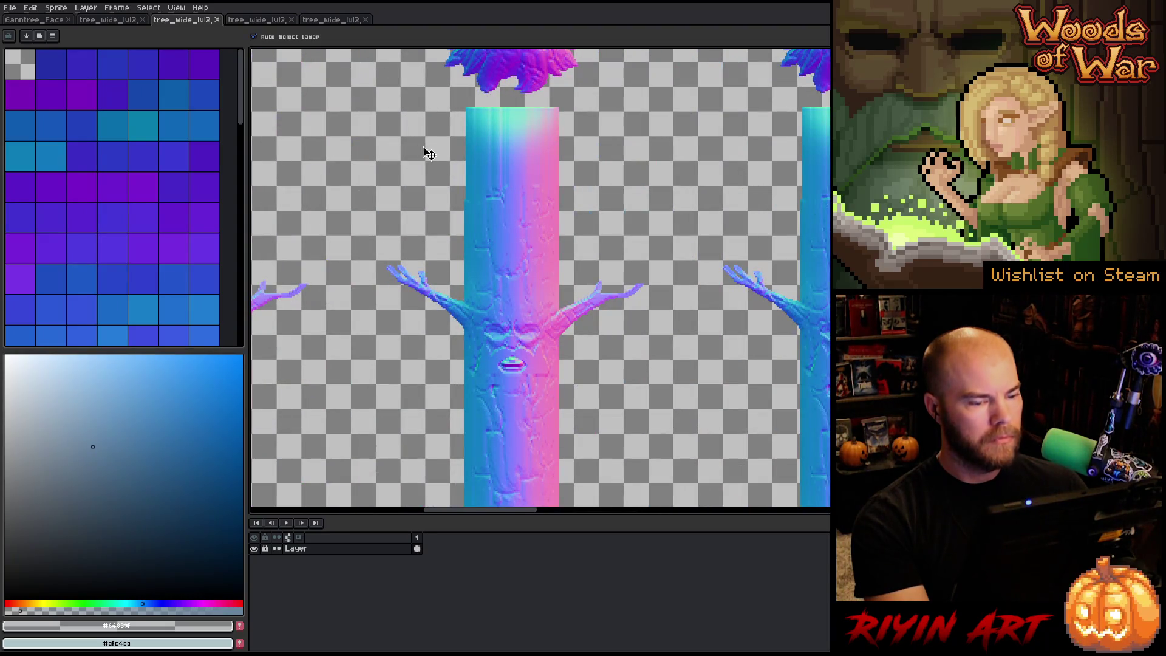
scroll(428, 154, down, 3)
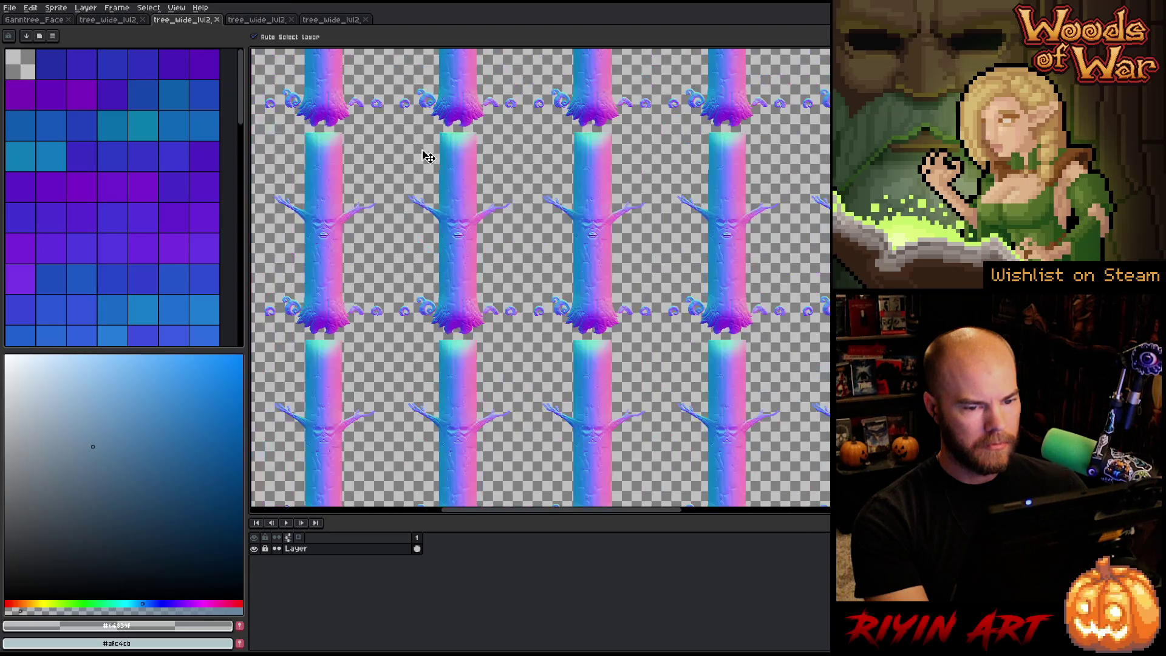
scroll(428, 157, down, 3)
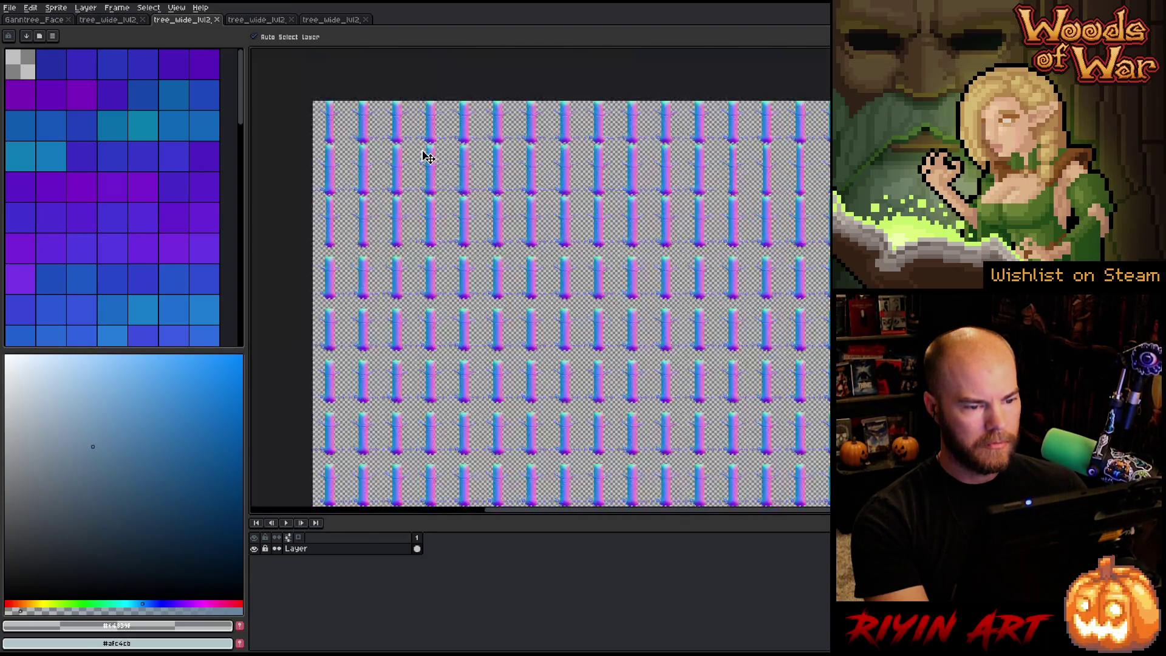
scroll(429, 157, up, 3)
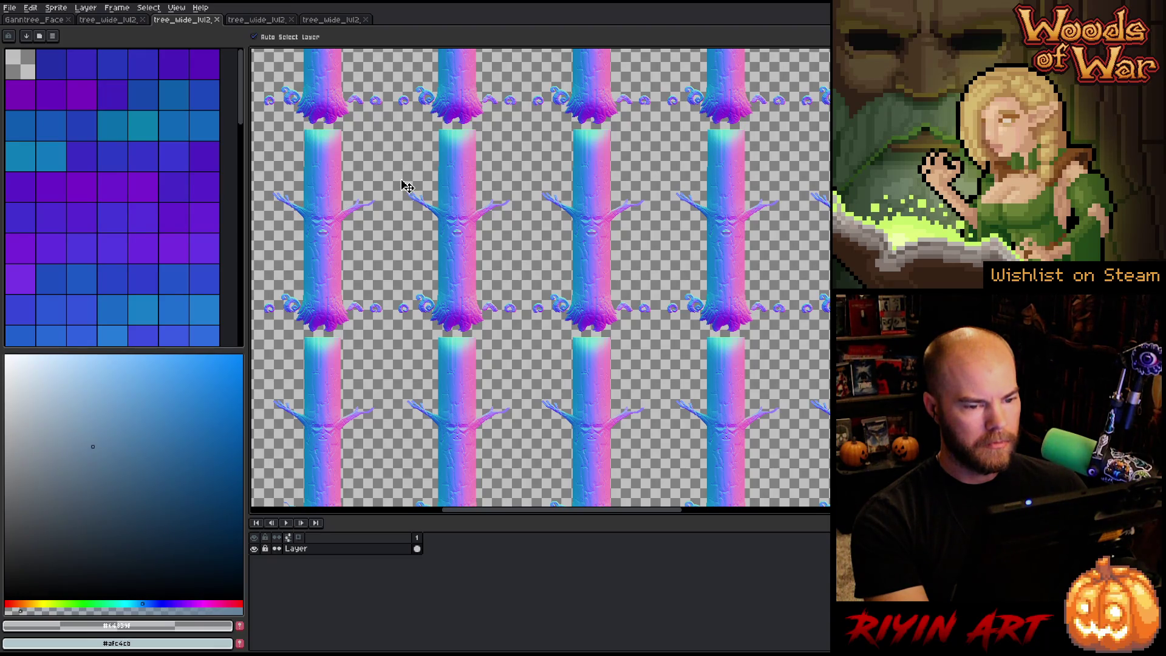
click(333, 20)
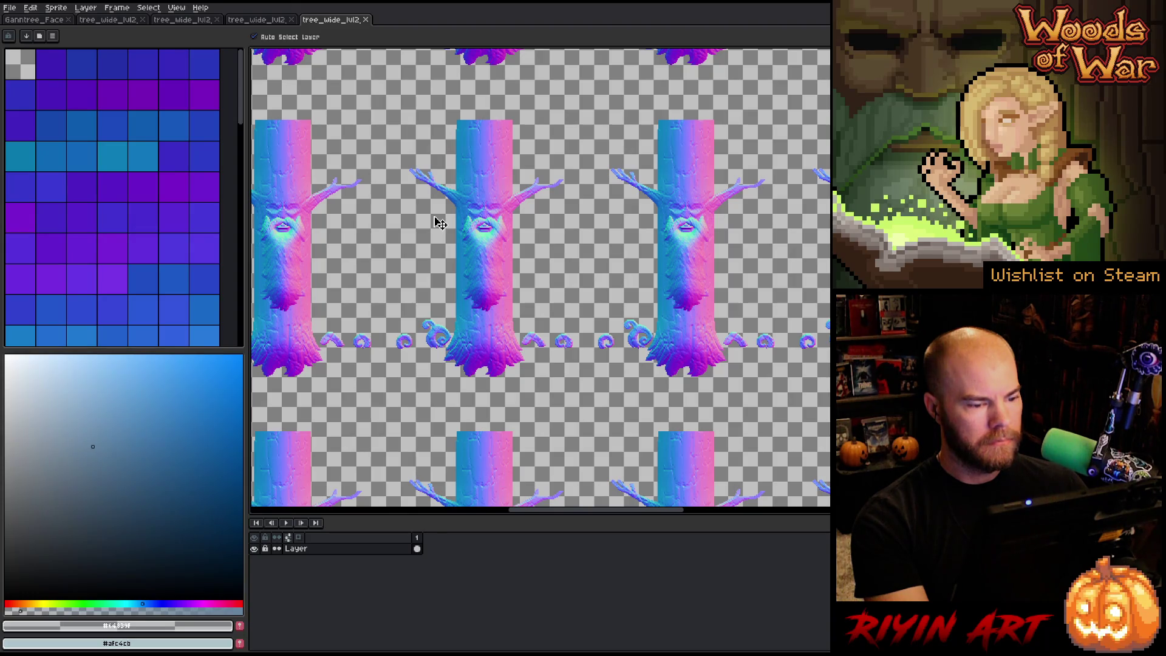
scroll(439, 222, down, 5)
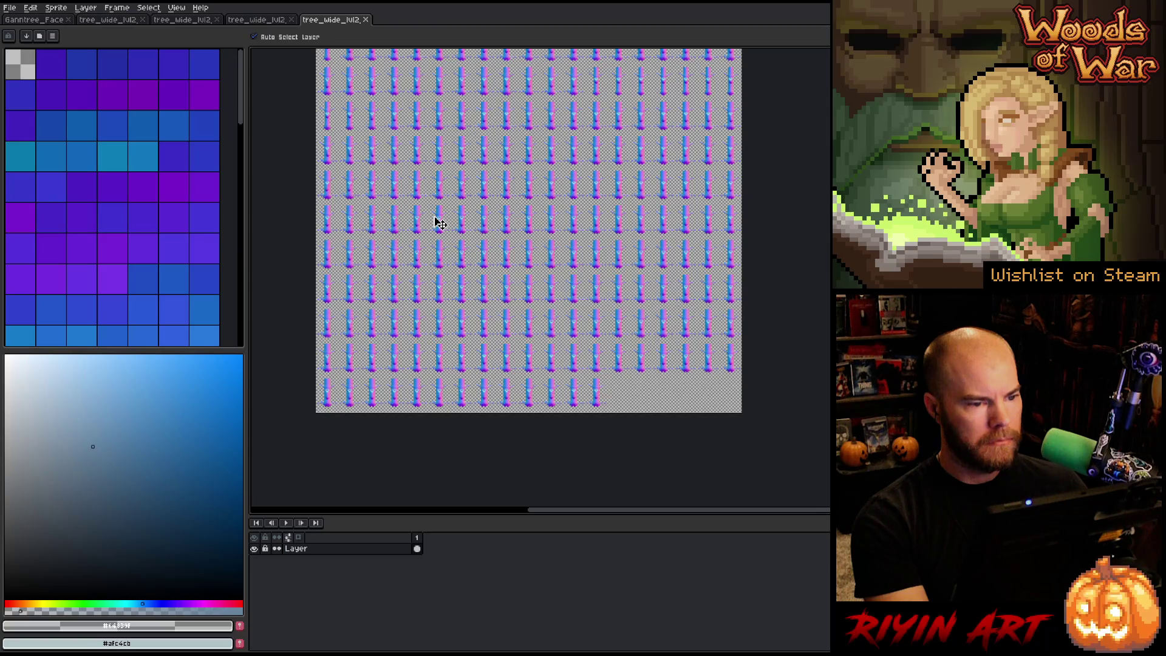
drag(439, 222, 471, 323)
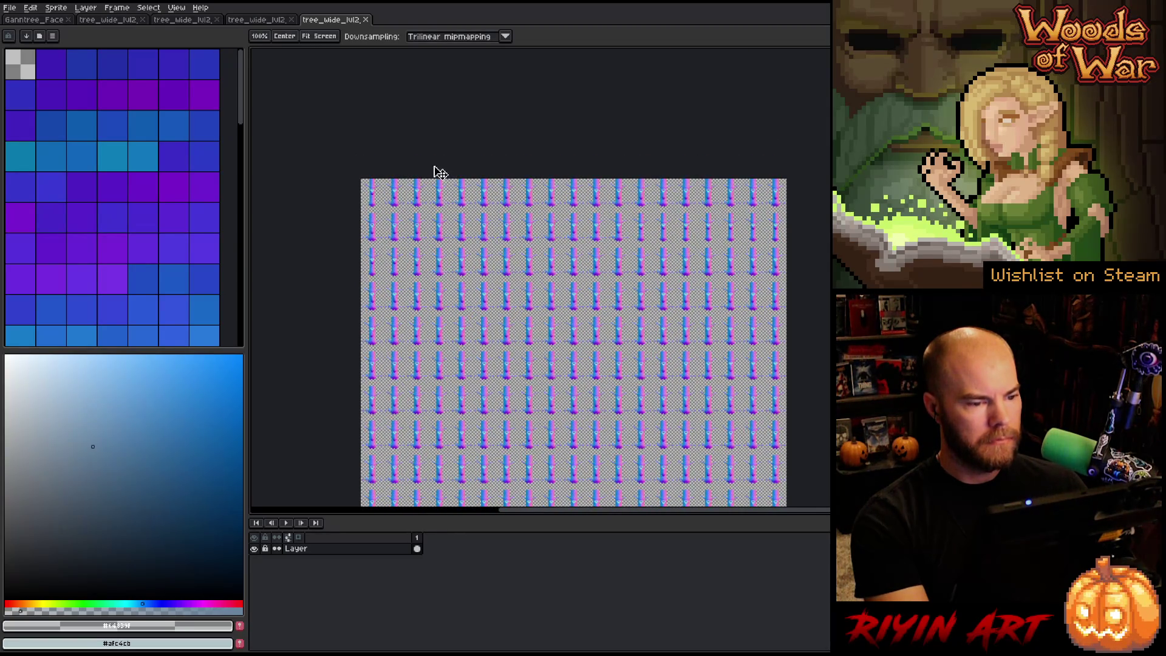
scroll(479, 165, up, 5)
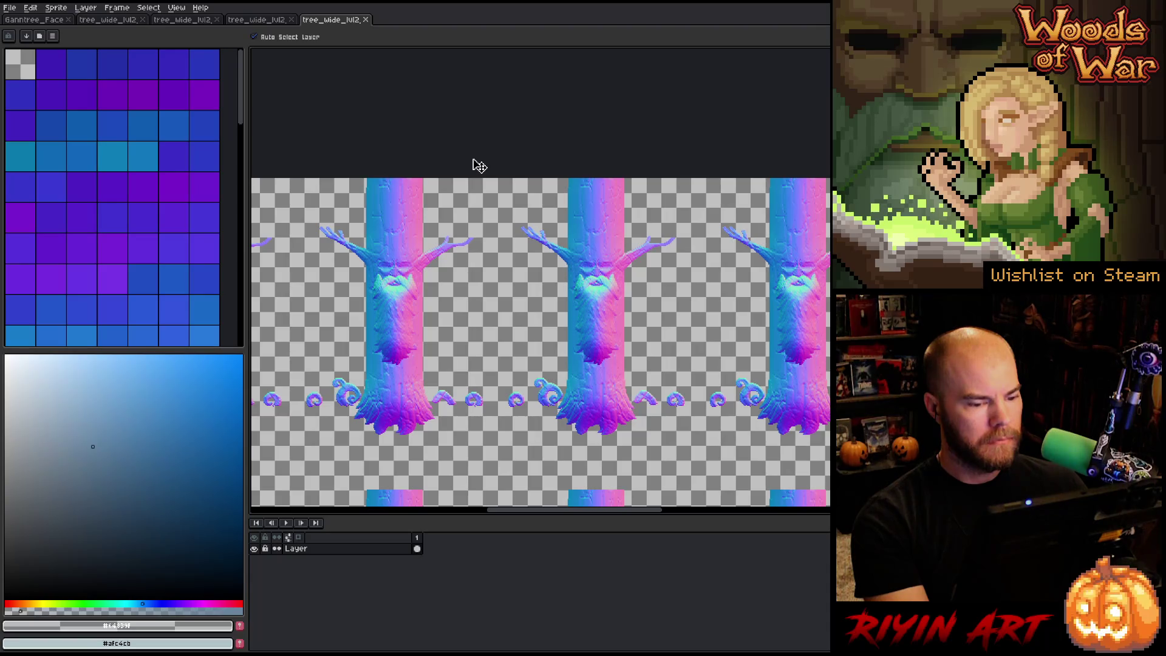
scroll(474, 165, down, 1)
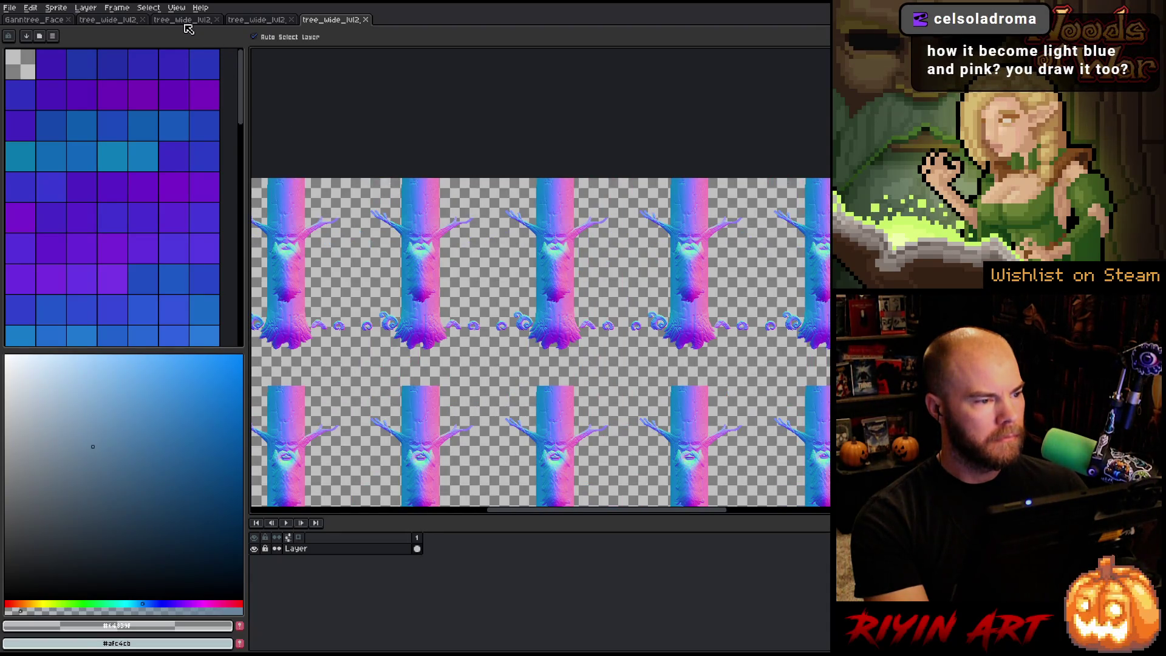
click(184, 20)
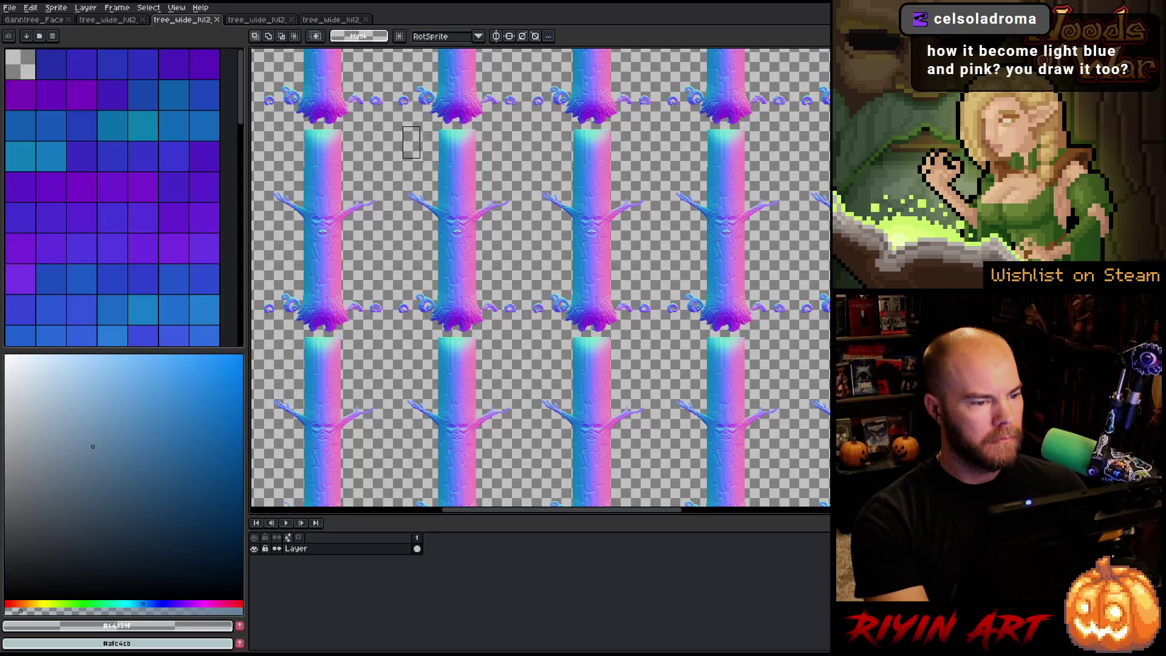
mouse_move(420, 159)
mouse_down()
mouse_move(535, 298)
mouse_move(521, 338)
mouse_up()
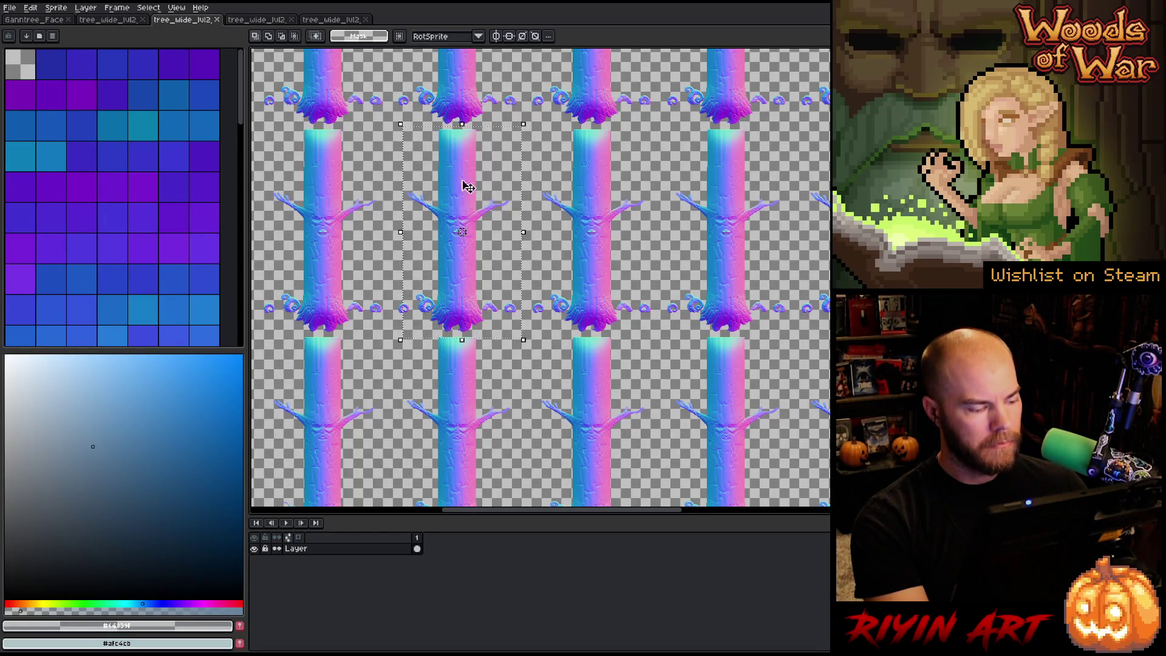
click(334, 20)
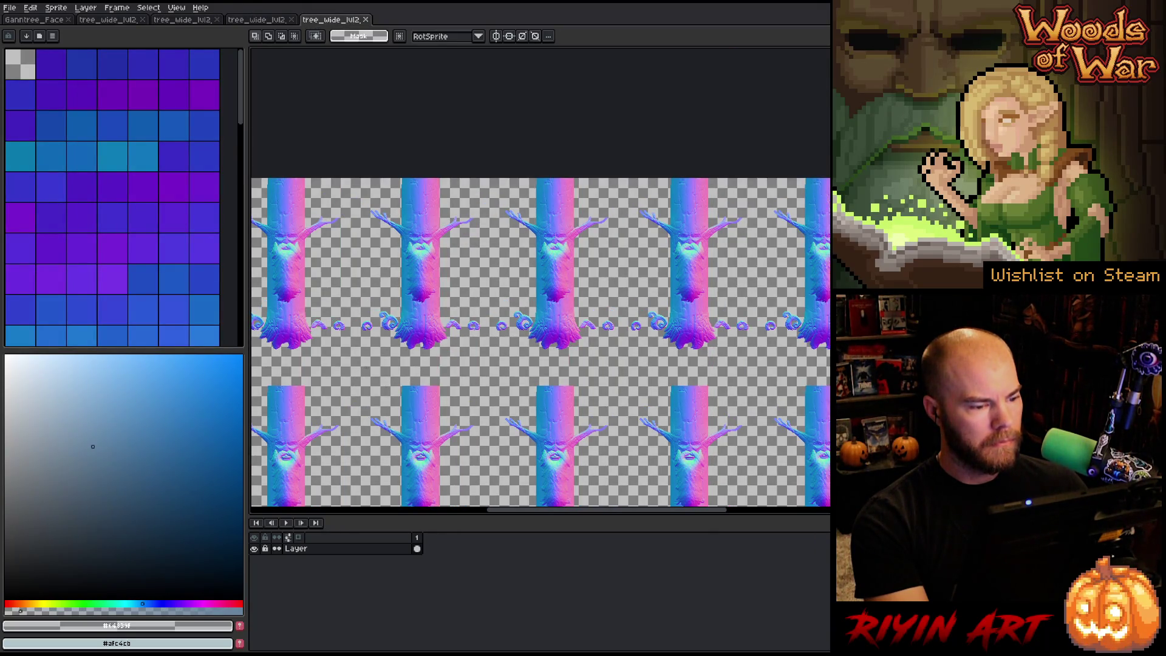
drag(370, 385, 489, 176)
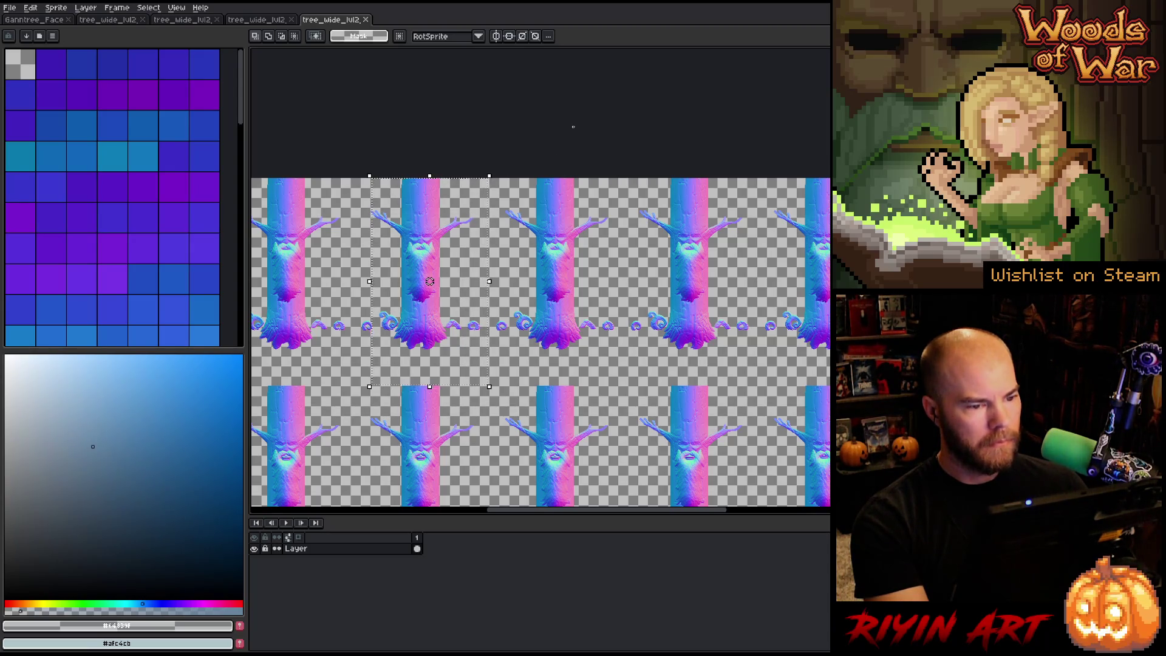
key(ctrl+d)
scroll(478, 182, down, 1)
drag(401, 213, 557, 198)
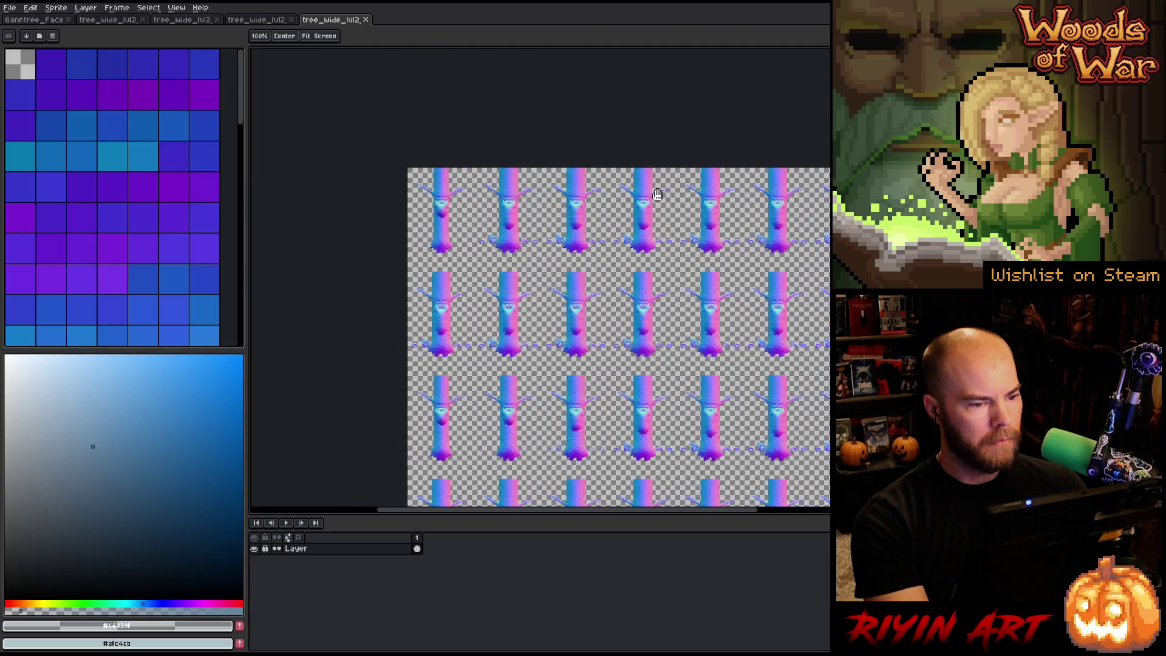
click(238, 23)
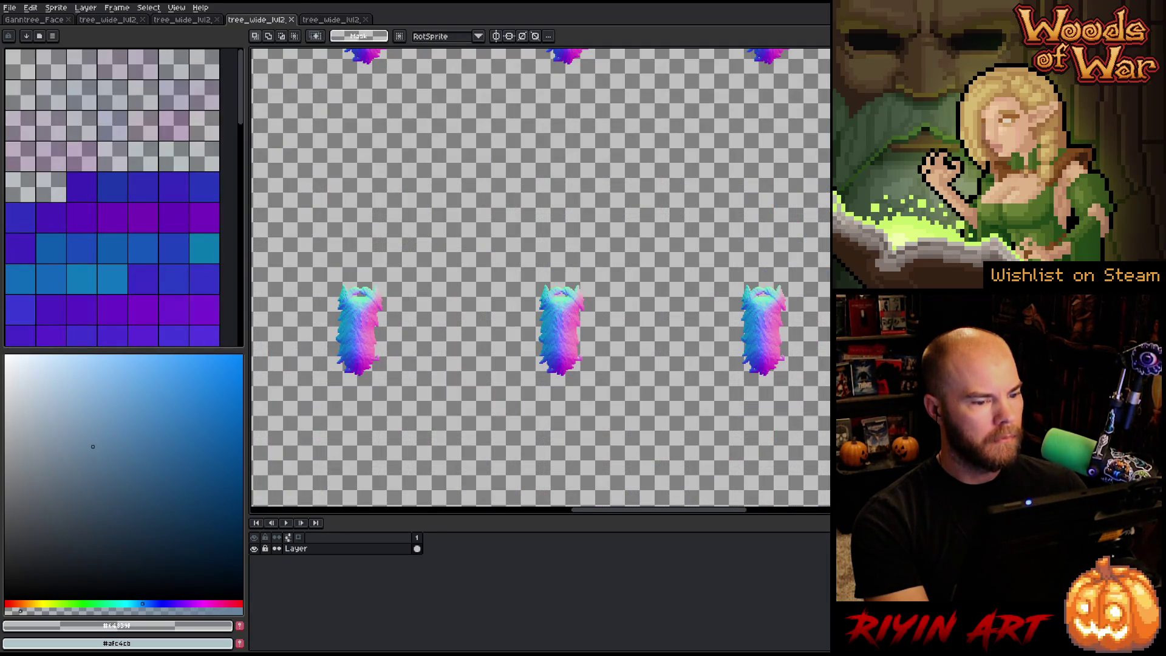
scroll(540, 279, down, 3)
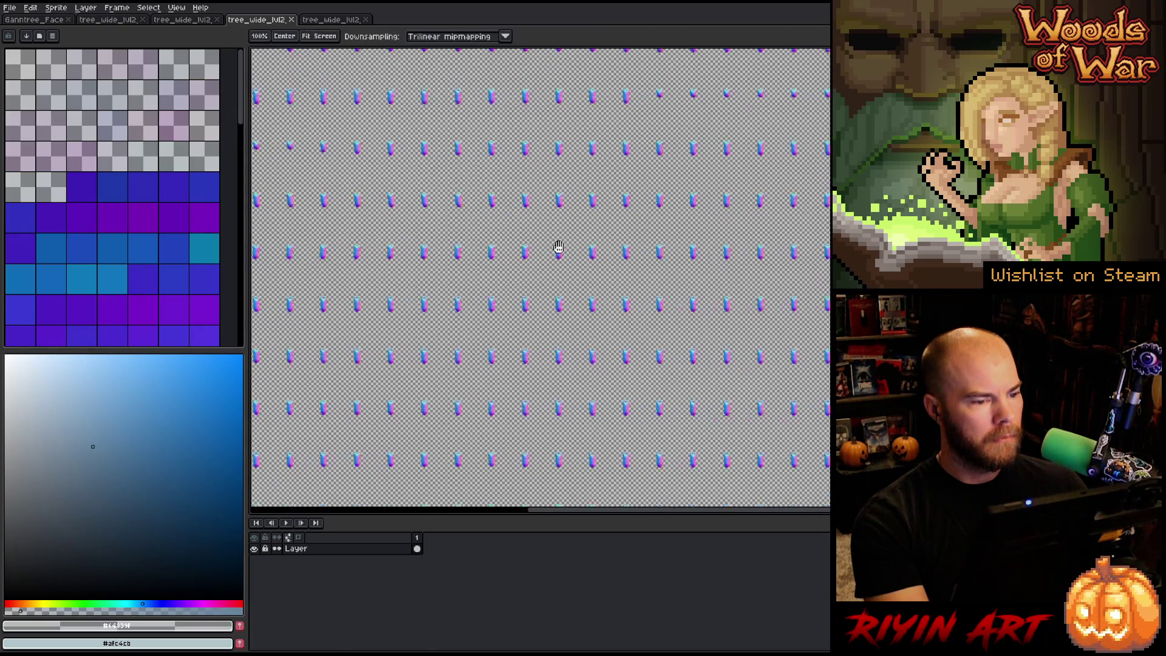
scroll(557, 247, up, 5)
scroll(471, 147, up, 1)
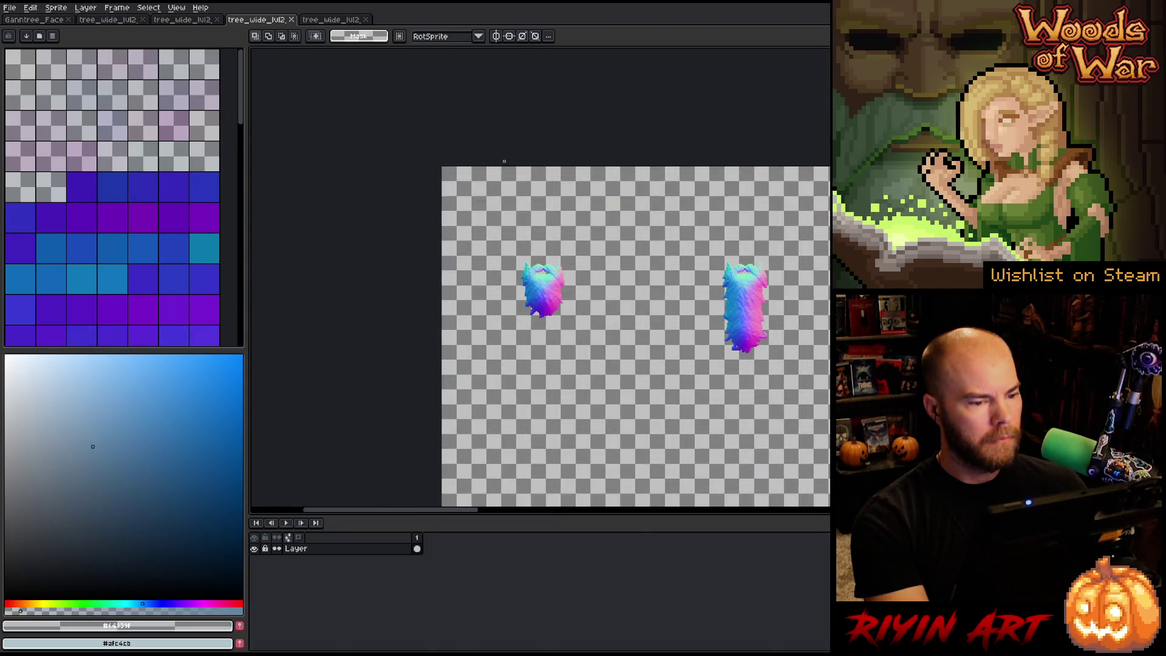
scroll(634, 226, down, 4)
drag(769, 303, 454, 191)
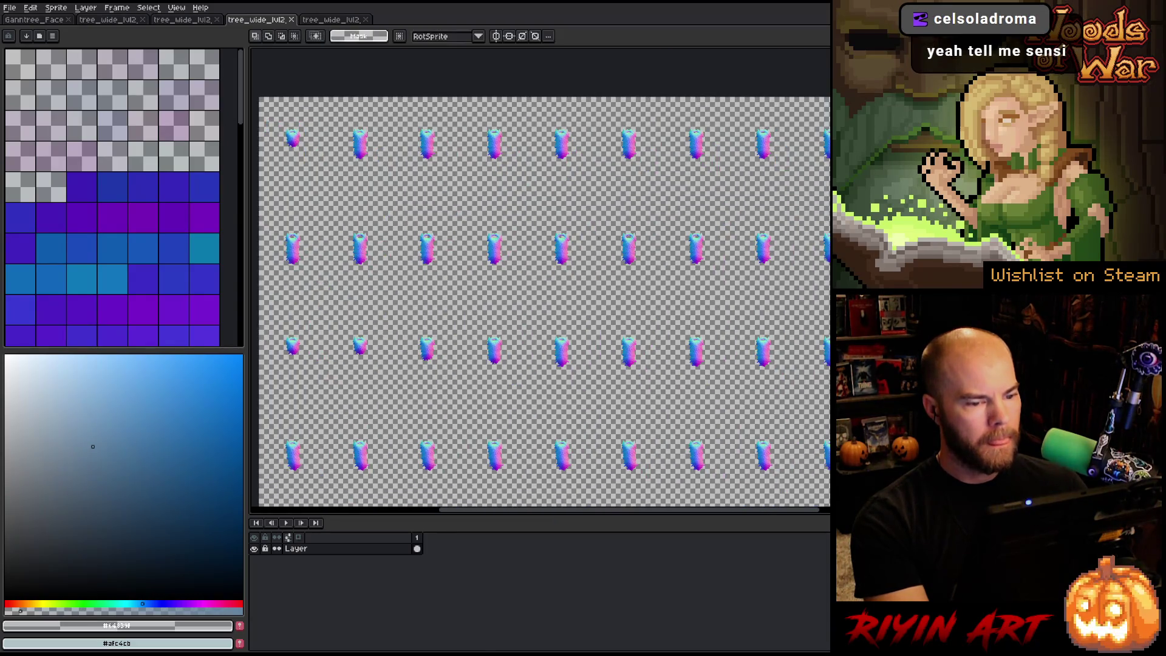
scroll(599, 238, up, 3)
scroll(598, 239, down, 4)
drag(615, 287, 534, 187)
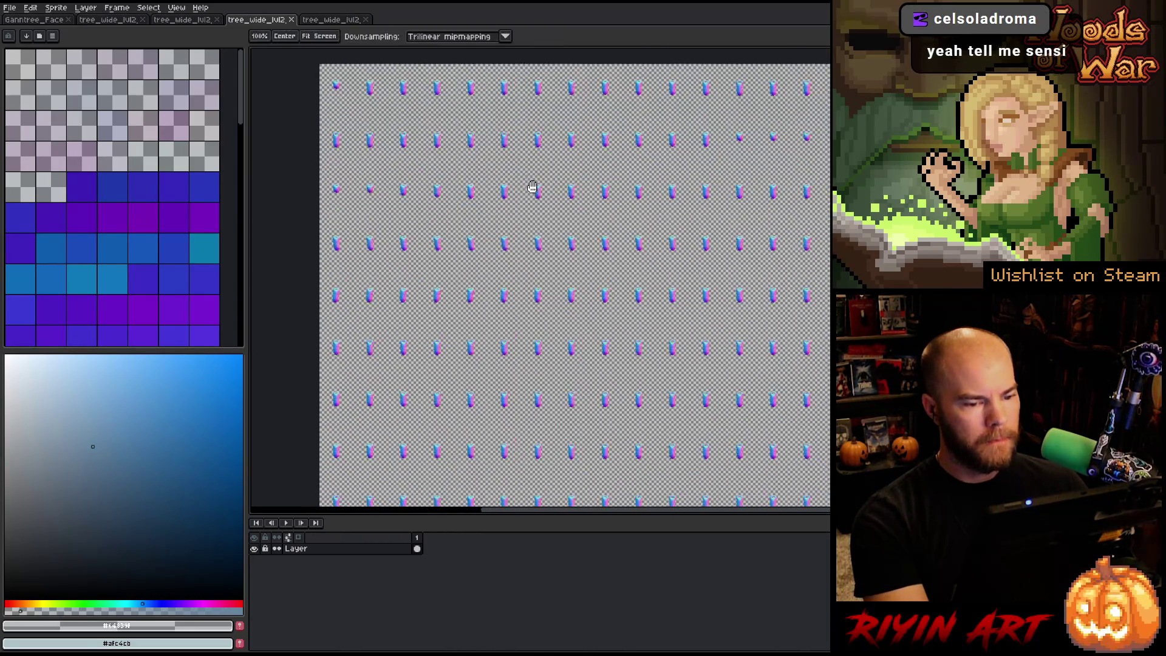
scroll(465, 210, down, 1)
drag(465, 210, 468, 225)
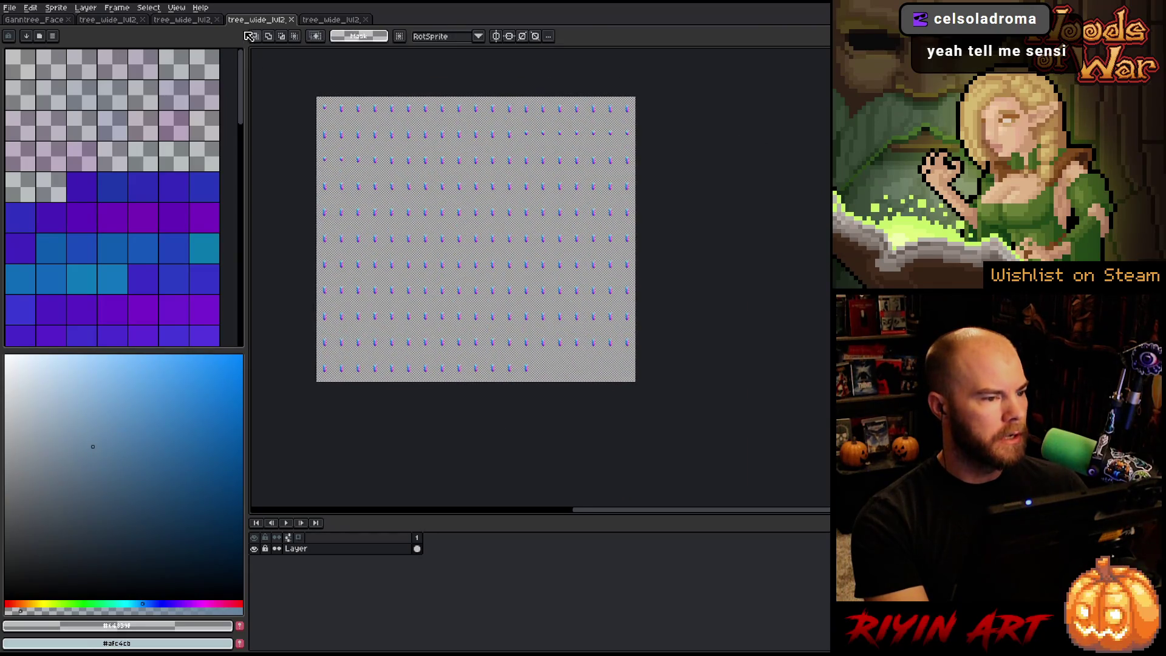
click(186, 23)
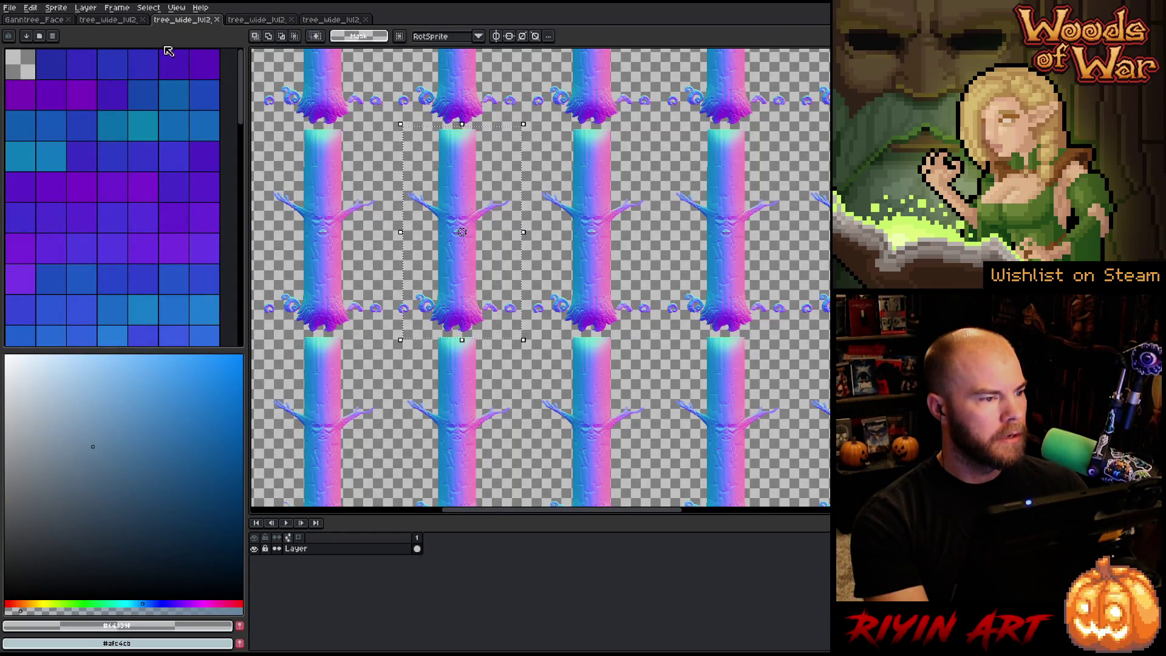
Step: Show the brown tree_wide_lvl2 sheet and zoom in and out over its bearded trunks and roots
click(121, 20)
scroll(497, 155, down, 3)
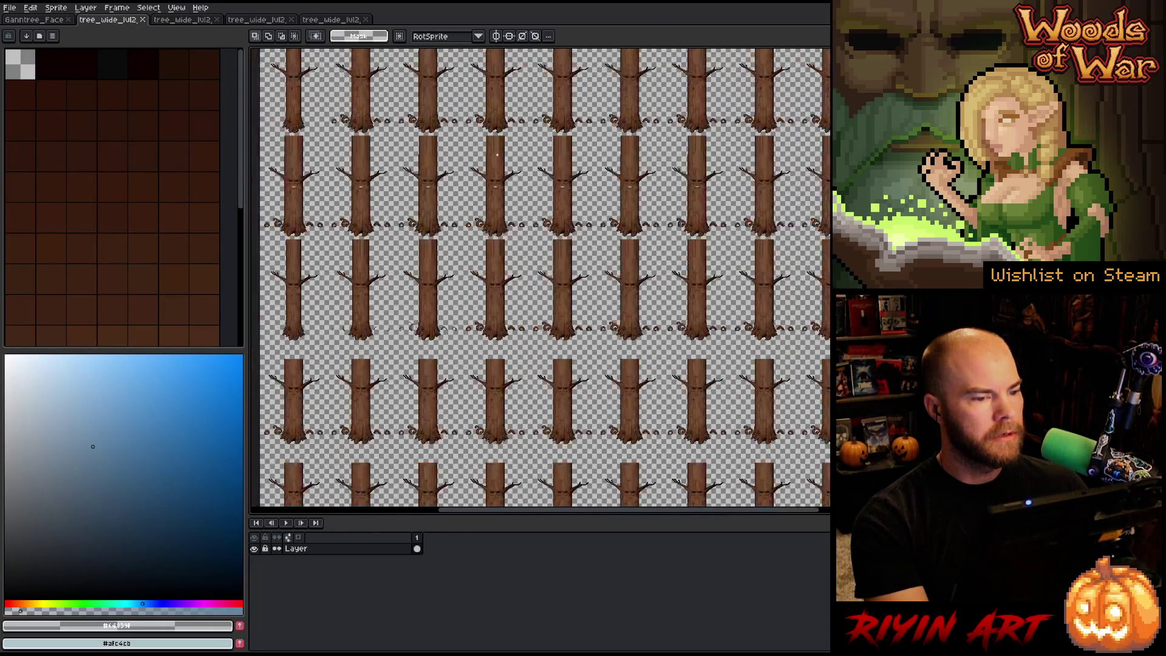
scroll(504, 173, up, 4)
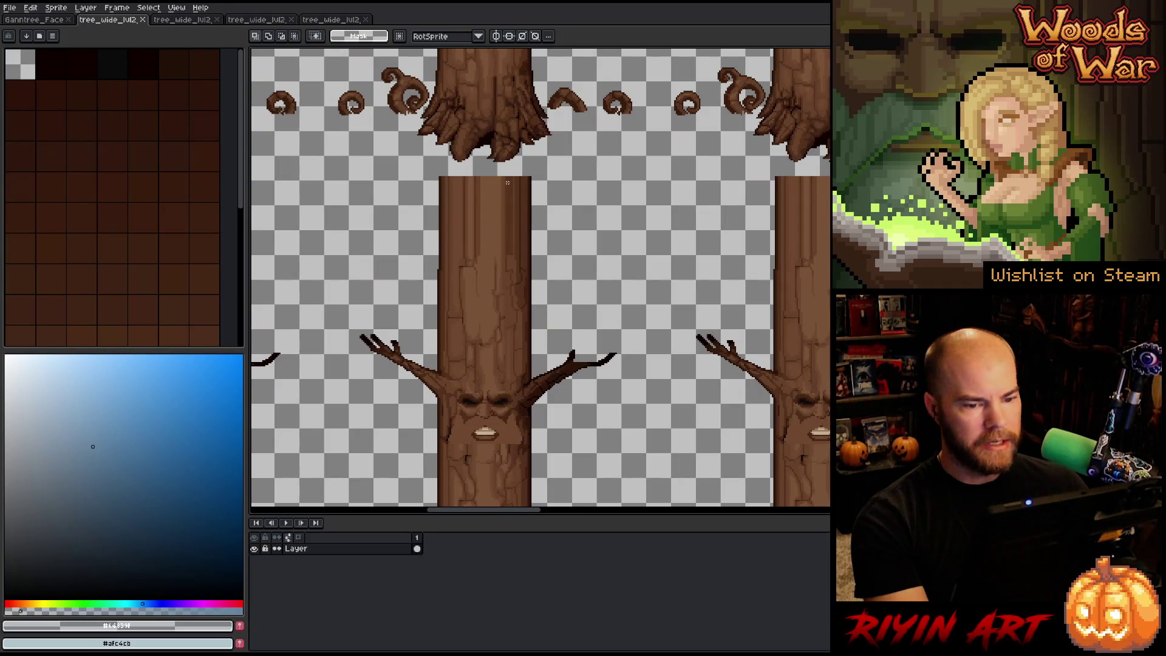
scroll(507, 182, down, 3)
scroll(480, 266, up, 3)
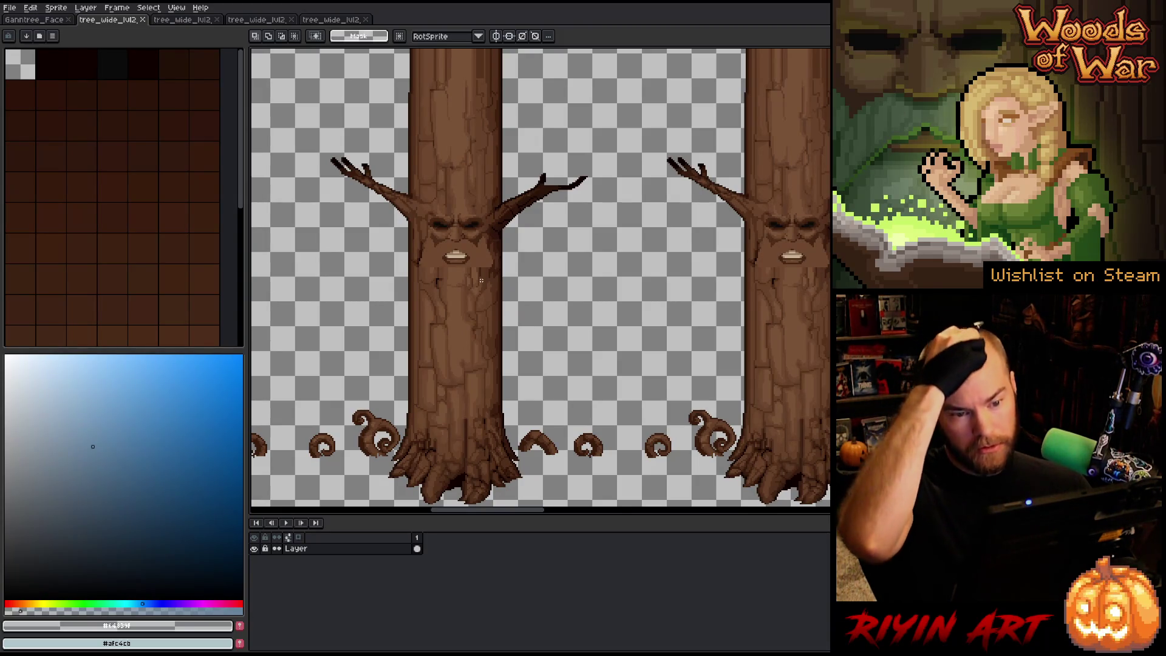
scroll(481, 280, down, 2)
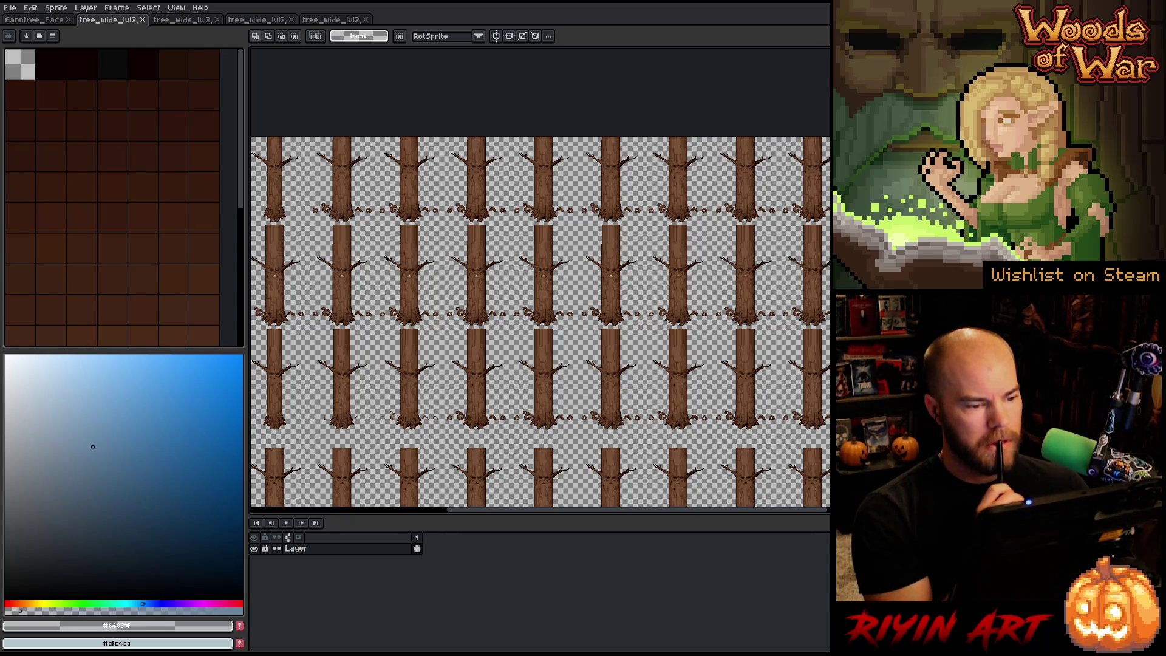
scroll(464, 274, up, 3)
scroll(464, 275, down, 3)
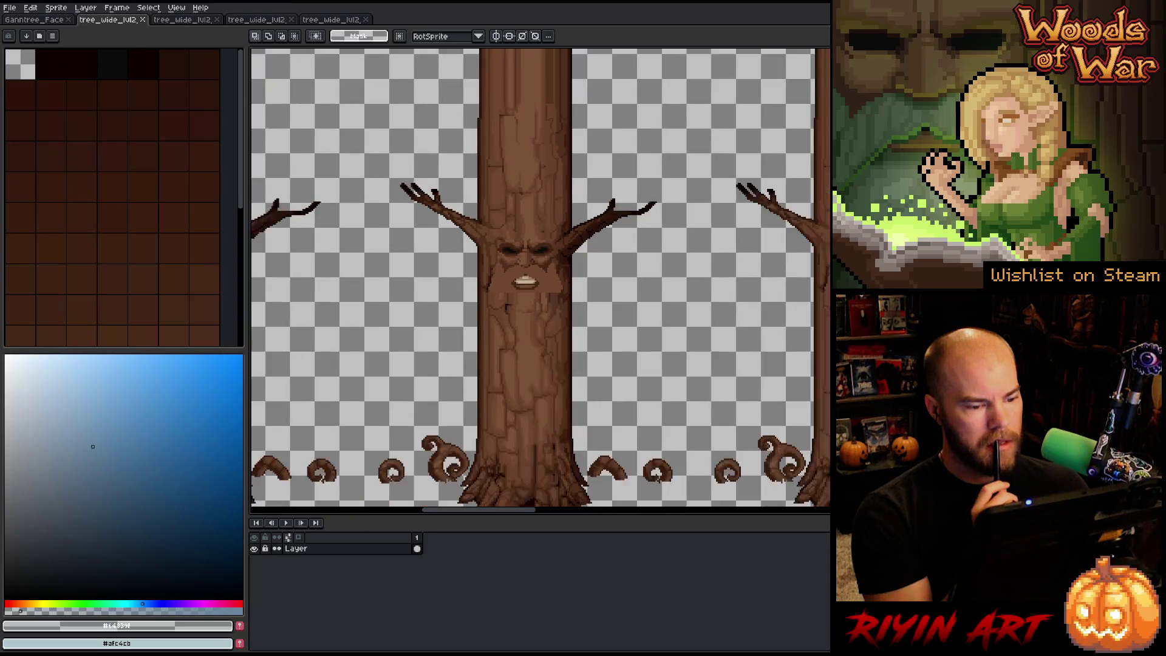
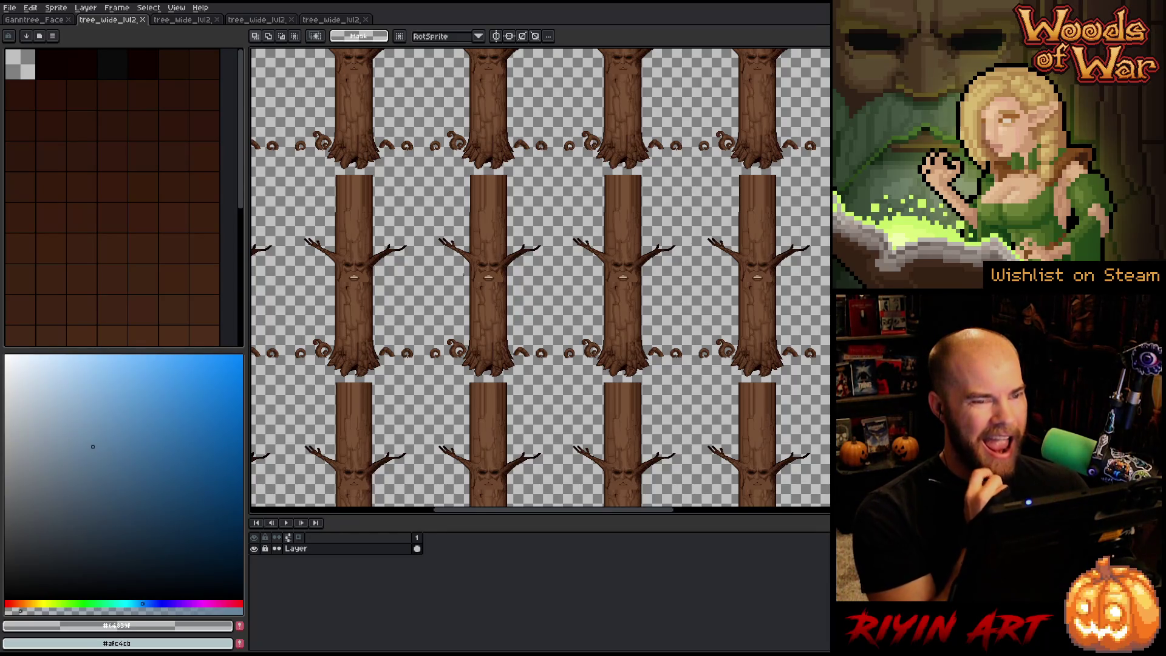
Step: Compare the normal-map and brown bark tree_wide_lvl2 sheets, then show Gantree_Face and deselect its glow
click(344, 22)
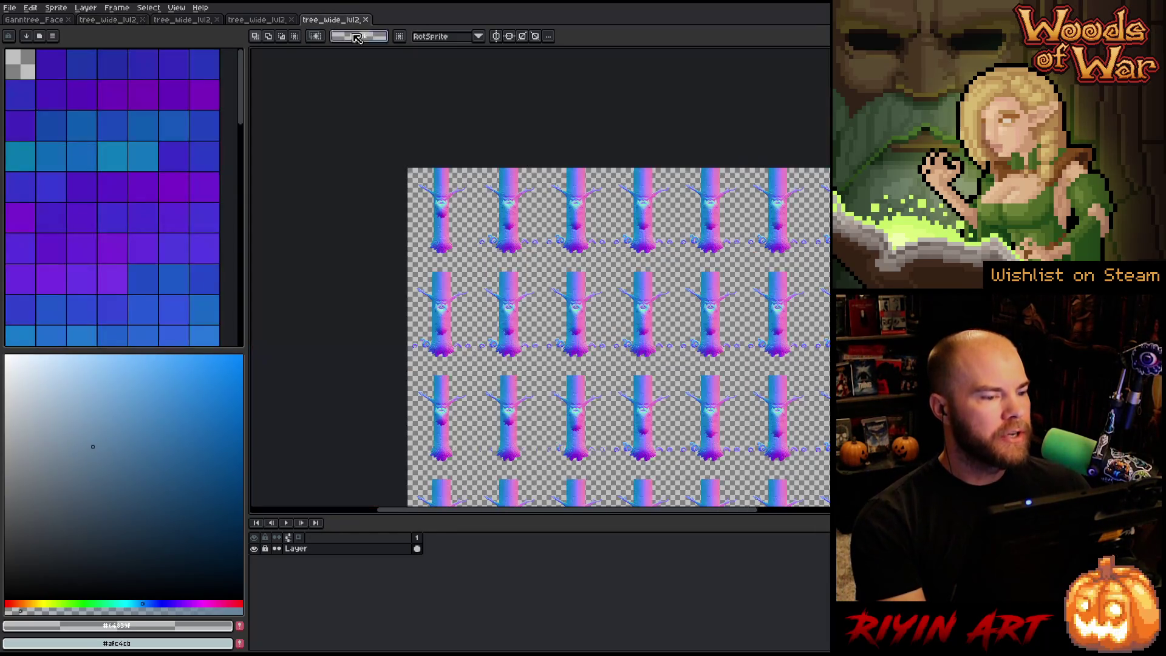
click(109, 20)
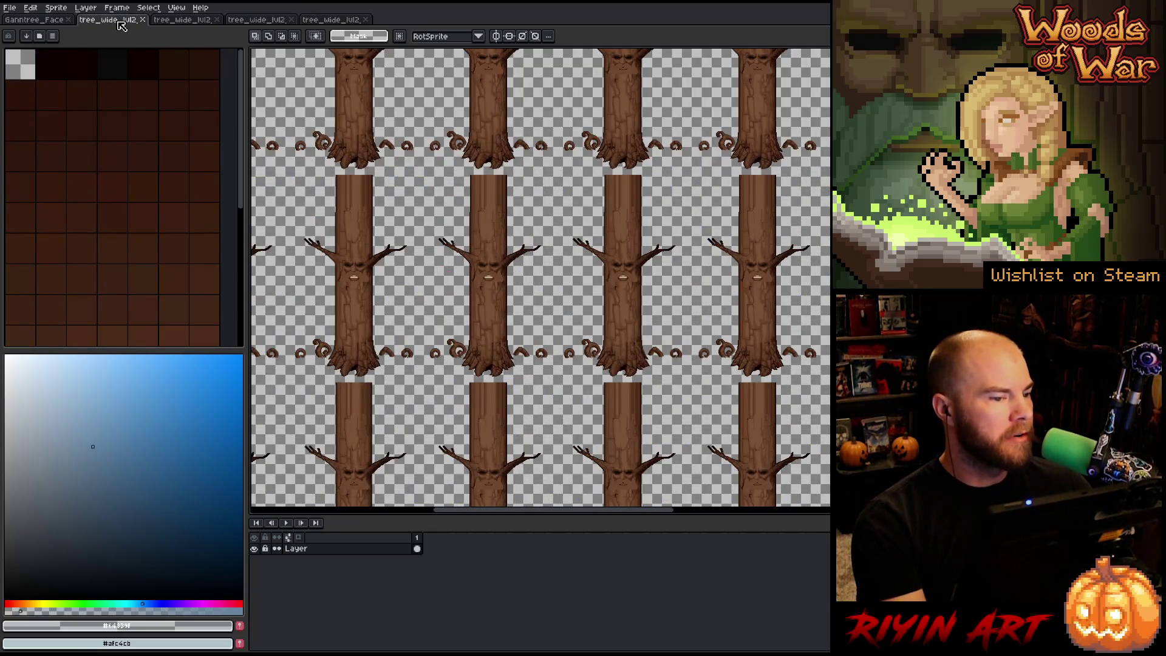
click(47, 24)
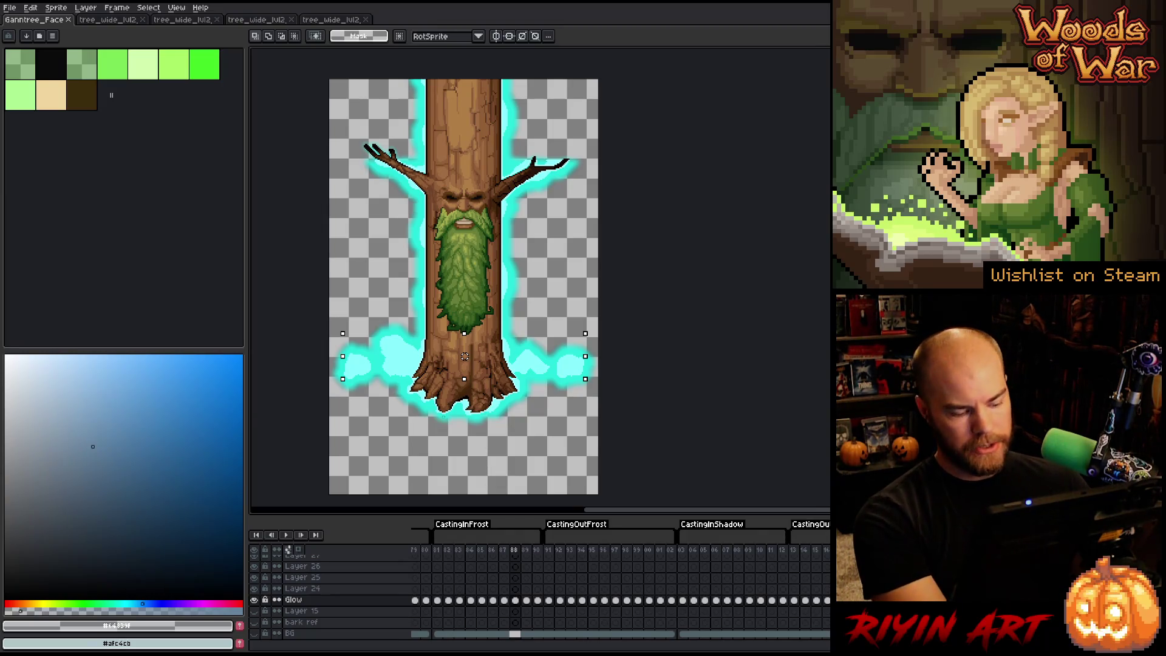
key(ctrl+d)
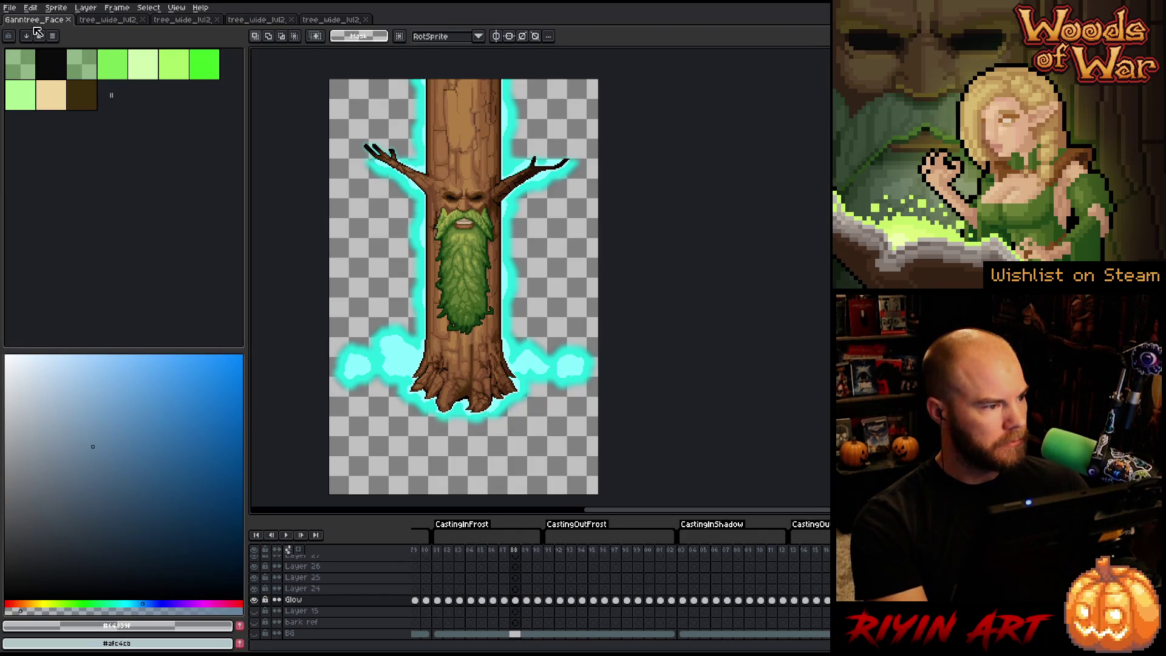
Step: Save Gantree_Face, then Save As a copy with version number 8 in the file name
click(10, 7)
click(32, 58)
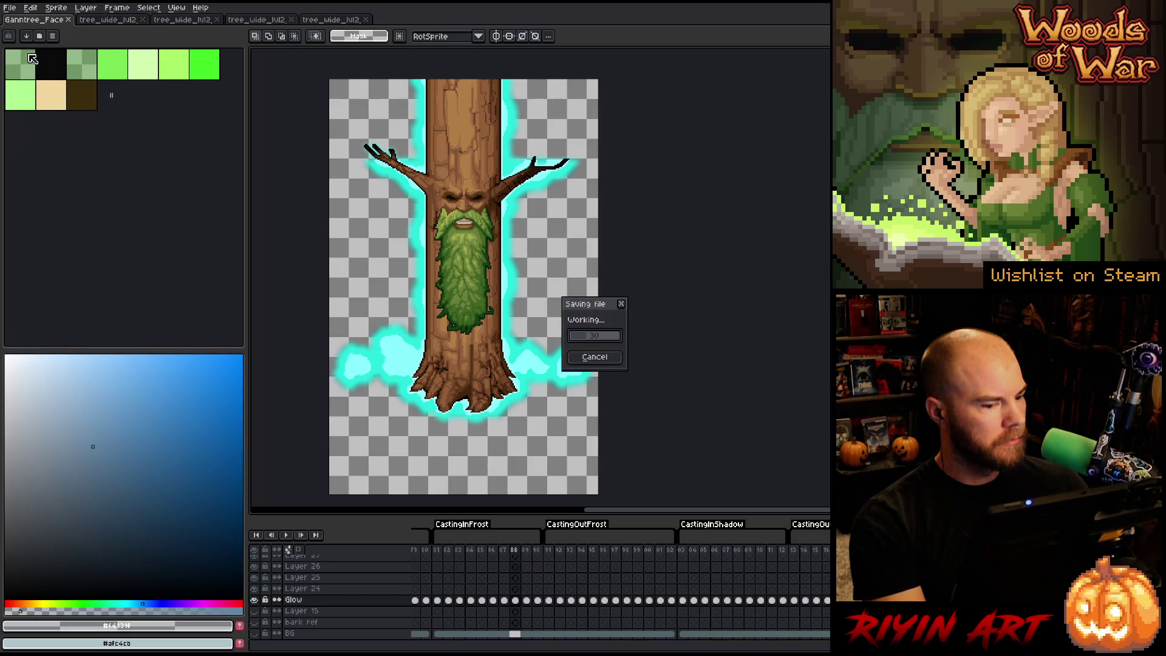
click(10, 7)
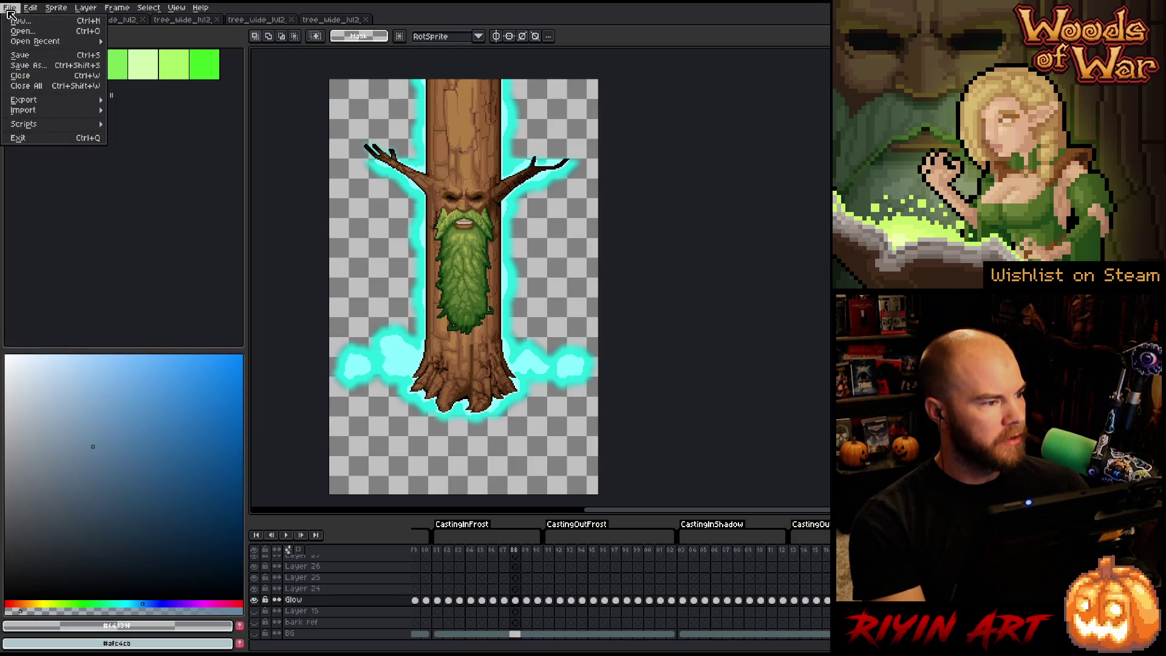
click(28, 66)
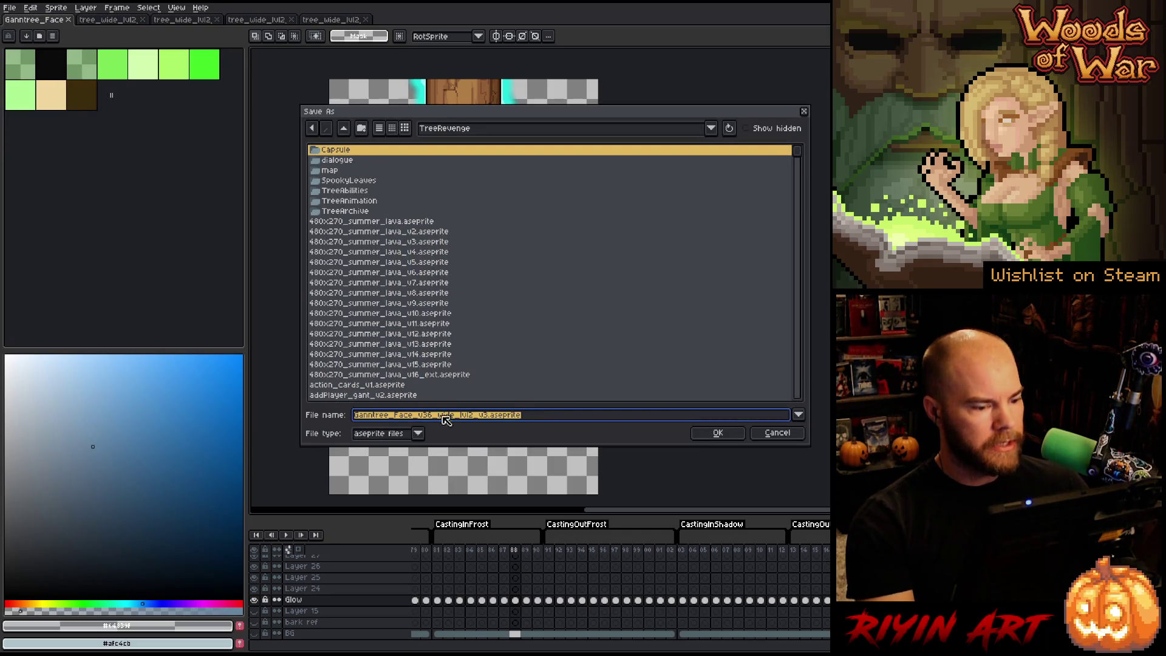
click(473, 415)
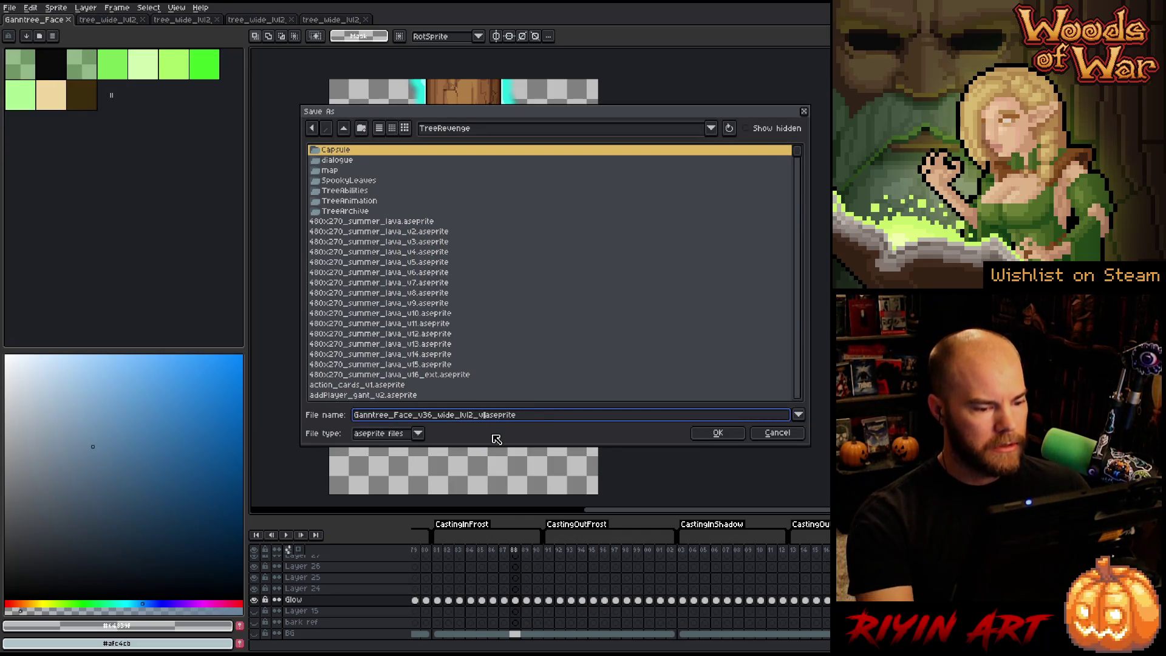
text(8)
key(Return)
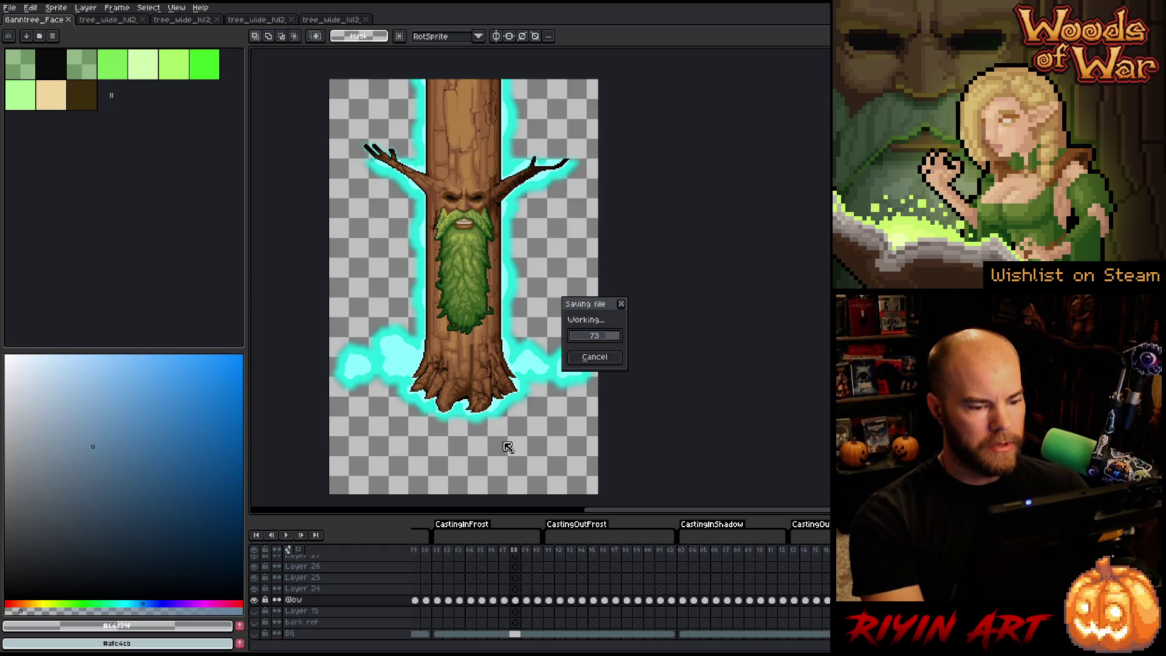
scroll(487, 367, down, 1)
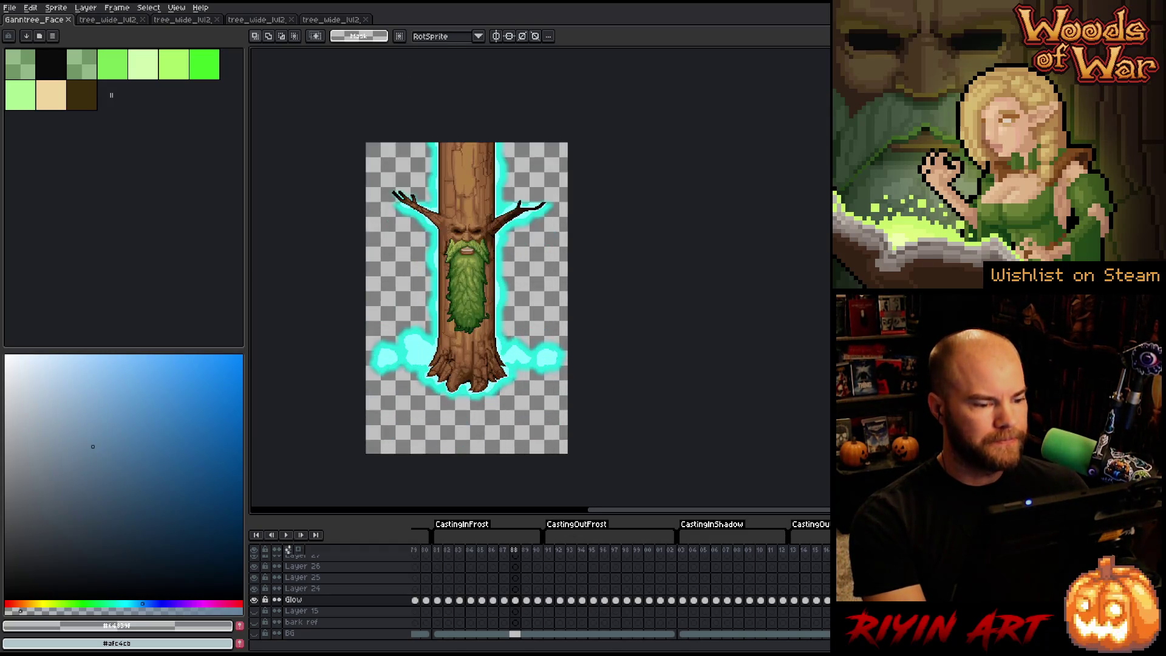
click(182, 20)
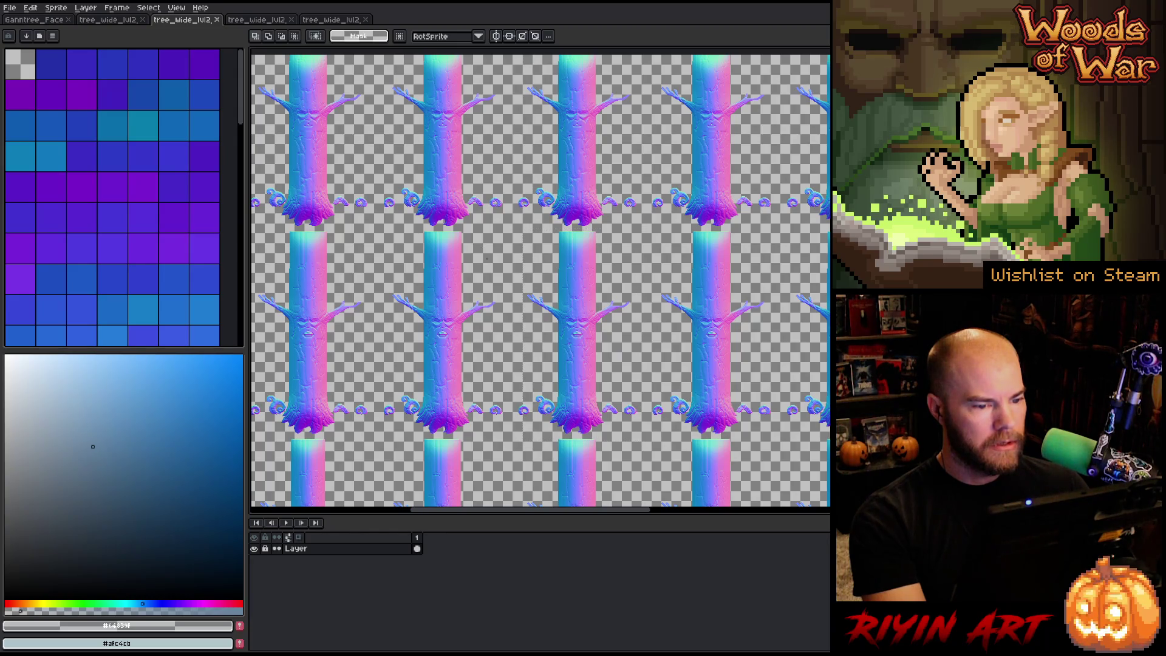
Step: Zoom into the normal-map sheet, marquee one tree's base, then close the brown bark sheet
scroll(486, 258, up, 2)
scroll(486, 258, down, 5)
scroll(488, 337, up, 5)
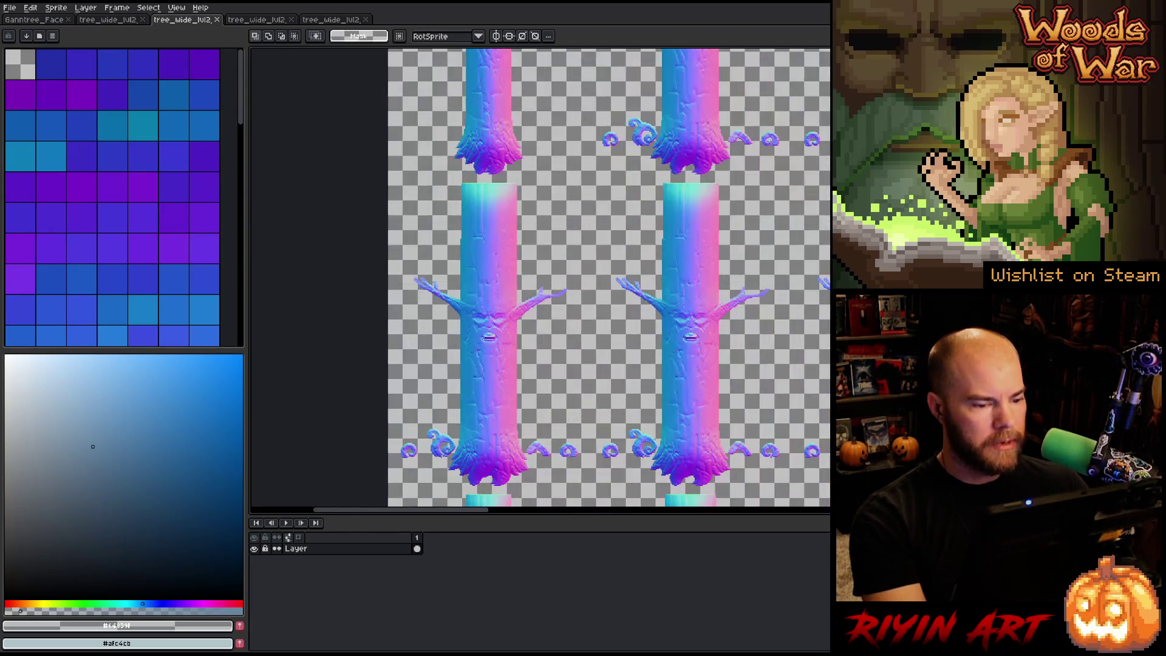
scroll(488, 337, up, 3)
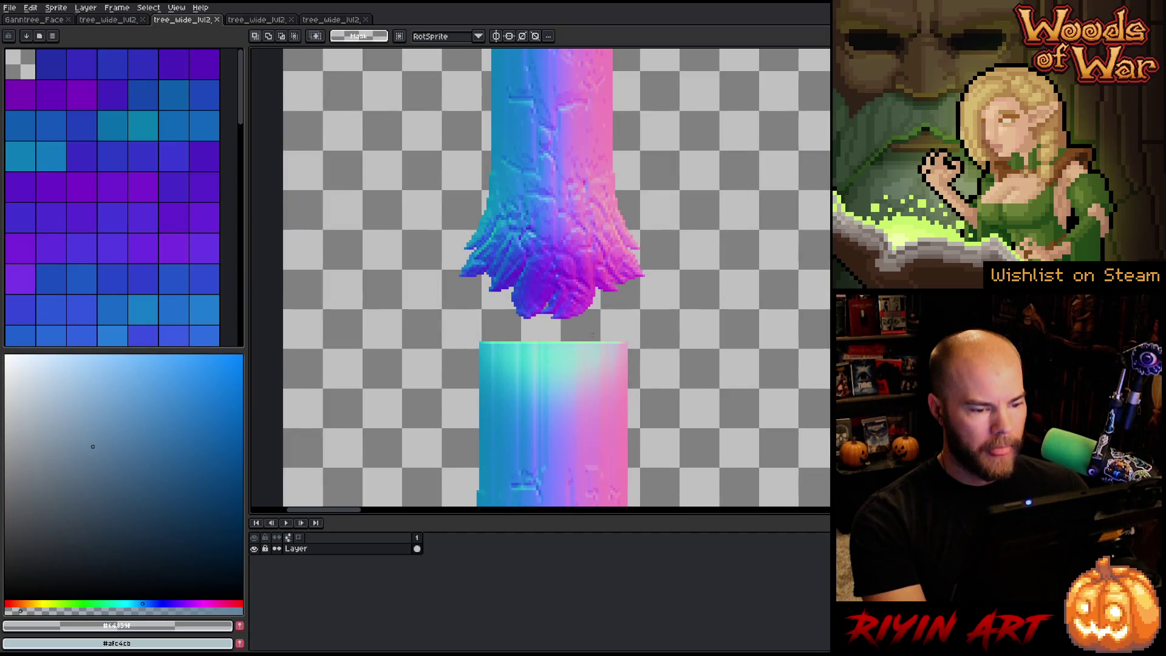
drag(596, 338, 516, 309)
scroll(516, 309, down, 4)
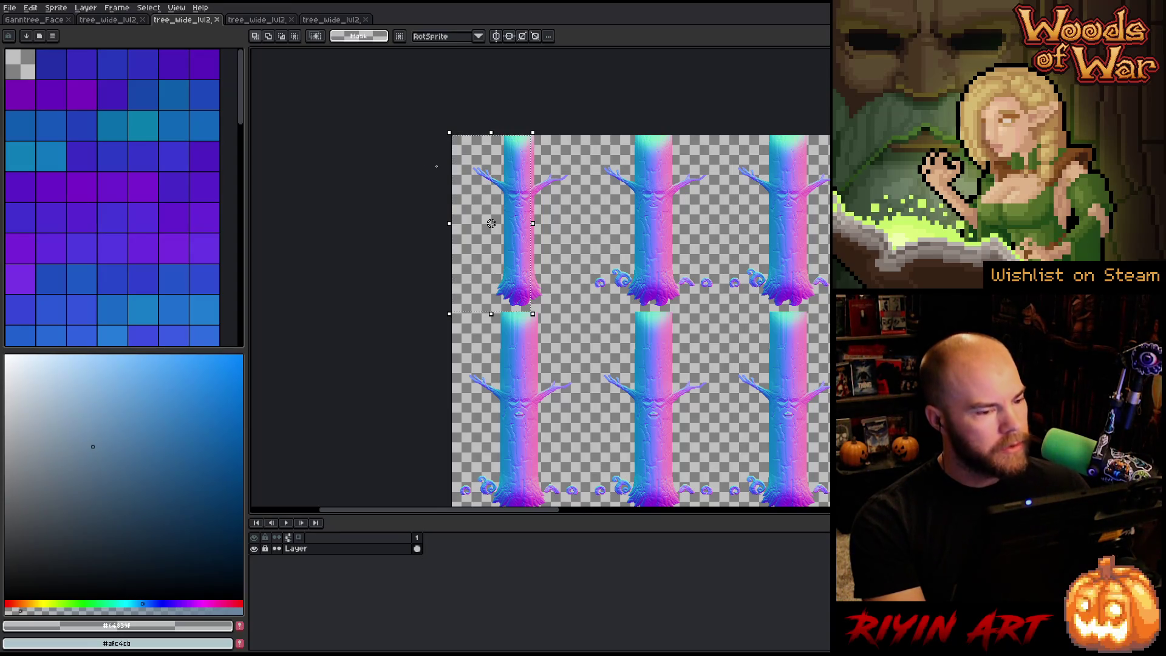
click(113, 22)
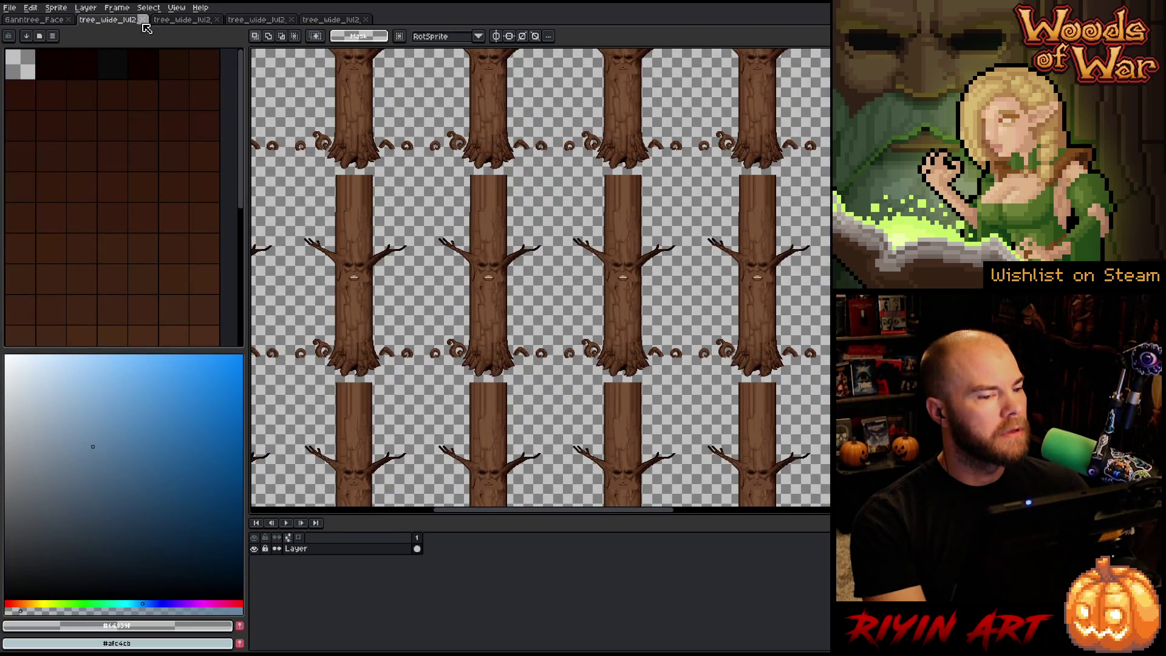
click(144, 19)
Step: Open Canvas Size on Gantree_Face and cancel unchanged, then show the normal-map tree sheet
click(42, 21)
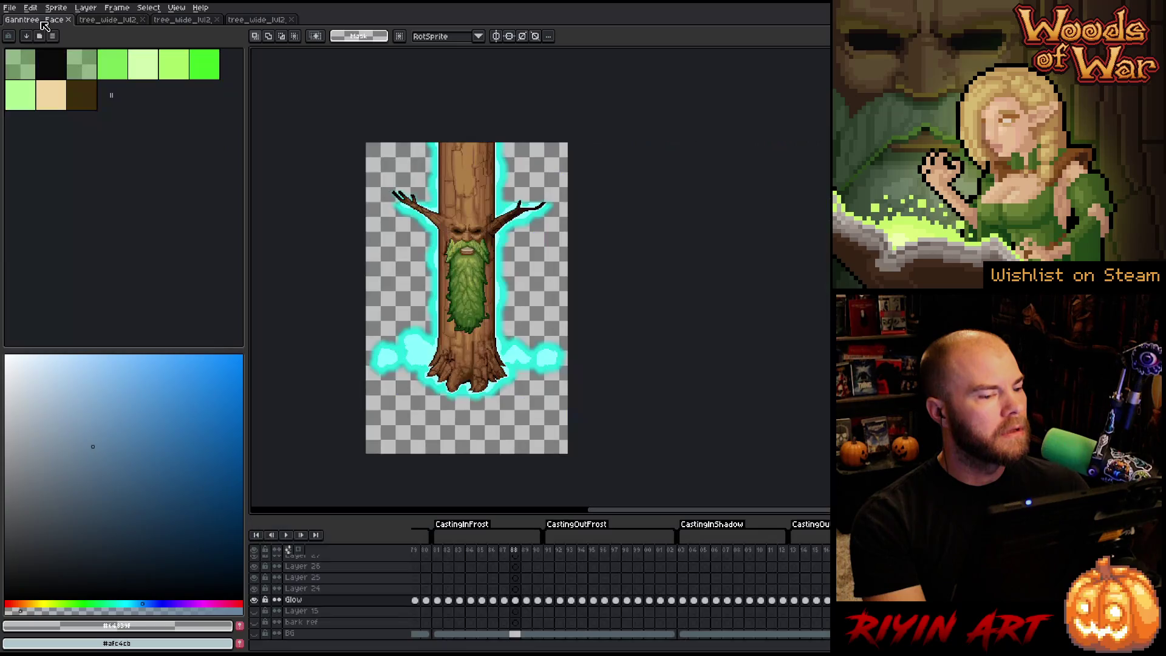
click(56, 7)
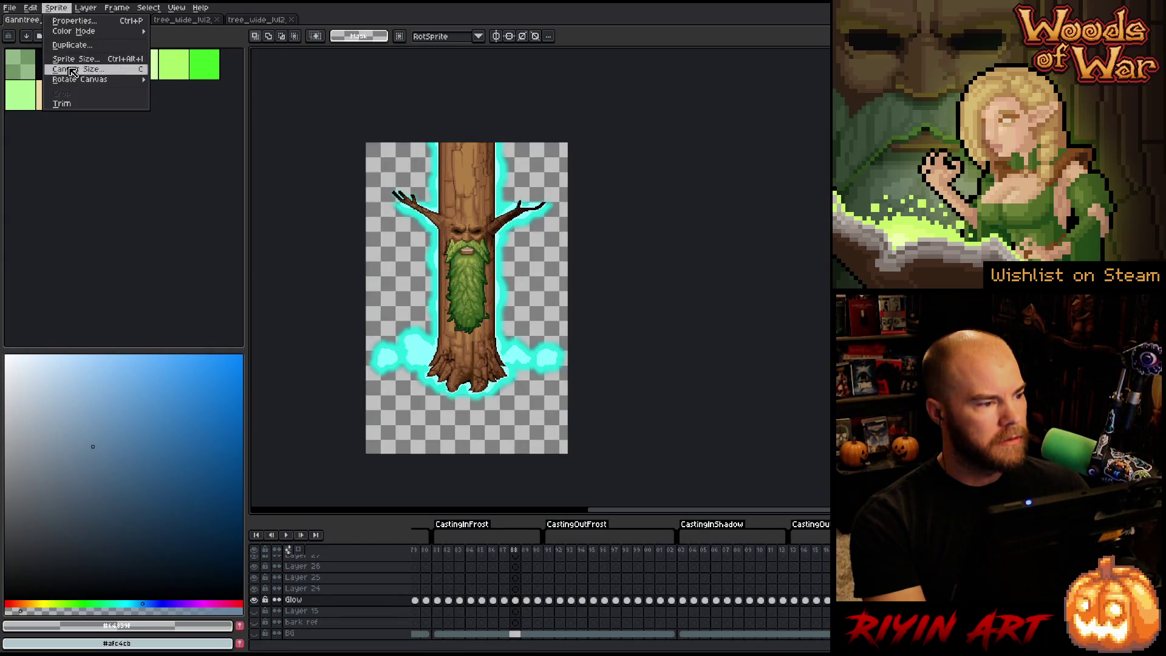
click(79, 69)
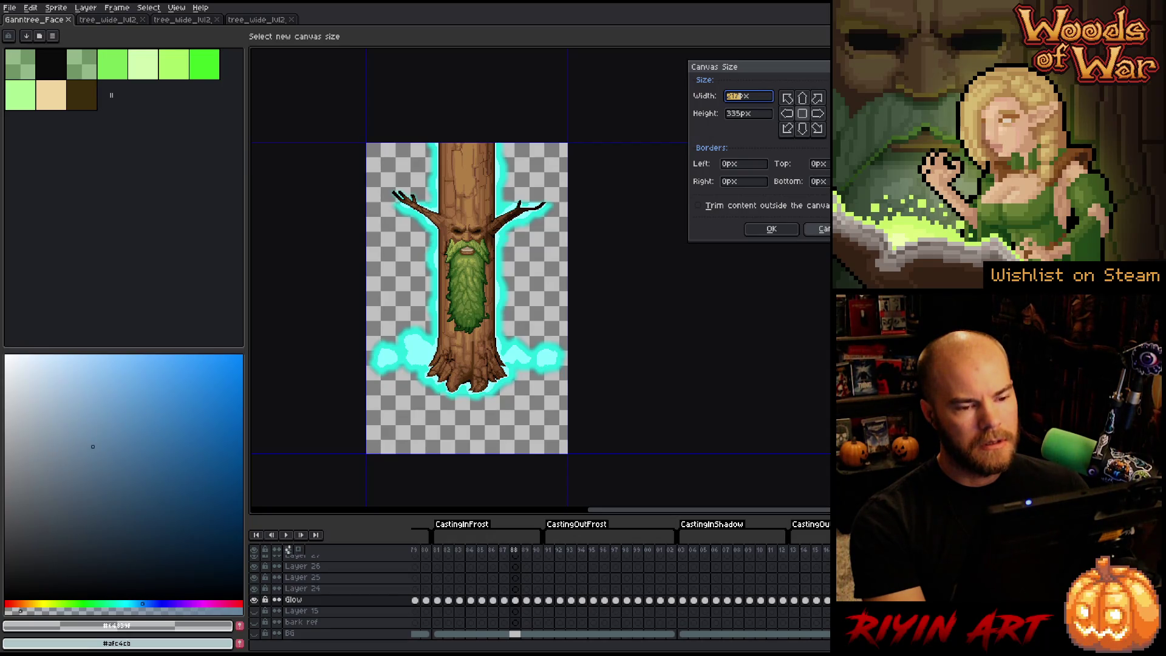
key(Escape)
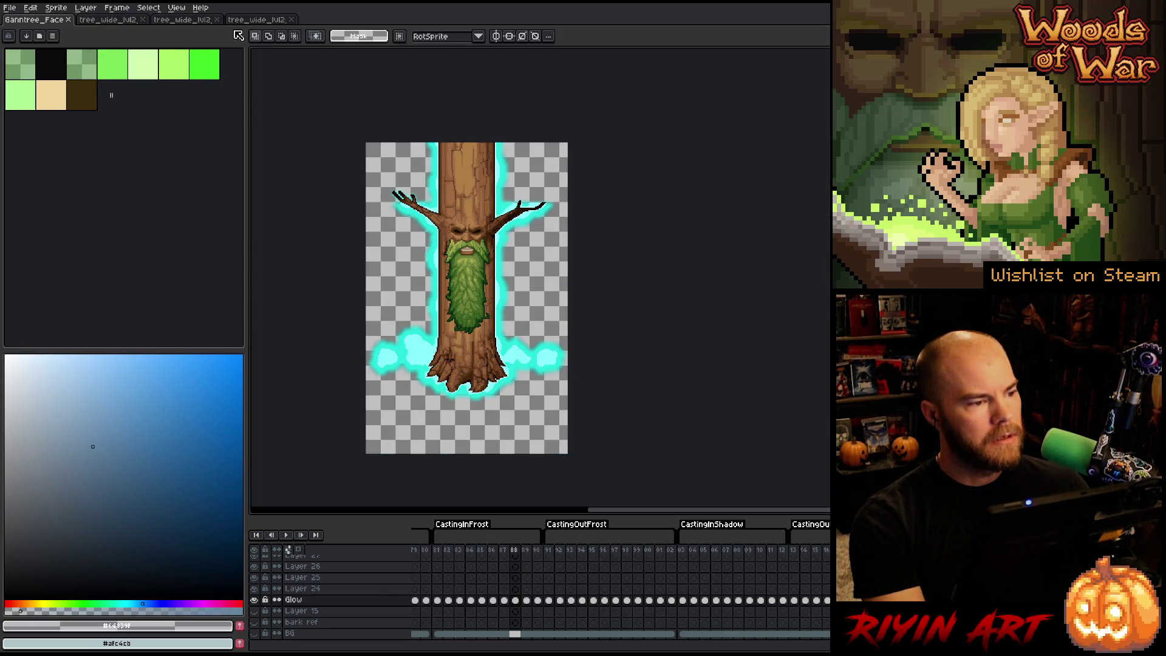
click(257, 20)
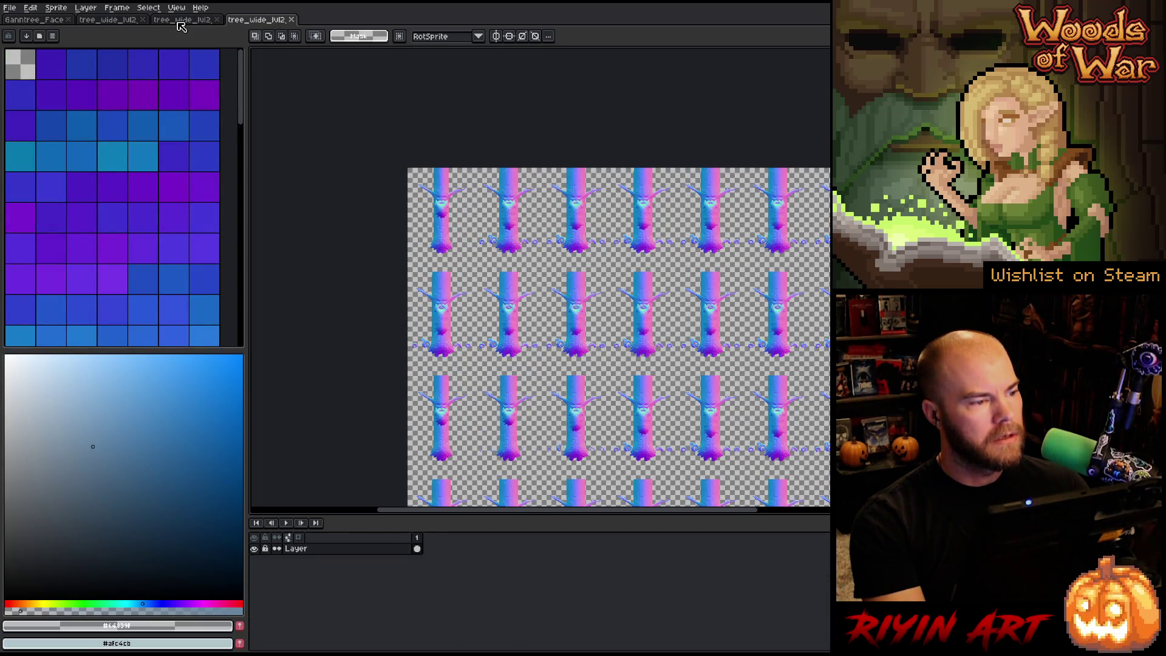
click(180, 20)
click(118, 20)
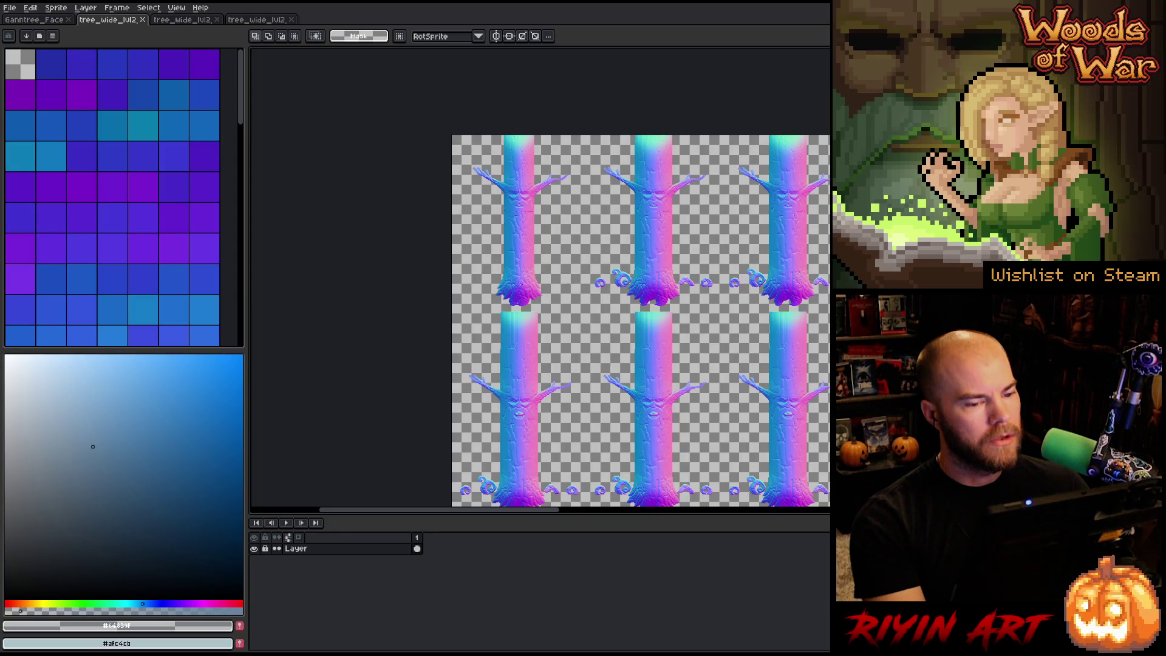
scroll(522, 283, down, 4)
scroll(665, 345, up, 4)
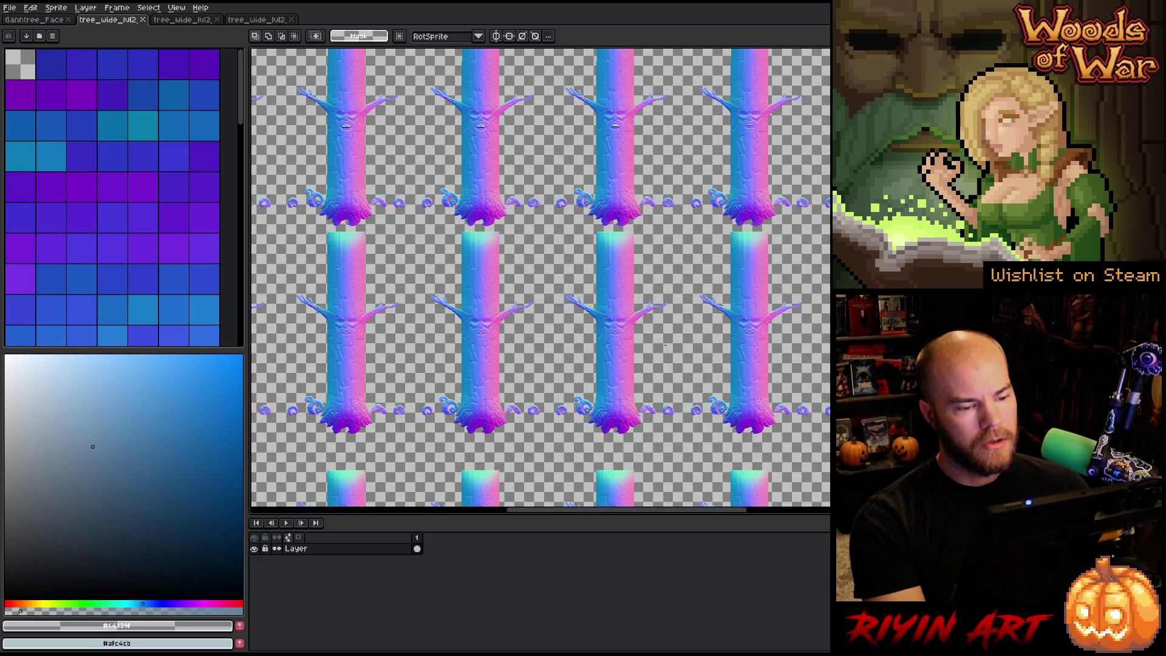
scroll(665, 345, down, 2)
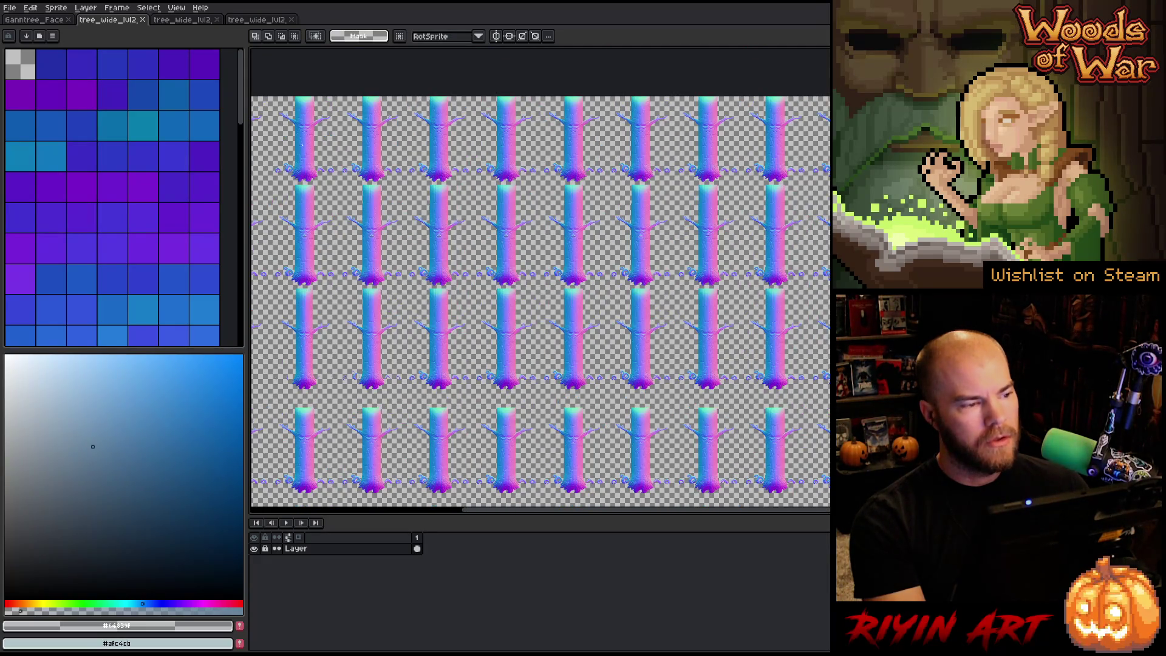
click(261, 20)
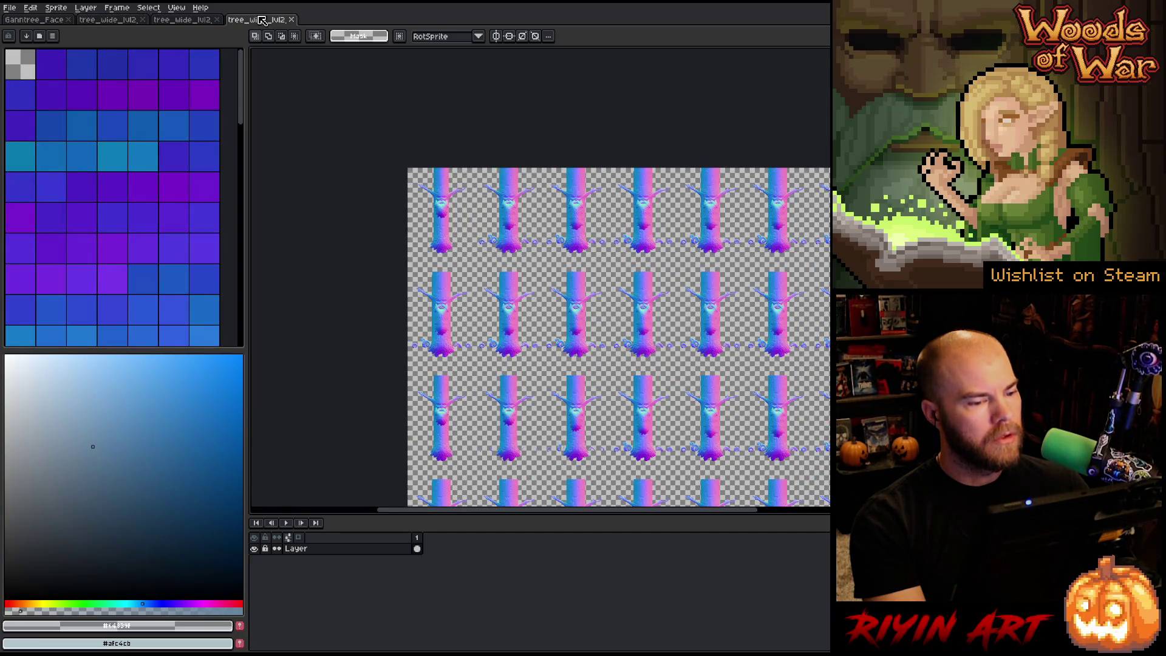
scroll(453, 250, up, 2)
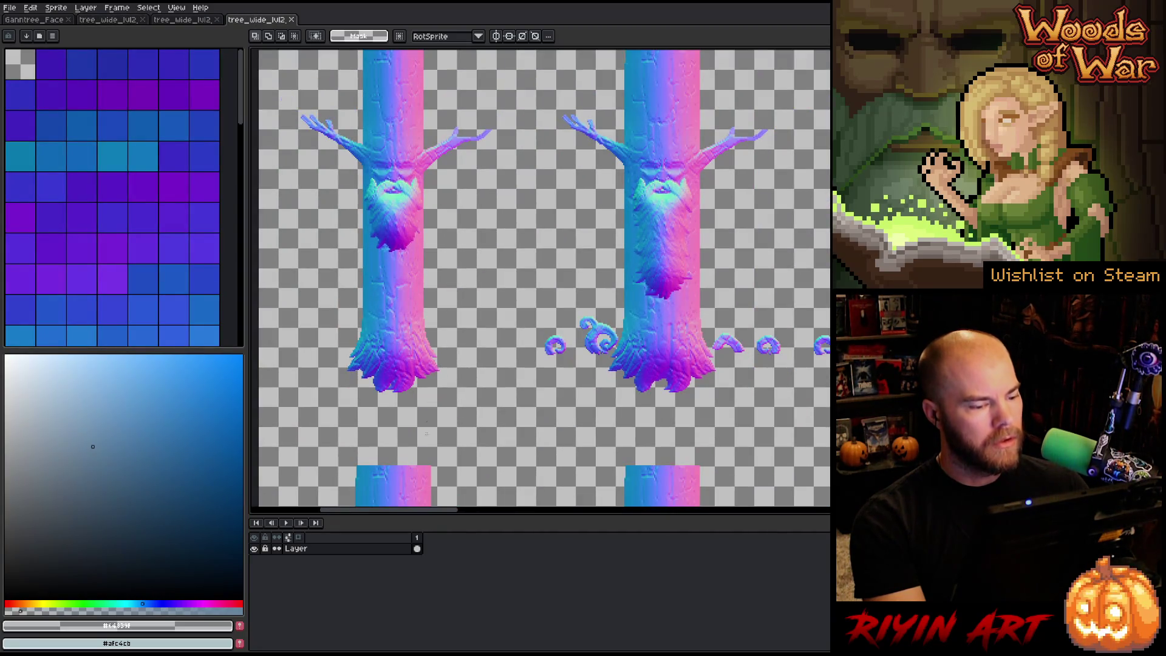
mouse_move(415, 465)
mouse_down()
mouse_move(358, 385)
mouse_move(306, 182)
mouse_move(338, 138)
mouse_up()
scroll(339, 140, down, 3)
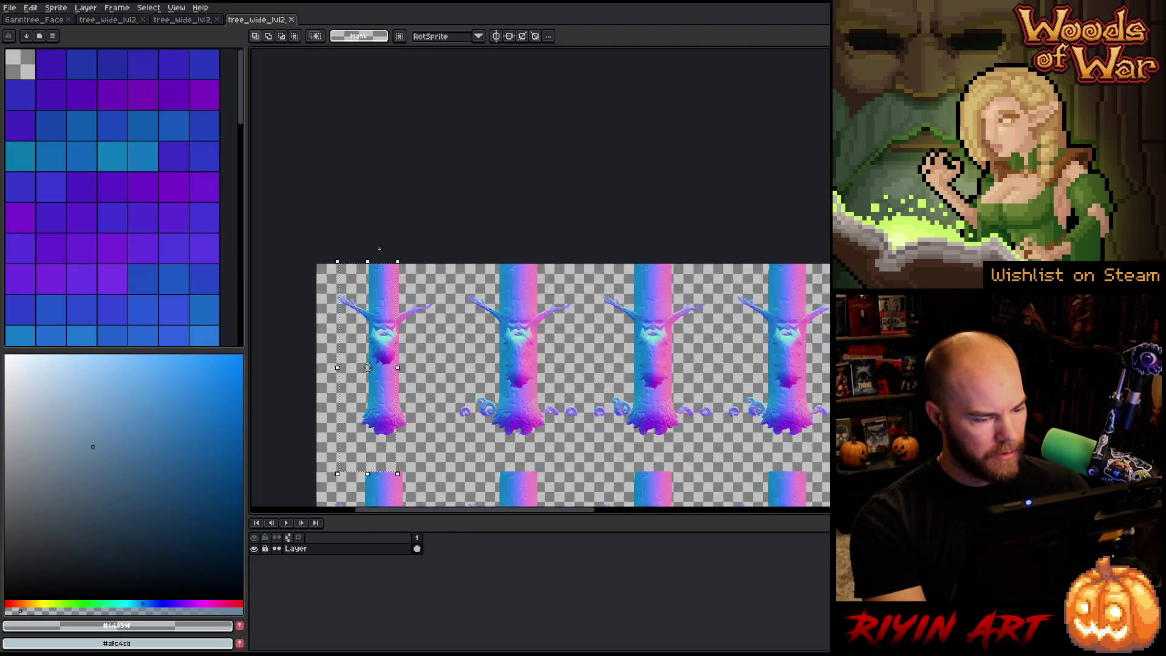
click(32, 20)
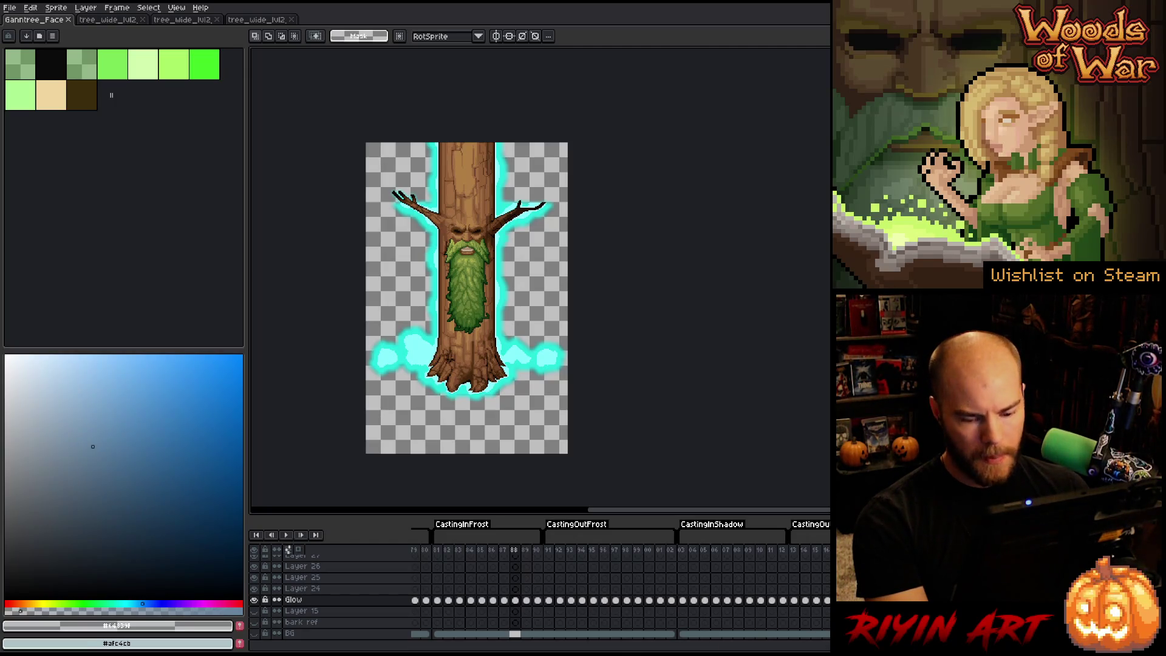
scroll(619, 583, left, 5)
scroll(619, 583, left, 5)
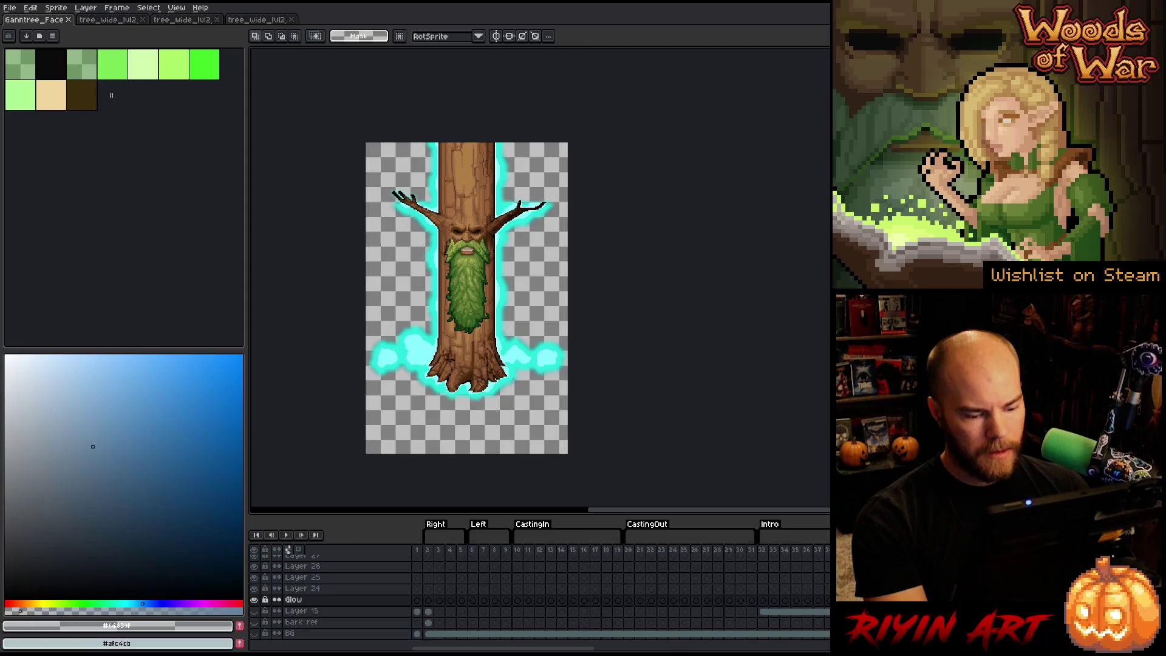
scroll(620, 583, right, 3)
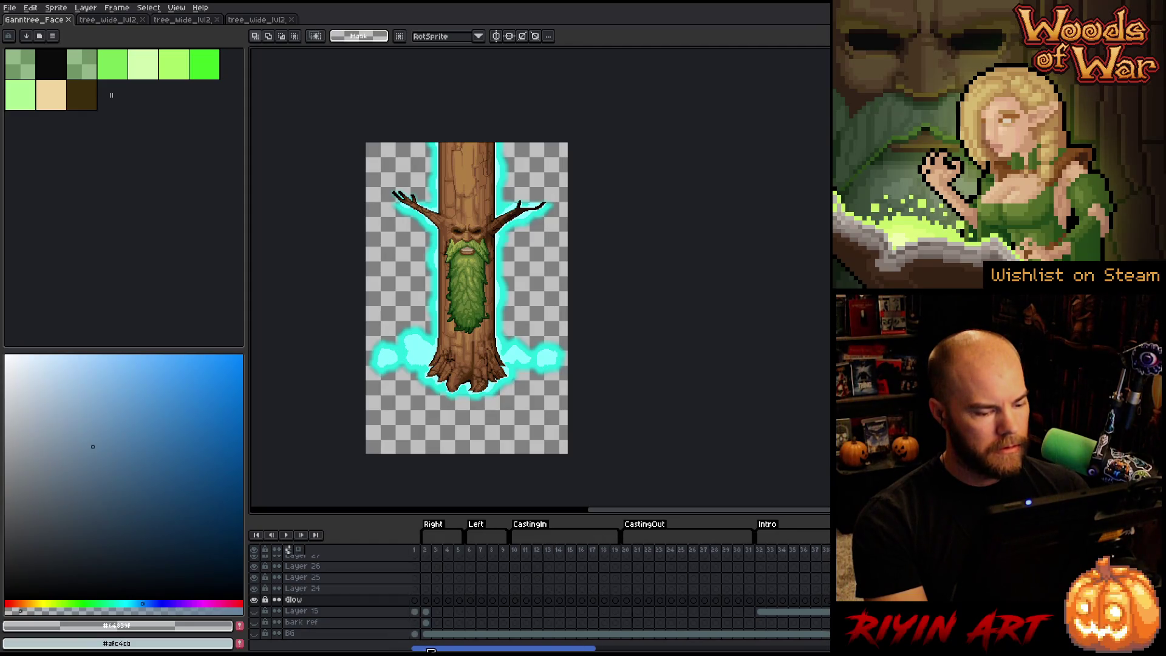
scroll(471, 591, left, 5)
scroll(471, 591, up, 3)
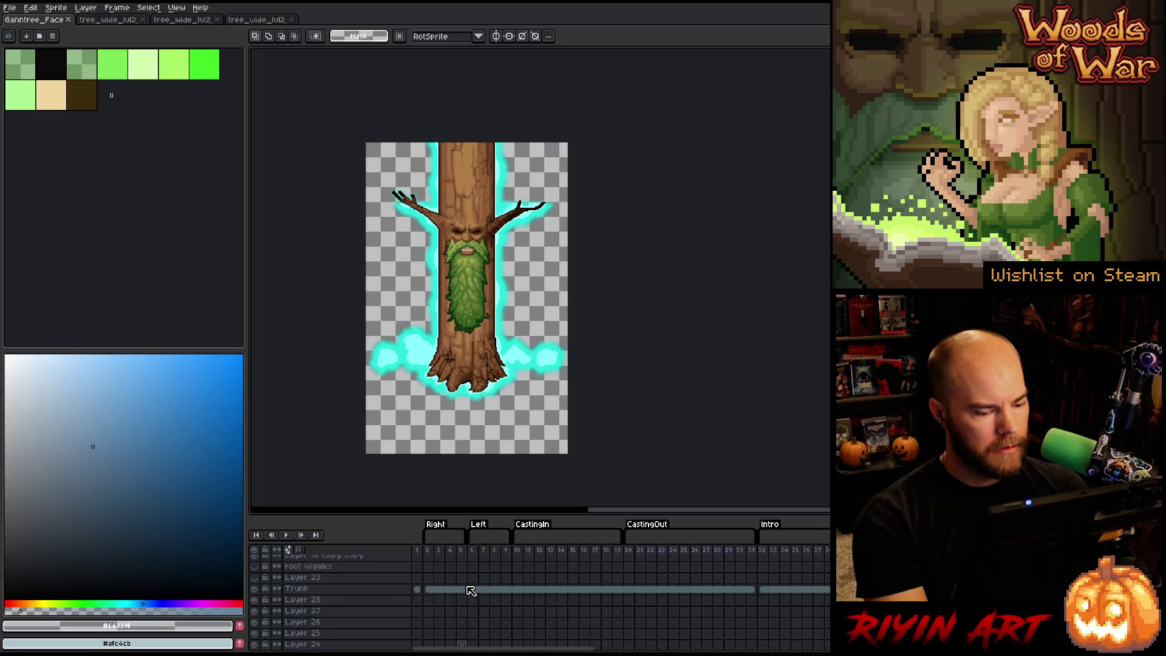
scroll(471, 590, up, 1)
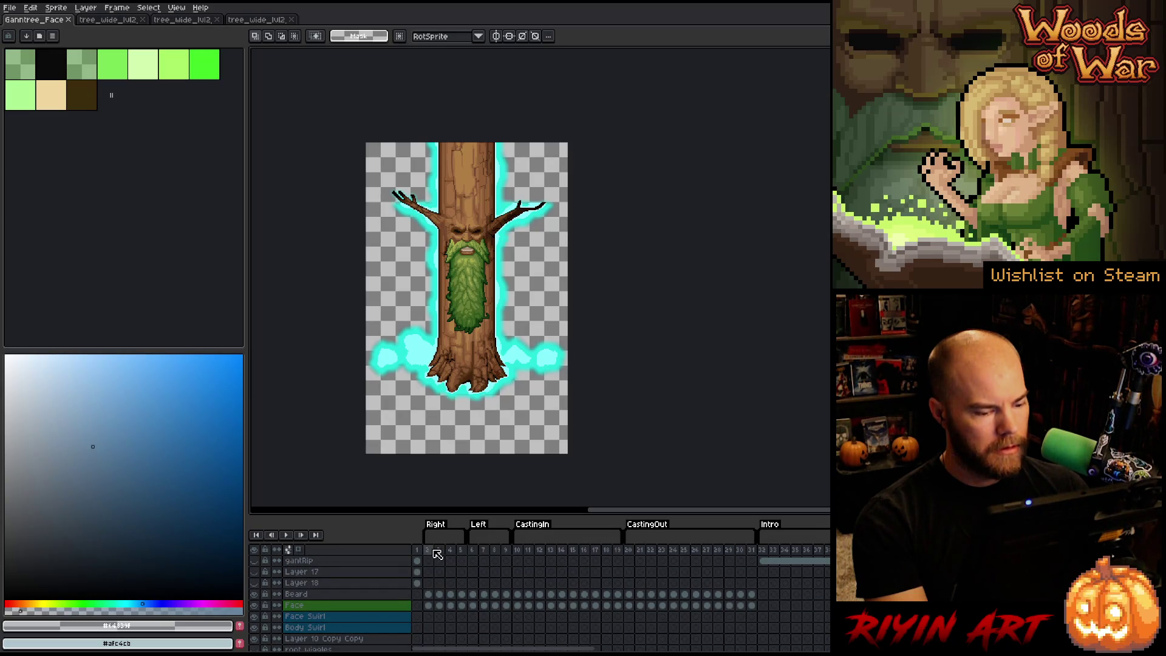
mouse_move(433, 550)
mouse_down()
mouse_move(522, 550)
mouse_move(417, 549)
mouse_up()
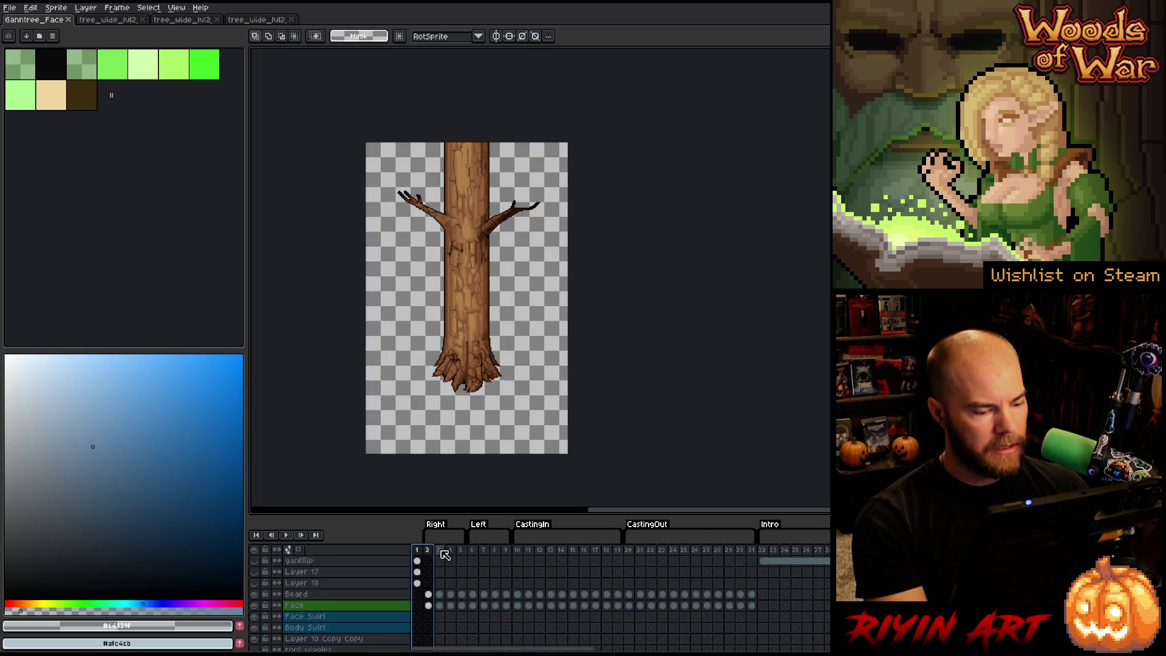
click(439, 550)
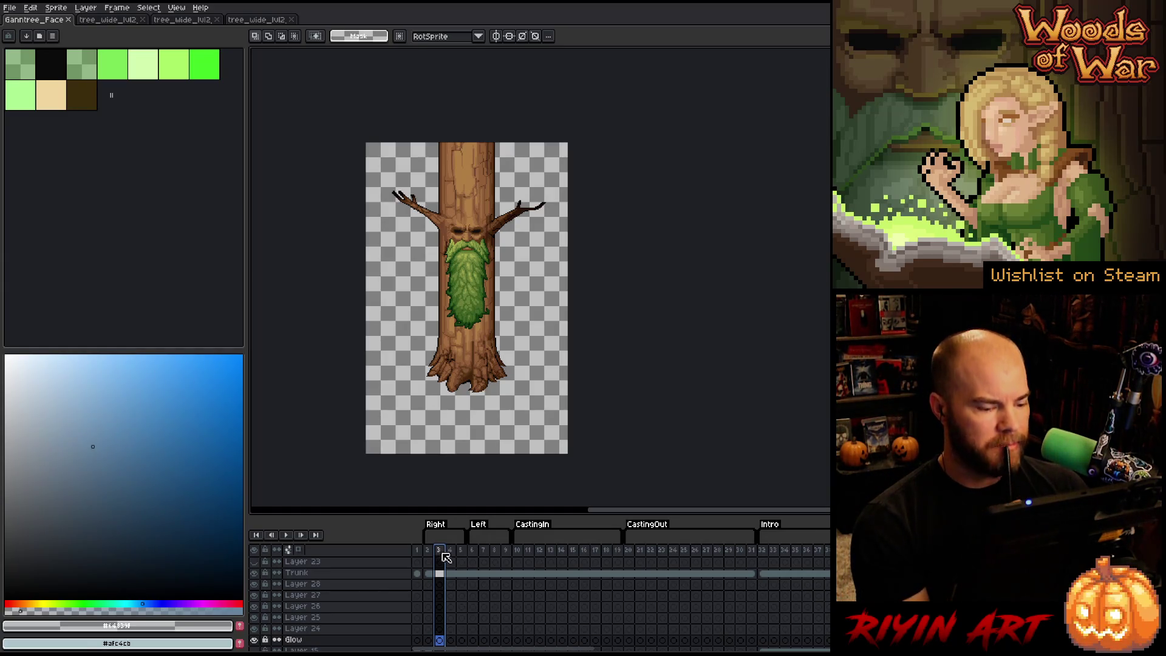
scroll(452, 607, down, 5)
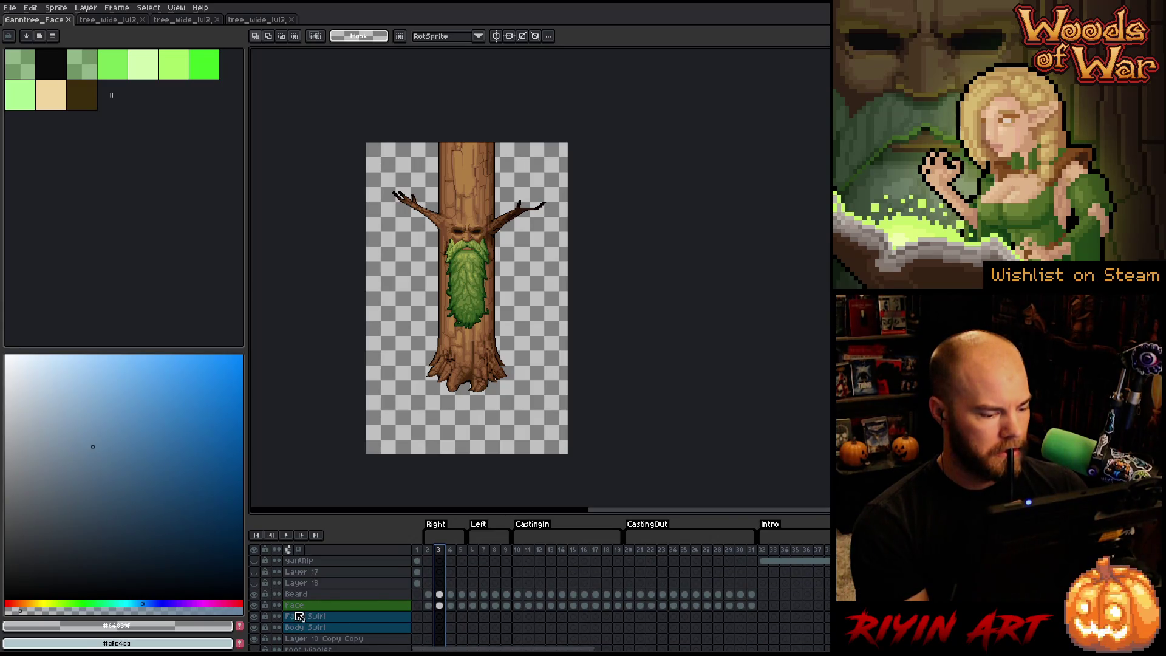
click(254, 595)
click(255, 595)
click(255, 595)
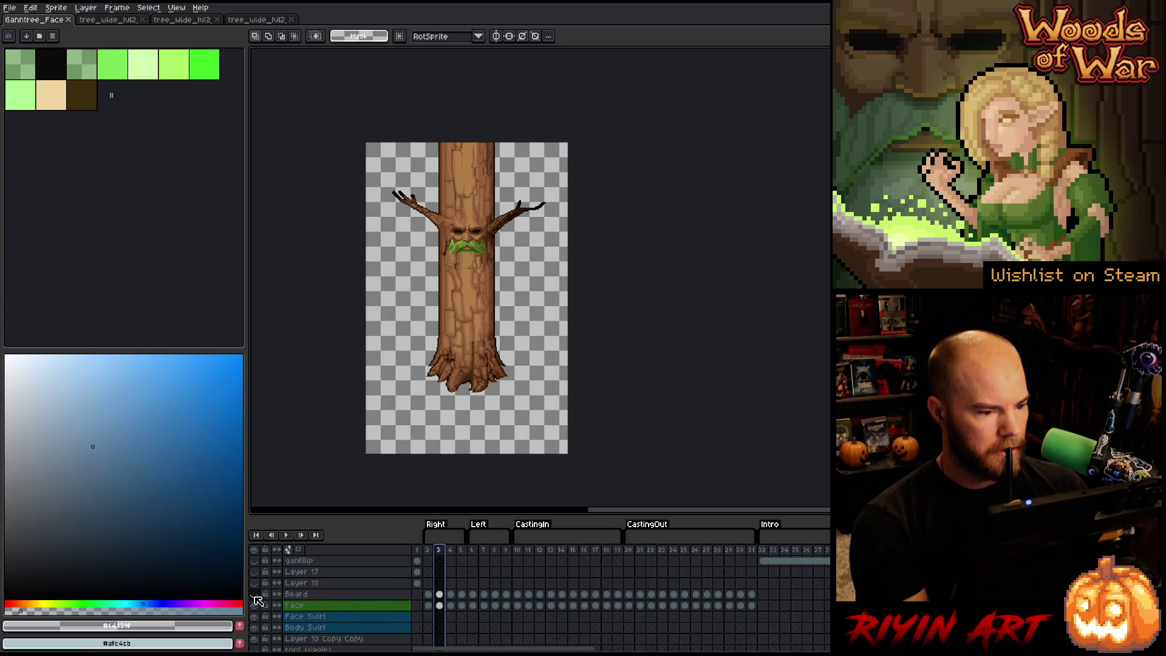
click(255, 595)
click(255, 595)
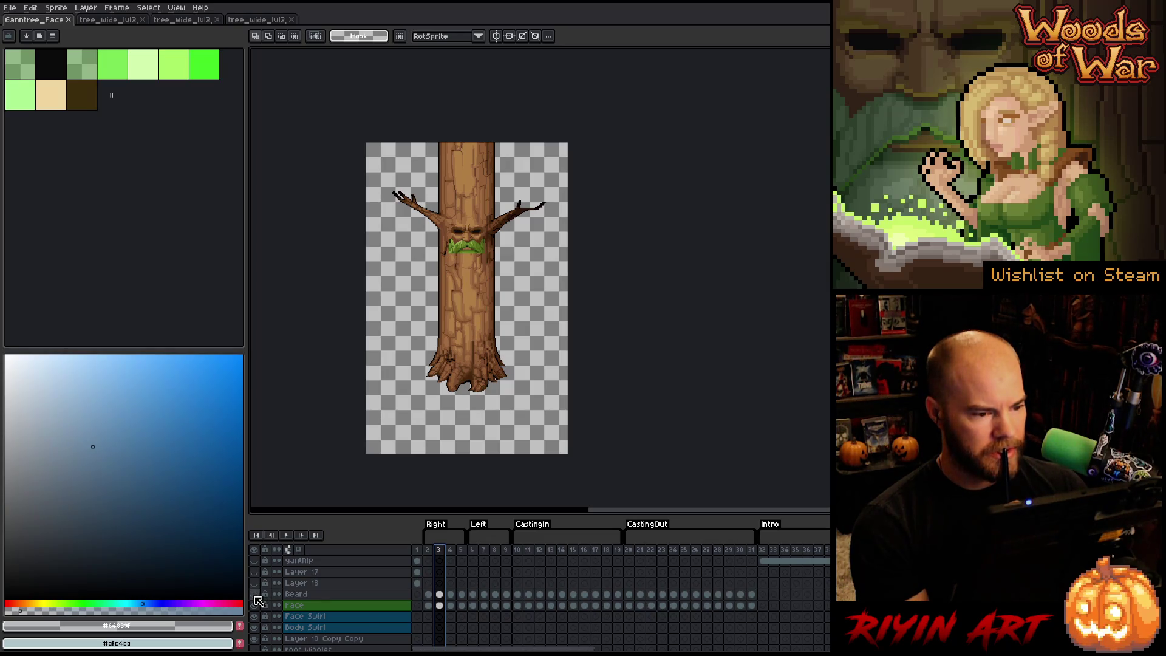
click(255, 595)
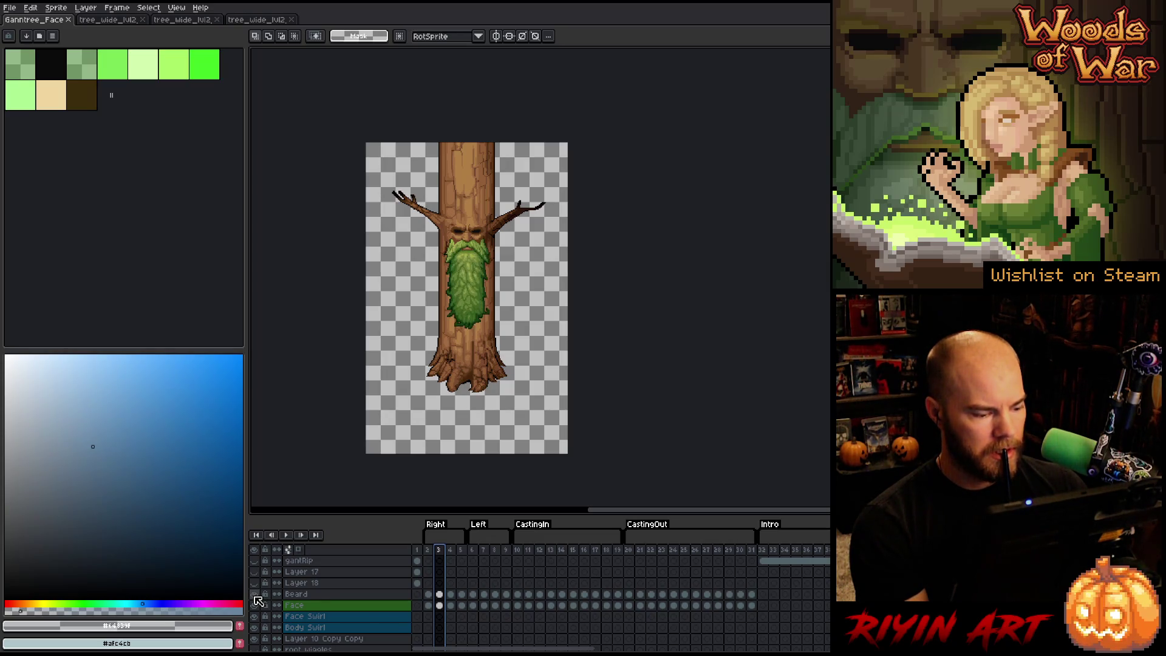
click(255, 595)
mouse_move(427, 550)
mouse_down()
mouse_move(777, 555)
mouse_move(670, 577)
mouse_move(826, 577)
mouse_move(683, 577)
mouse_up()
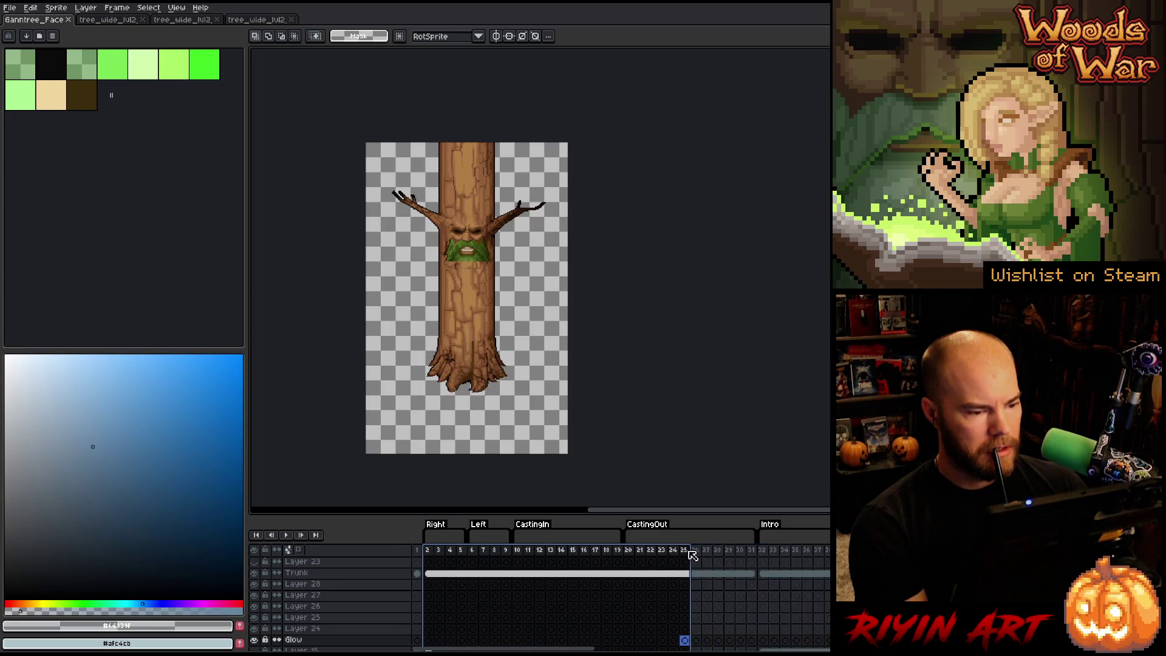
key(Return)
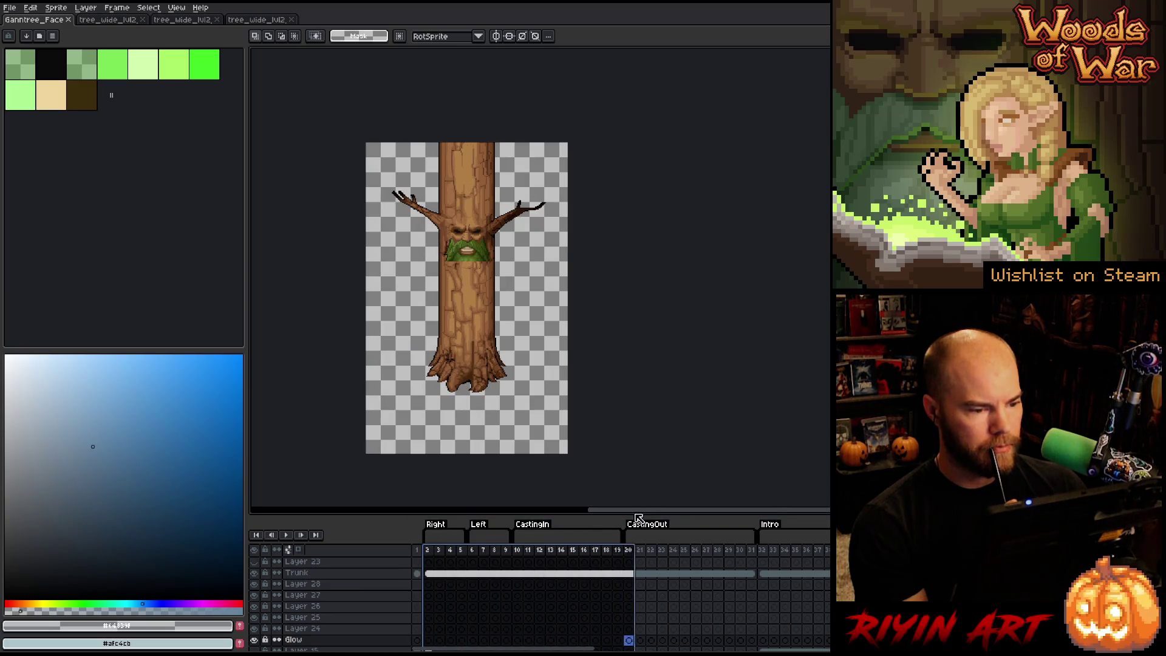
click(428, 573)
scroll(458, 210, up, 4)
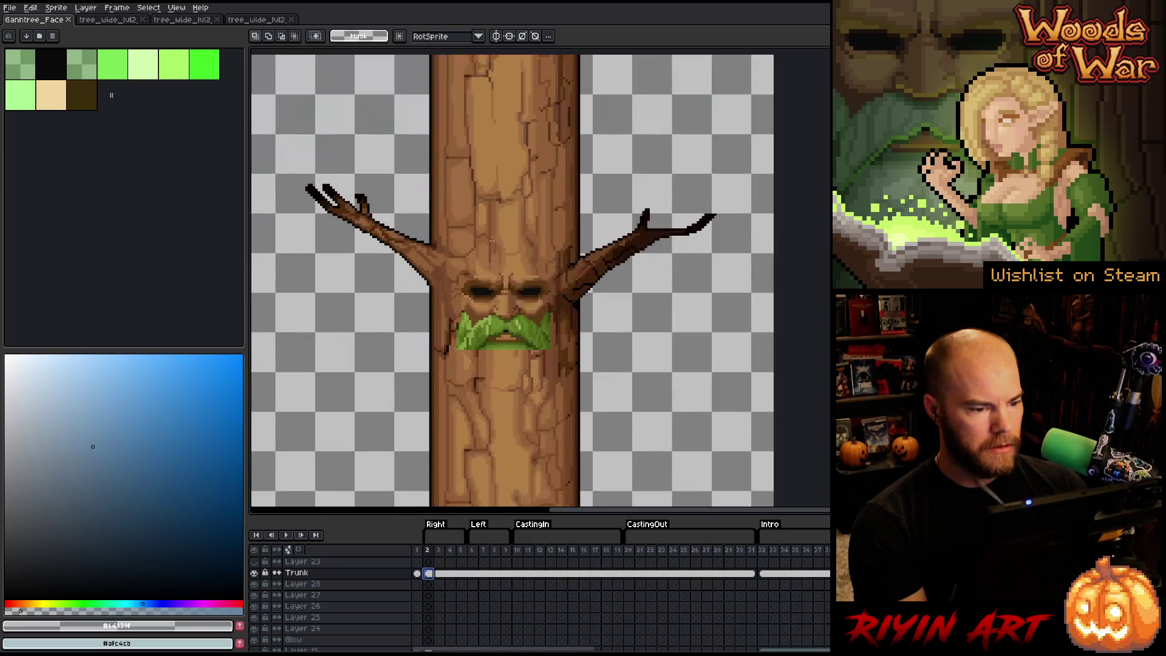
key(v)
scroll(477, 364, up, 2)
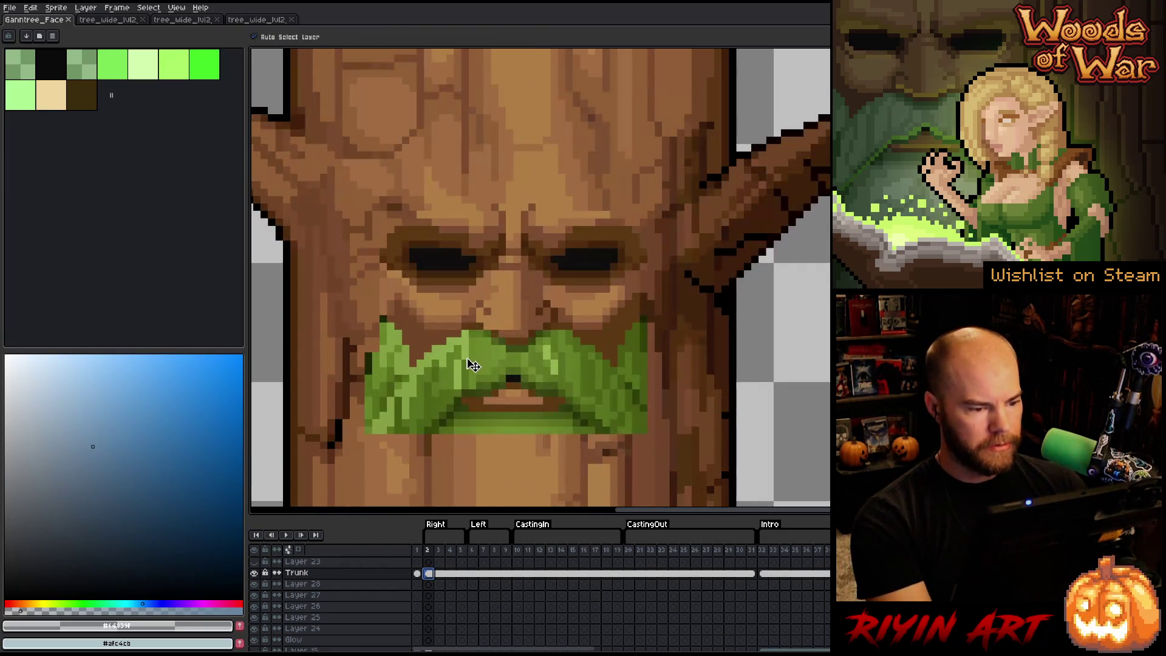
click(475, 366)
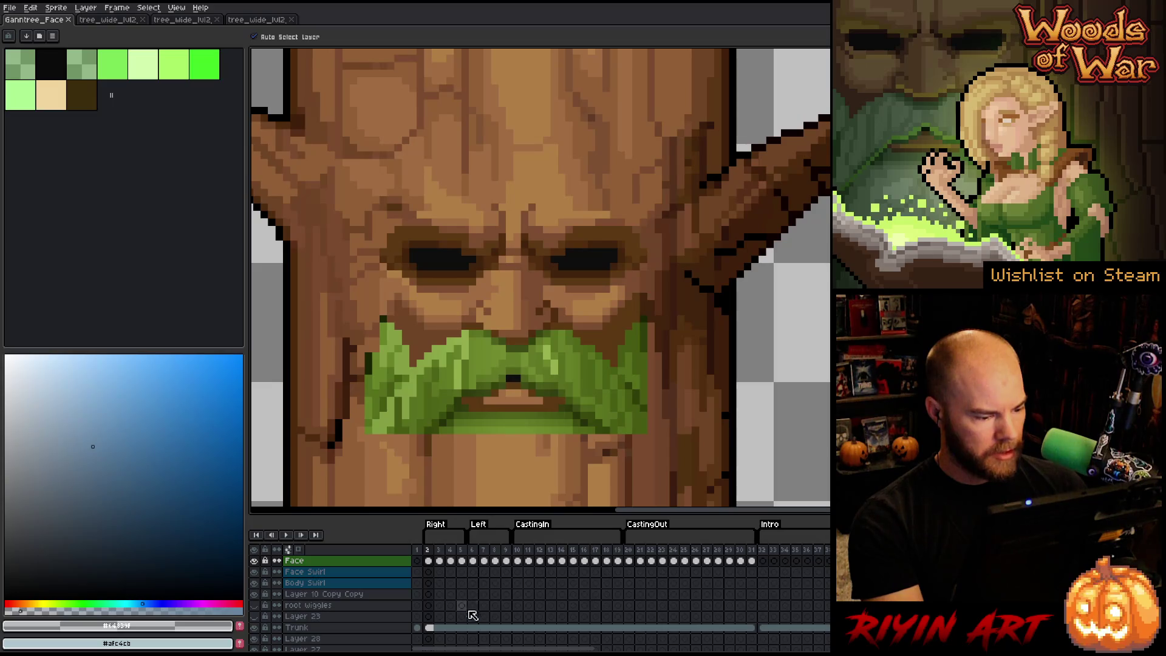
scroll(461, 614, up, 1)
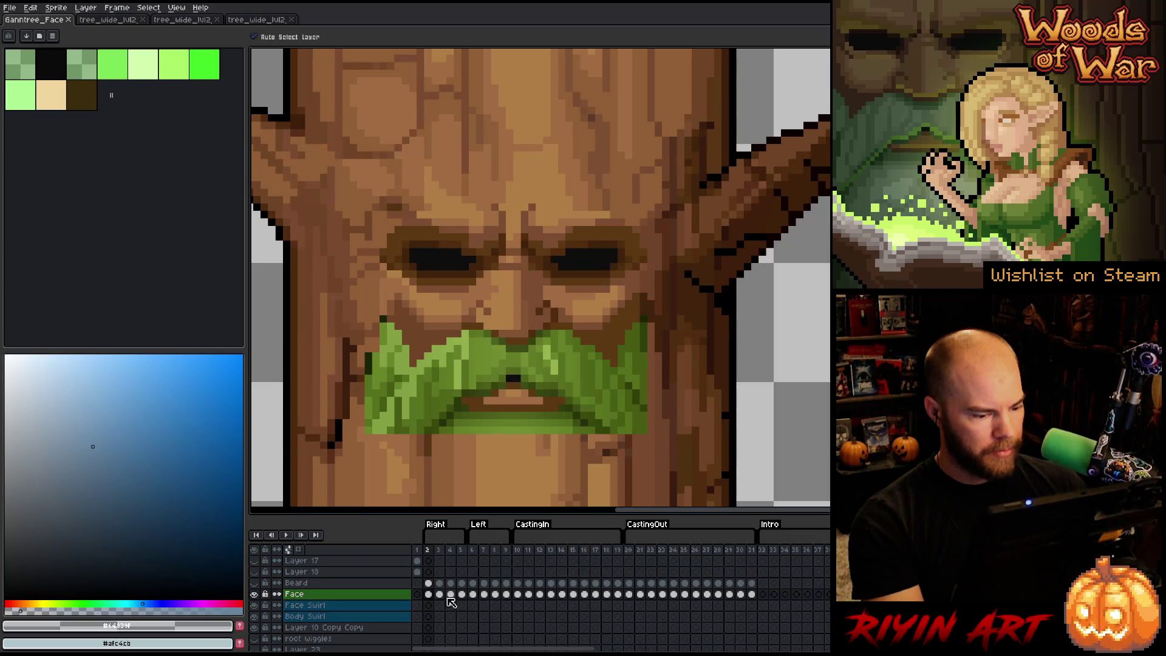
mouse_move(438, 549)
mouse_down()
mouse_move(629, 550)
mouse_move(527, 550)
mouse_move(539, 550)
mouse_up()
scroll(545, 431, down, 4)
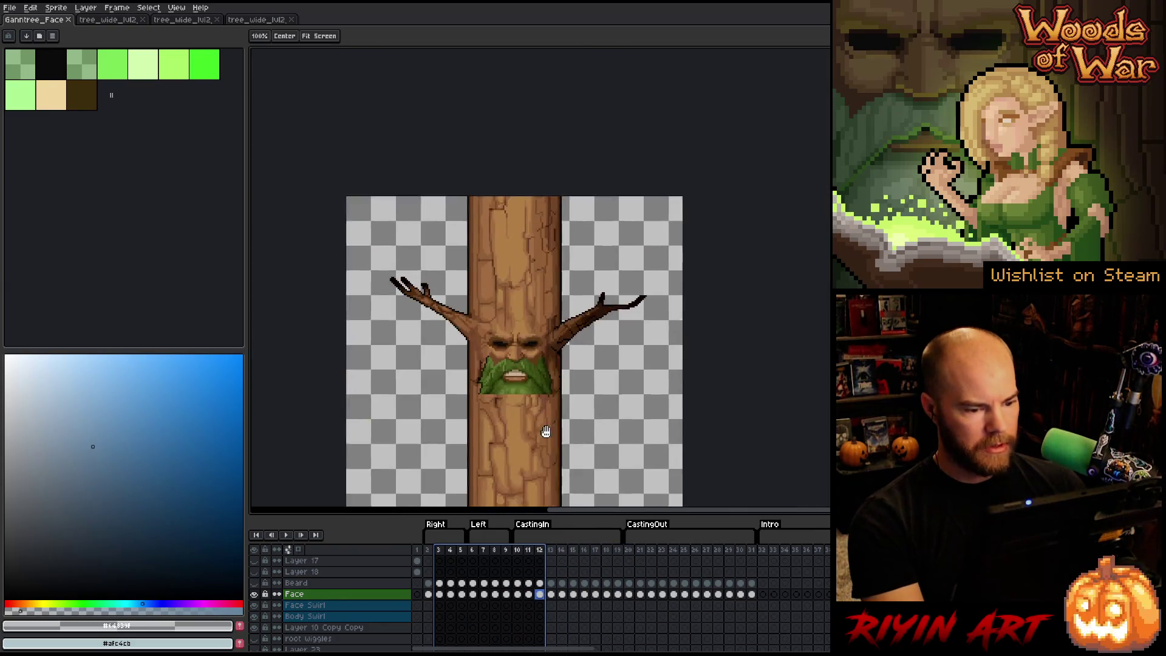
scroll(513, 375, up, 4)
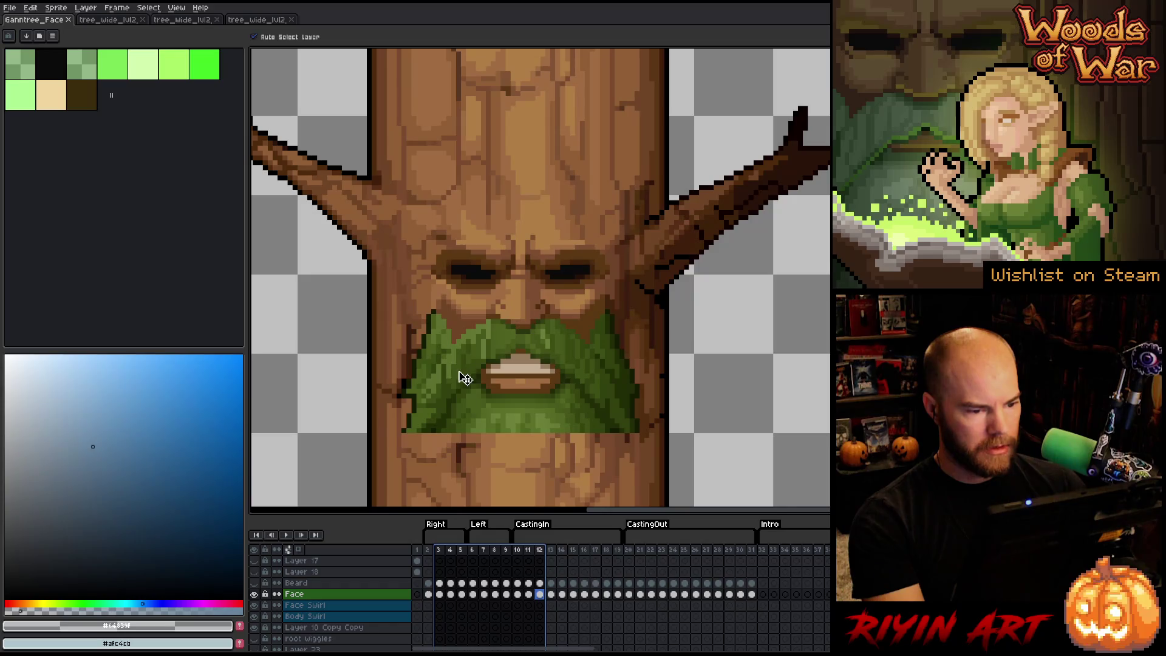
click(255, 593)
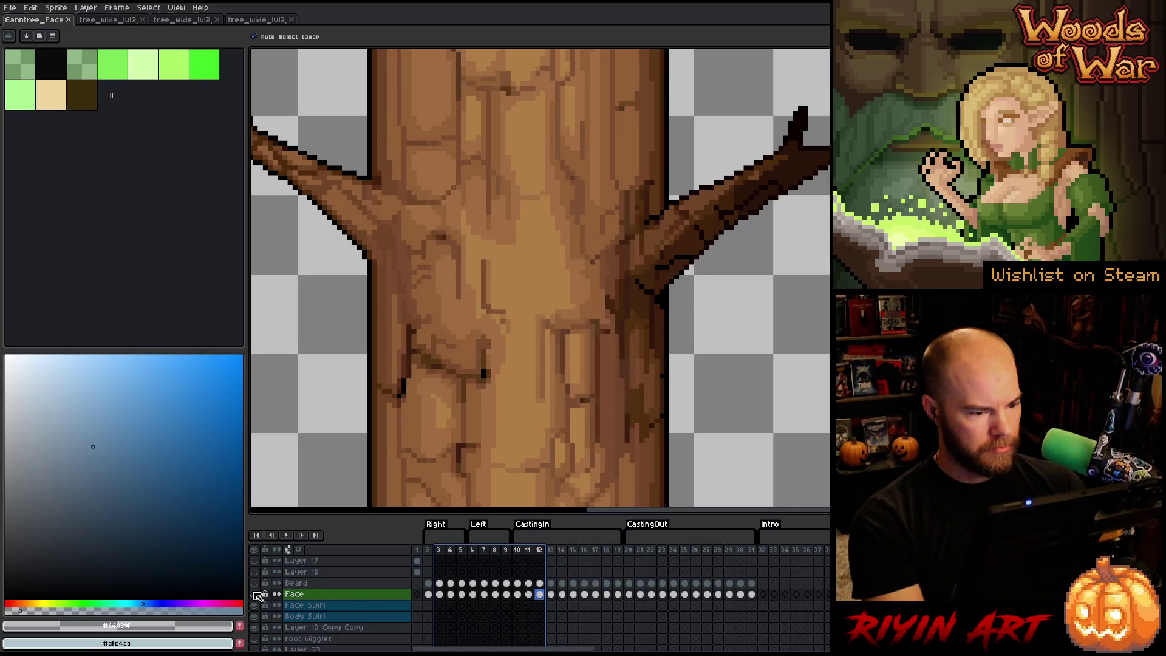
click(255, 594)
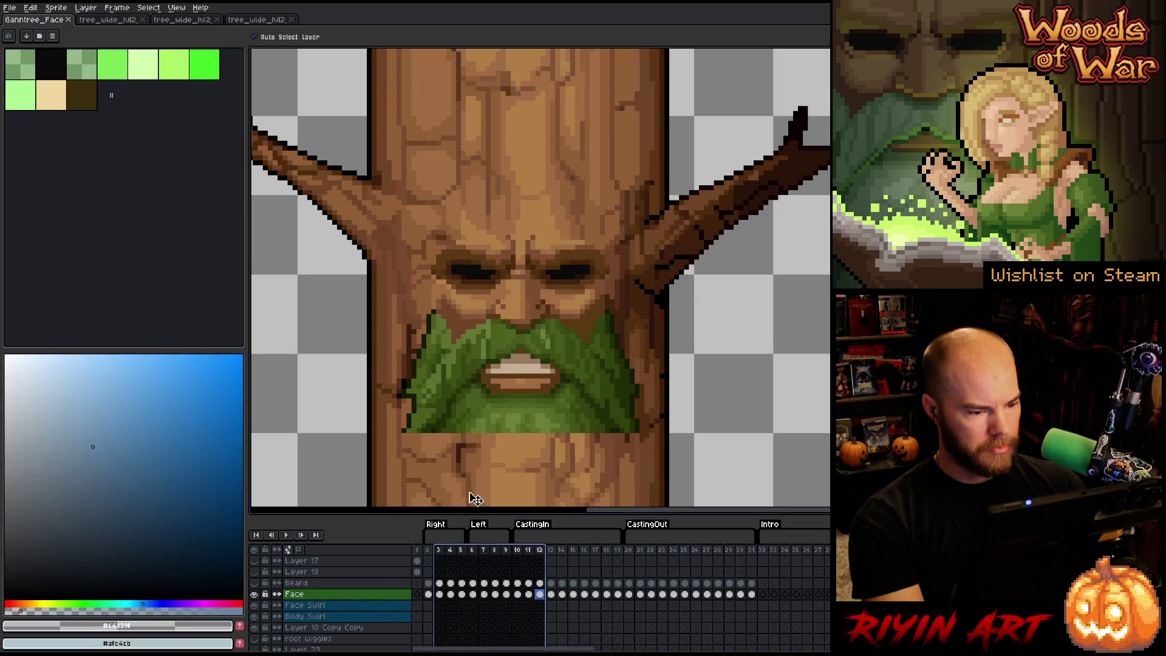
click(434, 555)
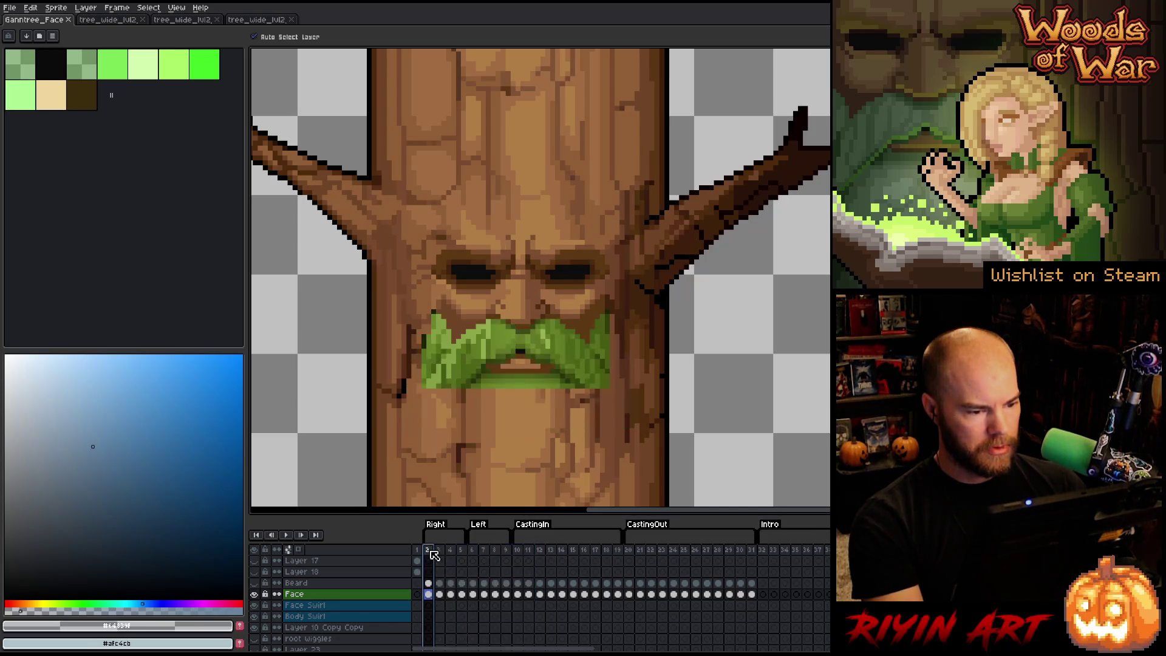
Step: On frame 3, draw a rectangular marquee around the tree's eyes and beard
click(441, 584)
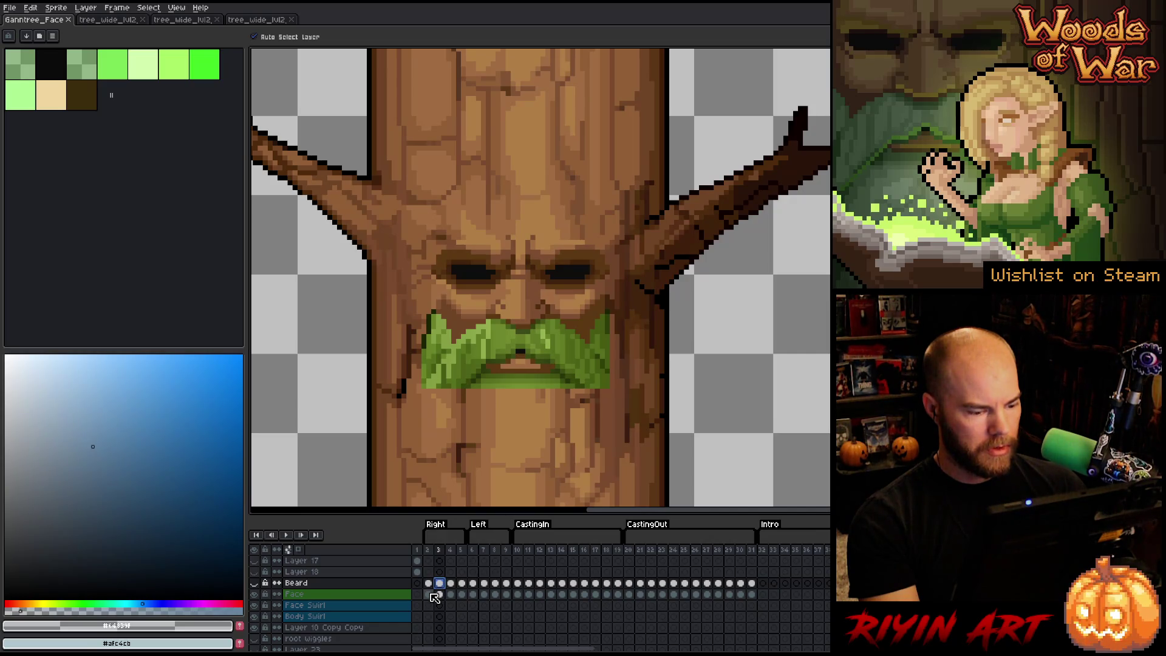
mouse_move(436, 600)
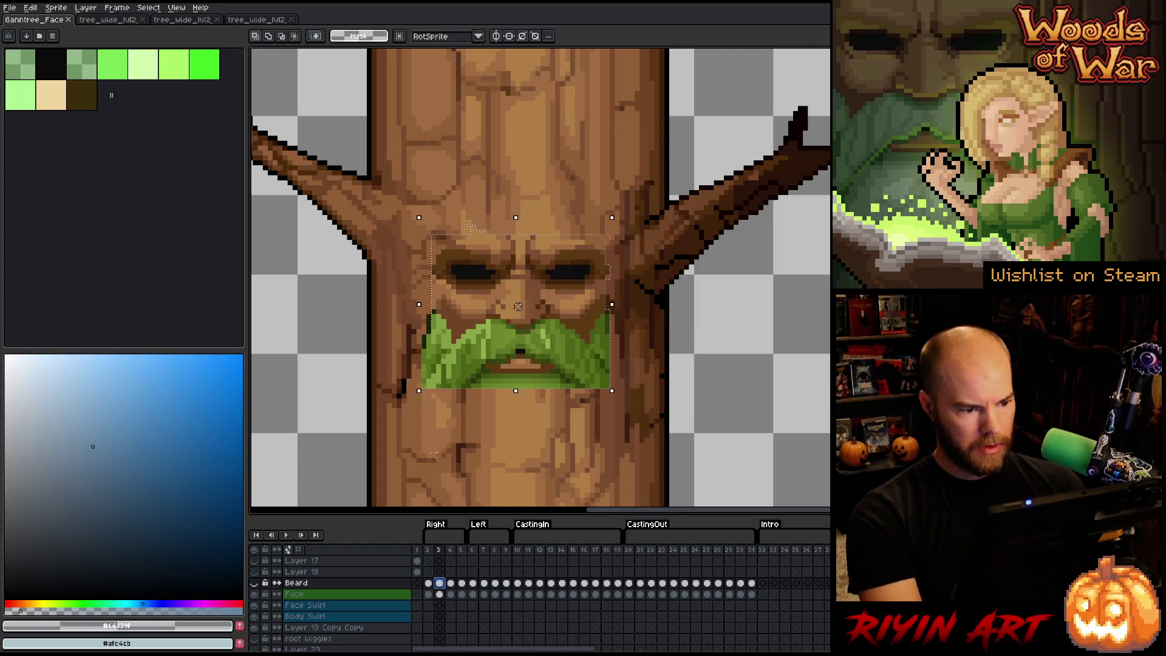
key(m)
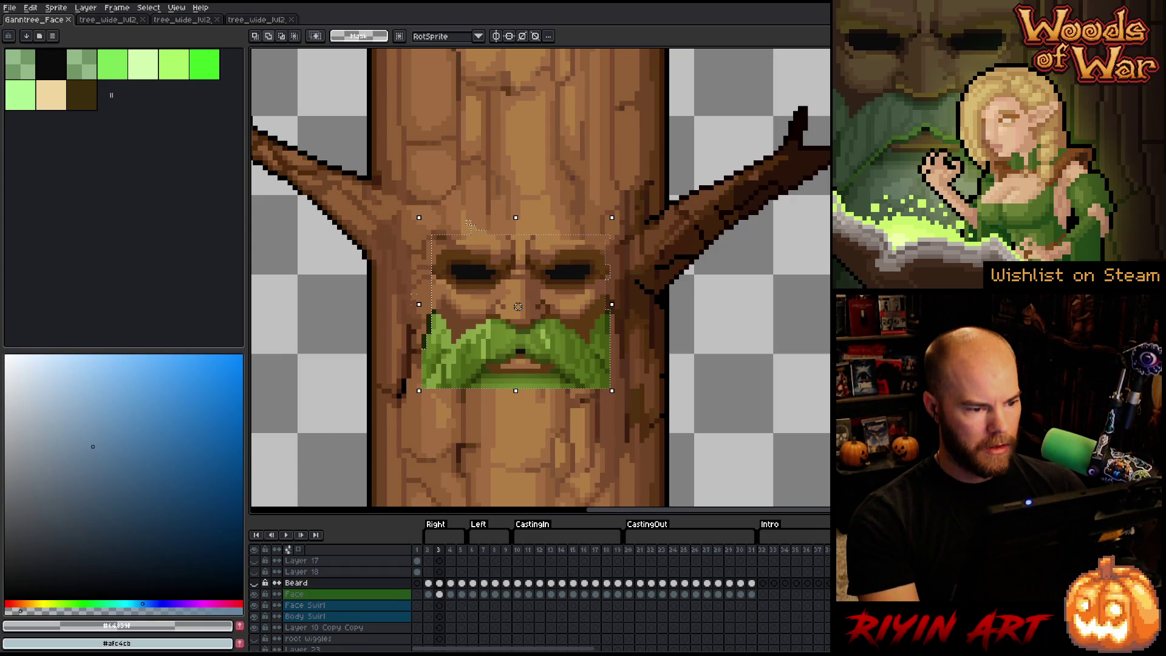
mouse_move(426, 304)
mouse_down()
mouse_move(642, 182)
mouse_move(644, 168)
mouse_up()
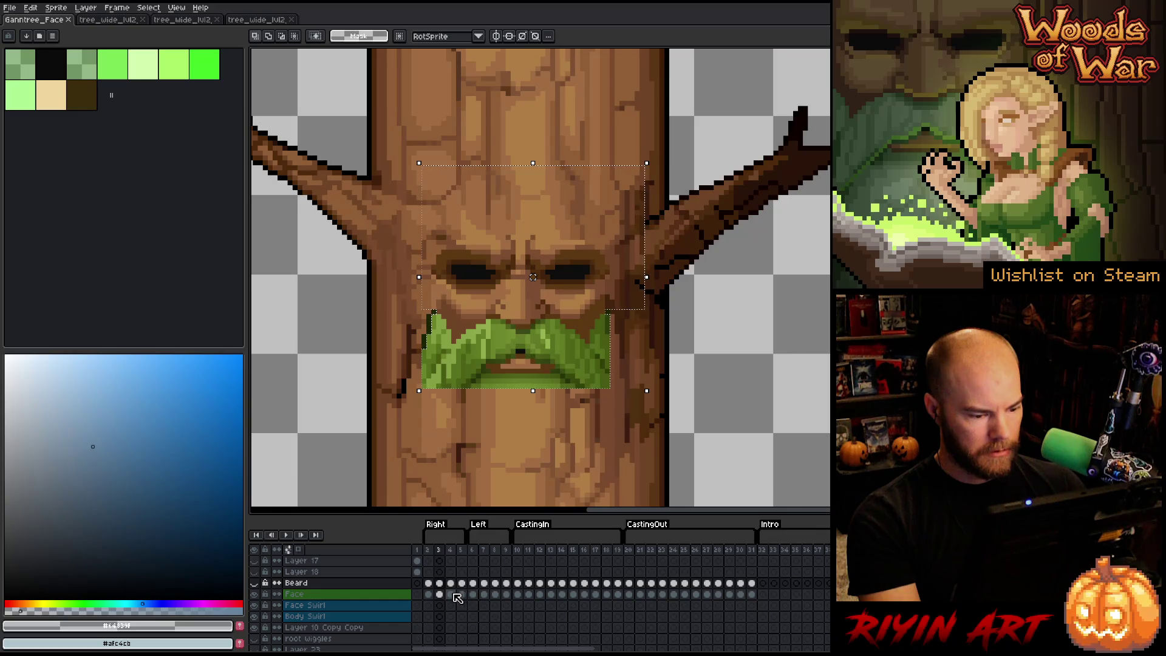
Step: Select the Face layer, test deleting its features then undo, and select frames 2–15
click(429, 594)
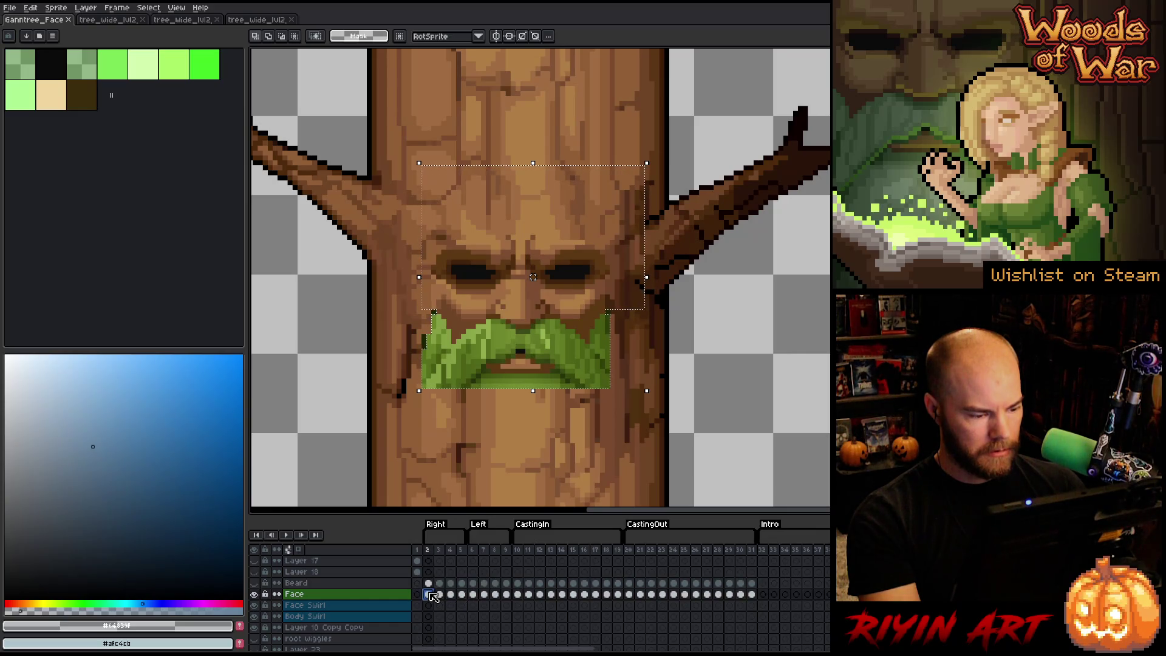
click(254, 594)
click(254, 595)
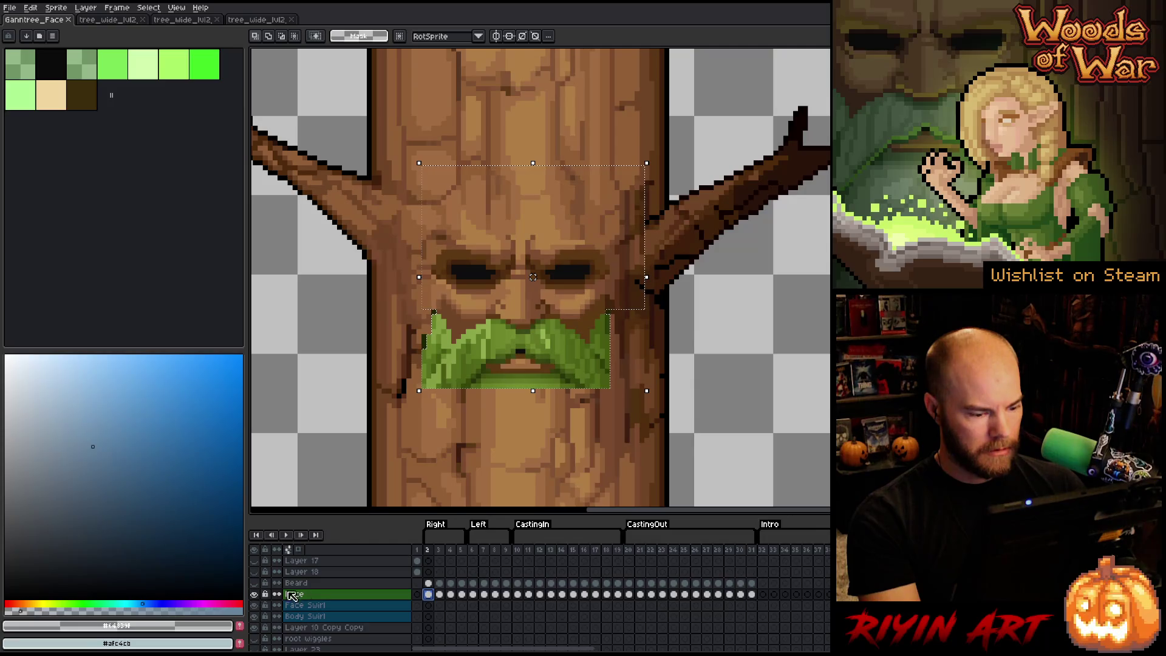
click(336, 595)
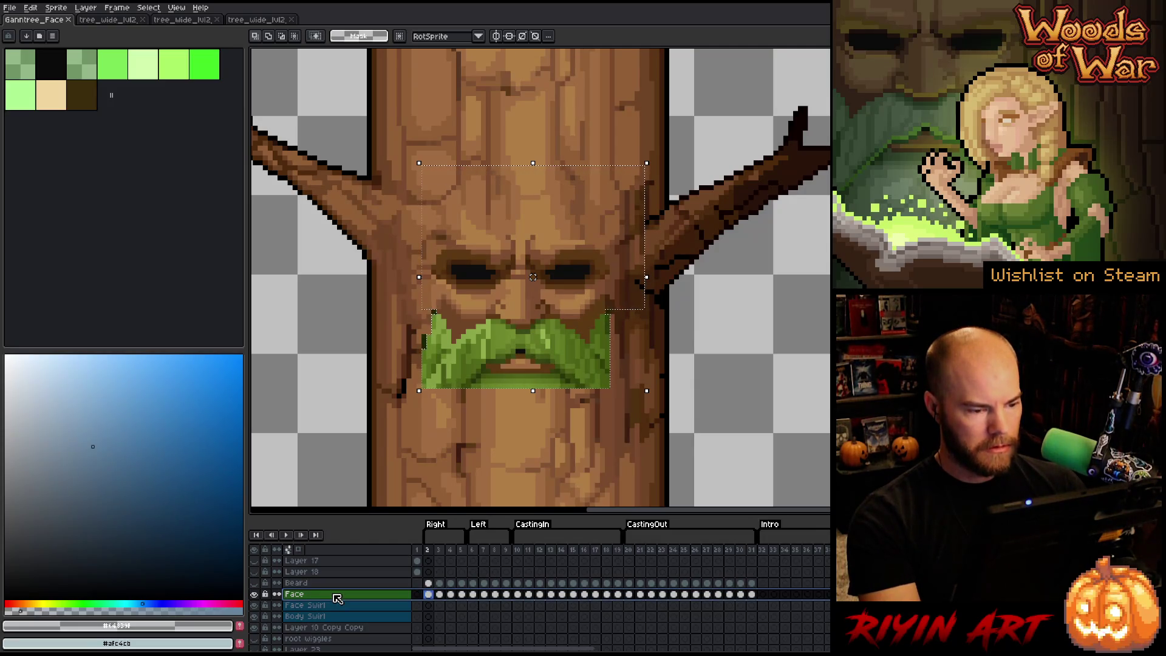
key(Delete)
key(ctrl+z)
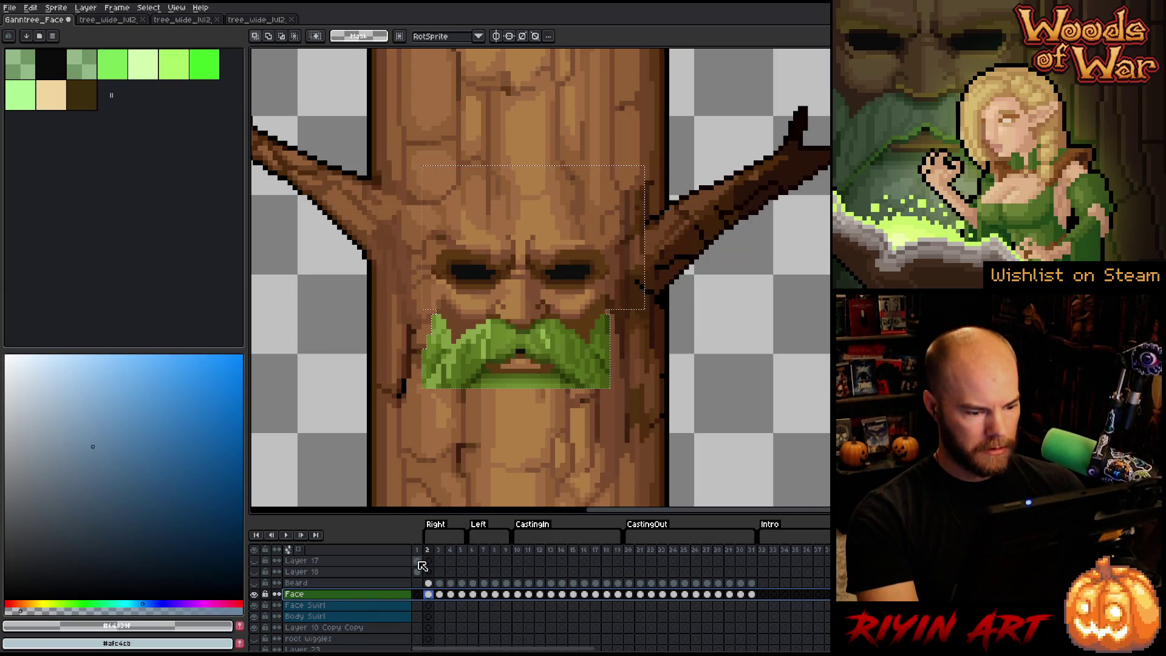
mouse_move(428, 549)
mouse_down()
mouse_move(750, 545)
mouse_move(623, 545)
mouse_move(601, 533)
mouse_up()
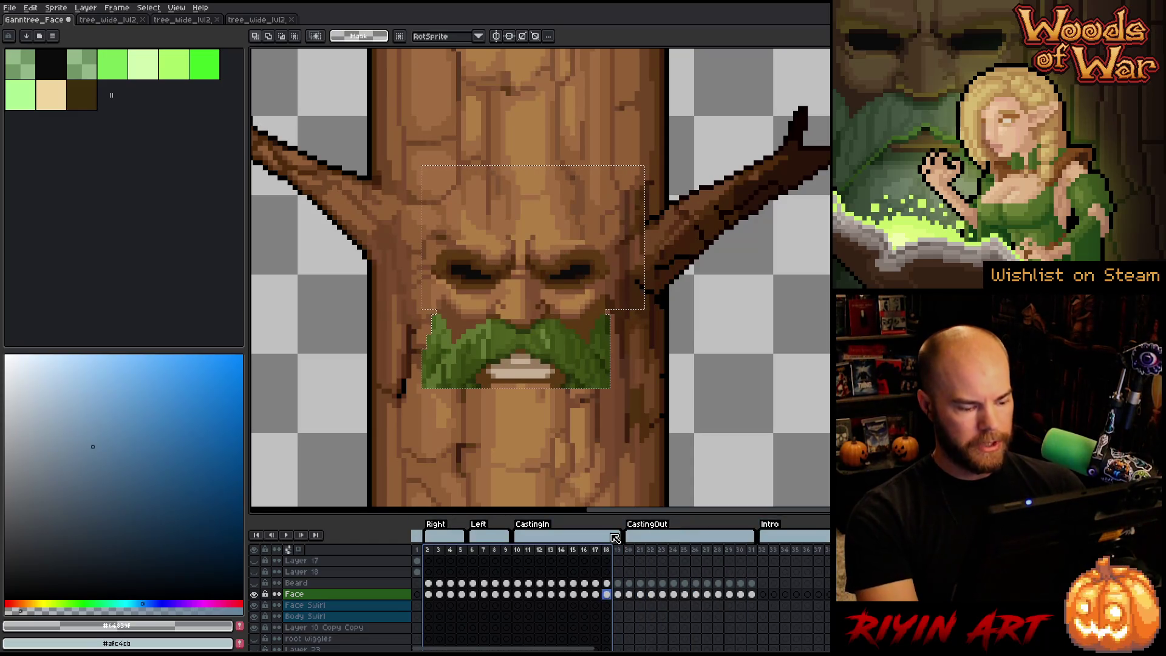
Step: Undo the last face change and scrub the Beard layer through frames 7–16
key(ctrl+z)
key(Up)
key(Right)
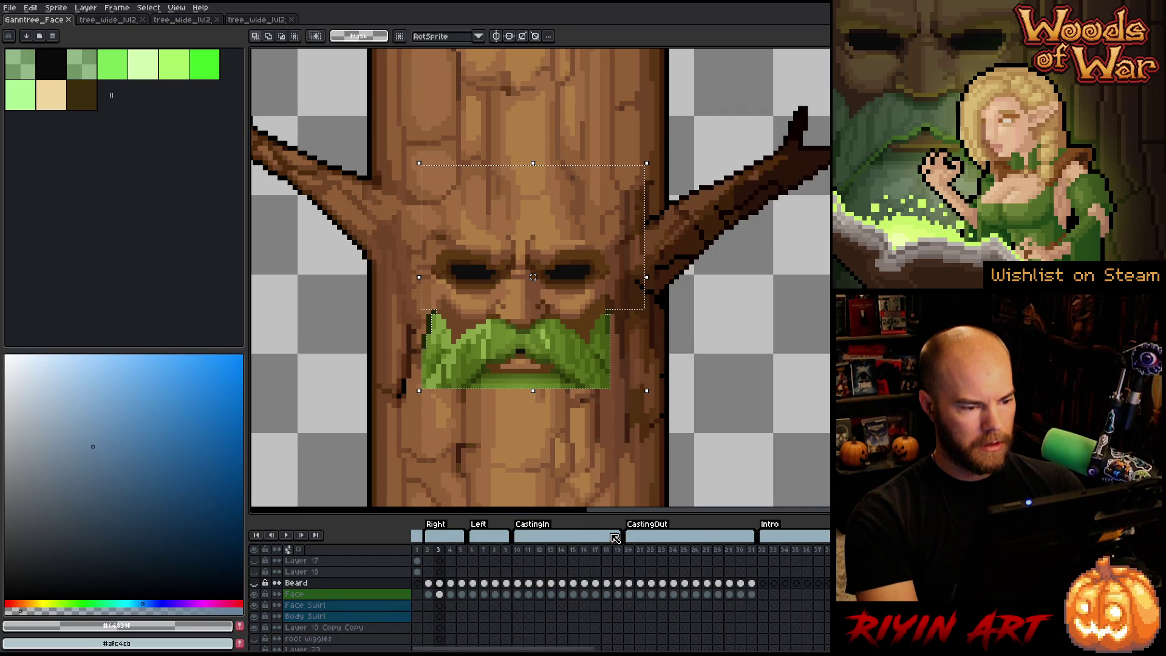
key(Down)
key(Left)
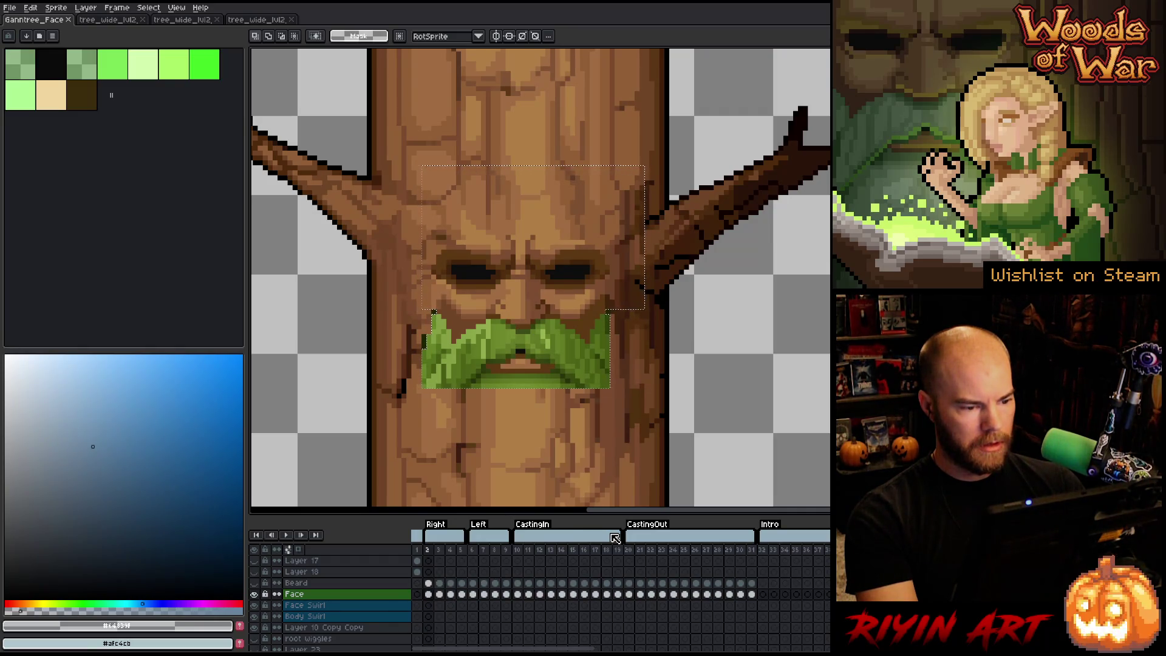
key(Up)
key(Right)
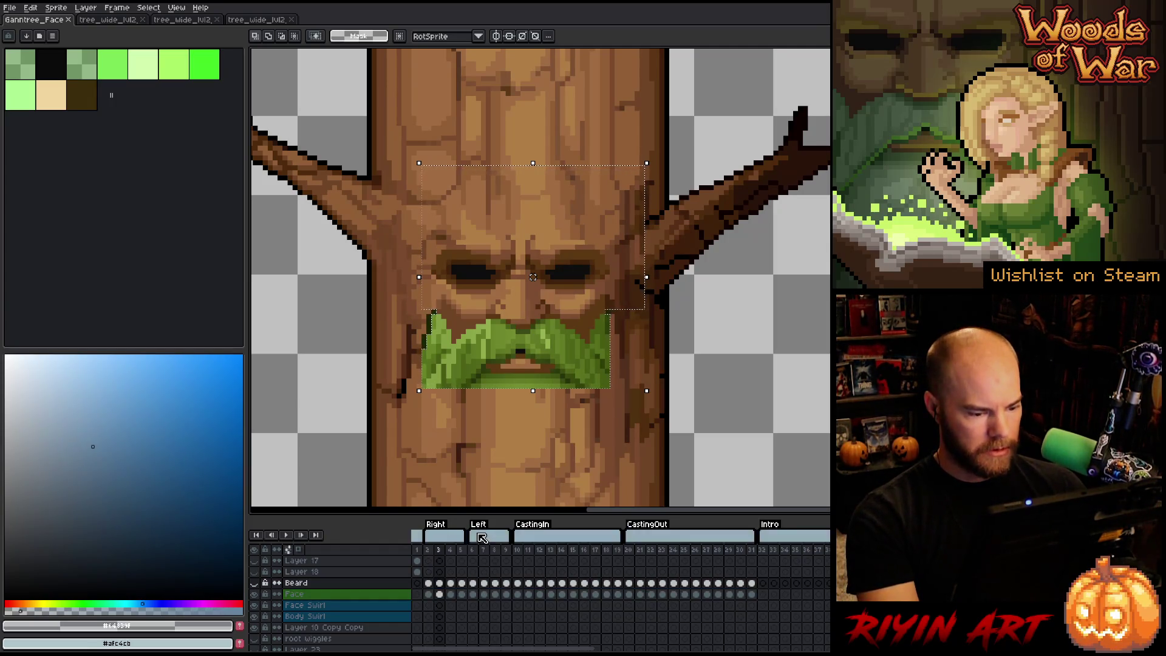
drag(482, 549, 588, 551)
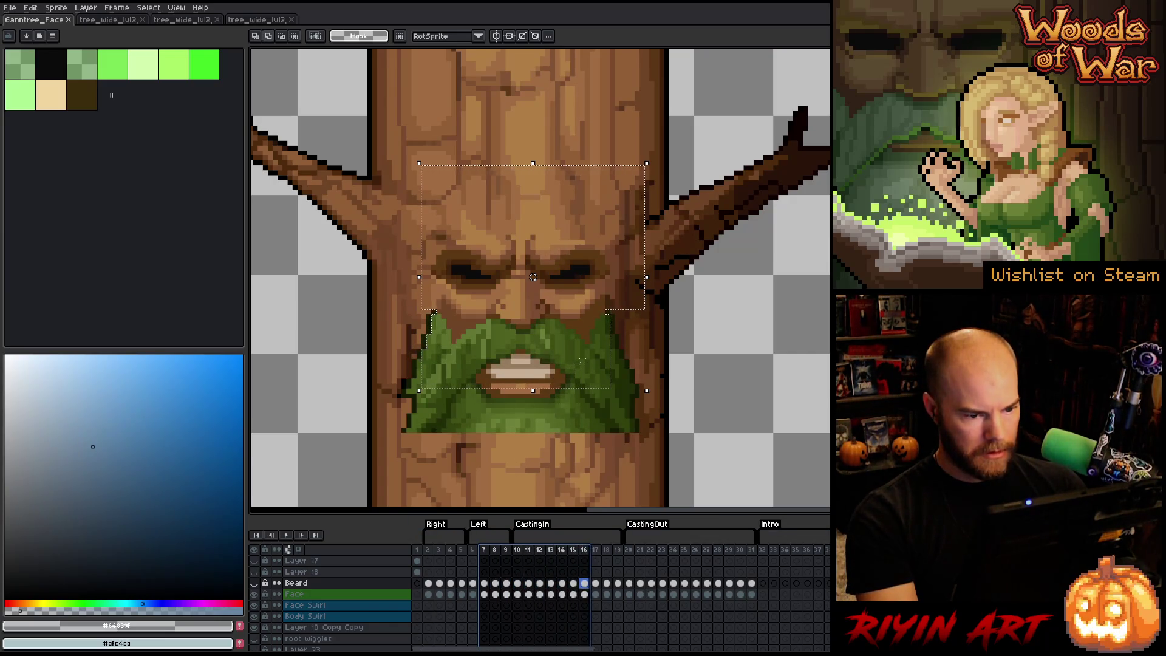
Step: Extend the selection over the mouth, scrub the beard and Face frames, then select the Face layer
drag(532, 372, 457, 395)
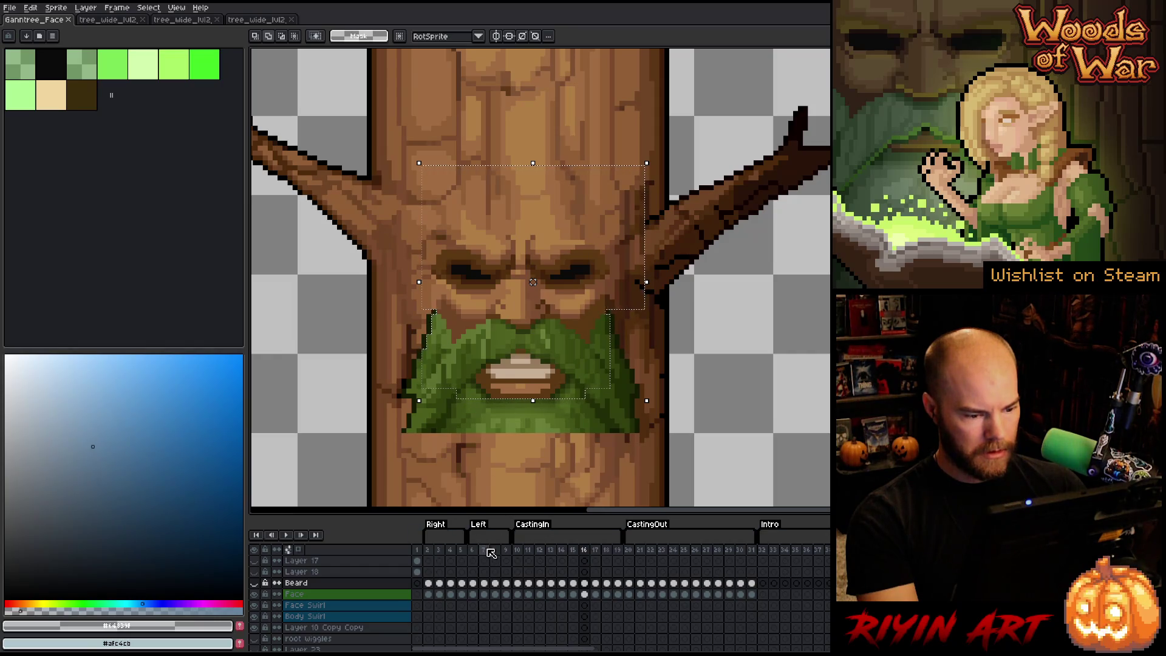
drag(438, 550, 558, 548)
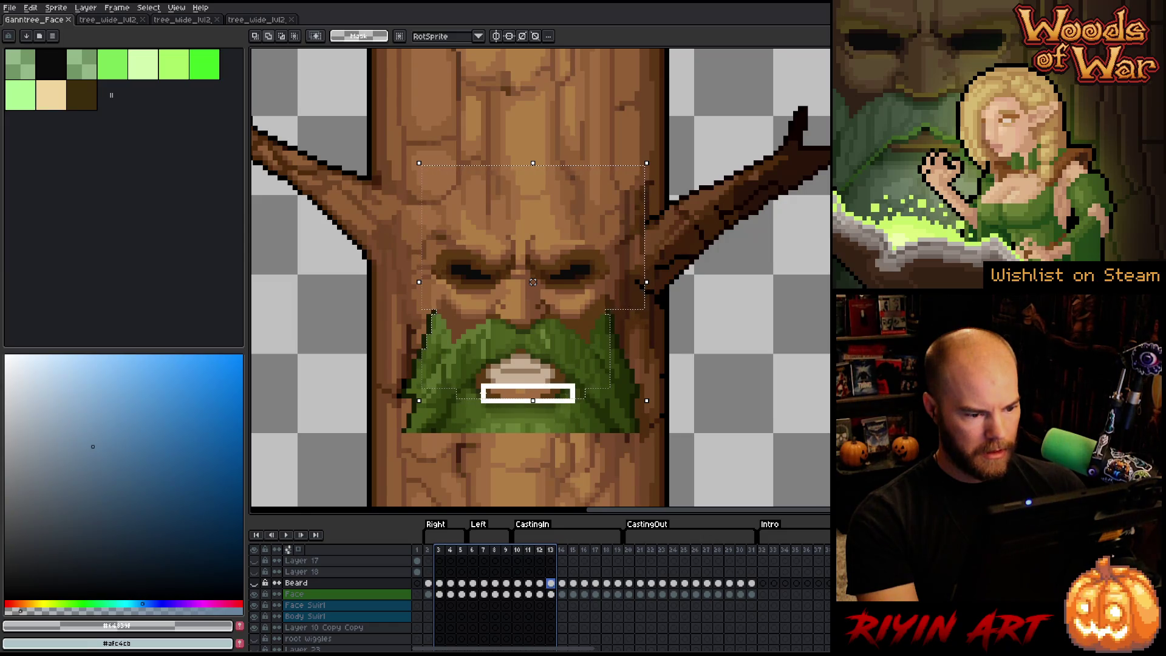
click(438, 550)
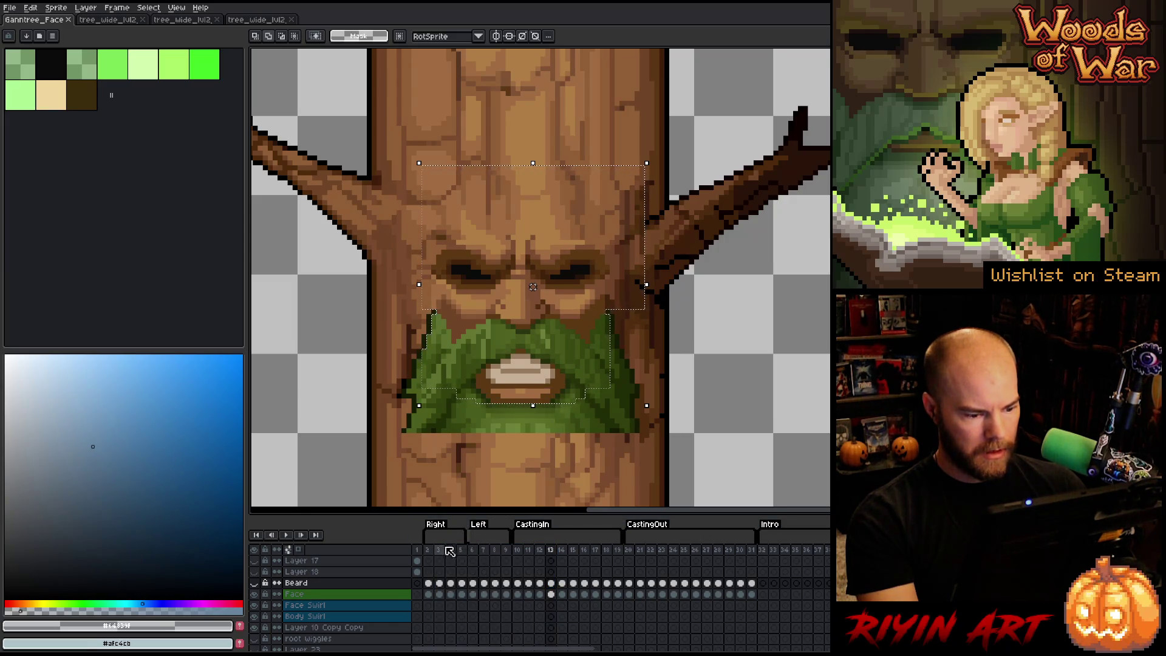
mouse_move(446, 554)
mouse_down()
mouse_move(714, 541)
mouse_move(505, 535)
mouse_up()
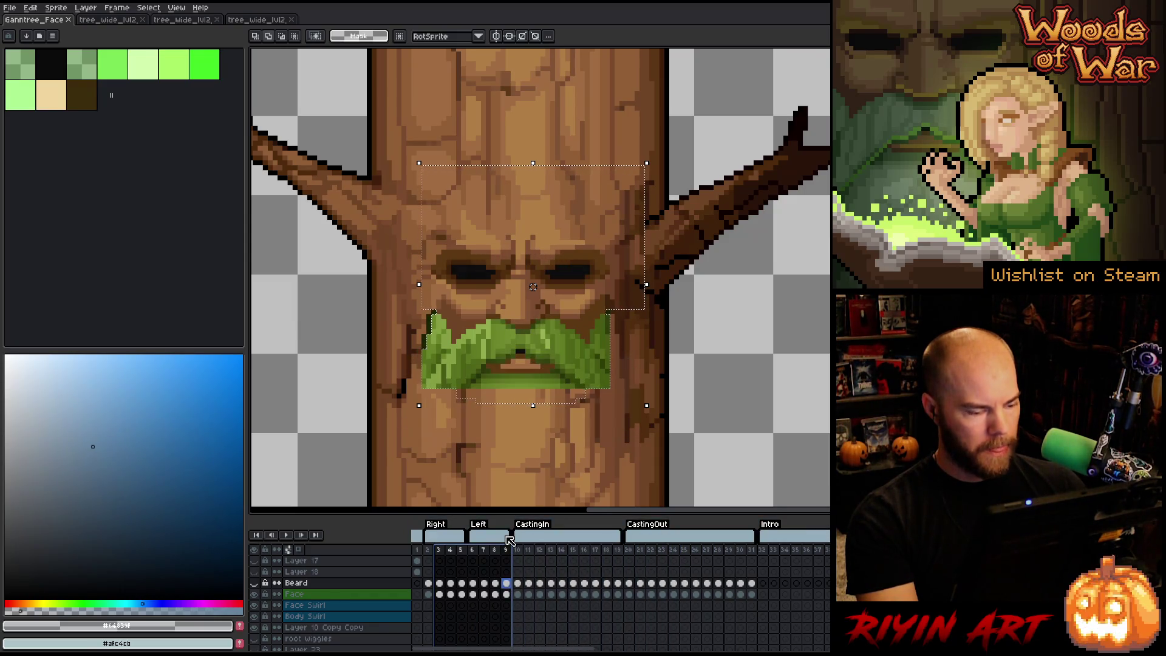
click(340, 595)
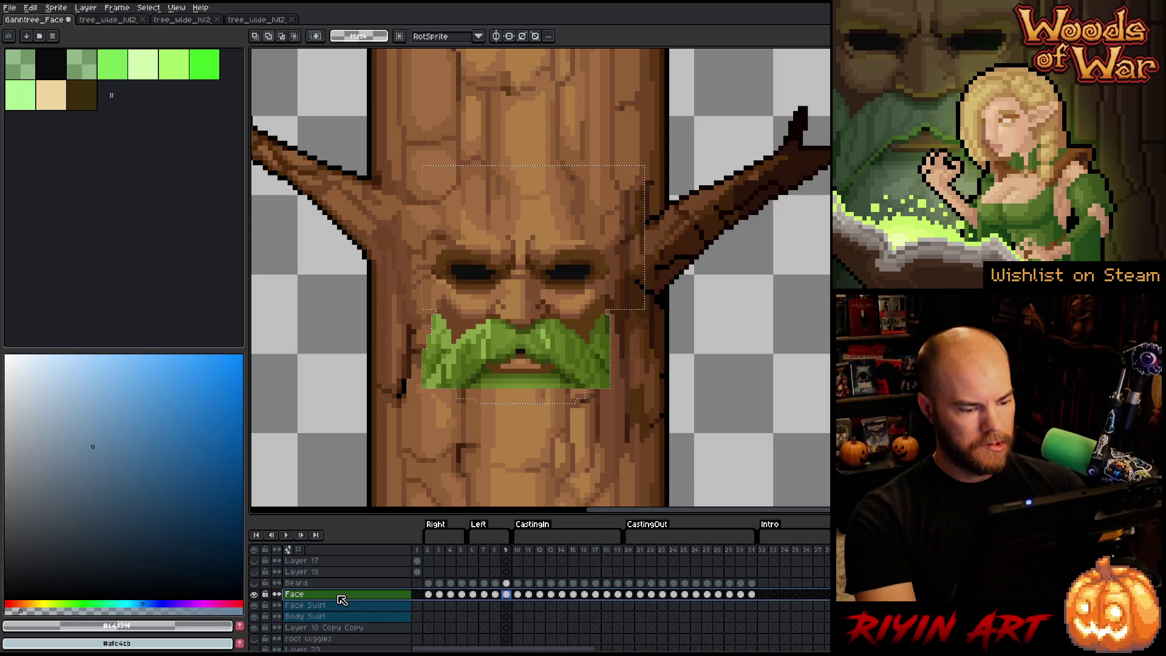
mouse_move(428, 557)
mouse_down()
mouse_move(788, 539)
mouse_move(450, 537)
mouse_up()
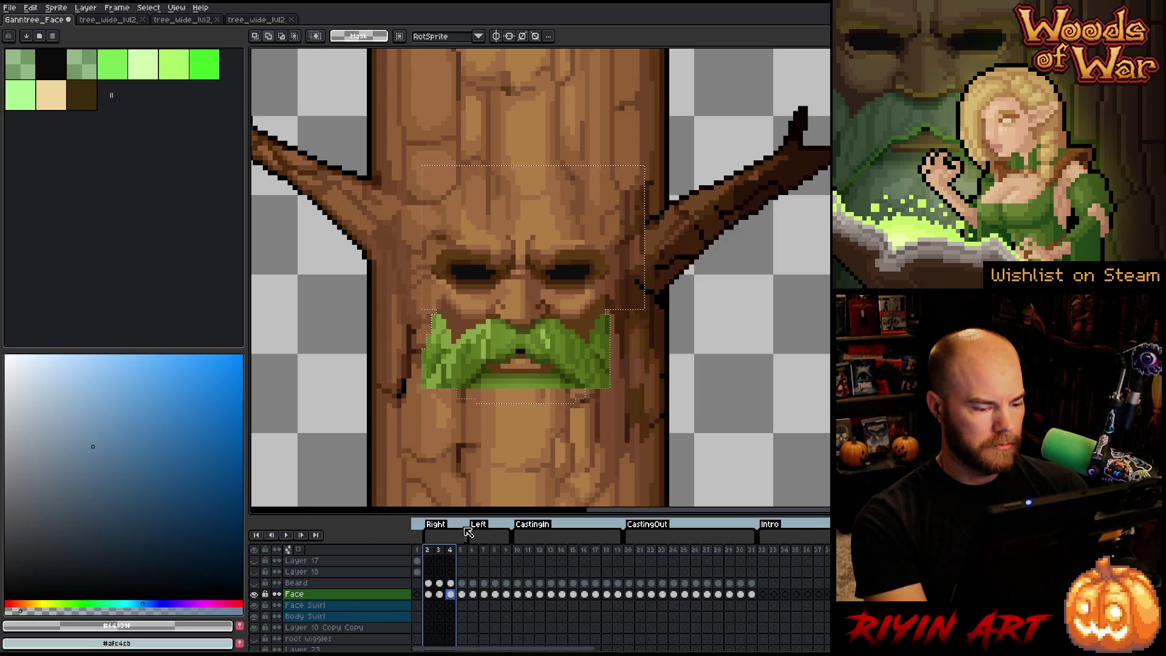
click(389, 598)
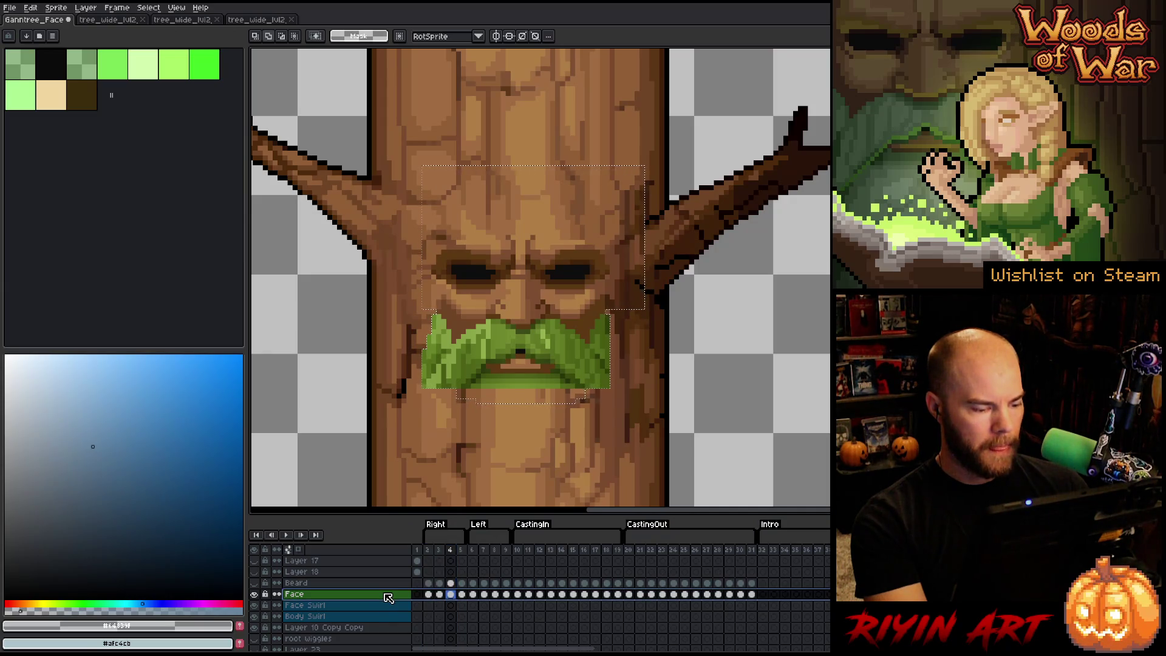
Step: Add new Layer 29 above Face, clear the selection on frame 2, and toggle Face visibility
key(shift+n)
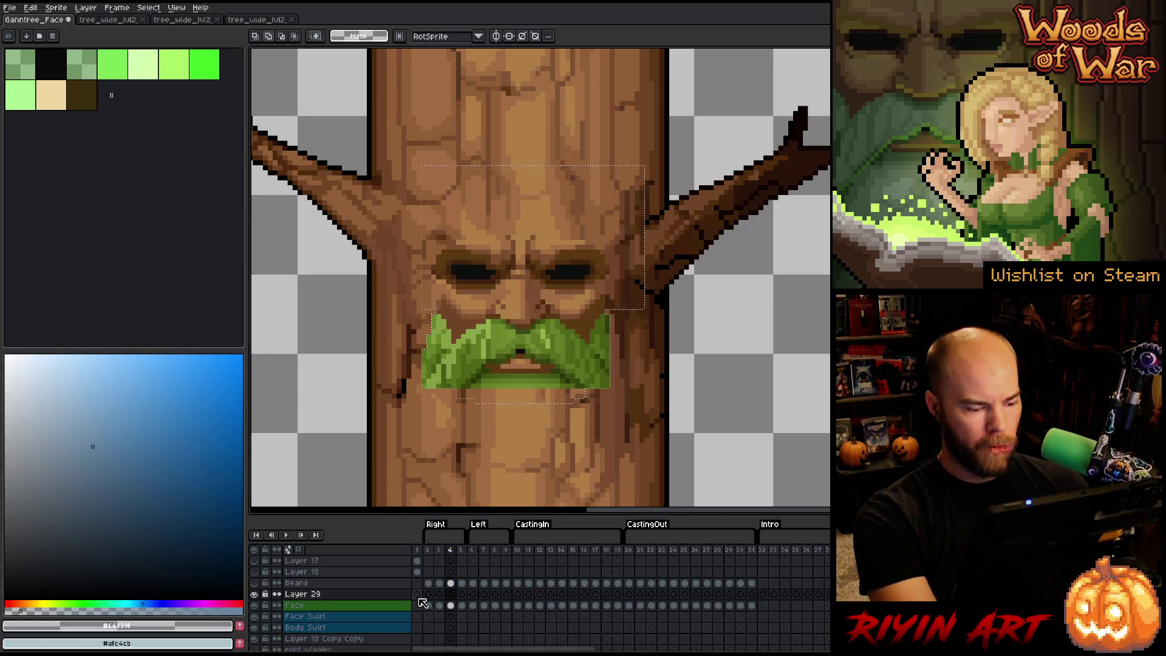
click(428, 594)
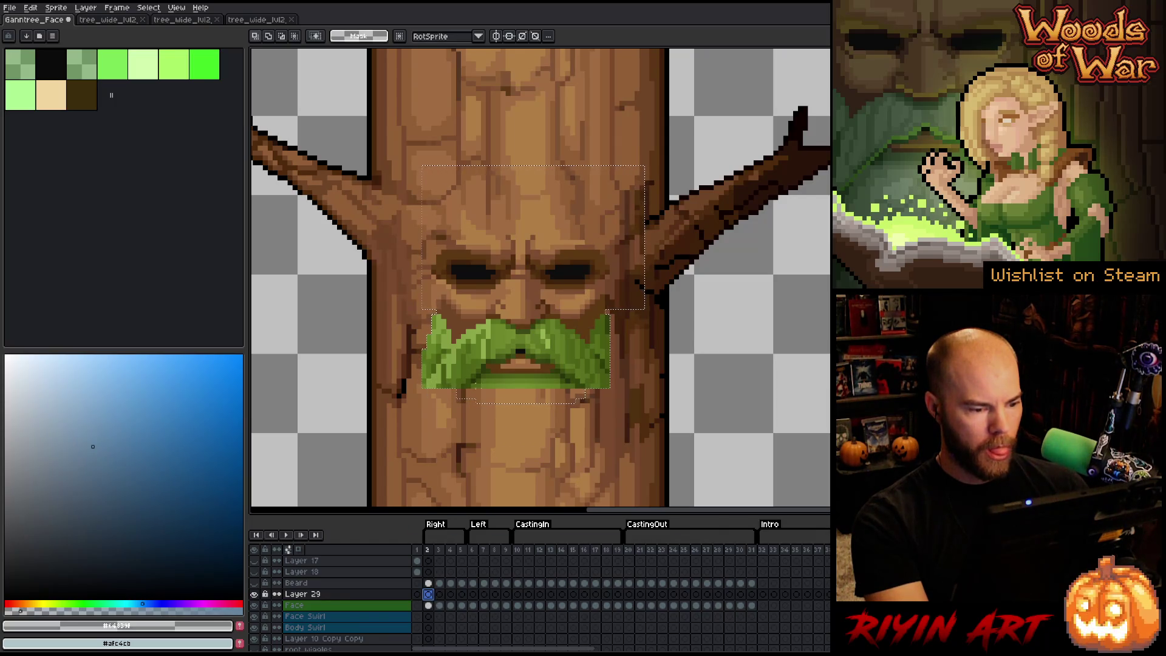
click(483, 410)
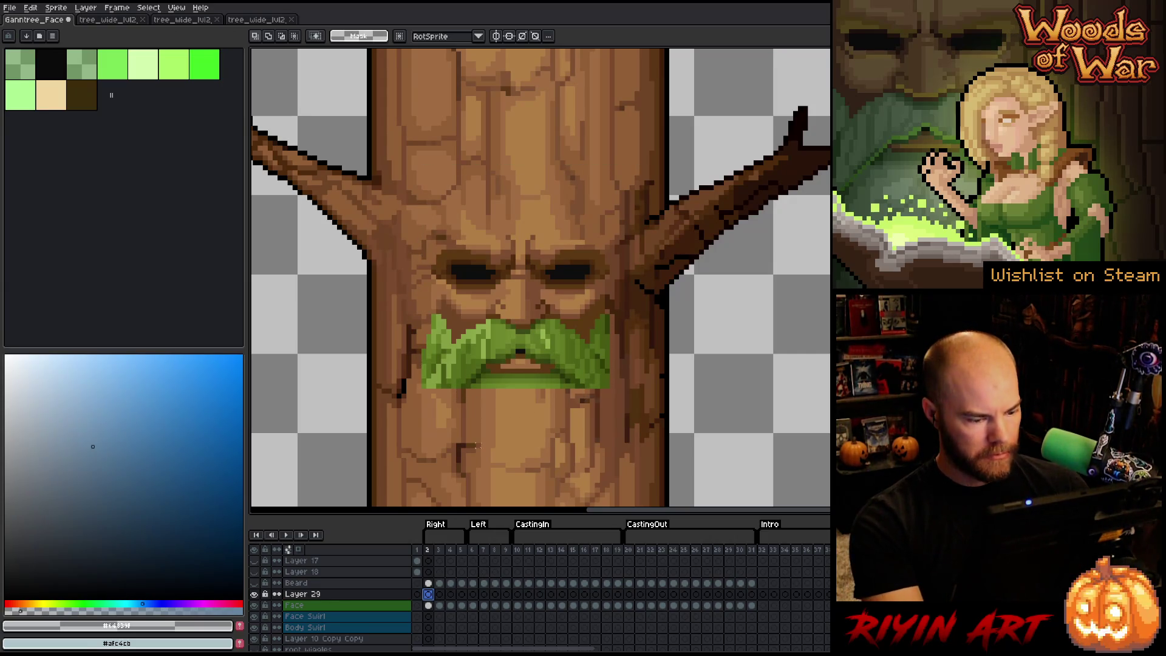
click(255, 604)
click(255, 604)
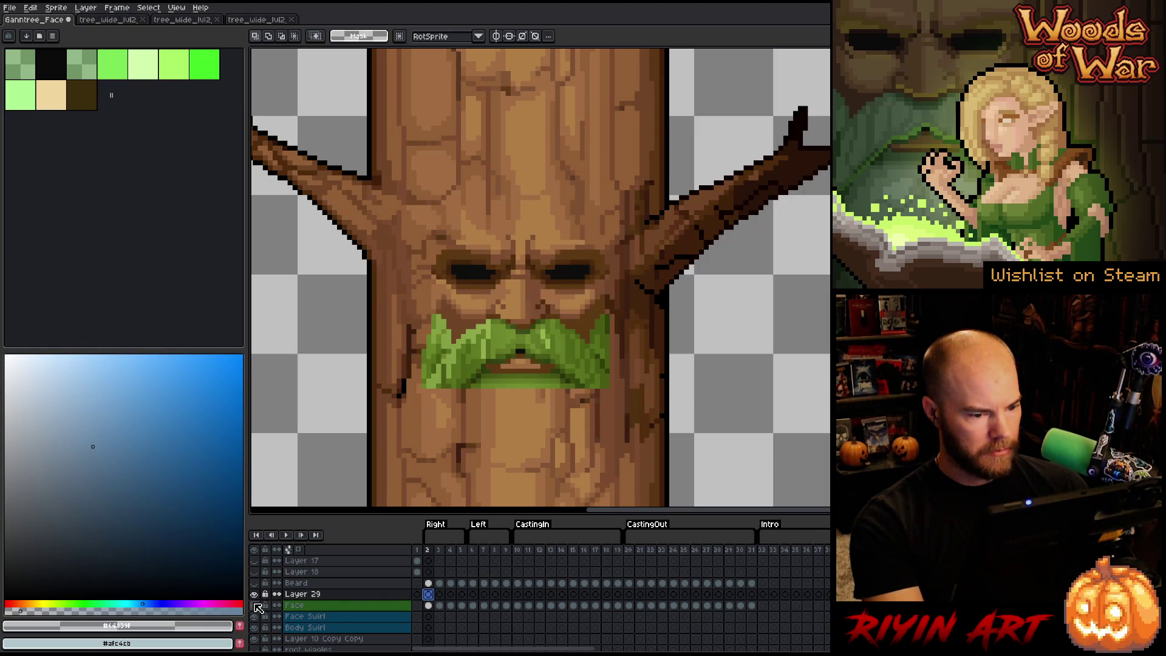
Step: Lasso around the mustache's outline, leaving the mouth out of the selection
key(q)
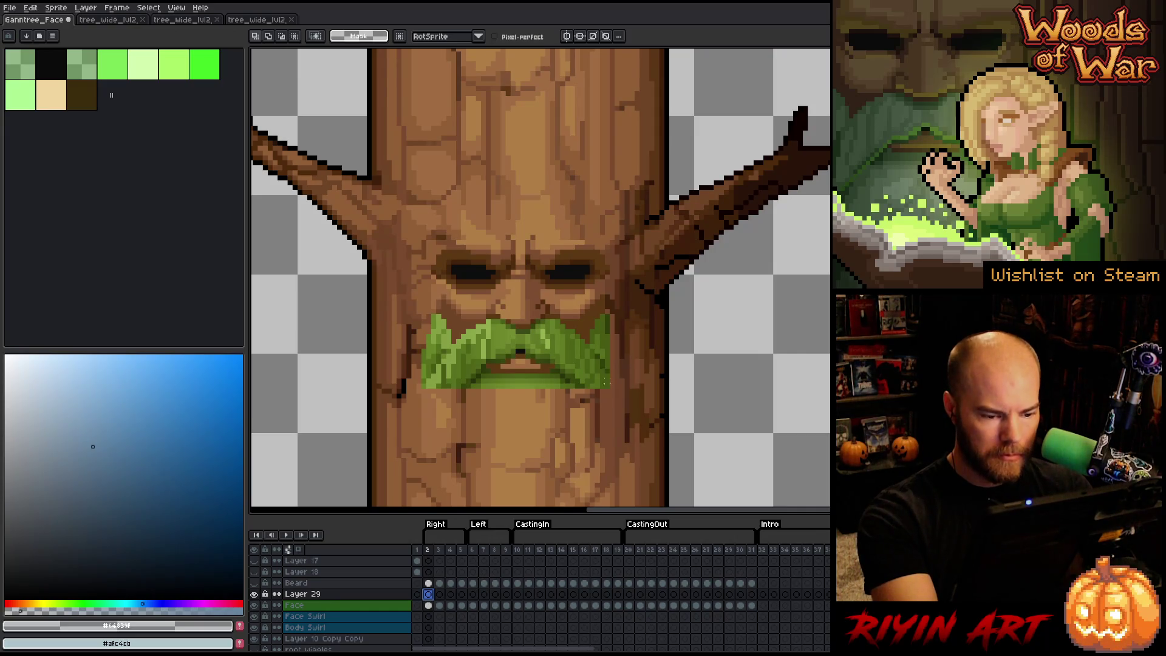
mouse_move(607, 388)
mouse_down()
mouse_move(606, 314)
mouse_move(581, 345)
mouse_up()
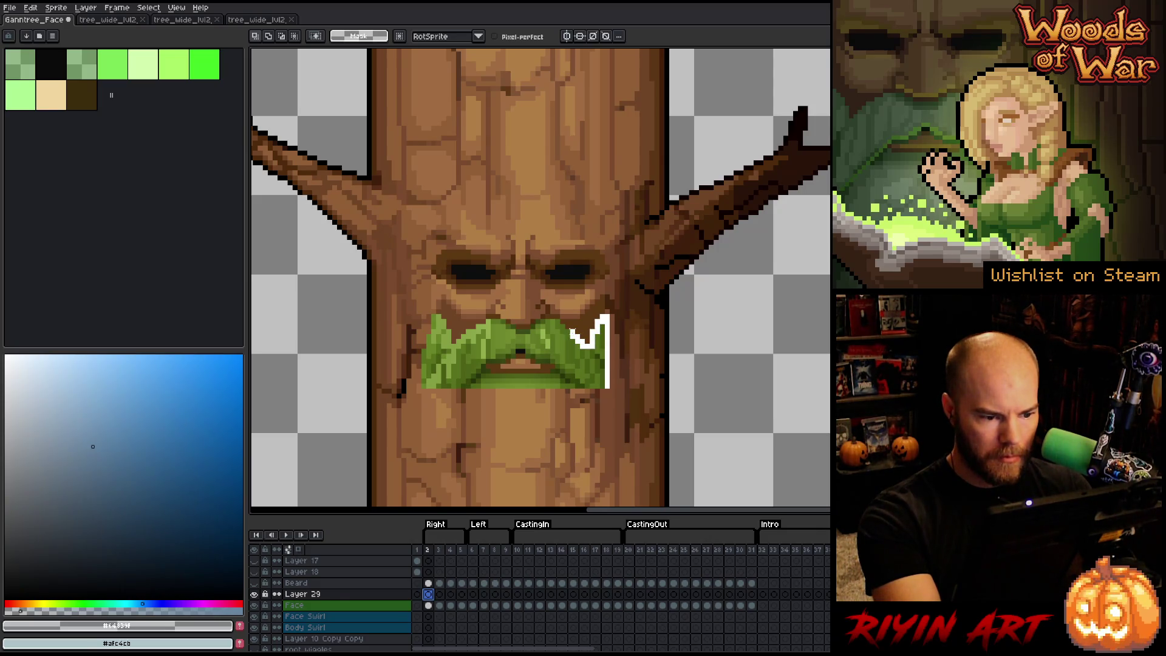
drag(558, 326, 545, 320)
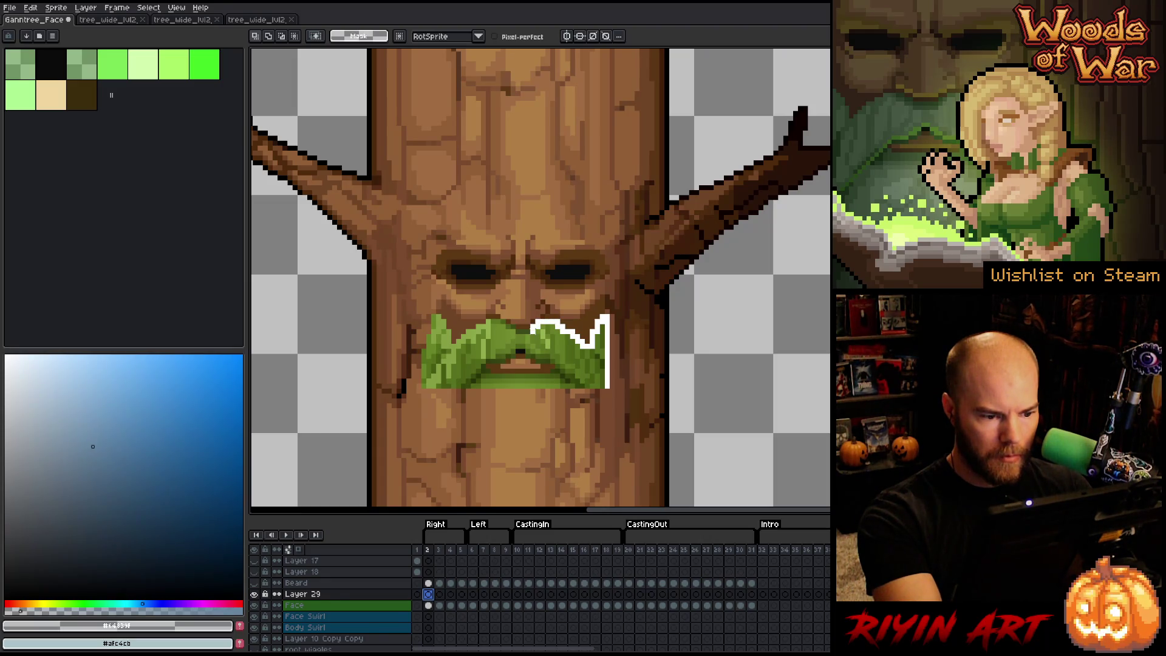
drag(512, 328, 449, 330)
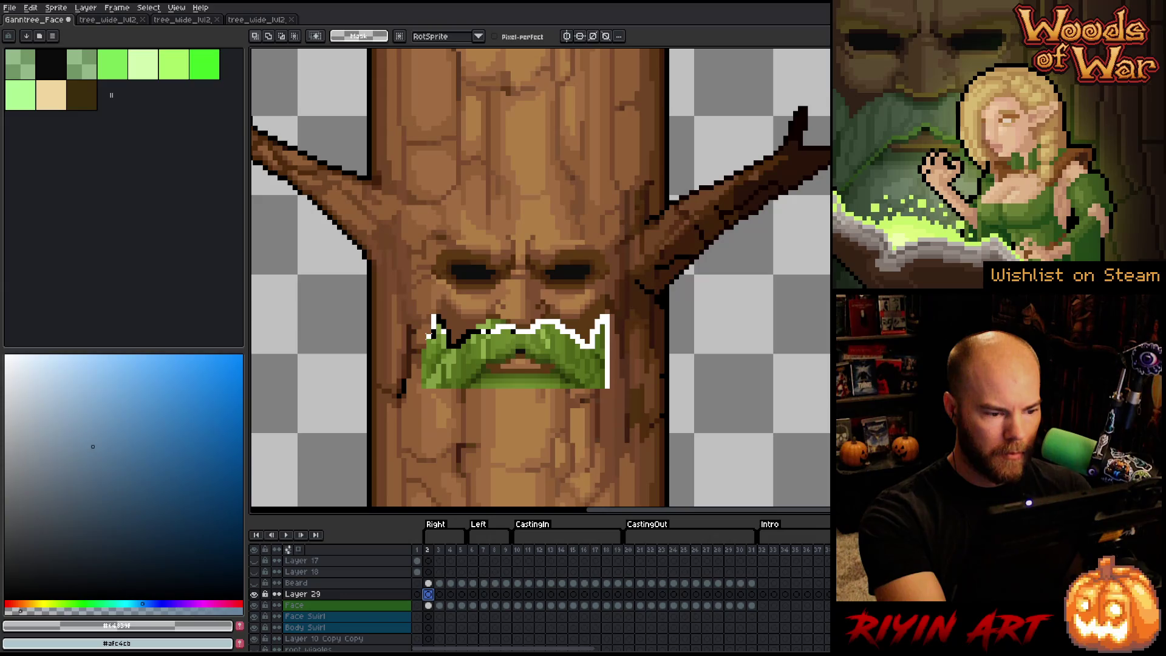
mouse_move(424, 377)
mouse_down()
mouse_move(470, 383)
mouse_move(489, 361)
mouse_move(606, 389)
mouse_move(582, 384)
mouse_up()
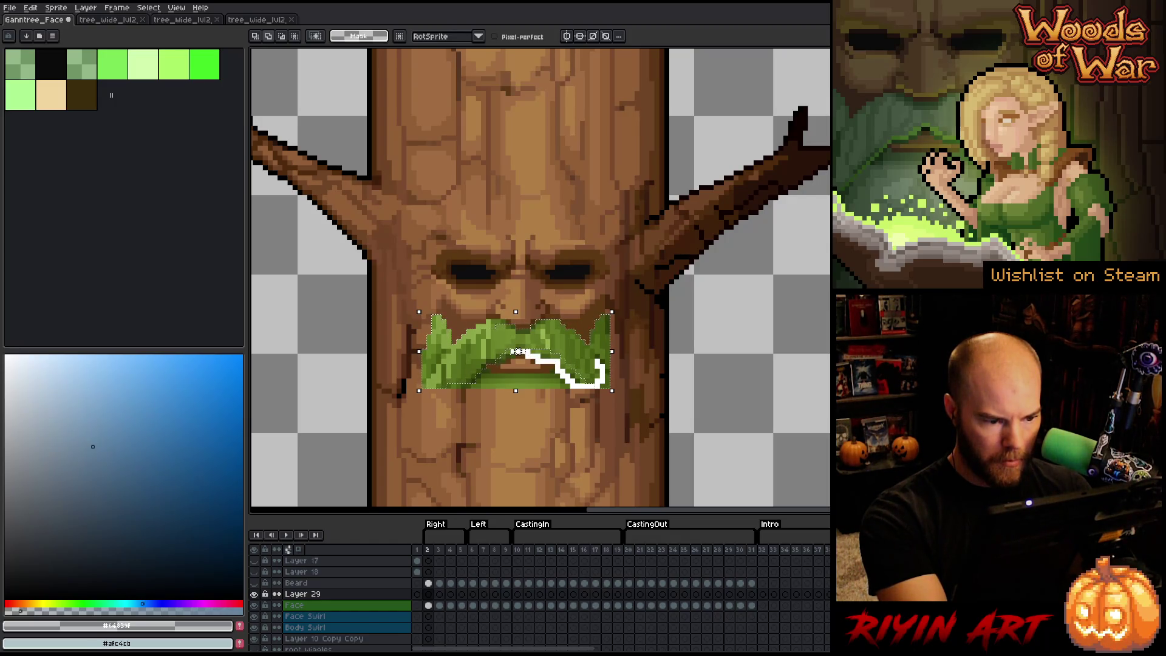
drag(519, 351, 519, 351)
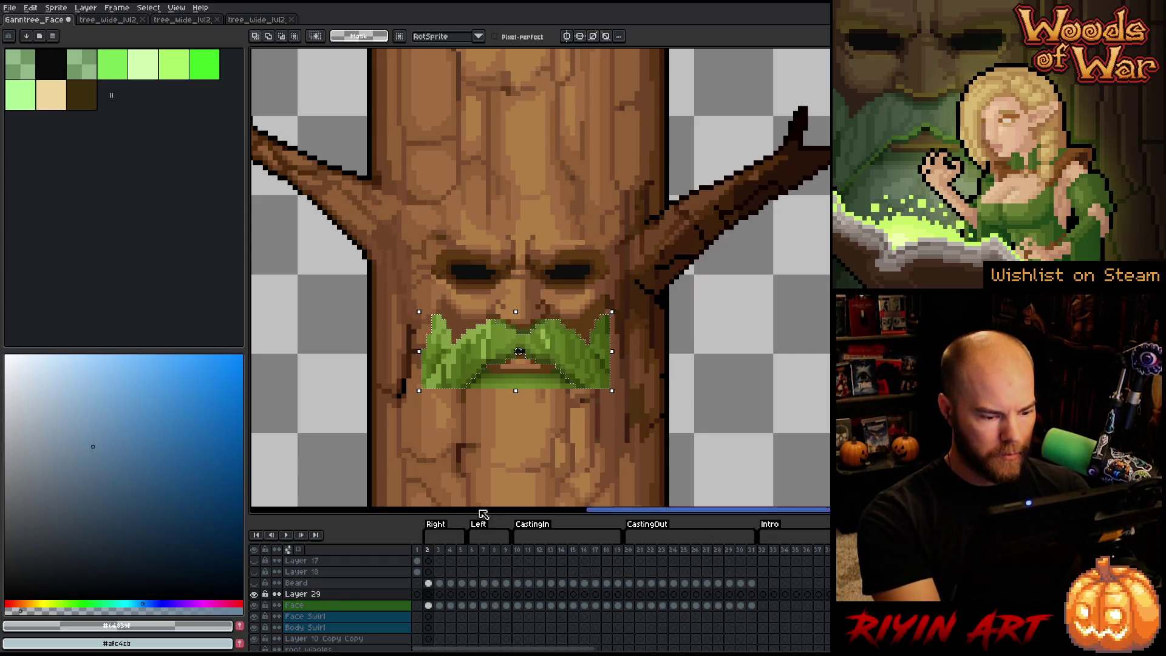
Step: Fill the mustache selection on Layer 29 frame 2 with bark brown #915F36 picked from the trunk
click(255, 605)
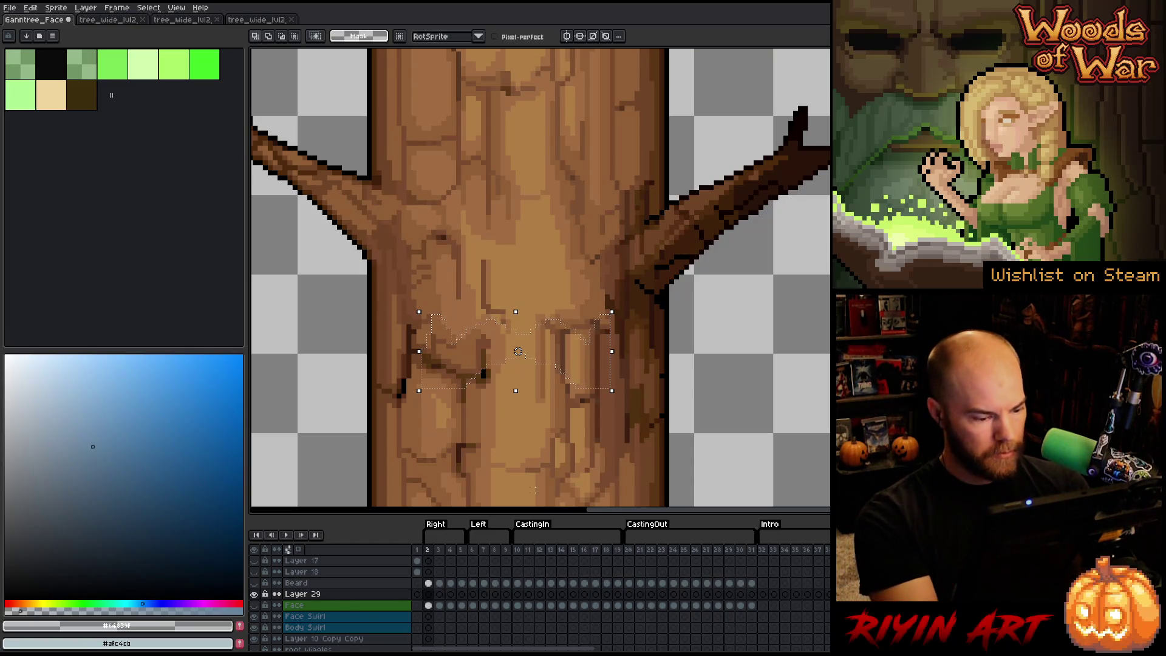
click(255, 606)
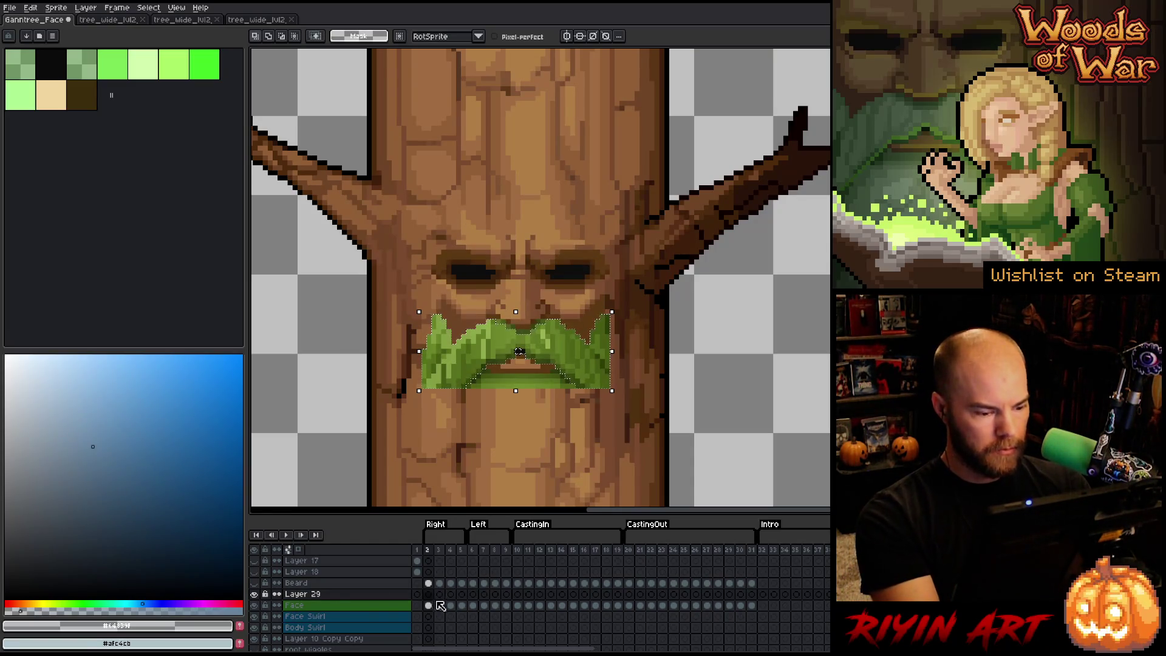
click(428, 594)
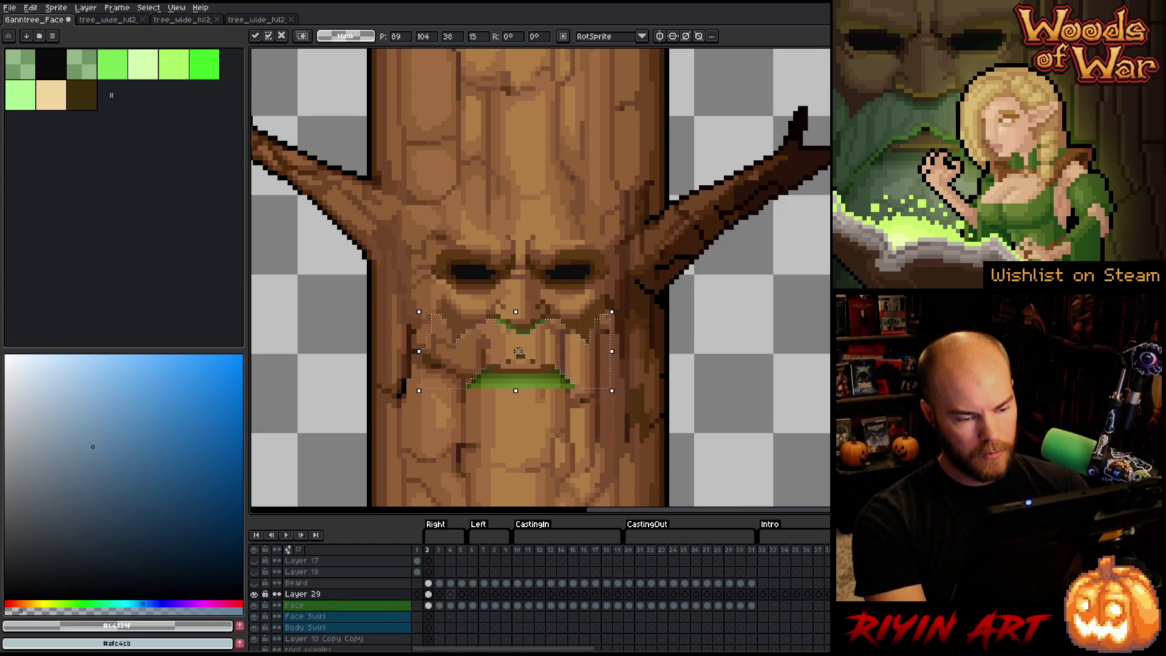
key(b)
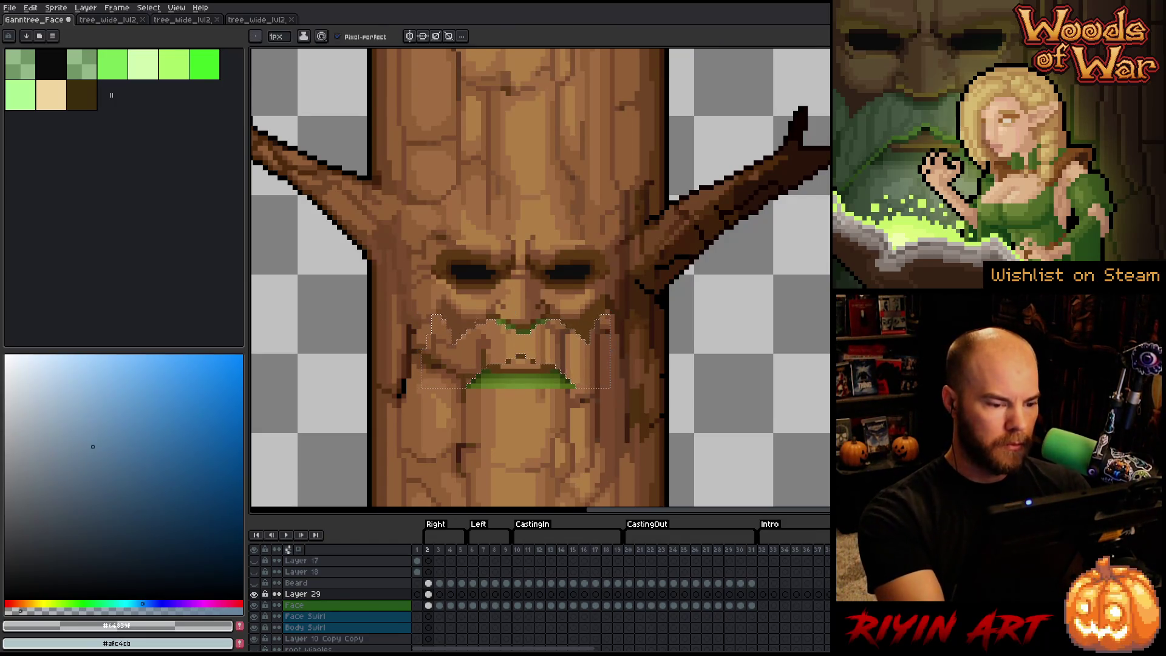
alt+click(519, 354)
key(f)
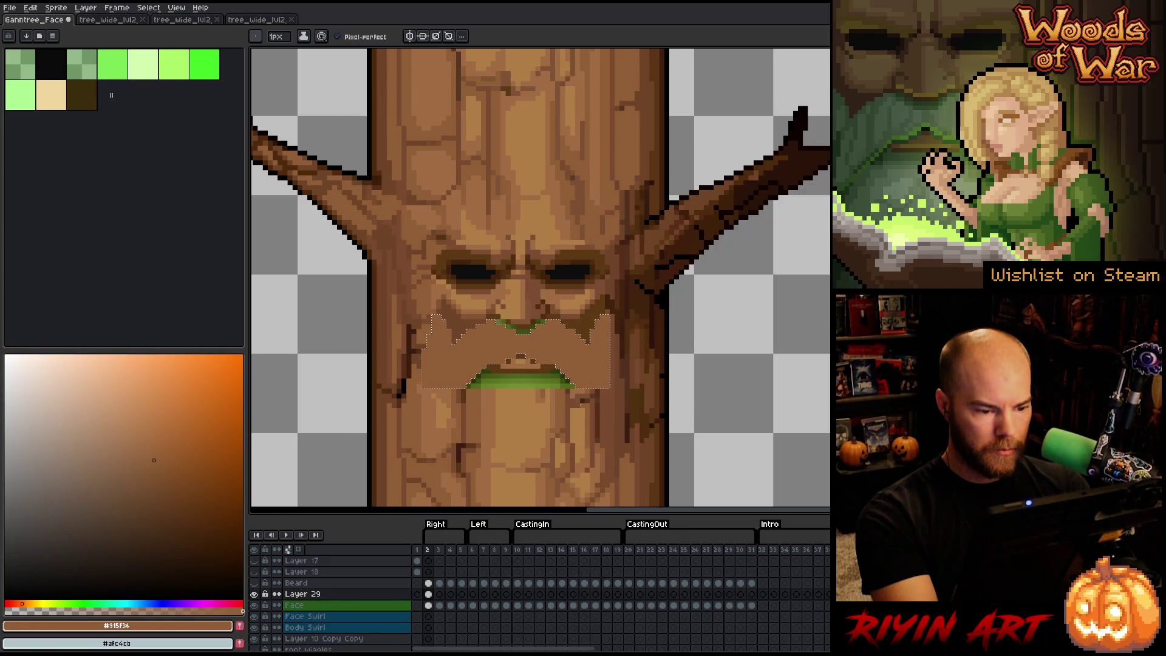
Step: Select Layer 29's cels from frame 2 to 31 and open their context menu
mouse_move(428, 550)
mouse_down()
mouse_move(522, 551)
mouse_move(507, 554)
mouse_up()
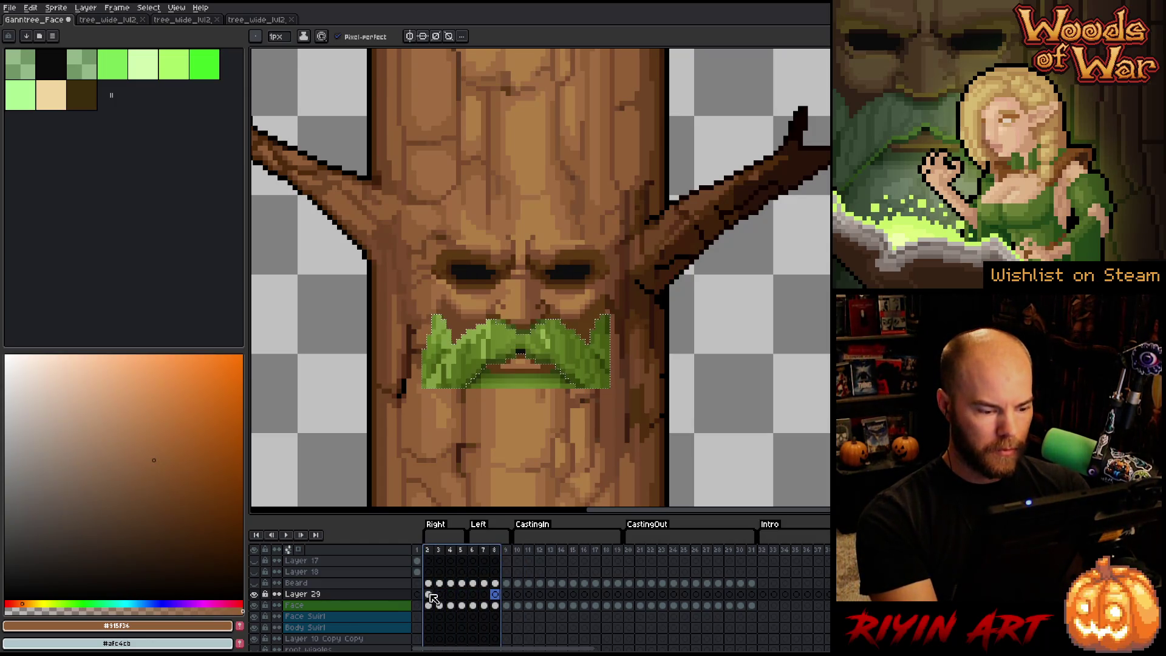
click(428, 595)
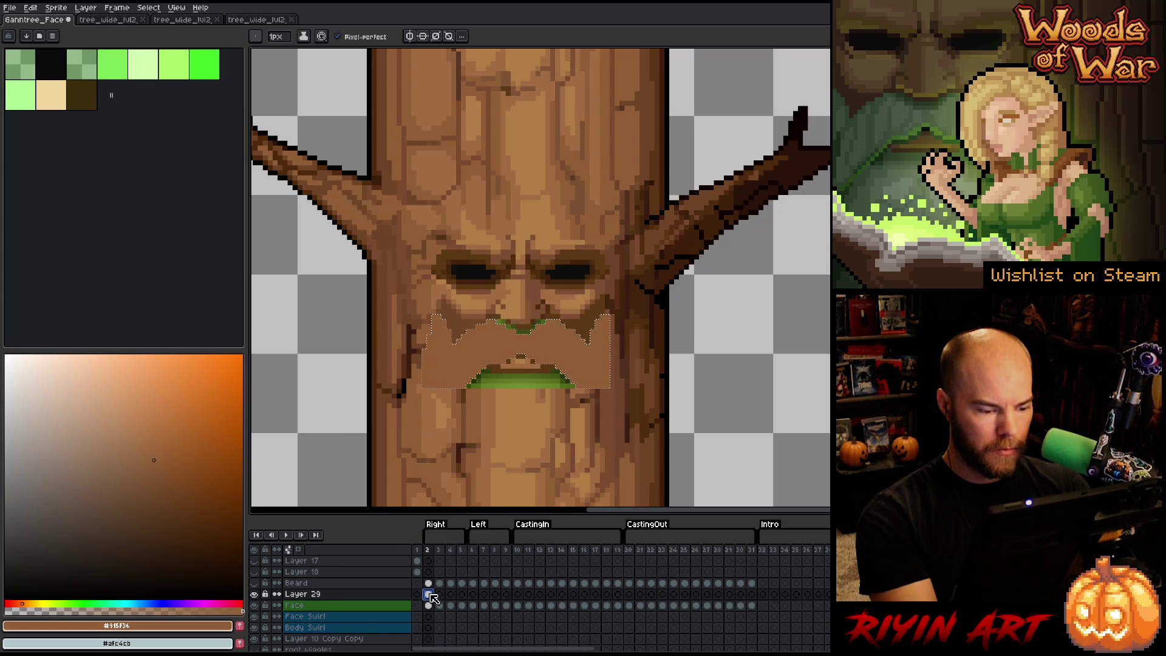
drag(439, 598, 546, 592)
click(562, 594)
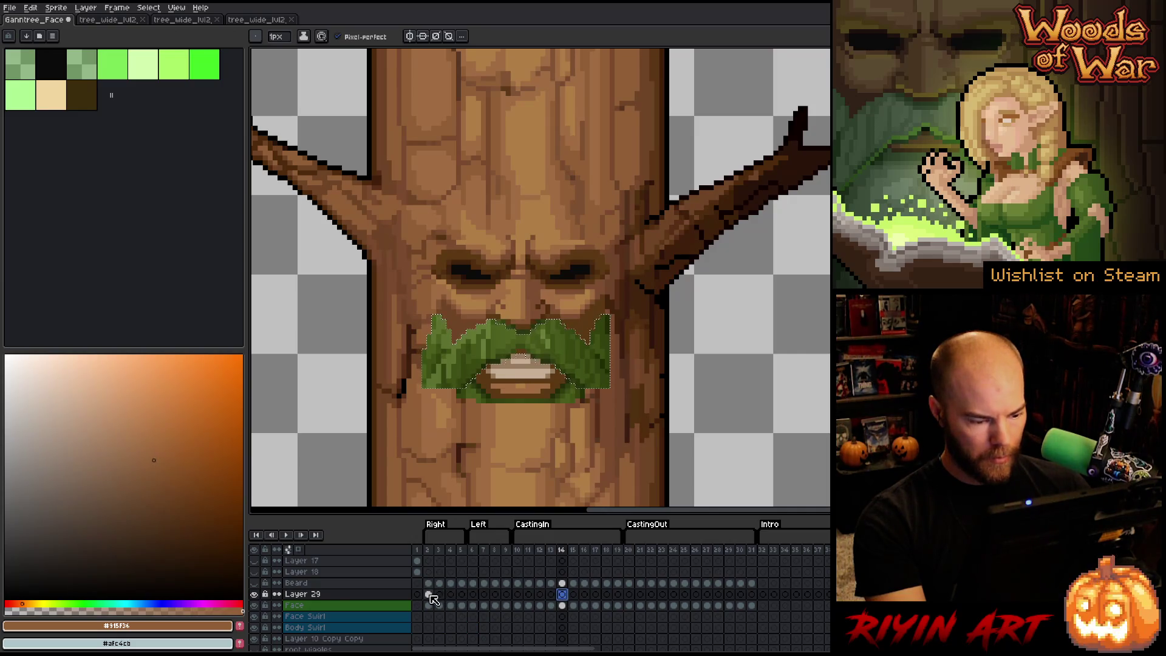
drag(430, 597, 752, 597)
right_click(756, 599)
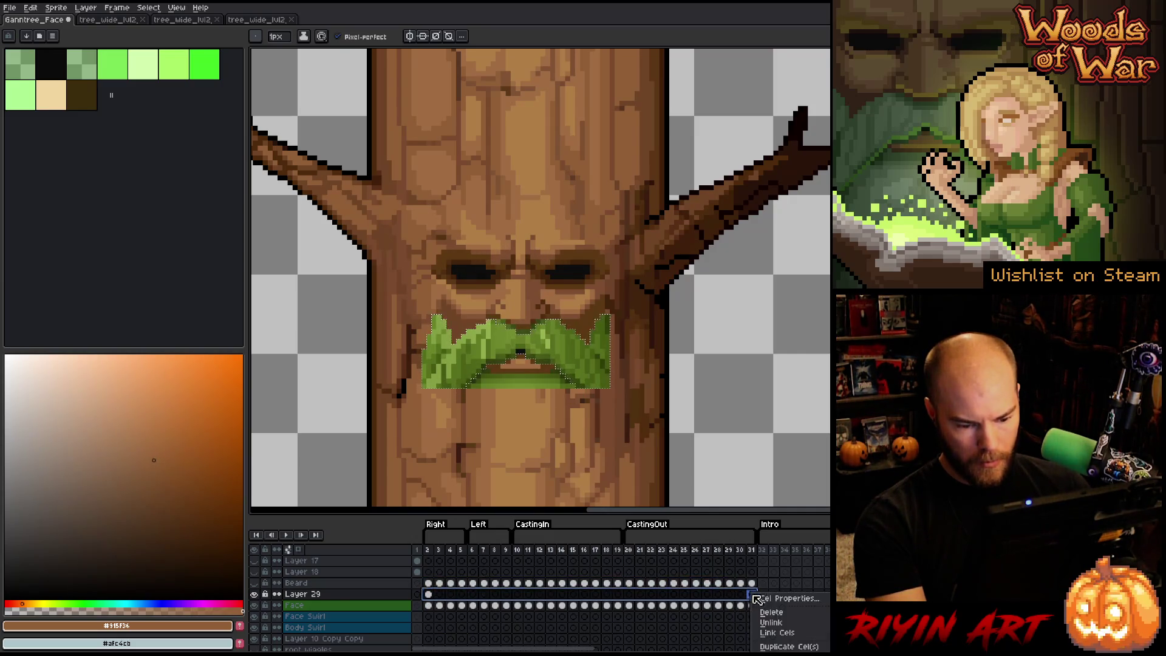
Step: Link Layer 29's cels across frames 2–31, then move the timeline to the later frames 58–66
click(776, 632)
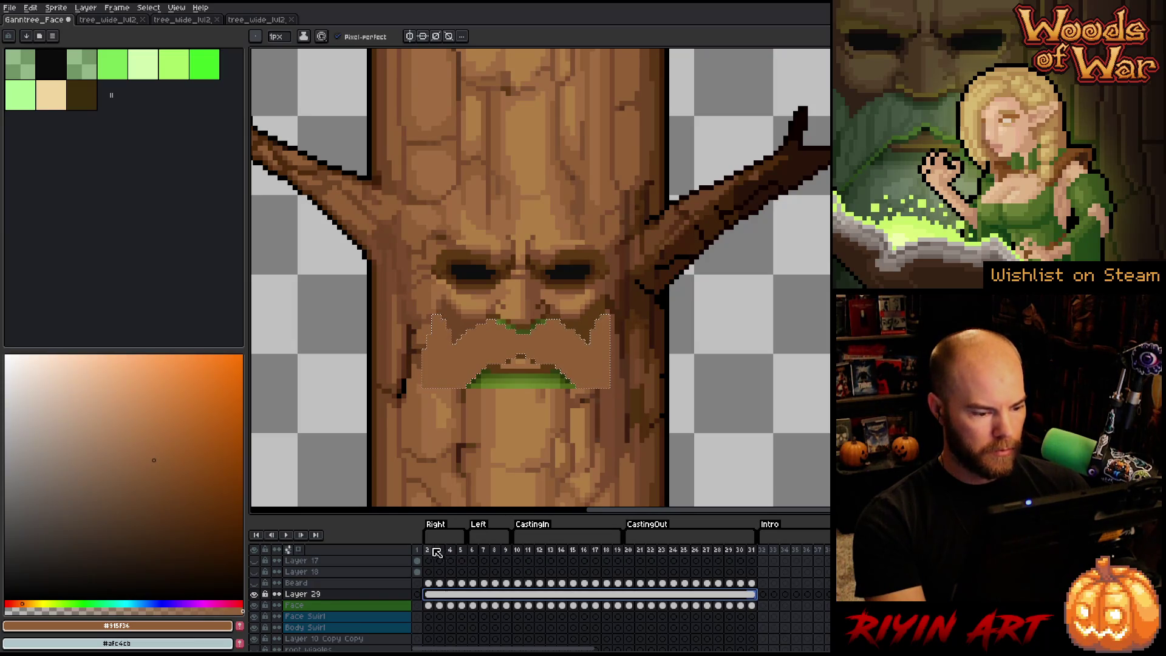
drag(437, 551, 756, 550)
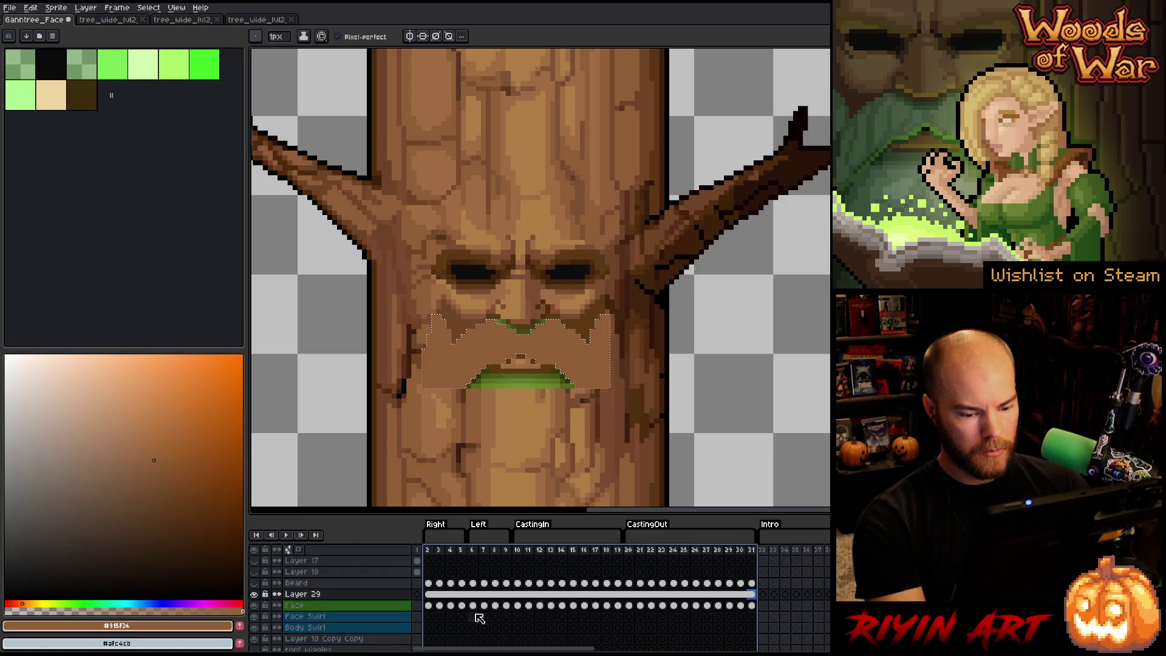
key(Escape)
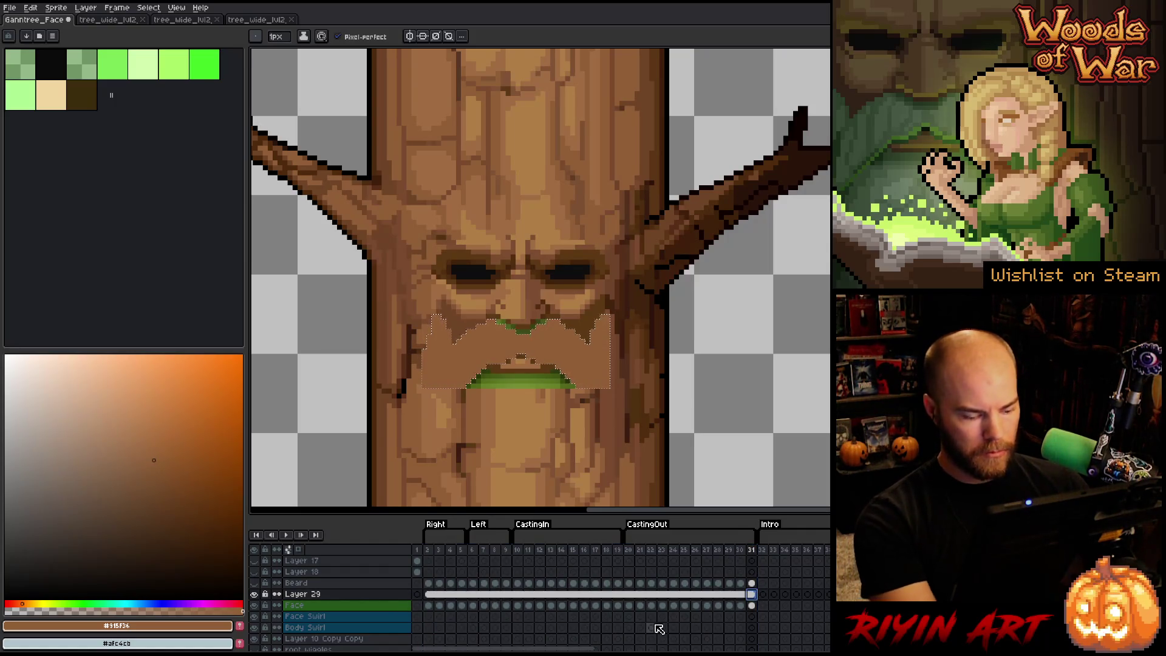
drag(597, 649, 705, 649)
drag(649, 551, 829, 551)
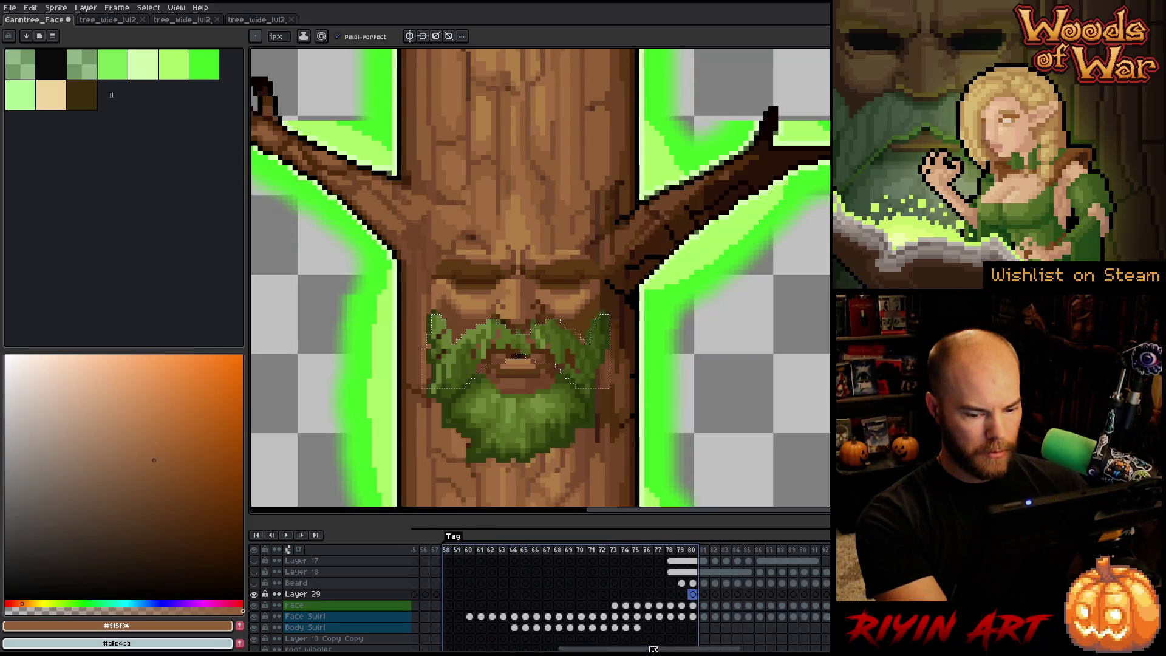
Step: Delete the green mustache inside the selection on Layer 29 frames 81 and 82, then deselect
click(558, 595)
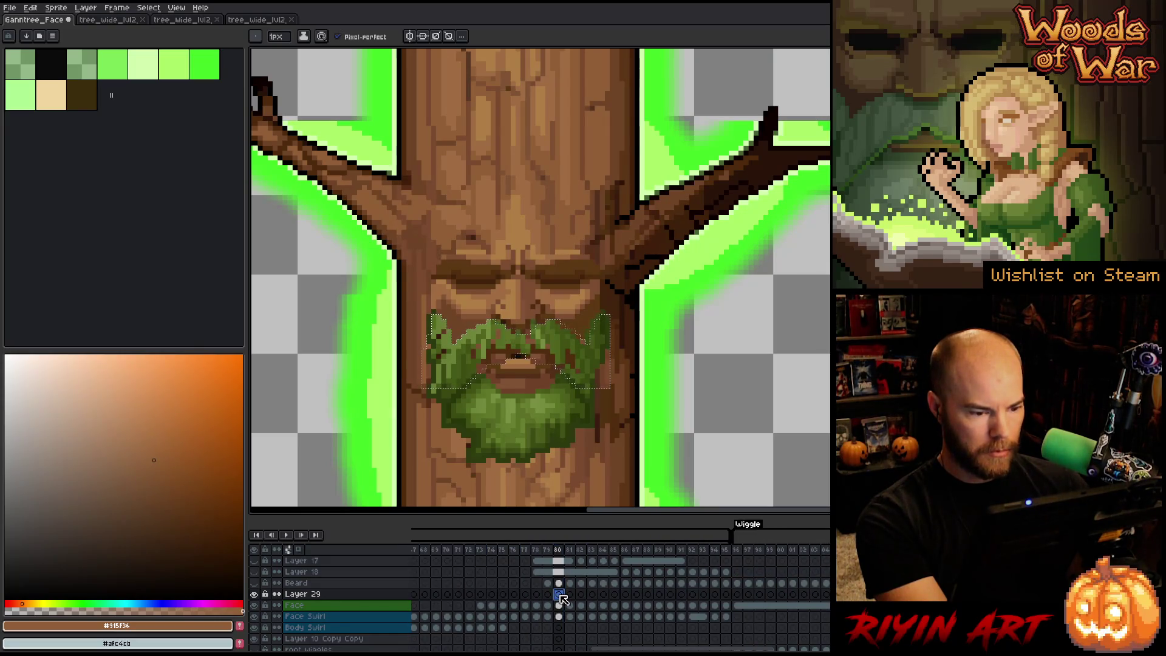
click(572, 595)
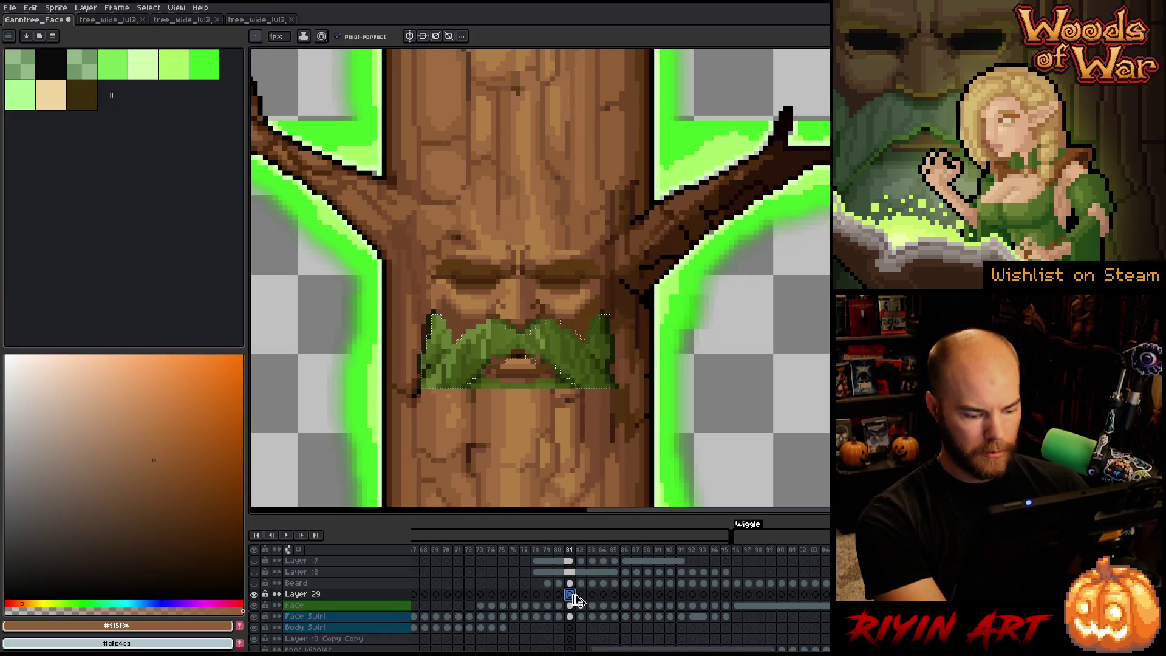
key(Delete)
click(560, 549)
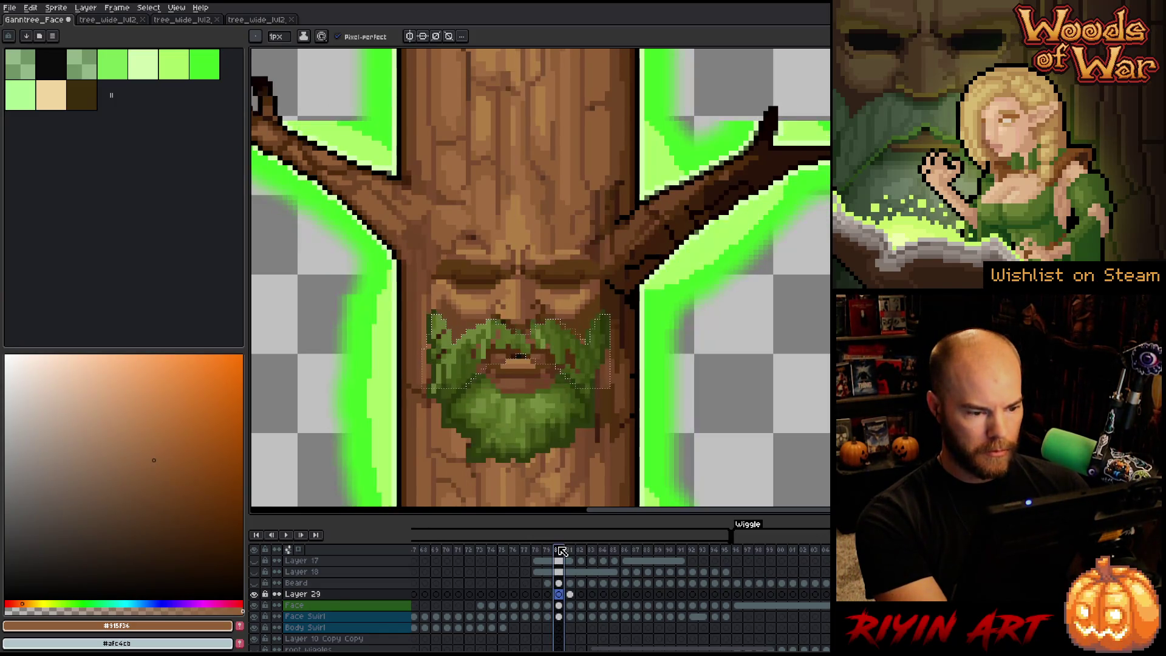
drag(564, 550, 576, 550)
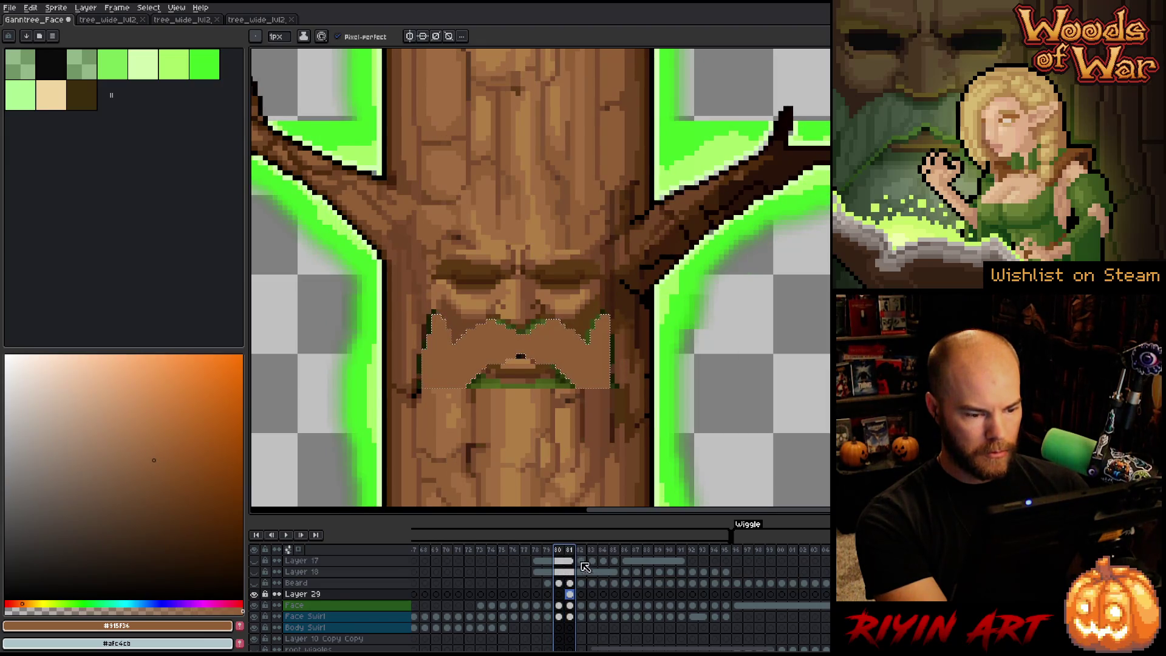
click(571, 595)
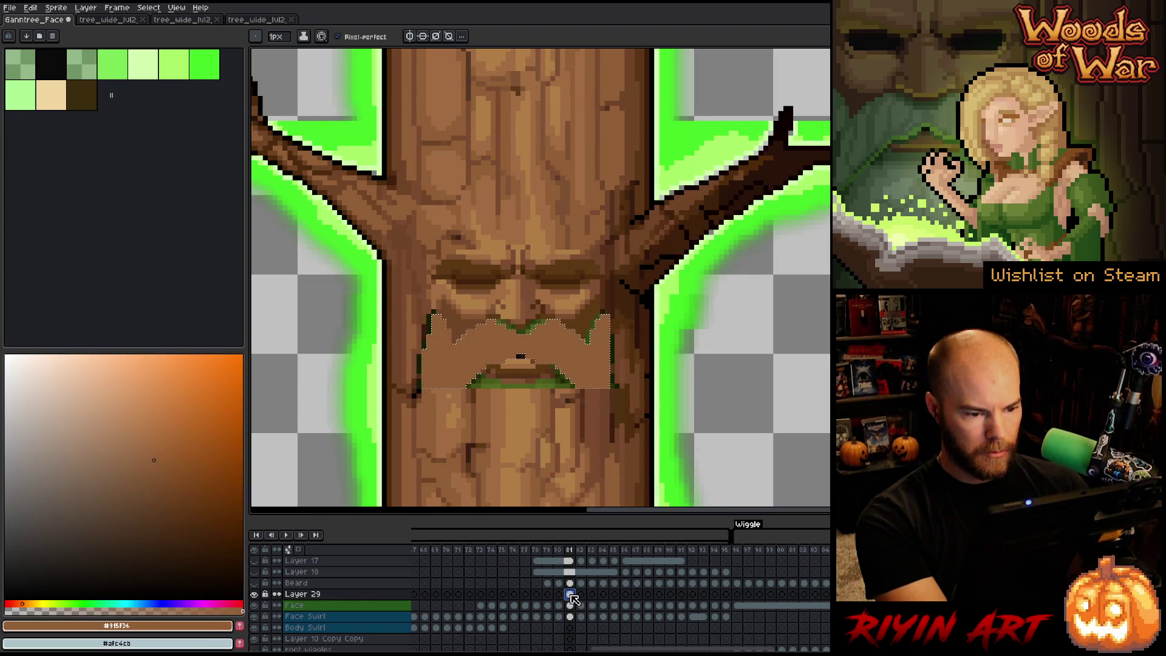
click(581, 595)
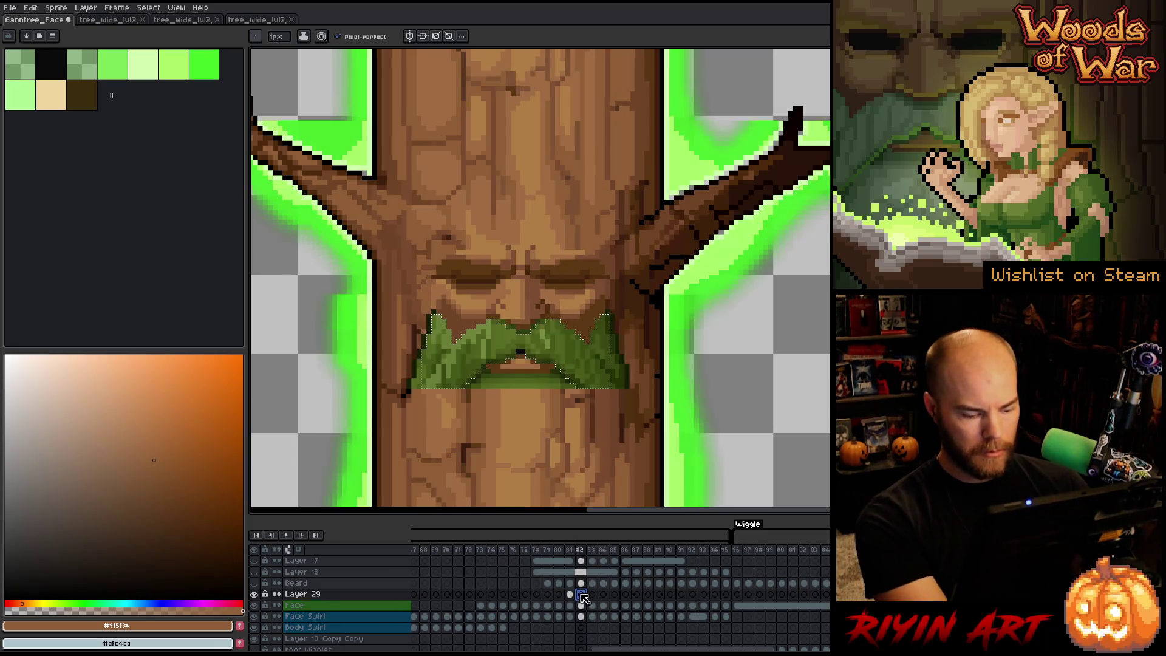
key(Delete)
click(574, 596)
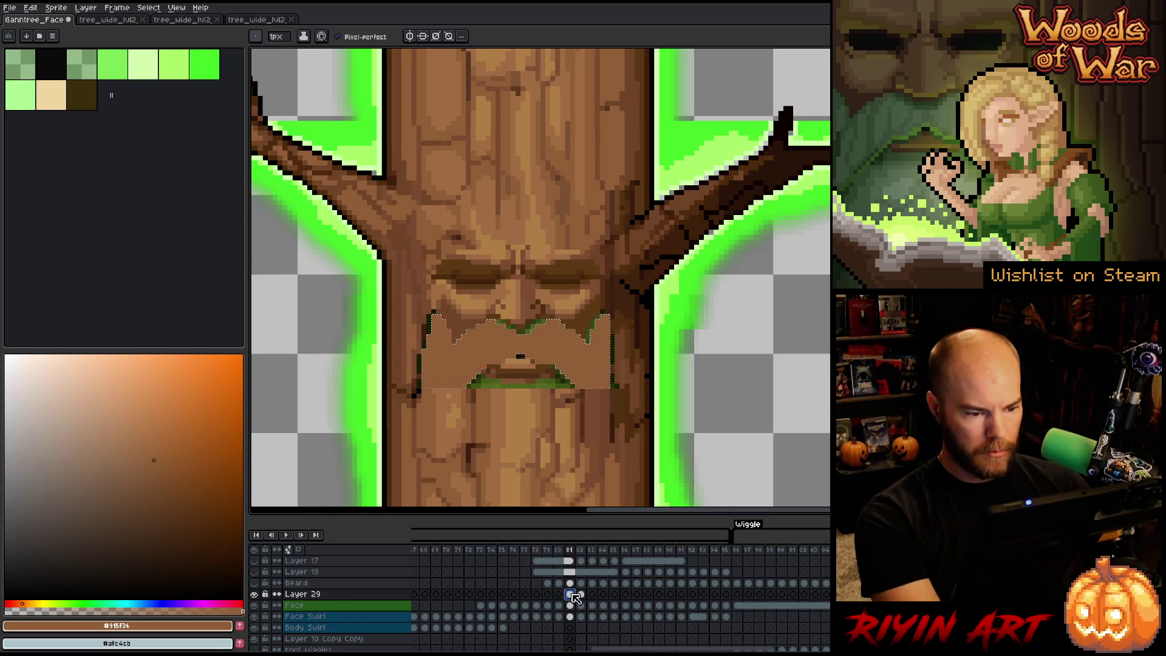
key(v)
key(Delete)
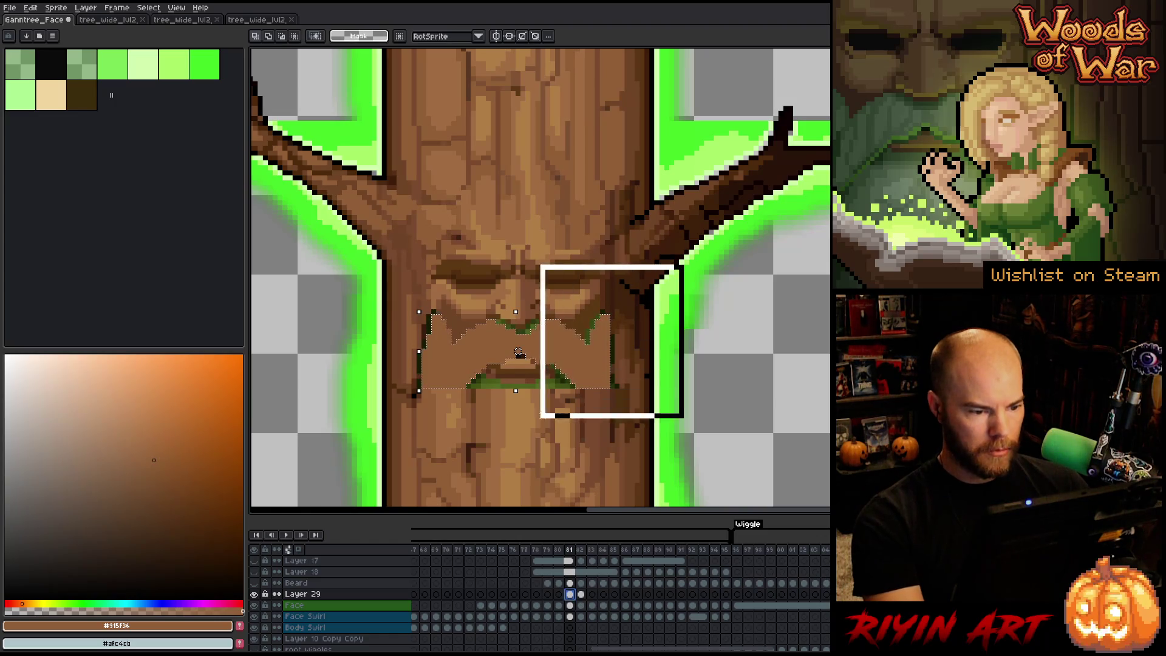
key(ctrl+d)
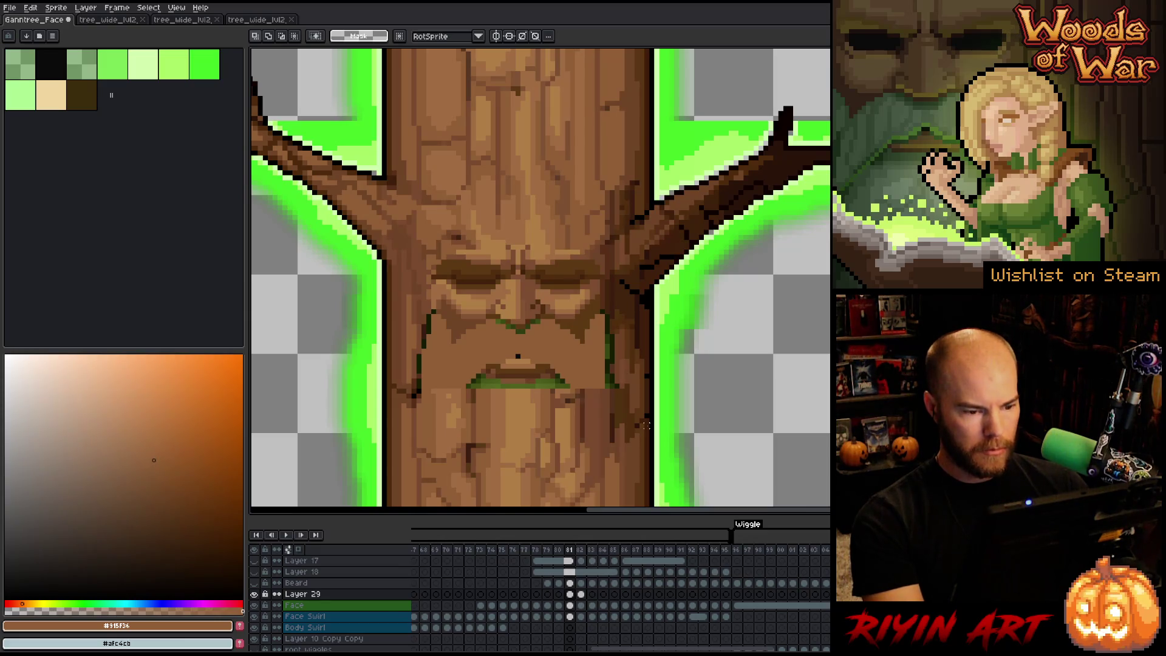
Step: Sample dark bark brown #6F4326 and bucket-fill the bare mid-face band, then advance a frame
key(i)
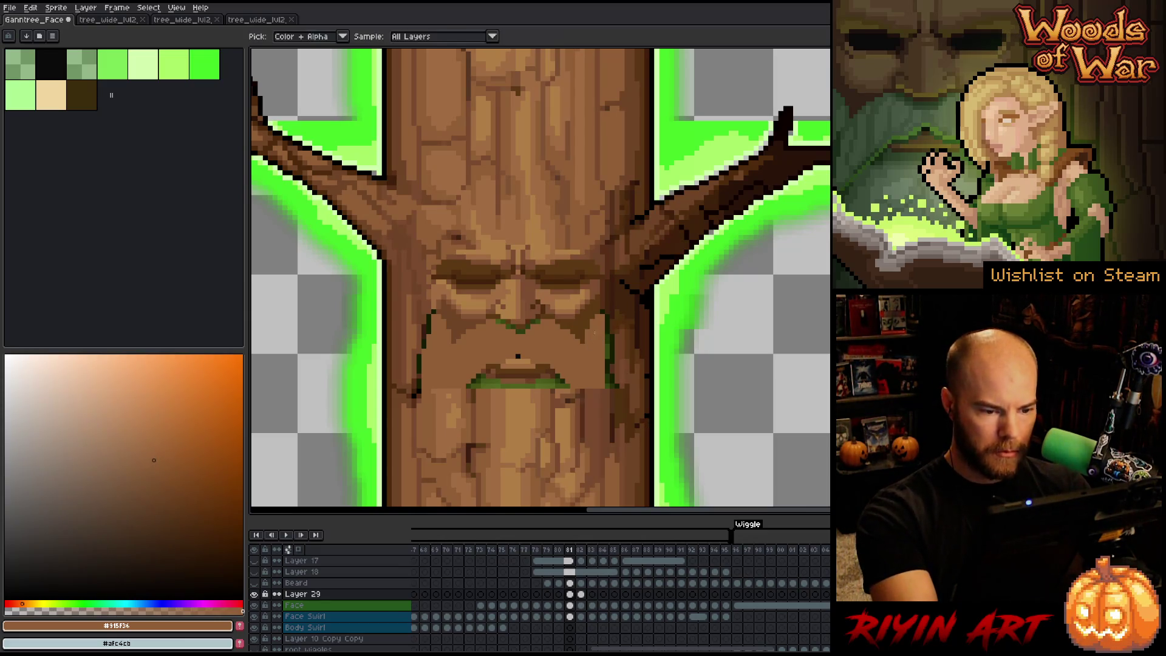
key(b)
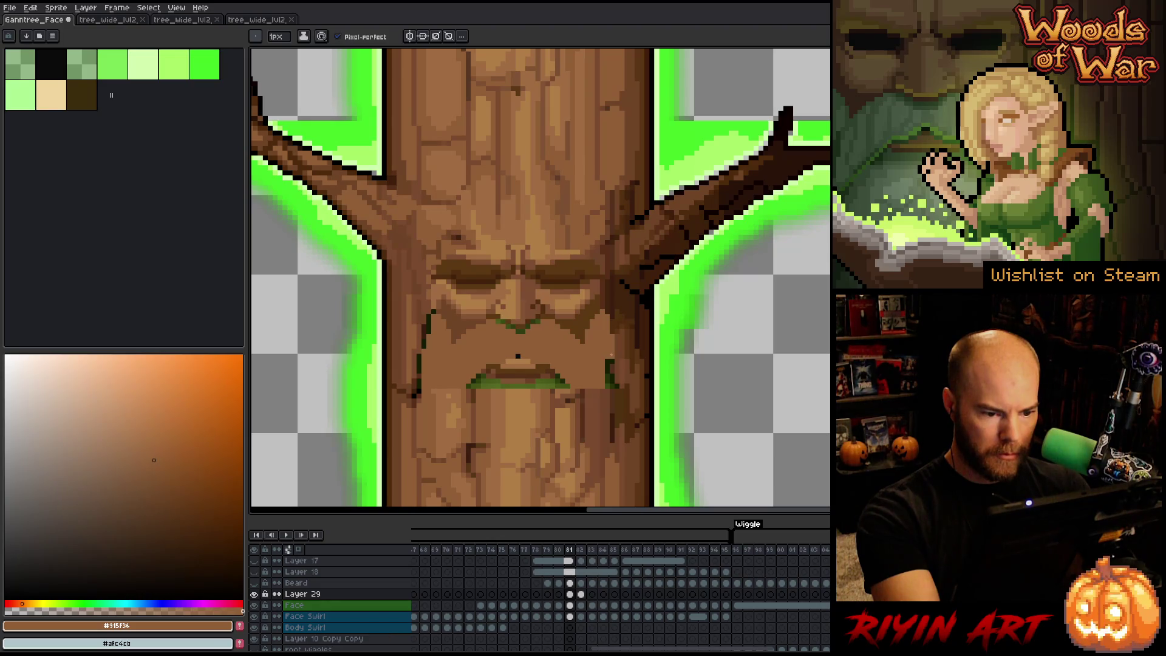
alt+click(615, 327)
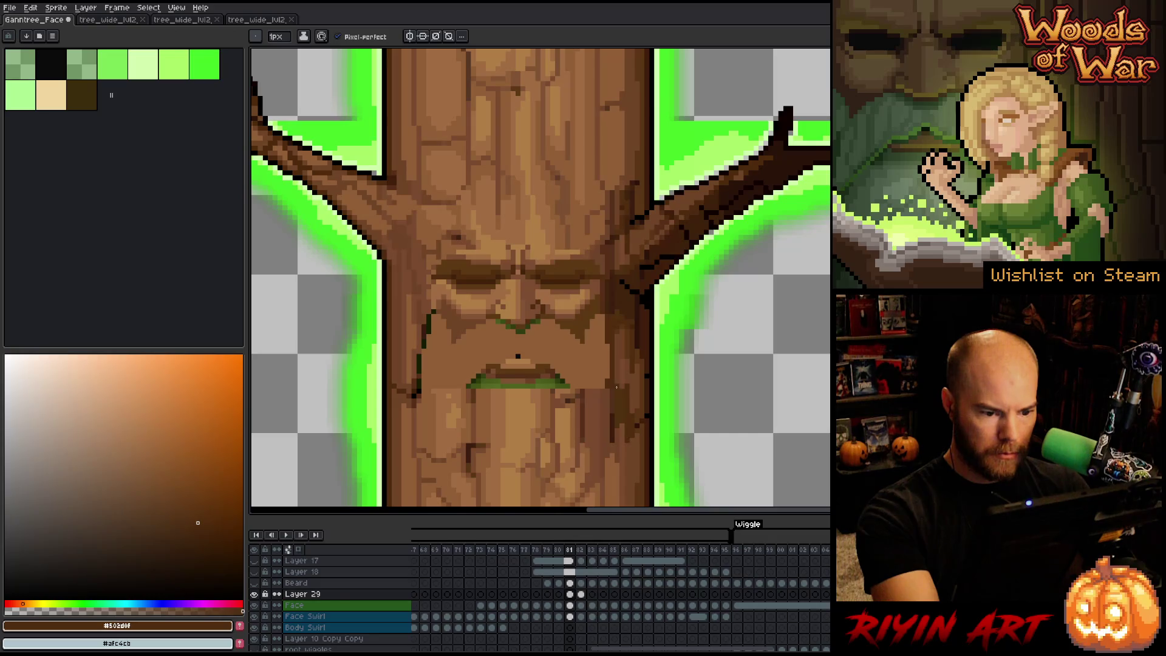
alt+click(433, 312)
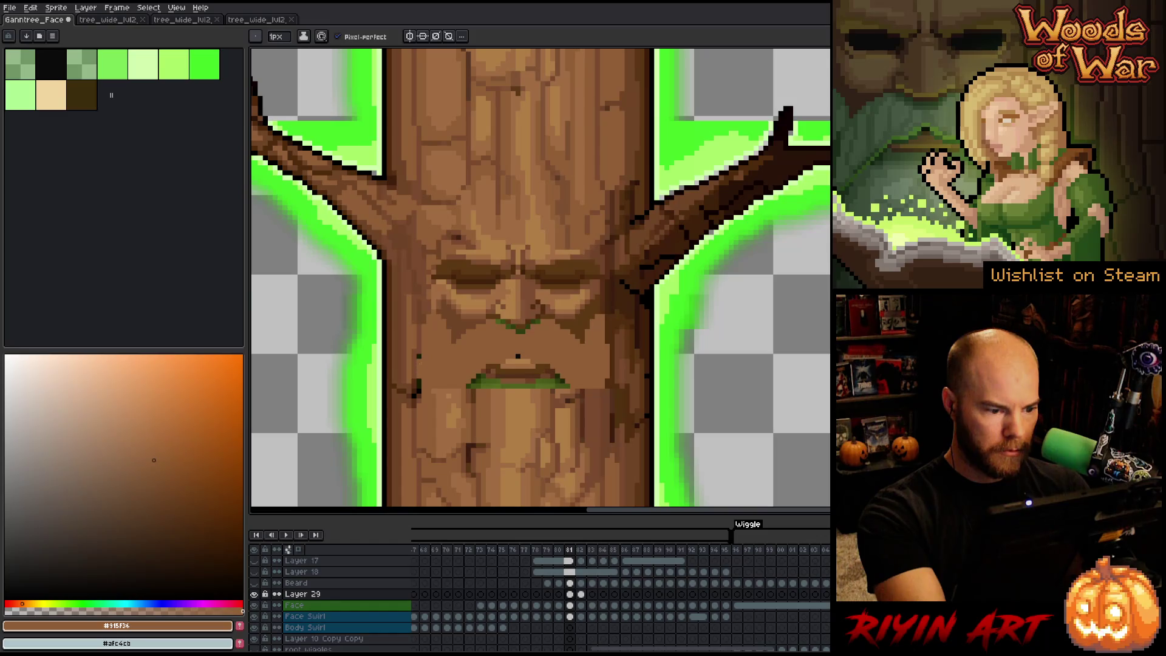
alt+click(428, 312)
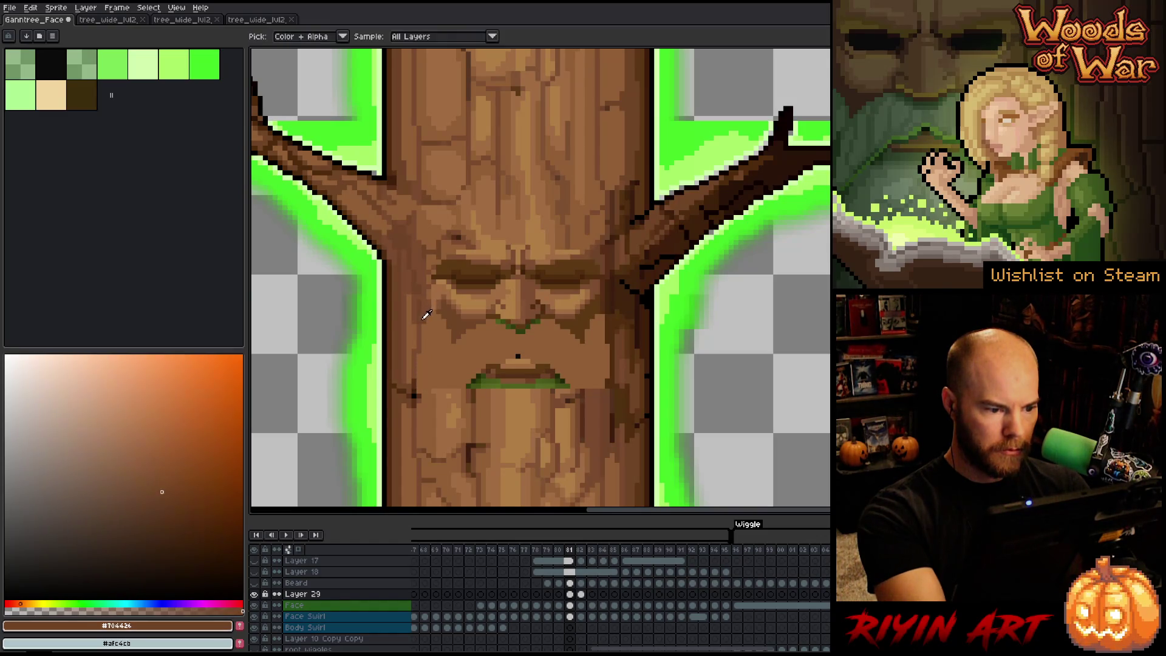
key(g)
click(428, 327)
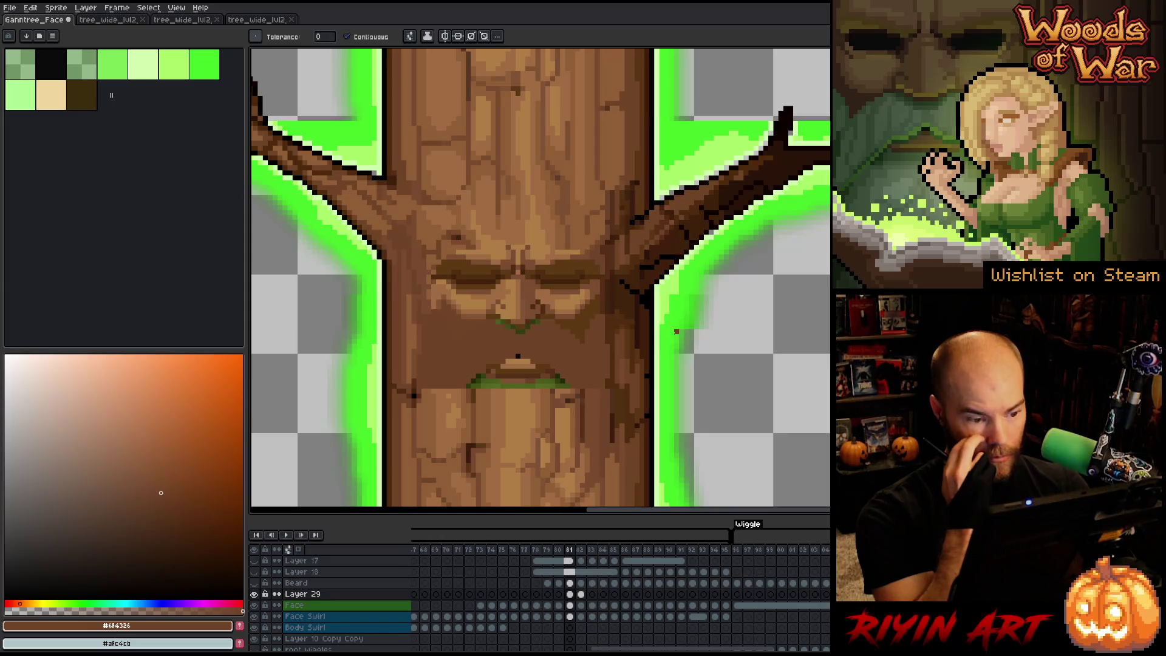
key(period)
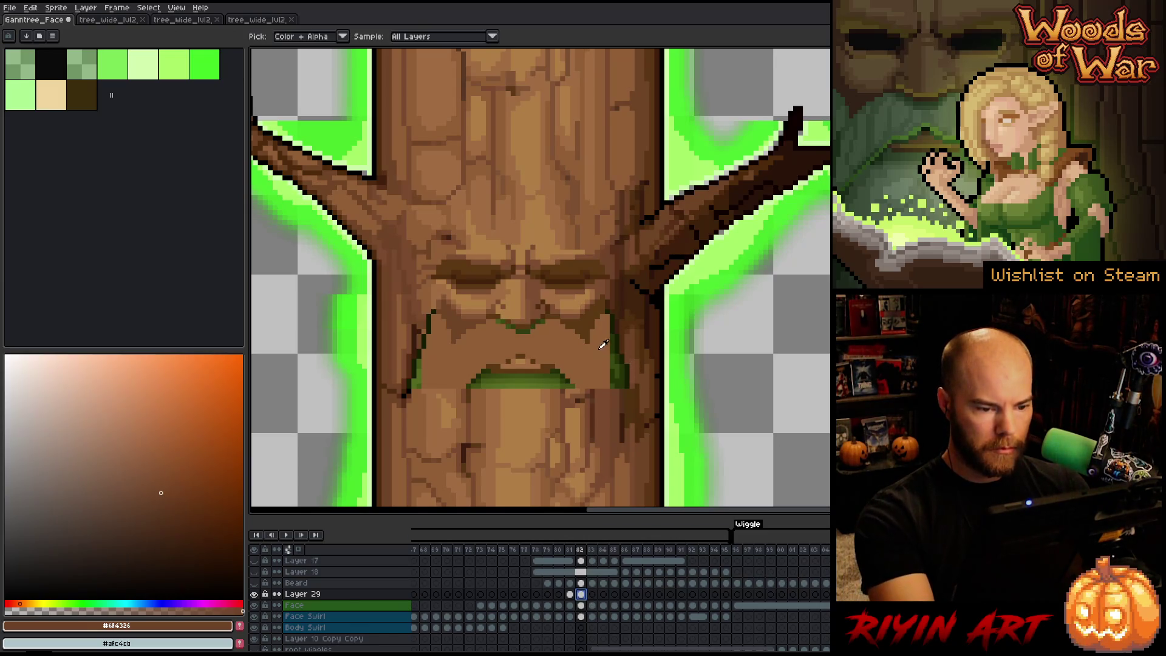
Step: Clear Layer 29's frame-83 cel to erase the green mustache
click(593, 593)
key(Delete)
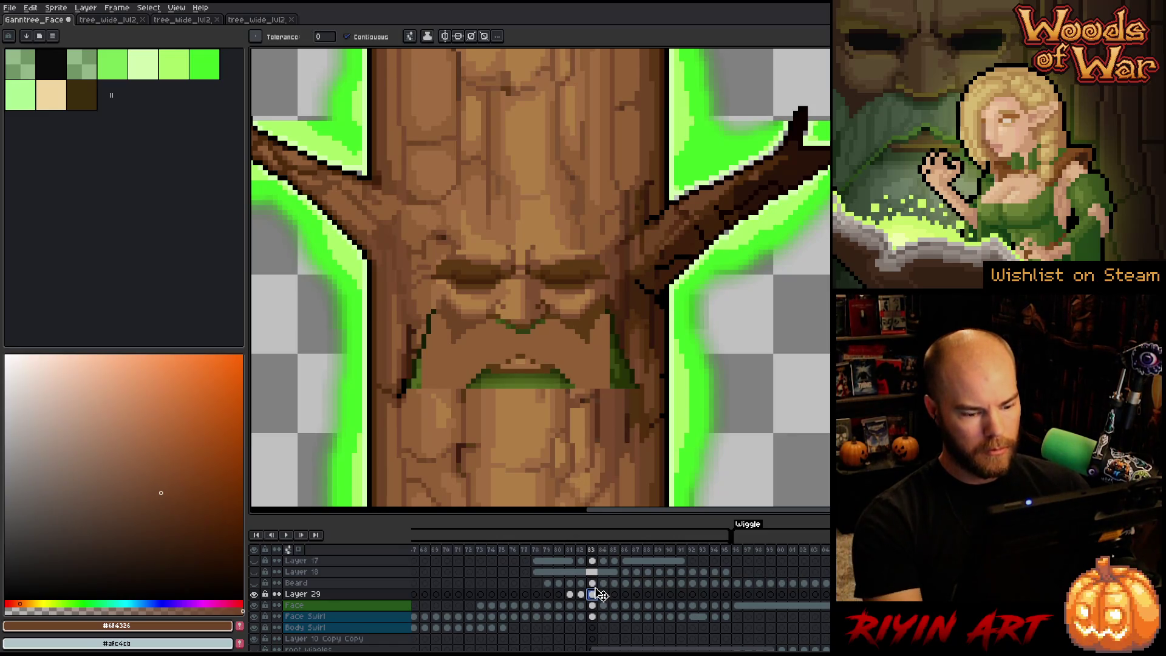
drag(614, 649, 430, 648)
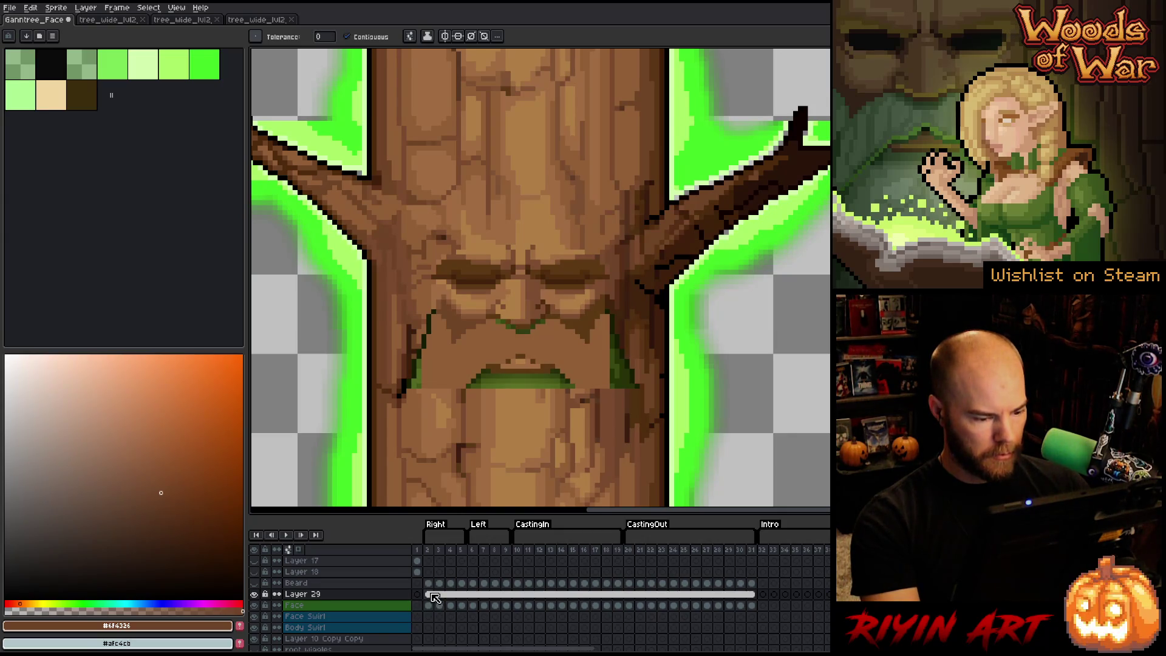
Step: Scroll the timeline and select the Face layer cels for frames 73 to 85
scroll(433, 610, right, 3)
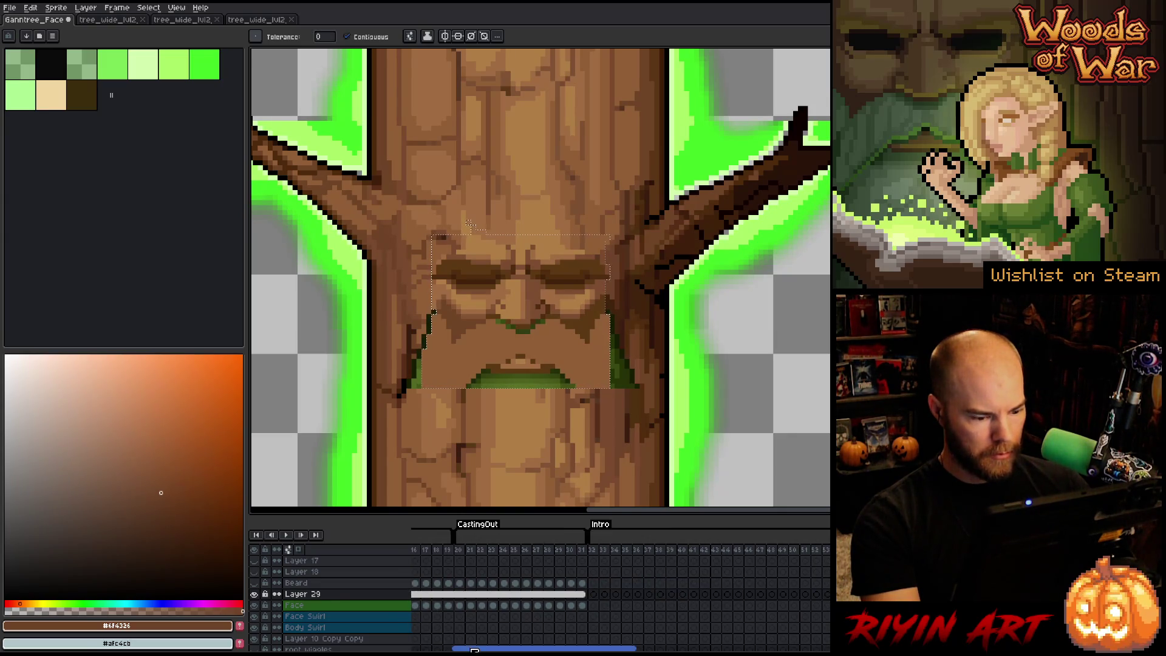
drag(475, 648, 600, 648)
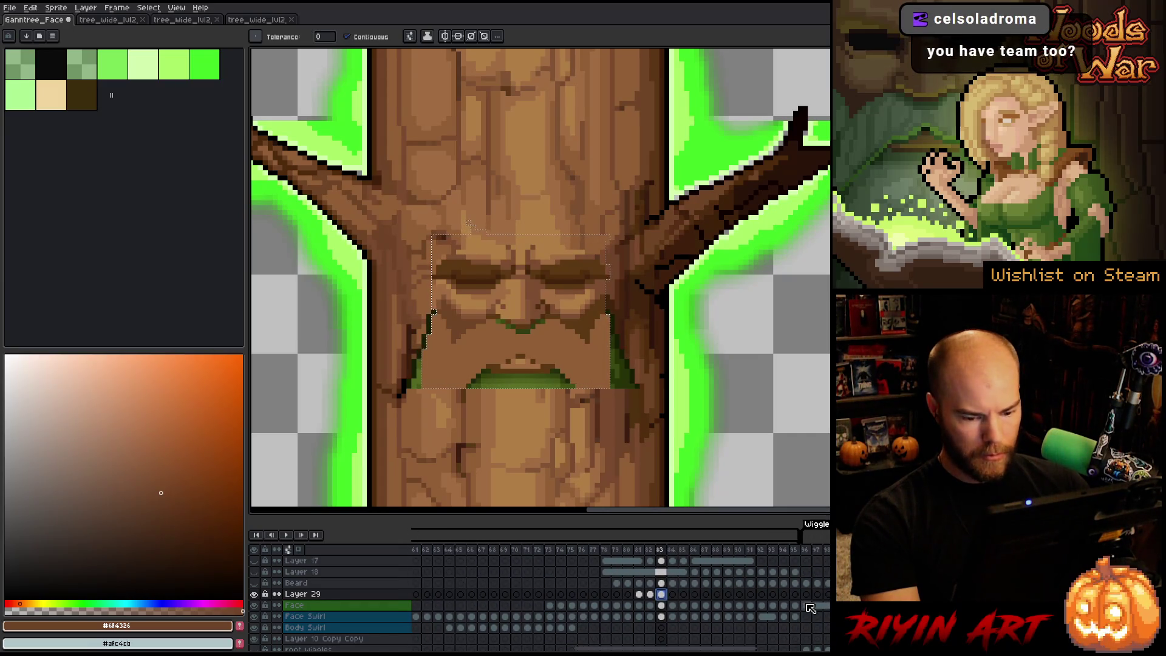
click(810, 608)
drag(550, 606, 797, 608)
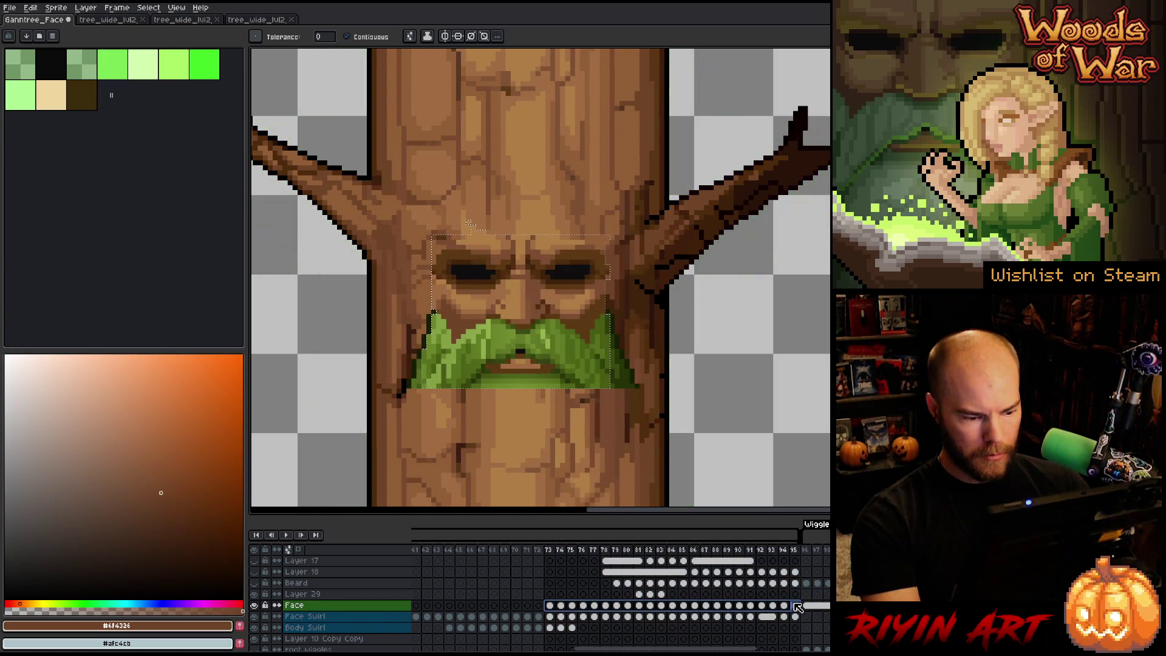
click(257, 605)
click(258, 606)
click(257, 606)
click(257, 606)
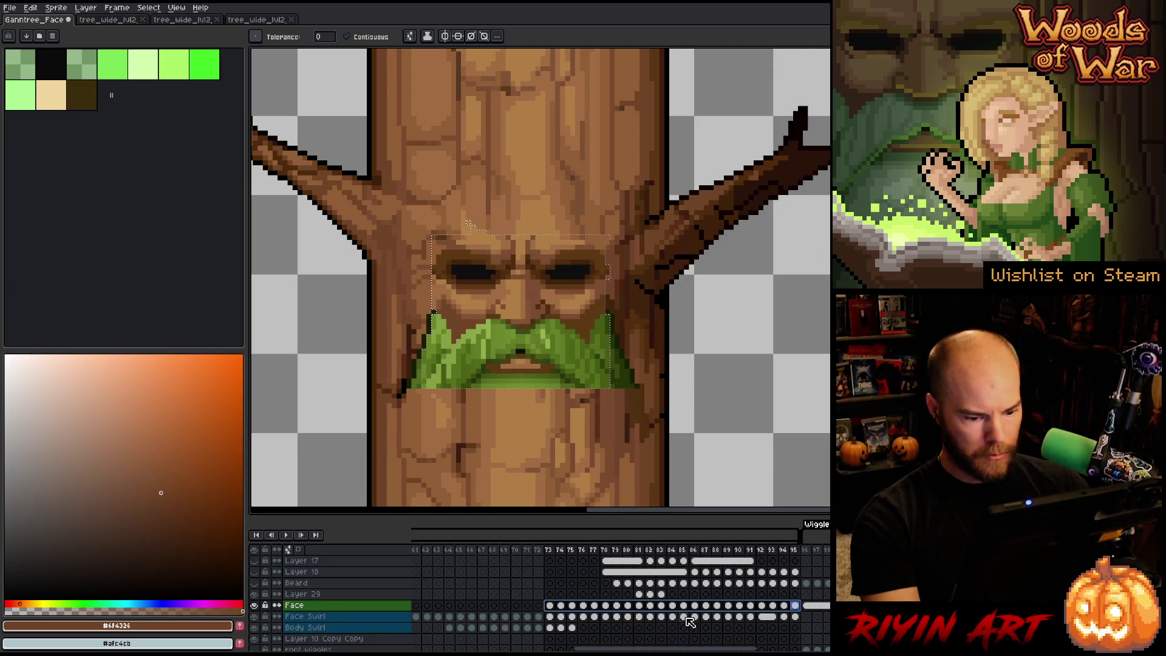
drag(800, 621, 395, 622)
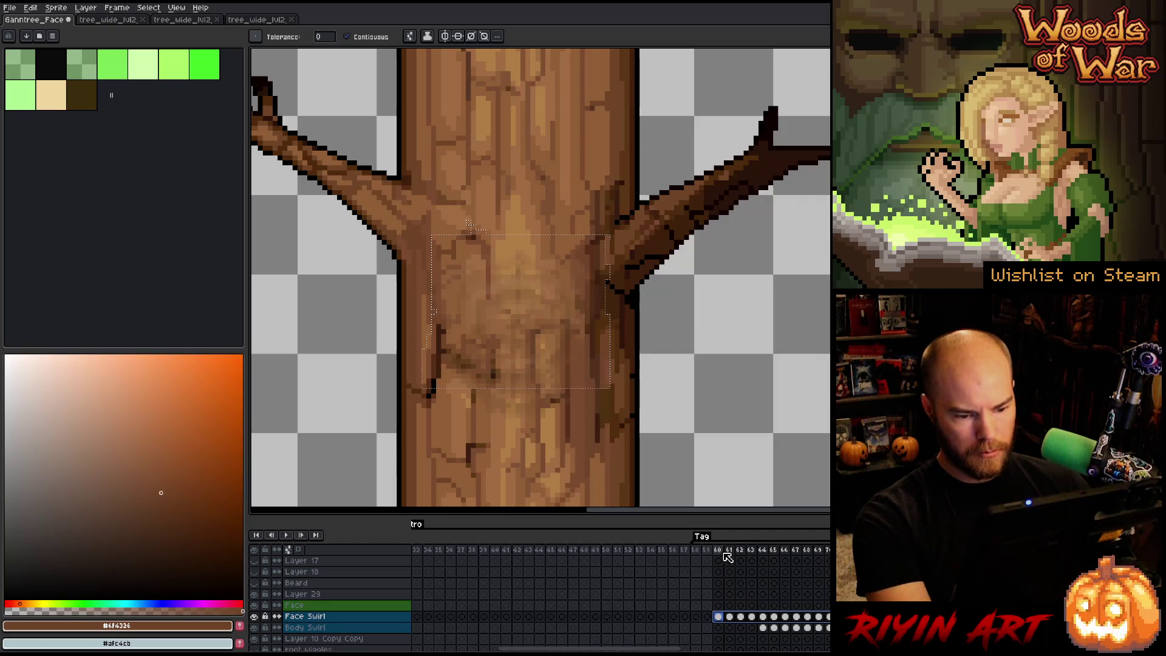
drag(723, 551, 776, 551)
key(Return)
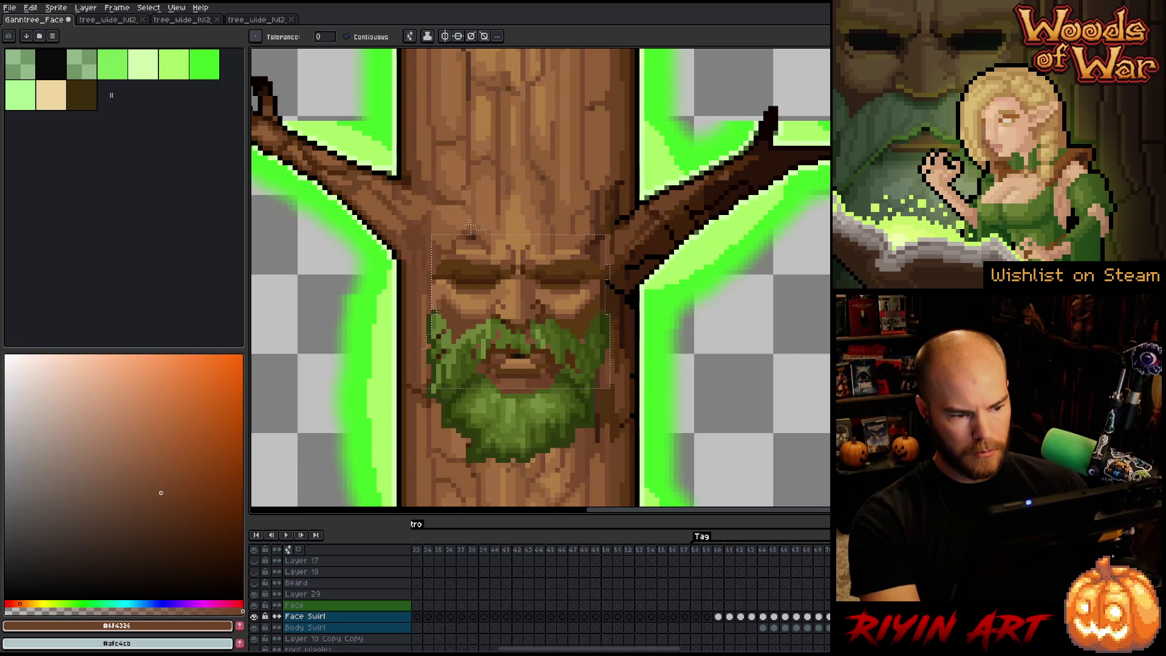
key(ctrl+d)
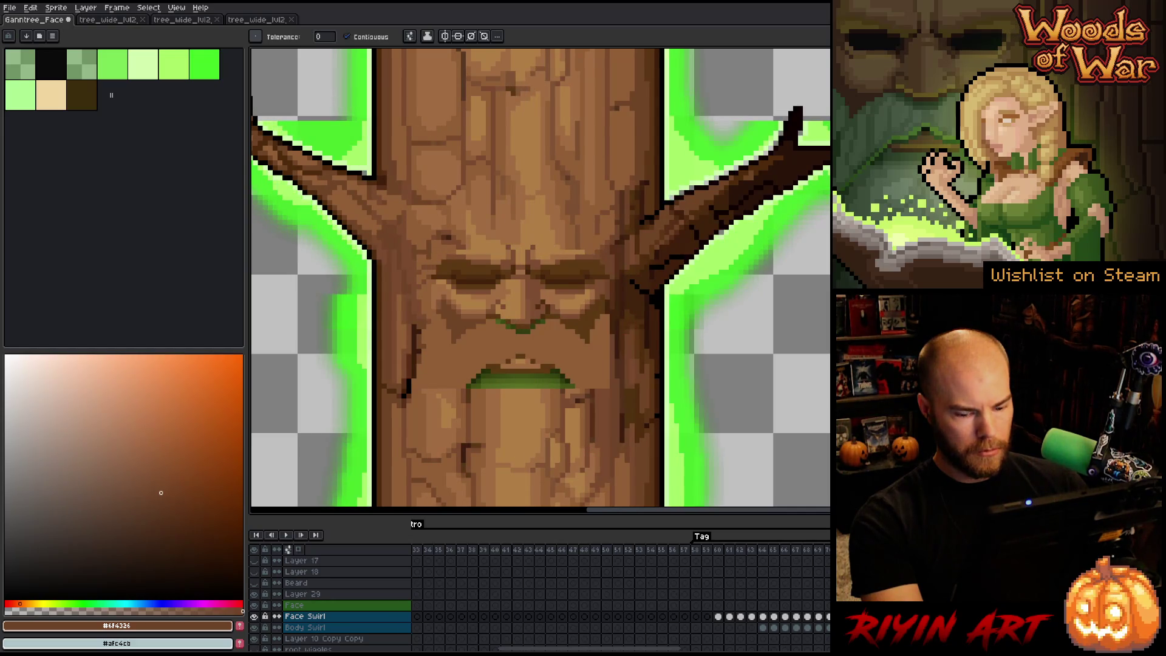
scroll(678, 599, right, 9)
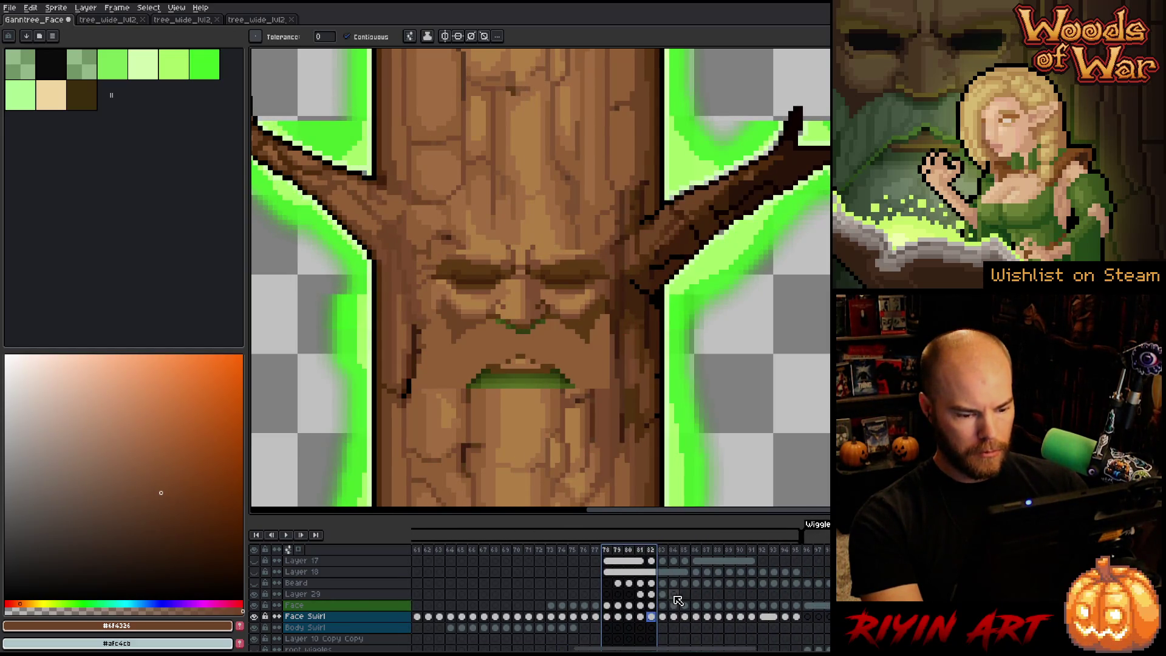
click(662, 594)
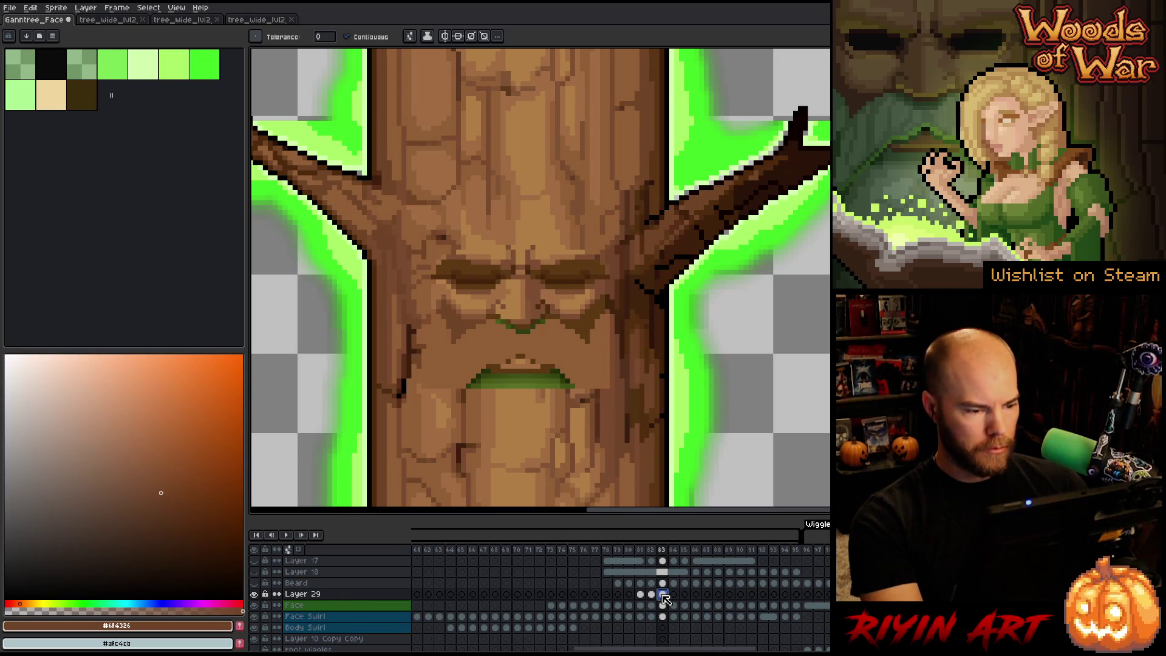
click(652, 595)
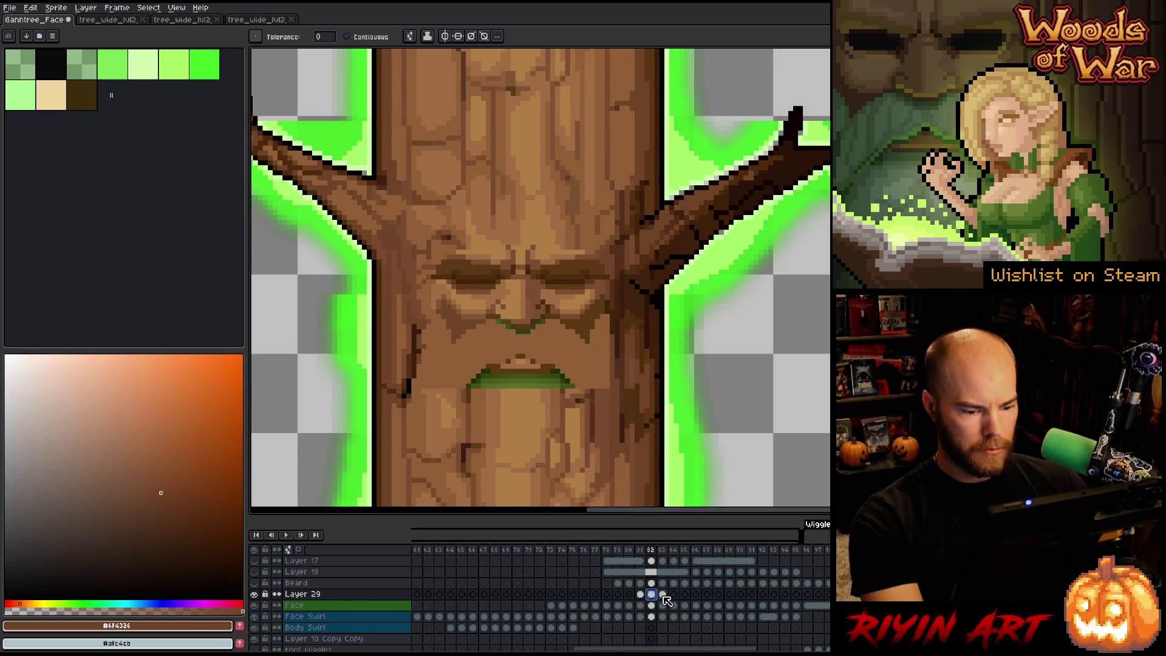
mouse_move(664, 597)
mouse_down()
mouse_move(801, 596)
mouse_move(814, 582)
mouse_move(838, 616)
mouse_up()
key(Return)
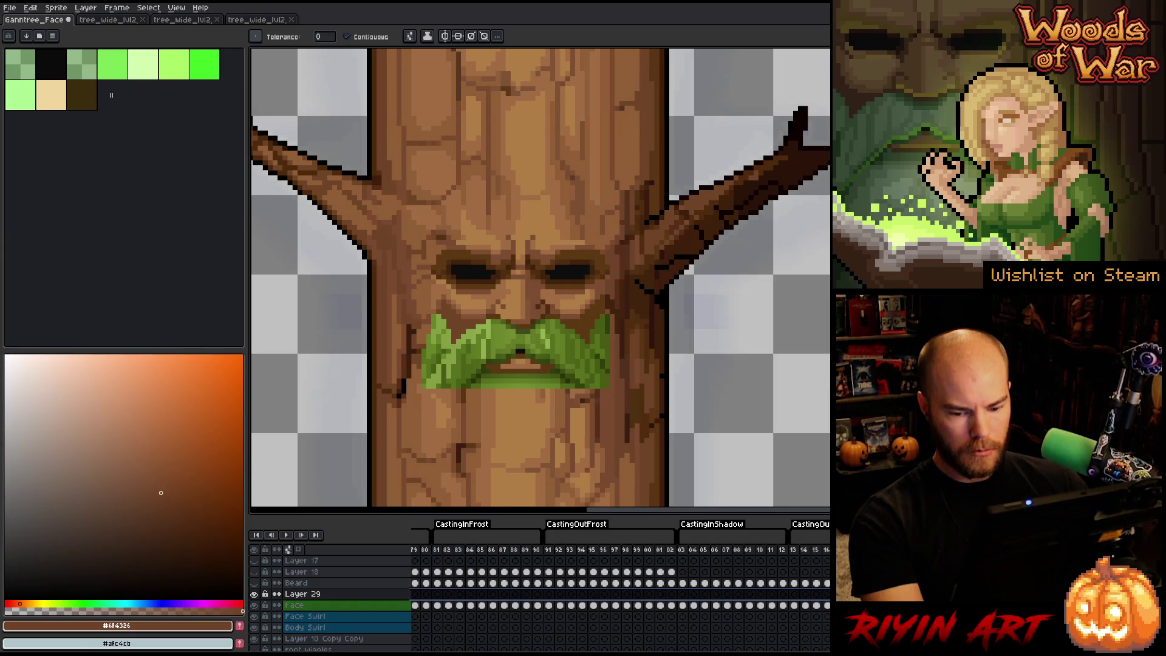
scroll(496, 290, down, 4)
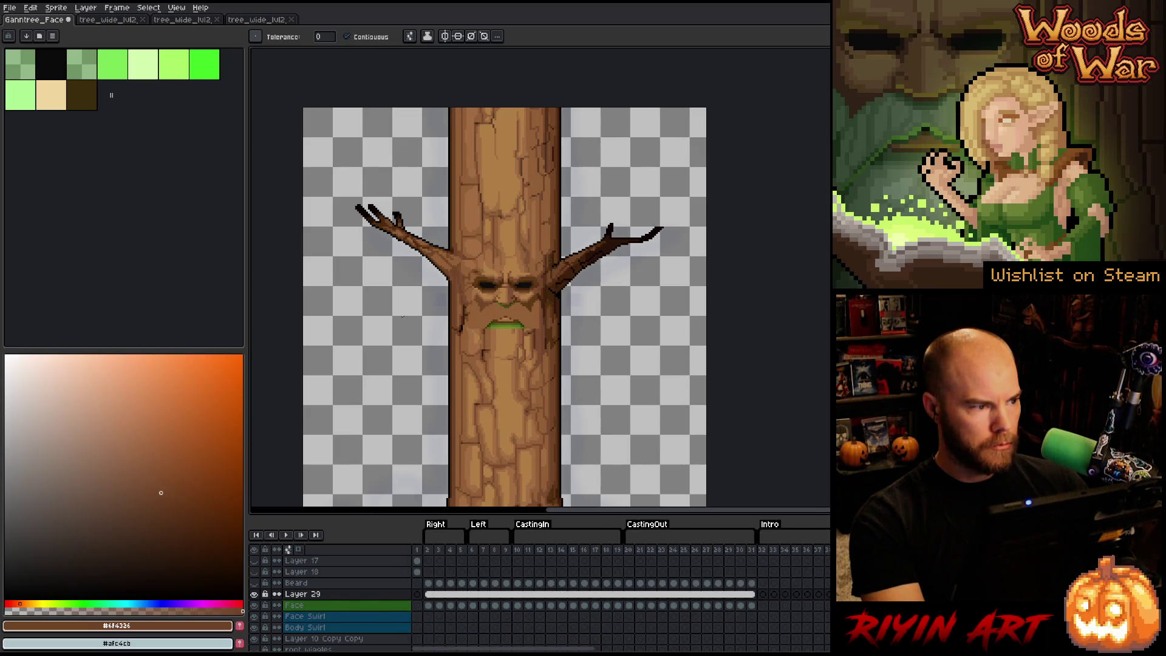
Step: Save the Ganntree_Face sprite and pan to show the whole tree
key(ctrl+s)
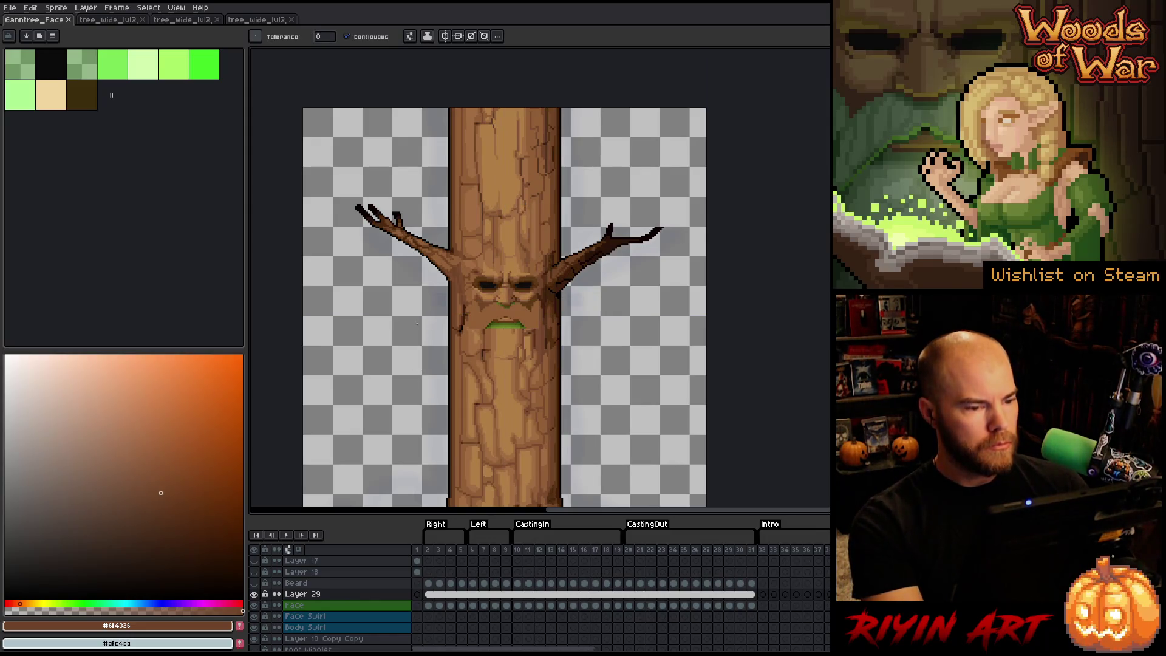
scroll(446, 329, down, 1)
mouse_move(445, 329)
mouse_down()
mouse_move(432, 257)
mouse_move(433, 269)
mouse_up()
key(w)
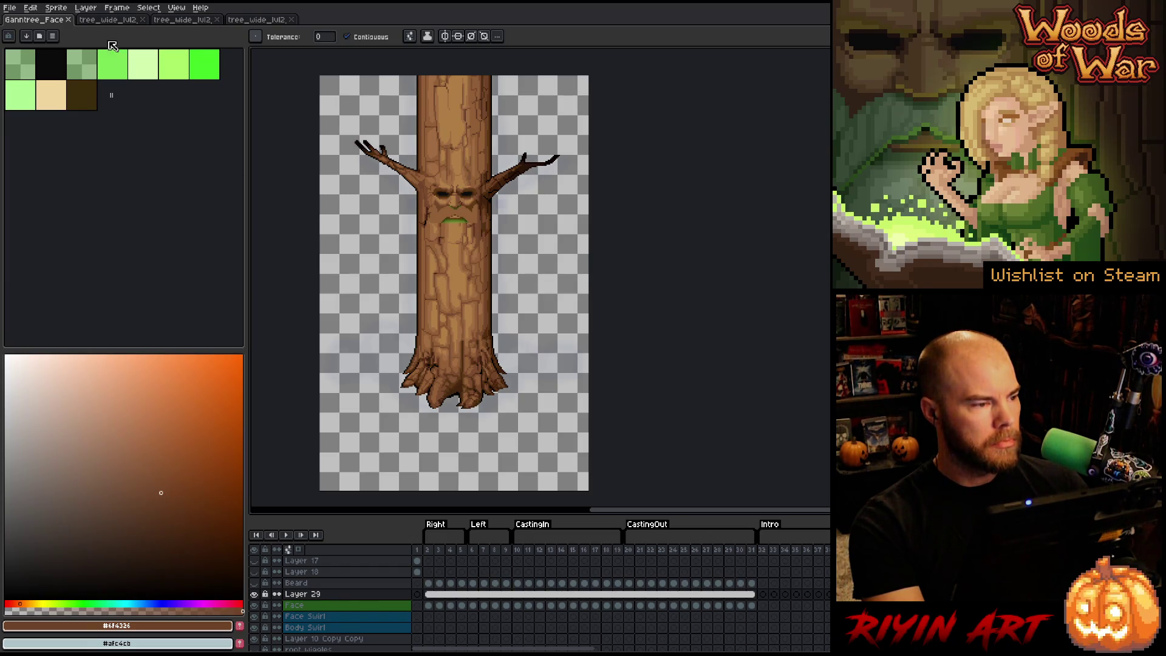
Step: Switch to the fourth tab, the tree_wide_lvl2 normal-map sheet
click(85, 7)
click(85, 7)
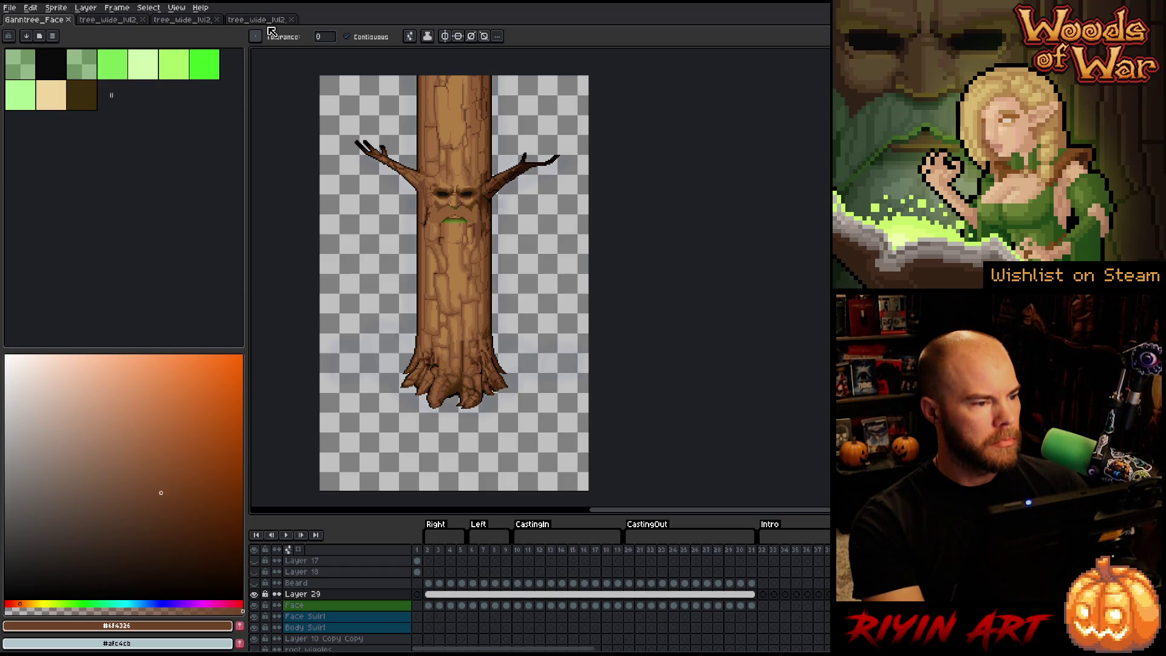
click(267, 19)
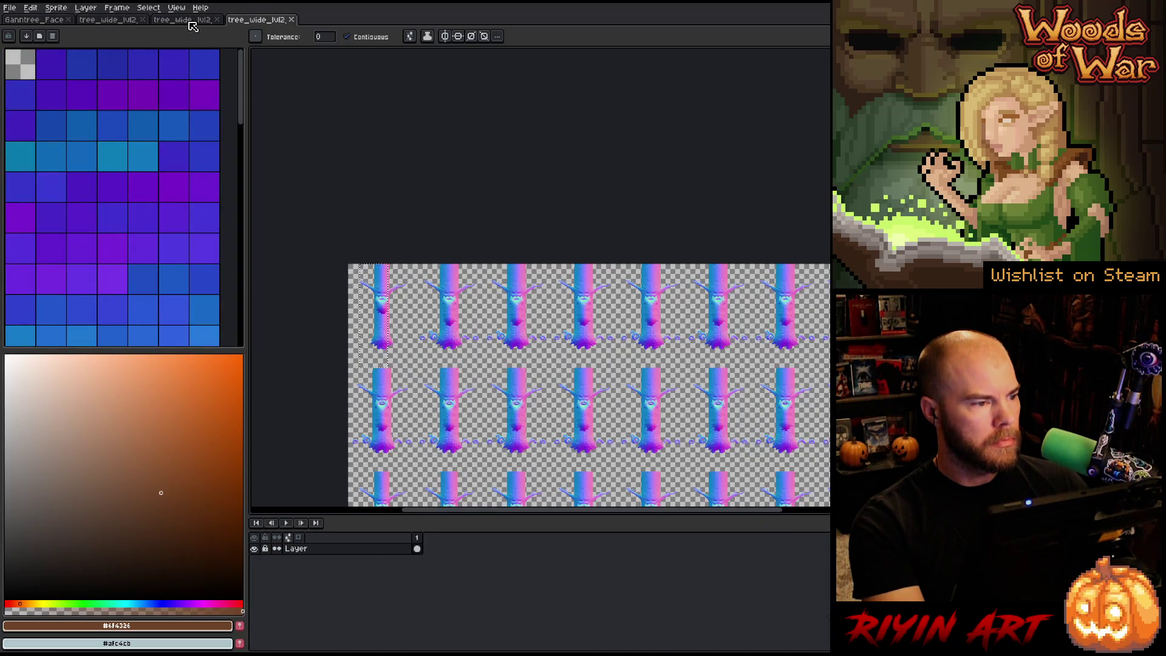
Step: Inspect the second tree_wide_lvl2 sheet, zooming and panning to its top-left corner
click(182, 19)
click(117, 20)
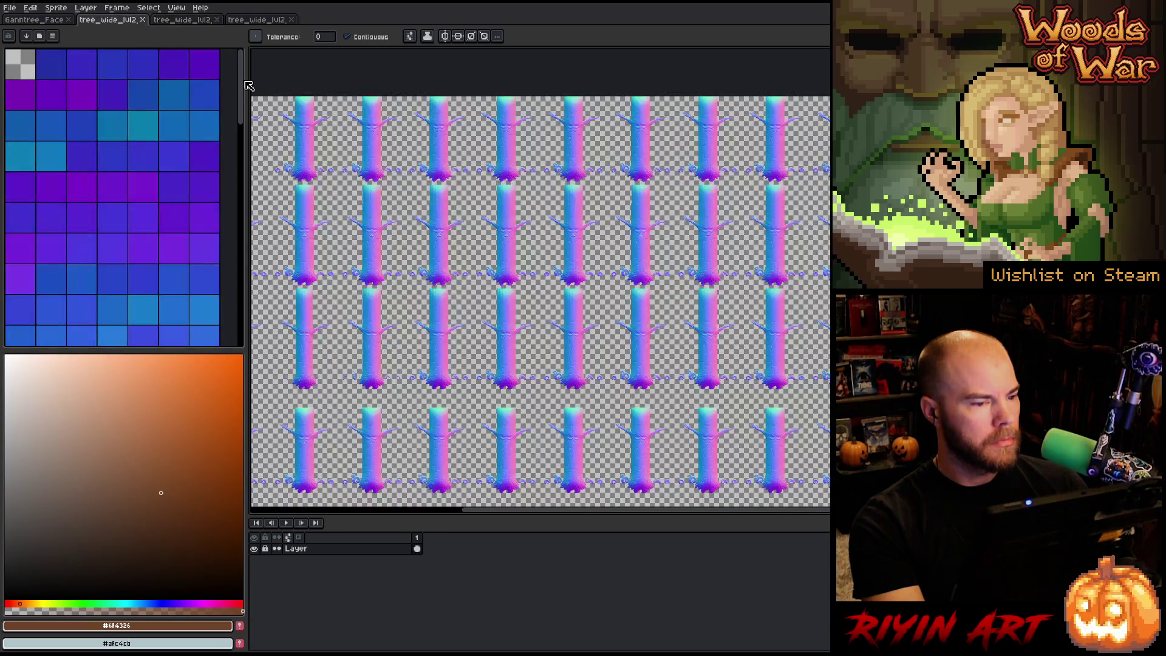
scroll(416, 149, up, 4)
scroll(487, 202, up, 2)
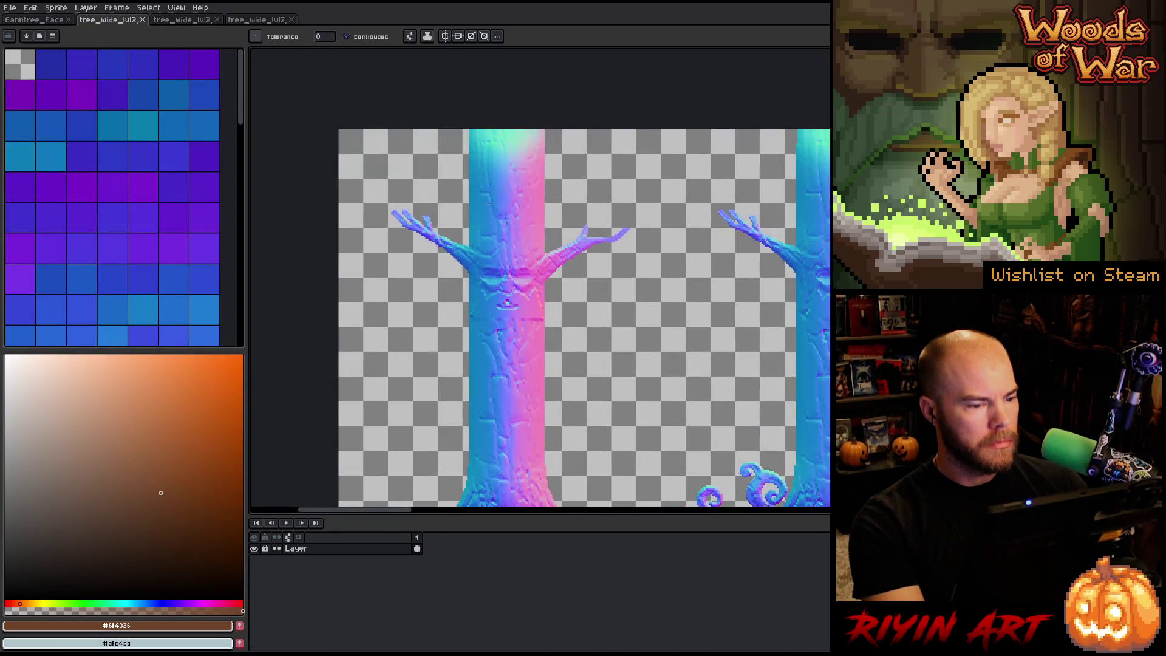
scroll(486, 206, down, 1)
scroll(526, 240, down, 2)
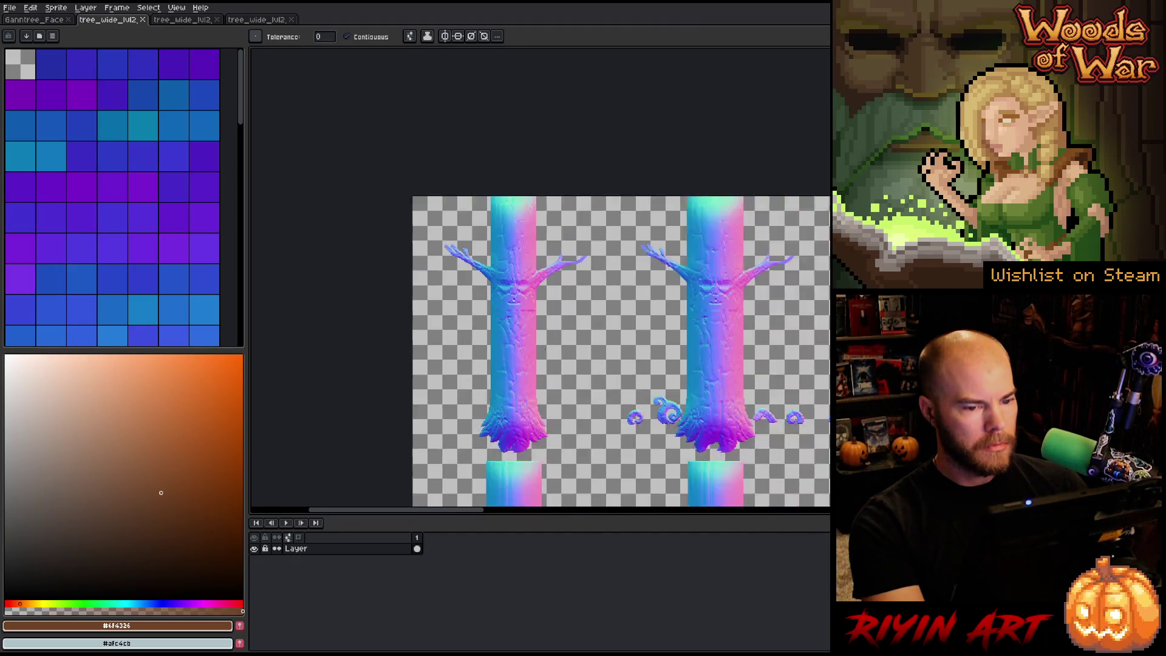
key(space)
drag(623, 368, 437, 286)
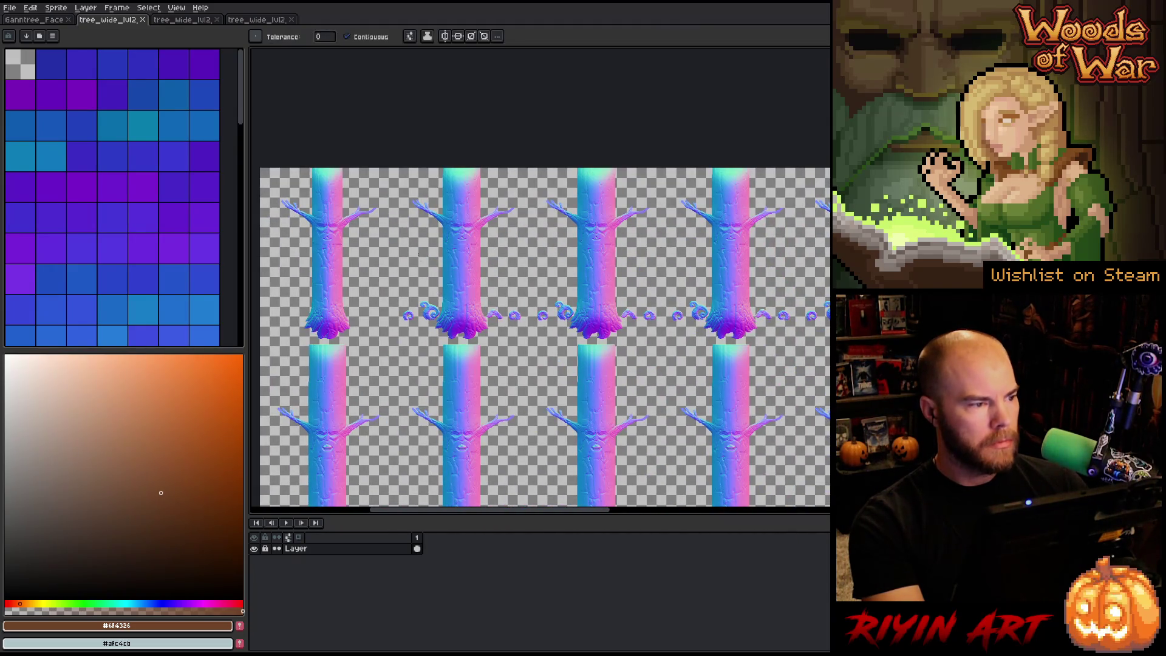
scroll(438, 285, down, 2)
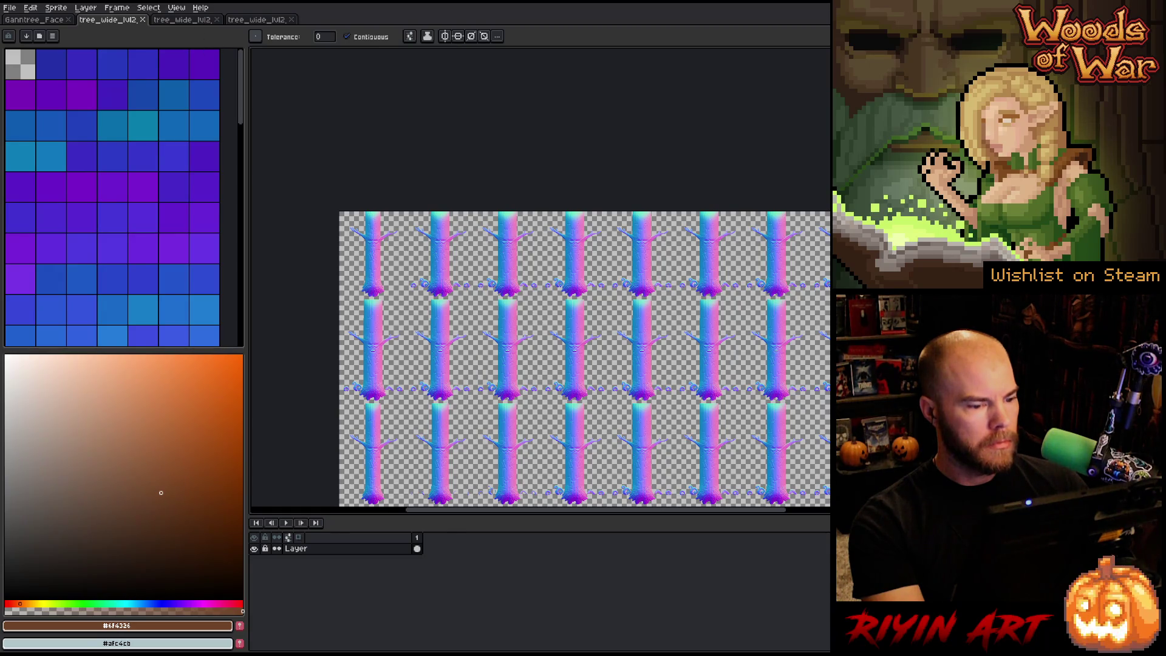
scroll(520, 331, up, 3)
scroll(537, 332, down, 1)
drag(554, 385, 572, 360)
scroll(572, 360, up, 1)
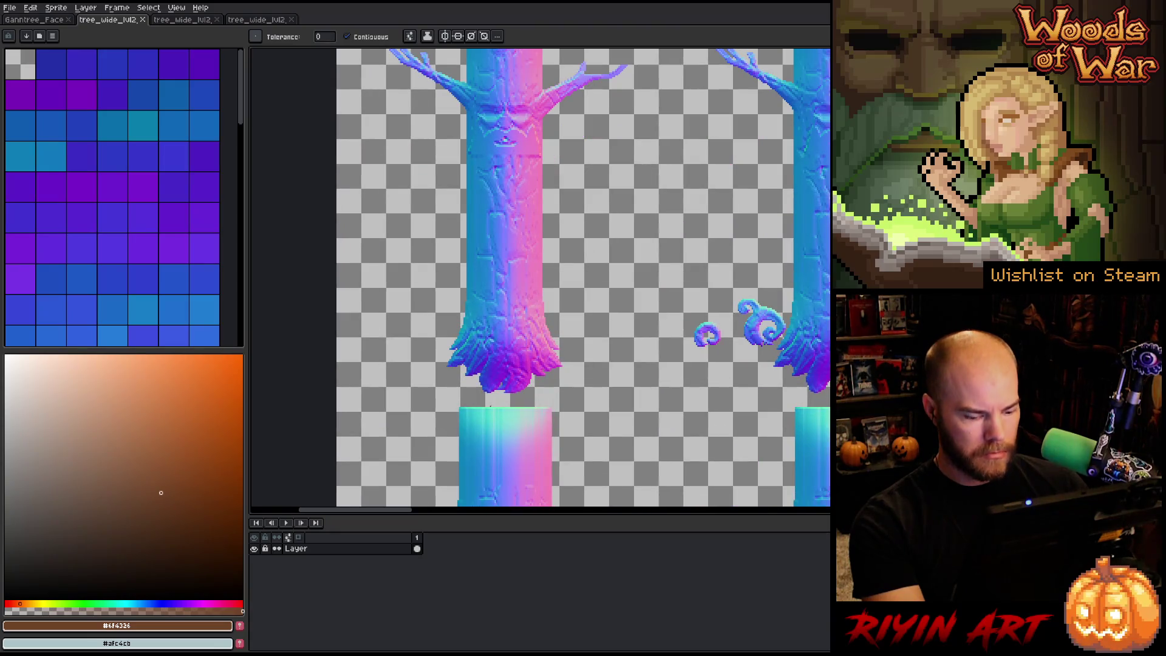
Step: Drag a rectangular selection over part of the normal-map tree sheet
key(v)
scroll(457, 406, up, 1)
mouse_move(457, 406)
mouse_down()
mouse_move(577, 326)
mouse_move(613, 45)
mouse_move(545, 180)
mouse_up()
scroll(514, 284, down, 3)
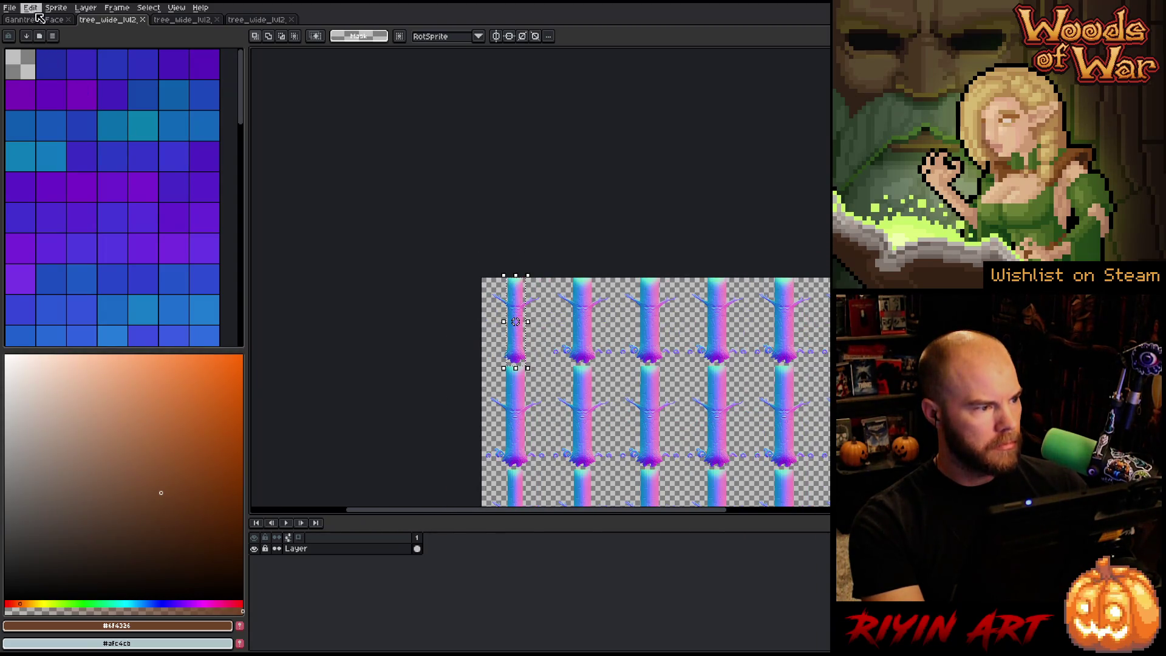
Step: Compare the third tree_wide_lvl2 sheet and Ganntree_Face, then return to the normal-map sheet
click(183, 20)
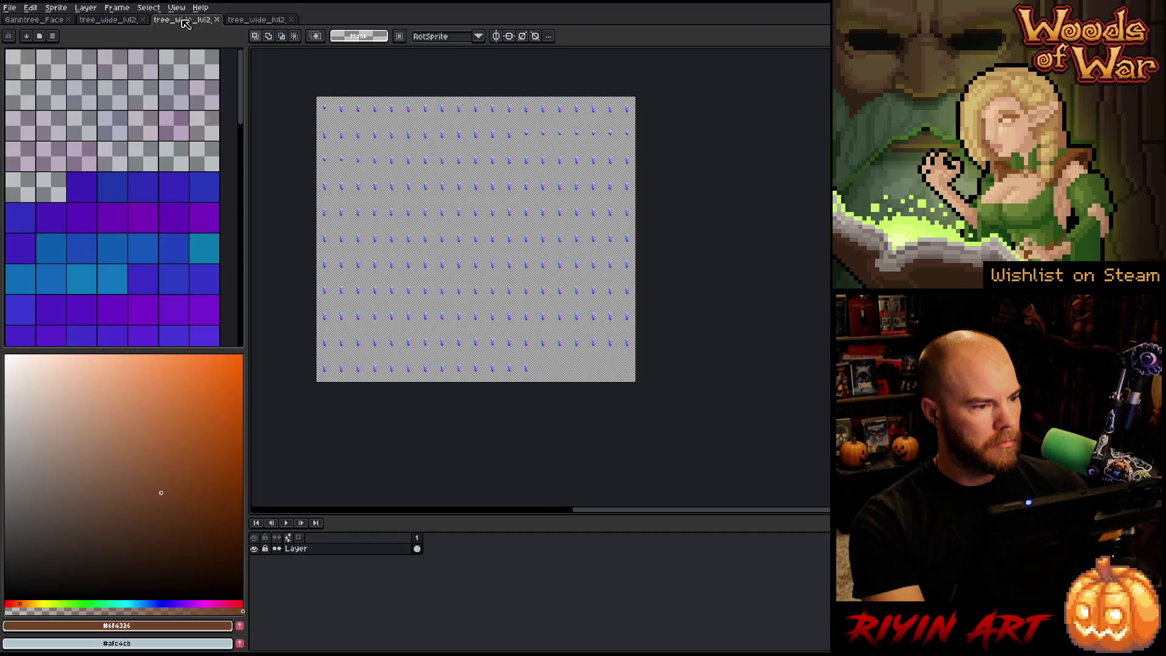
click(49, 22)
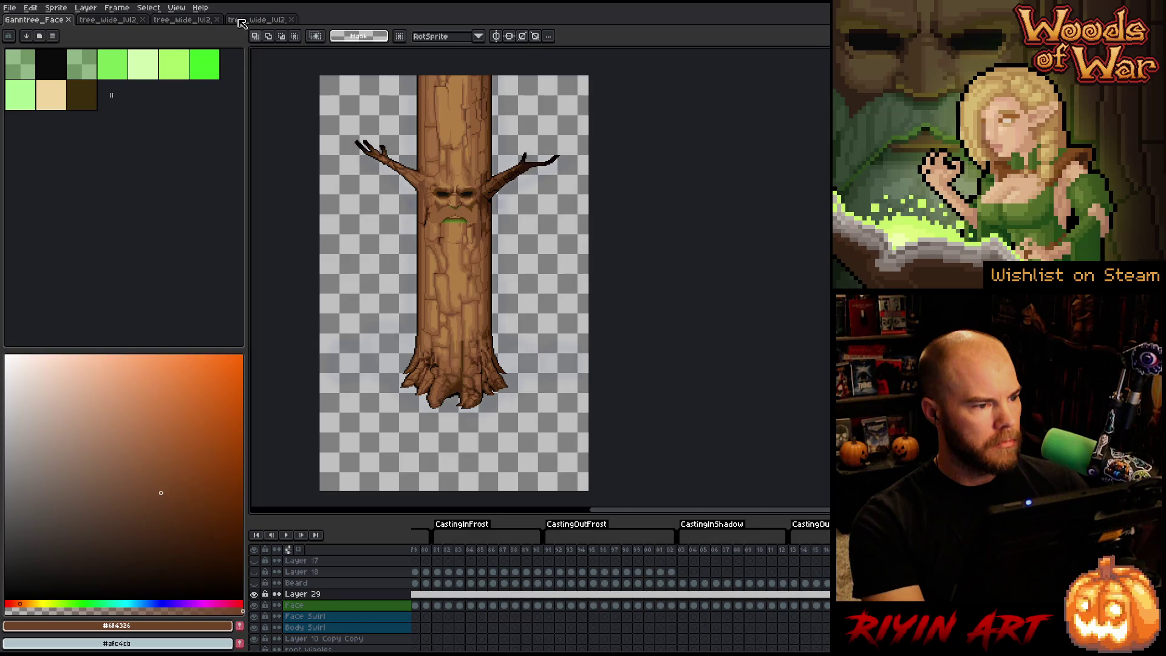
click(108, 20)
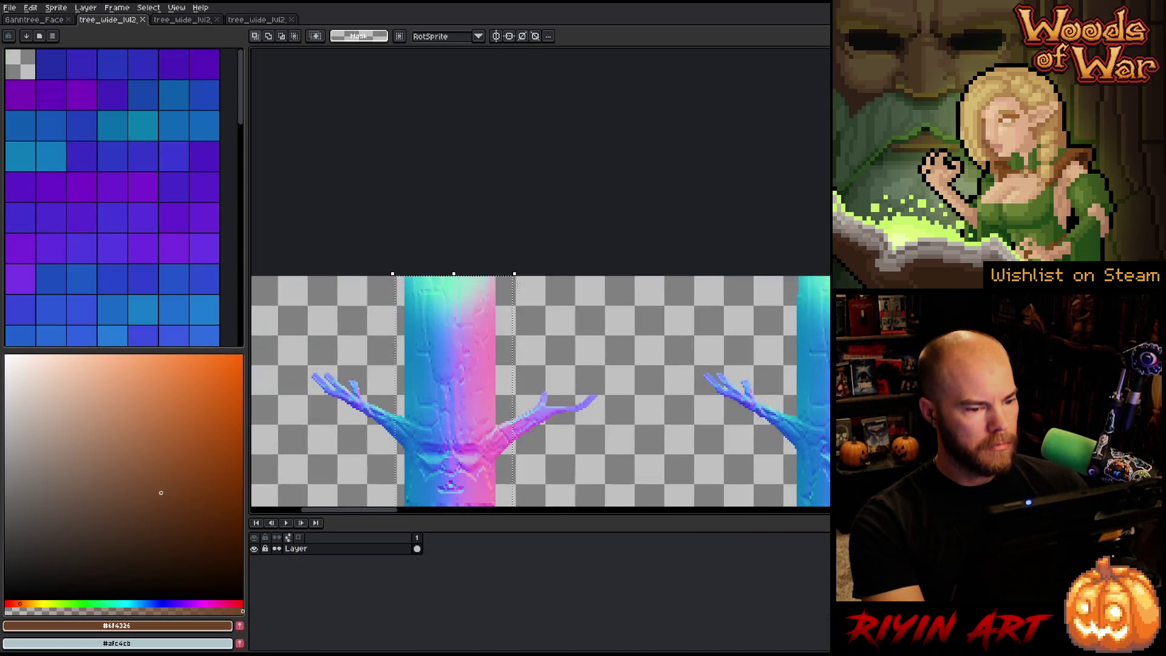
scroll(490, 340, up, 2)
scroll(492, 344, down, 1)
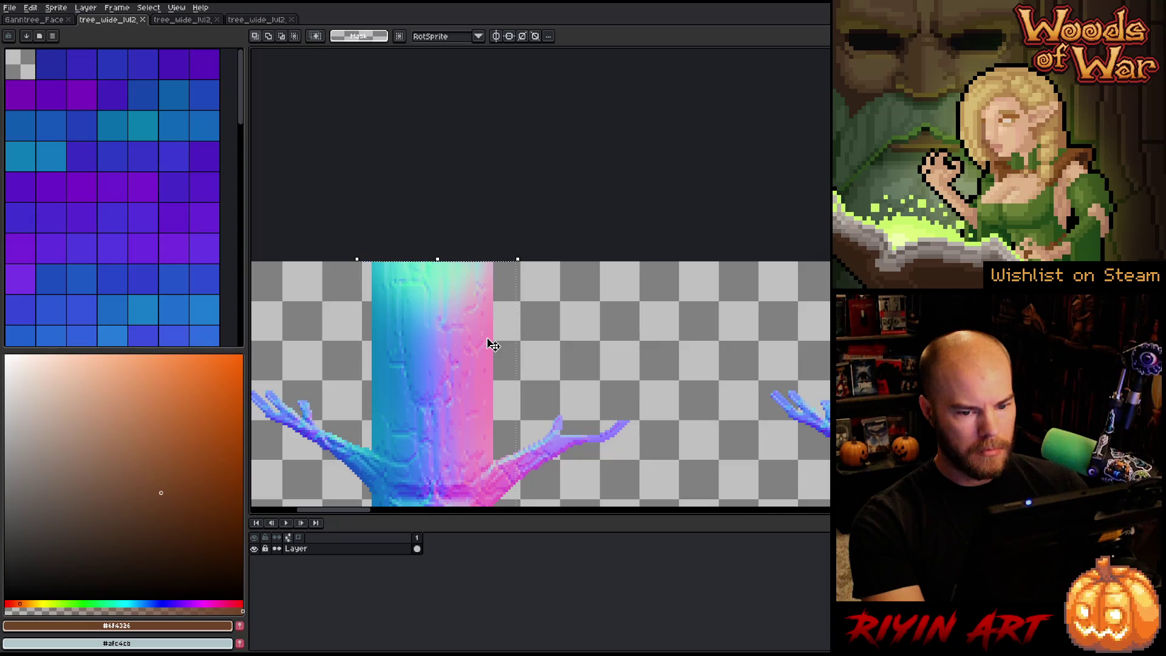
scroll(491, 344, down, 2)
scroll(492, 344, down, 2)
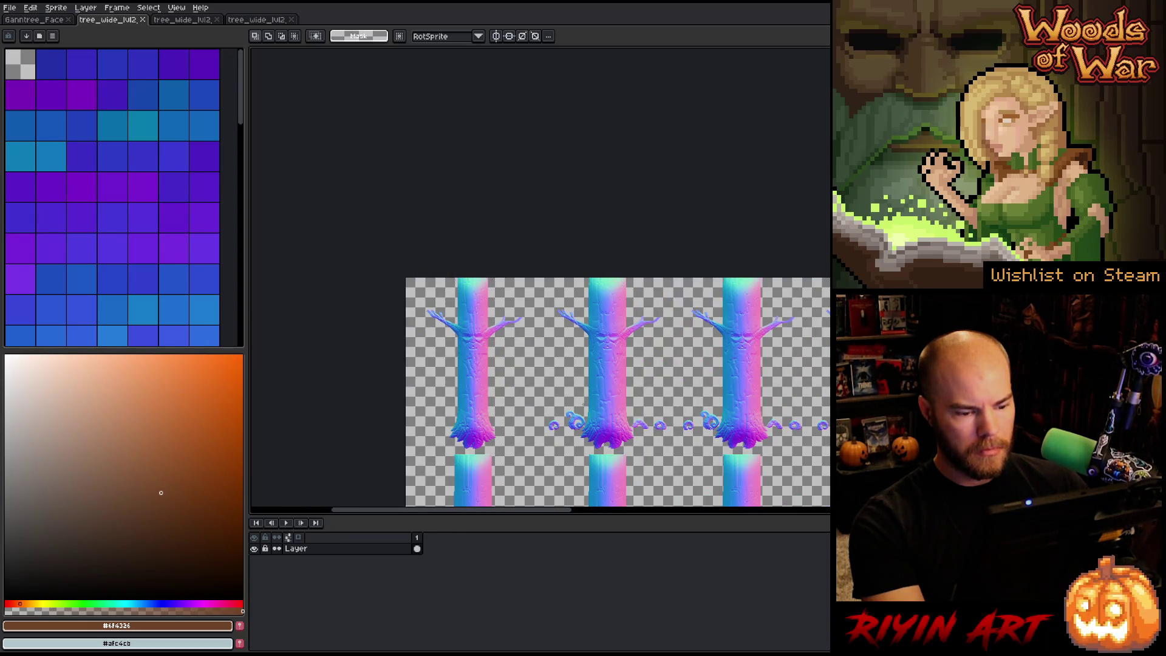
drag(577, 429, 538, 242)
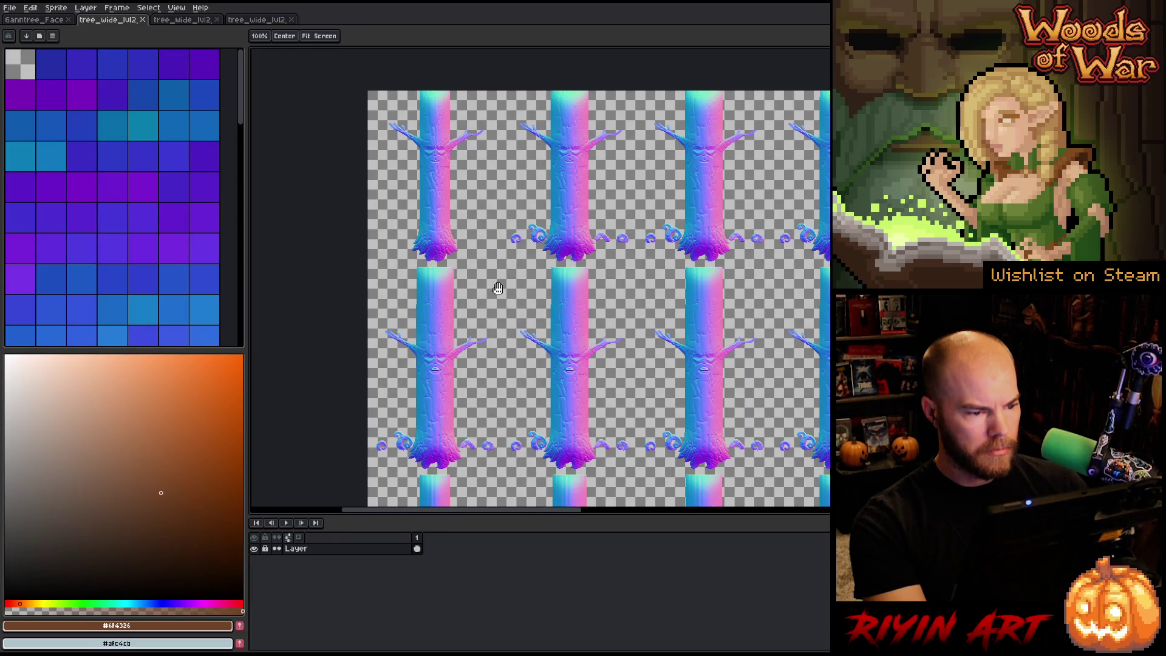
Step: Zoom and pan across the normal-map tree grid down the sheet
scroll(583, 297, up, 5)
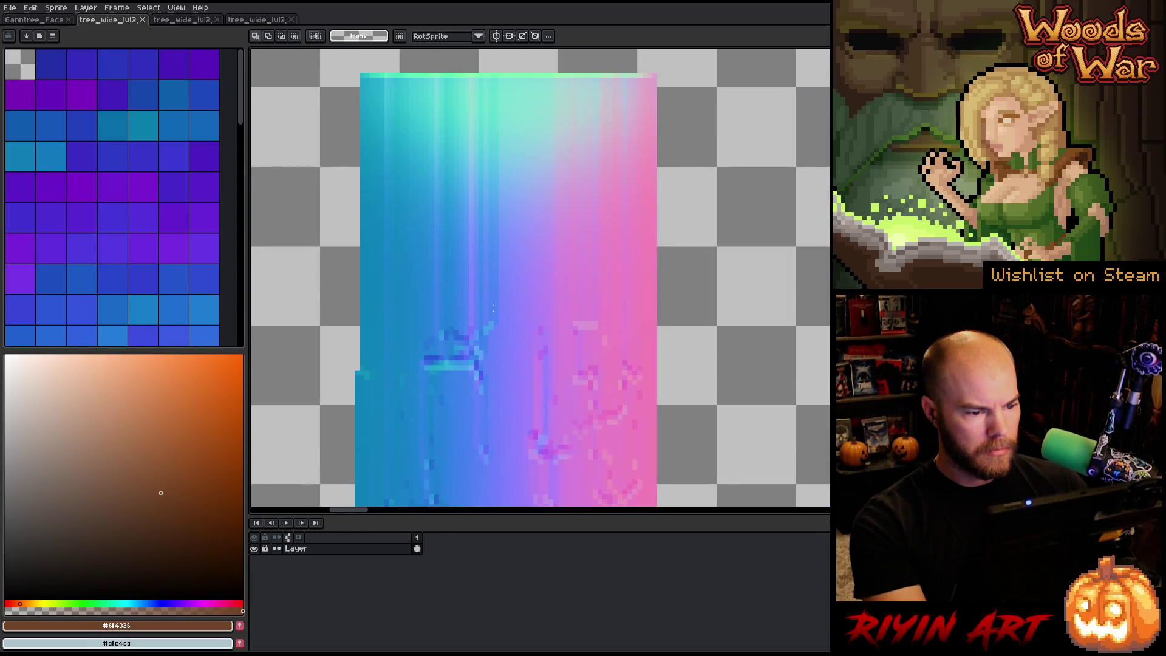
scroll(490, 315, down, 4)
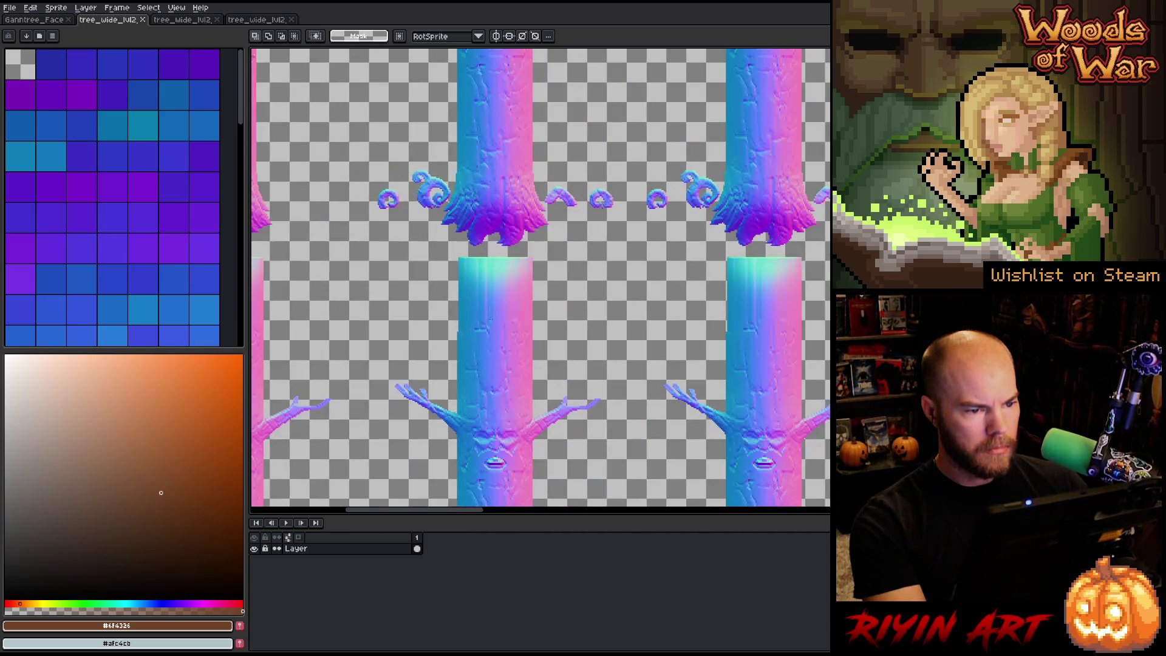
scroll(490, 315, down, 3)
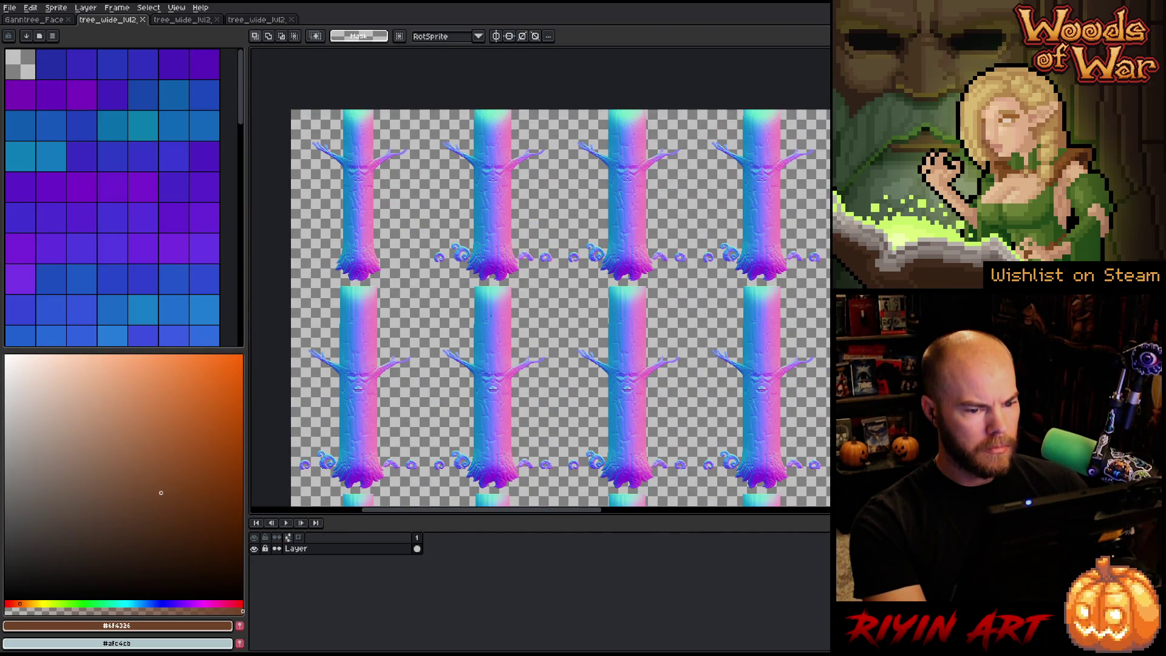
scroll(491, 315, down, 3)
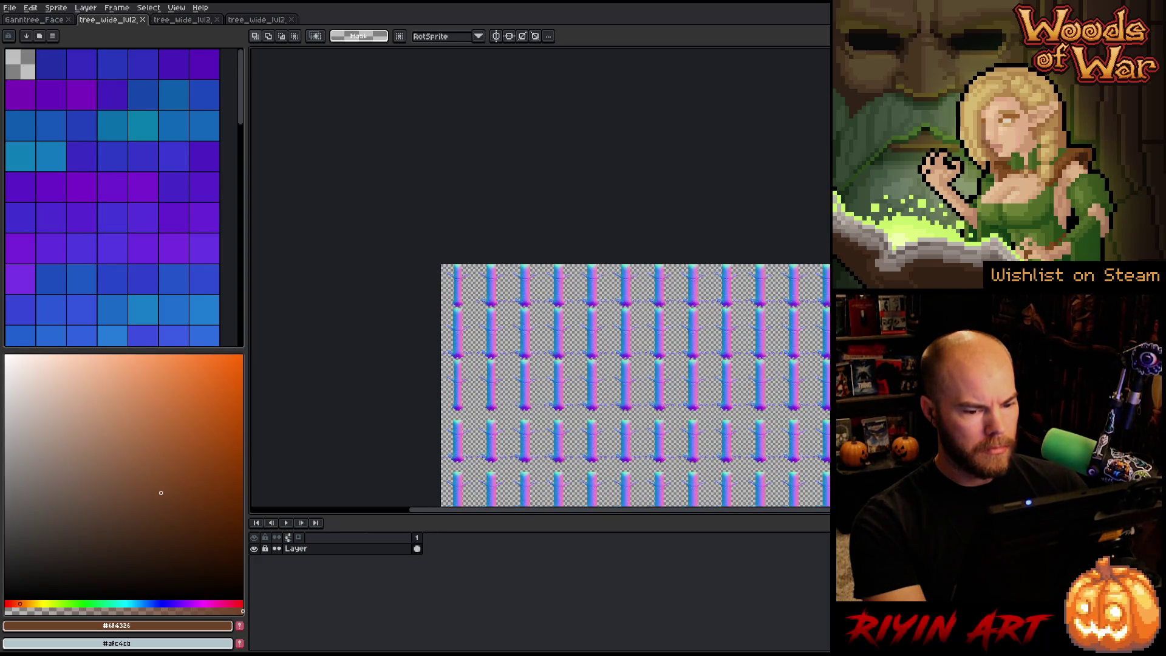
drag(491, 315, 302, 297)
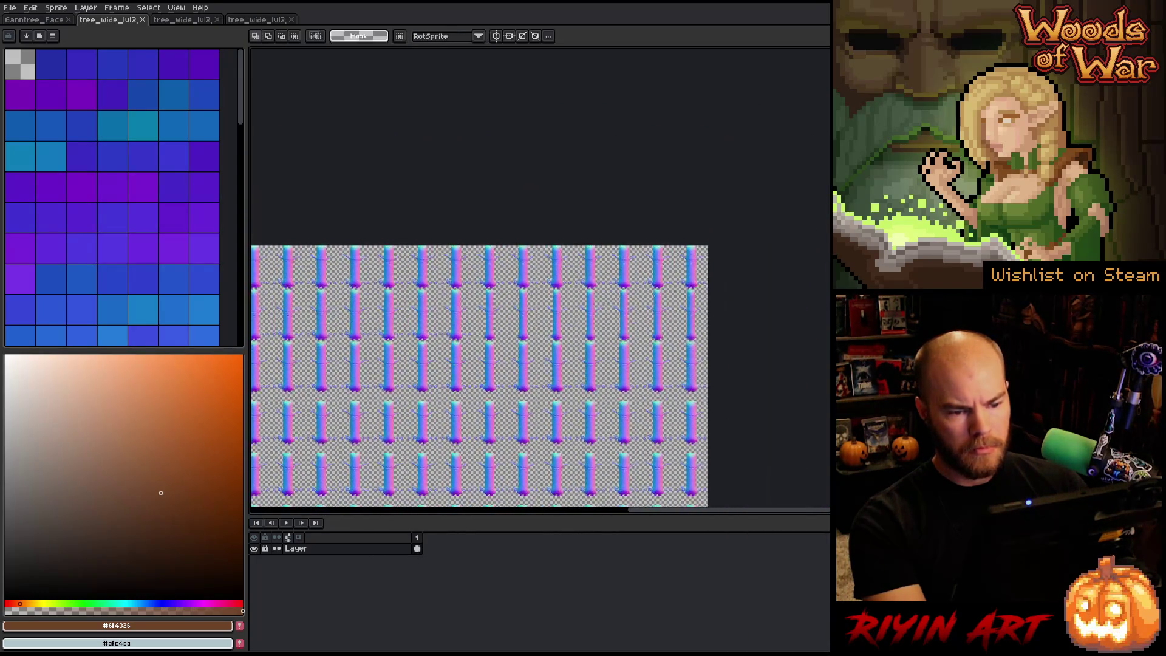
scroll(704, 307, up, 5)
scroll(705, 307, down, 2)
mouse_move(705, 308)
mouse_down()
mouse_move(657, 220)
mouse_move(654, 286)
mouse_up()
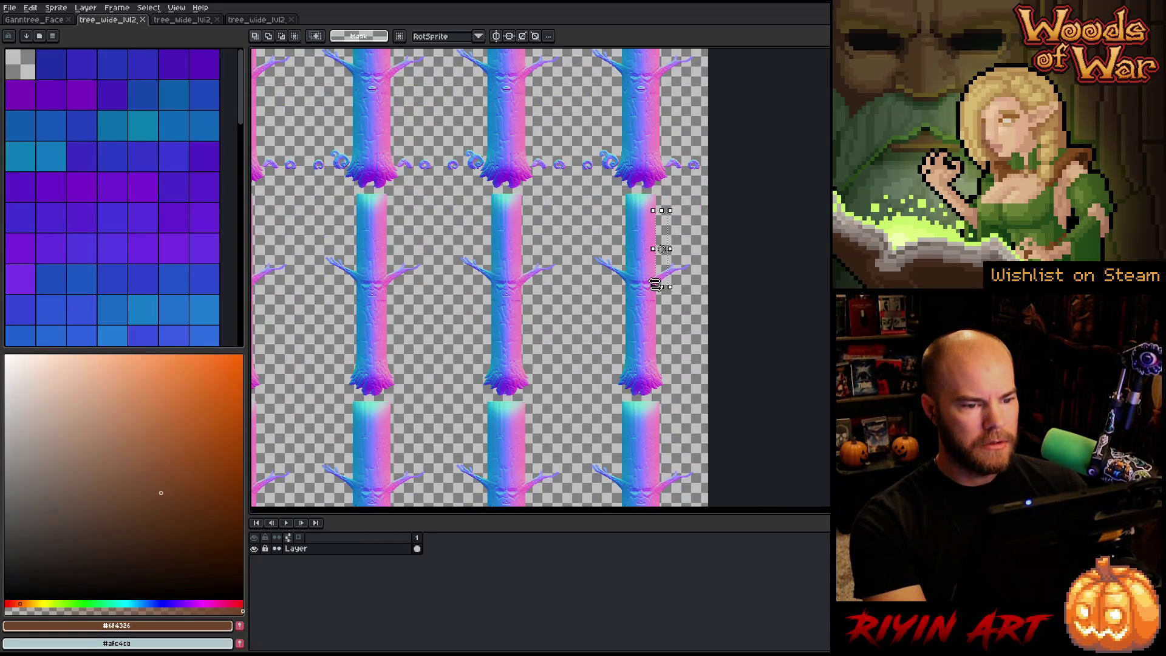
drag(645, 153, 645, 234)
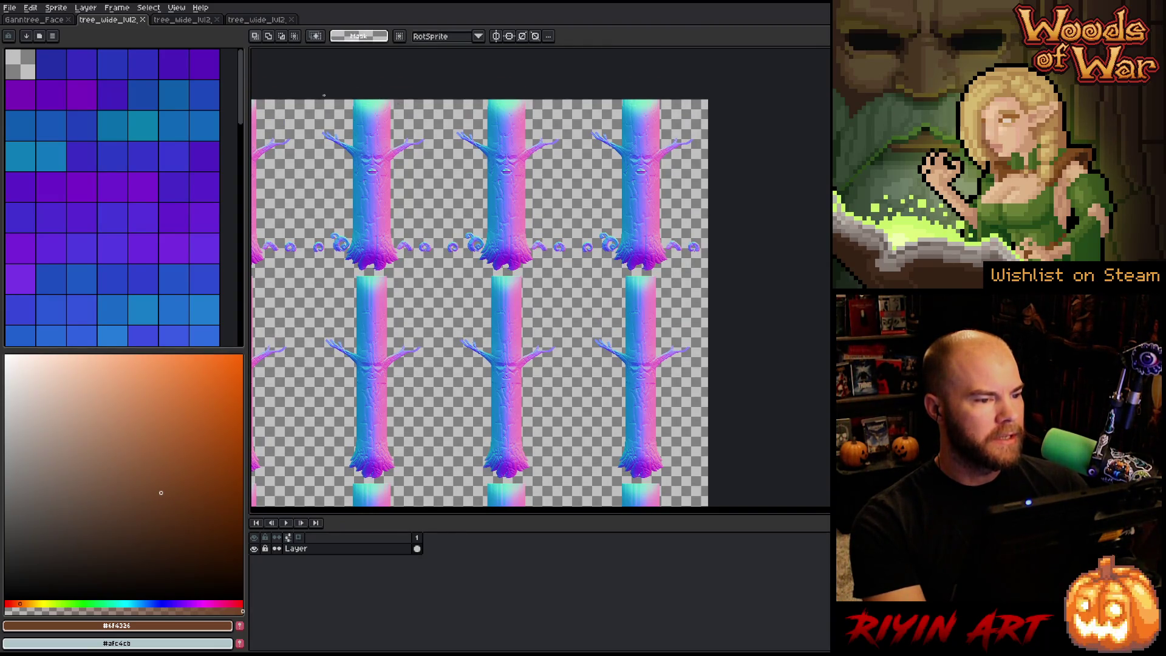
Step: Select the top row of trees, then another block of trees on the sheet
mouse_move(324, 95)
mouse_down()
mouse_move(501, 247)
mouse_move(702, 278)
mouse_up()
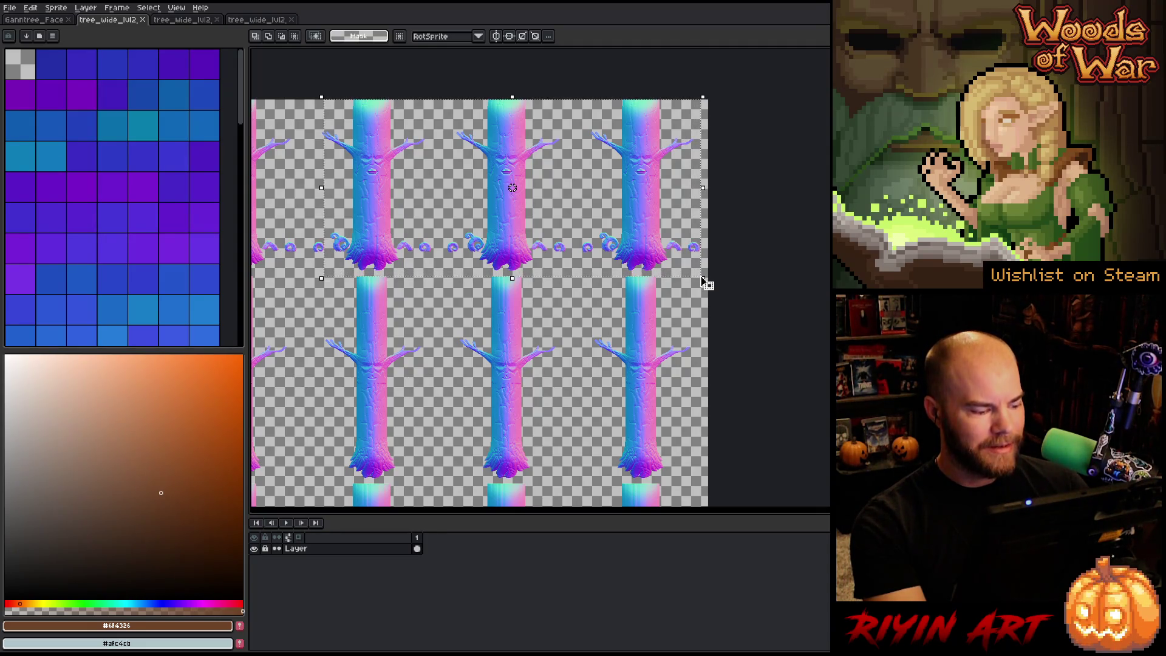
scroll(633, 285, up, 3)
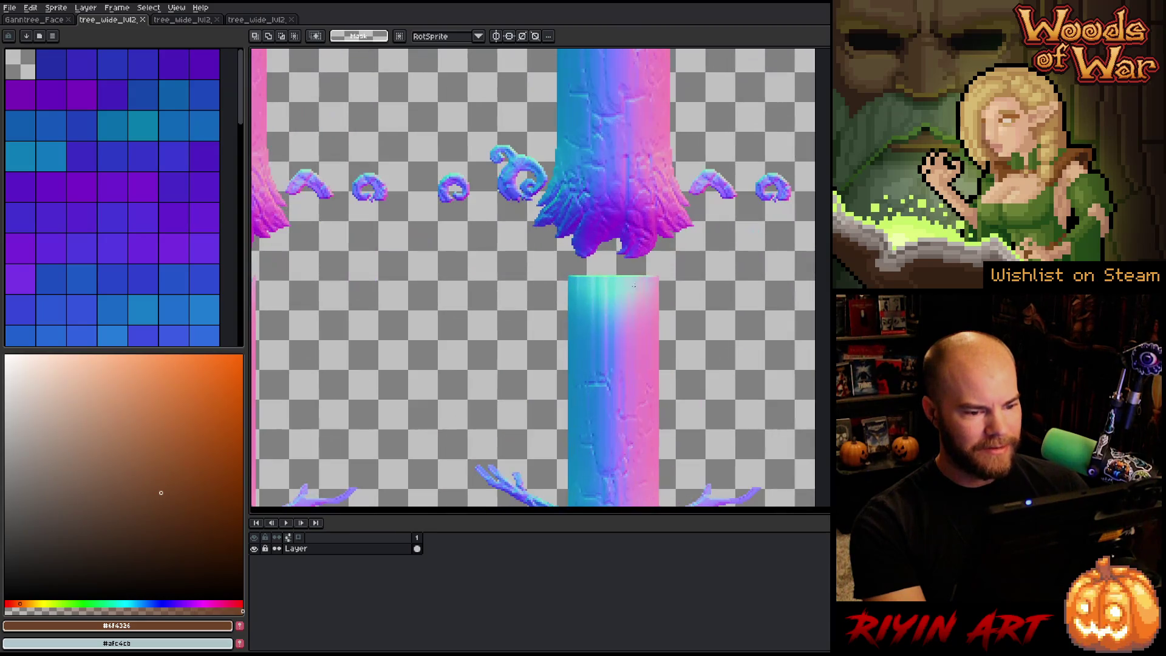
mouse_move(570, 277)
mouse_down()
mouse_move(619, 504)
mouse_move(656, 504)
mouse_move(669, 429)
mouse_move(669, 449)
mouse_up()
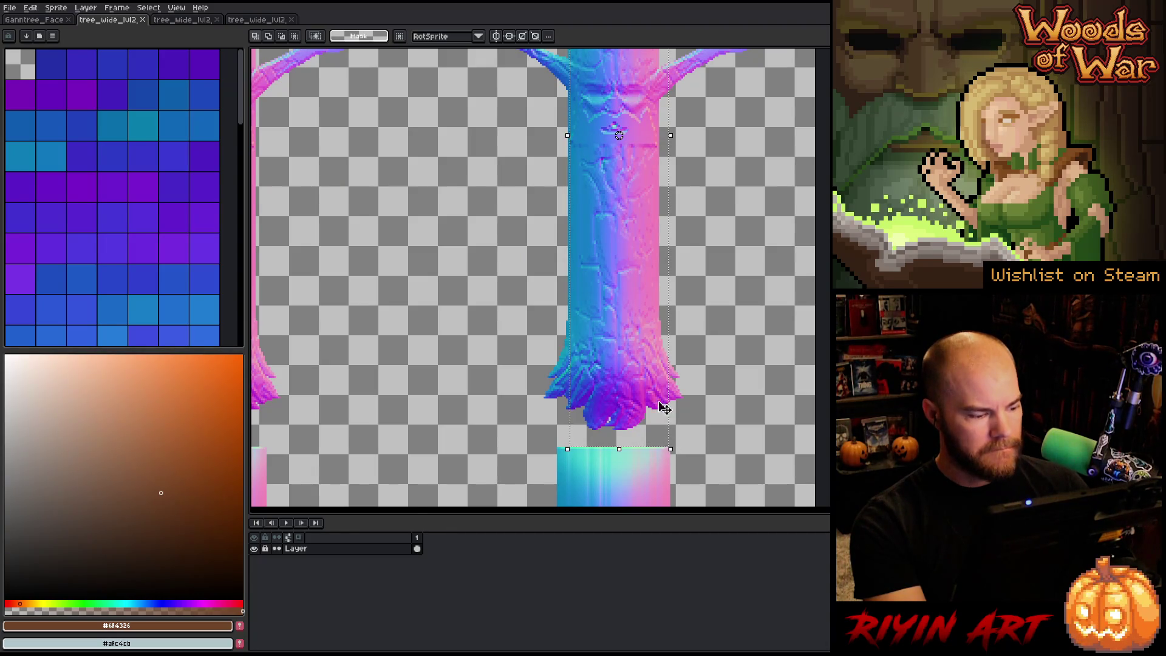
scroll(601, 242, down, 4)
scroll(541, 276, down, 1)
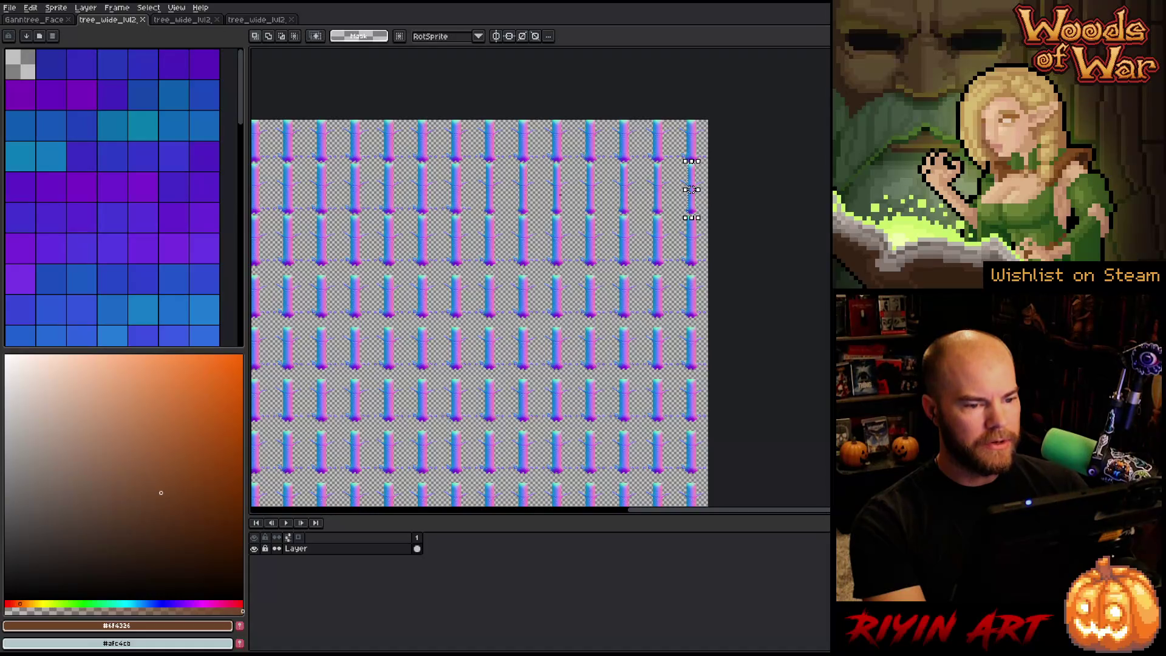
scroll(541, 277, up, 1)
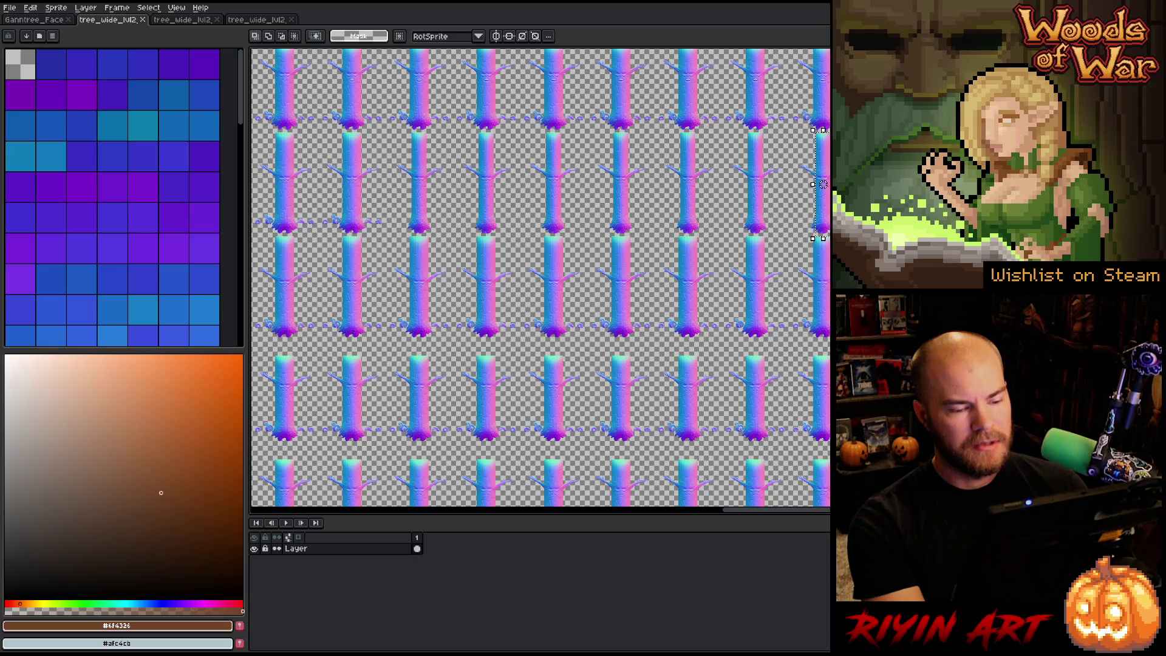
scroll(823, 184, down, 2)
drag(406, 420, 697, 389)
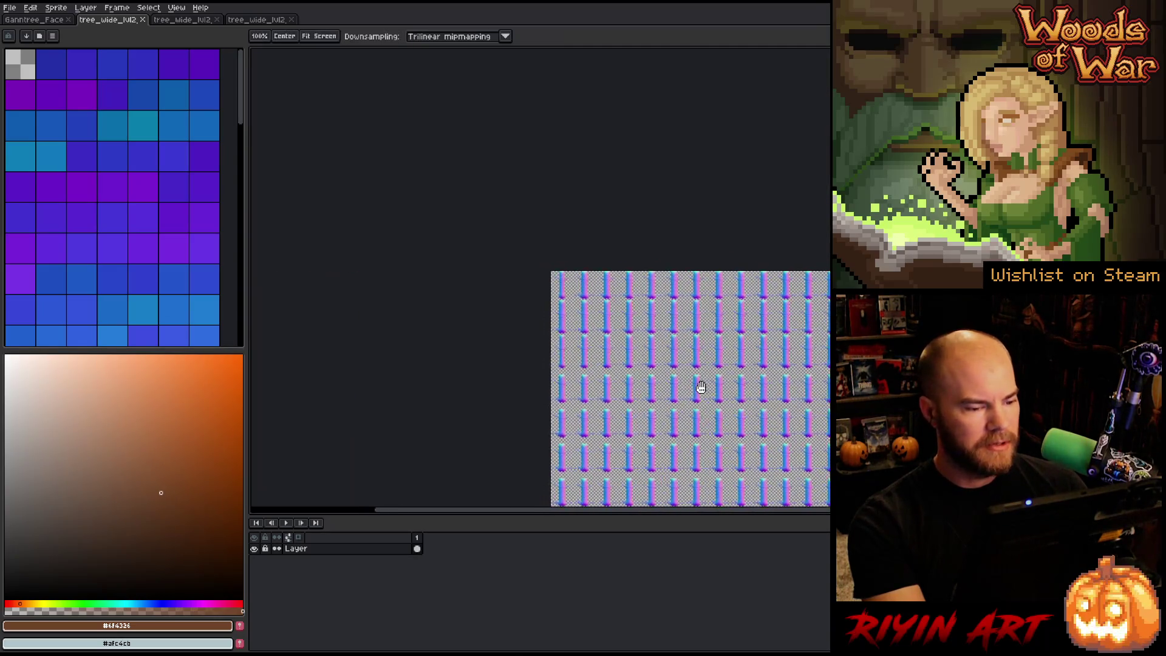
scroll(701, 388, up, 4)
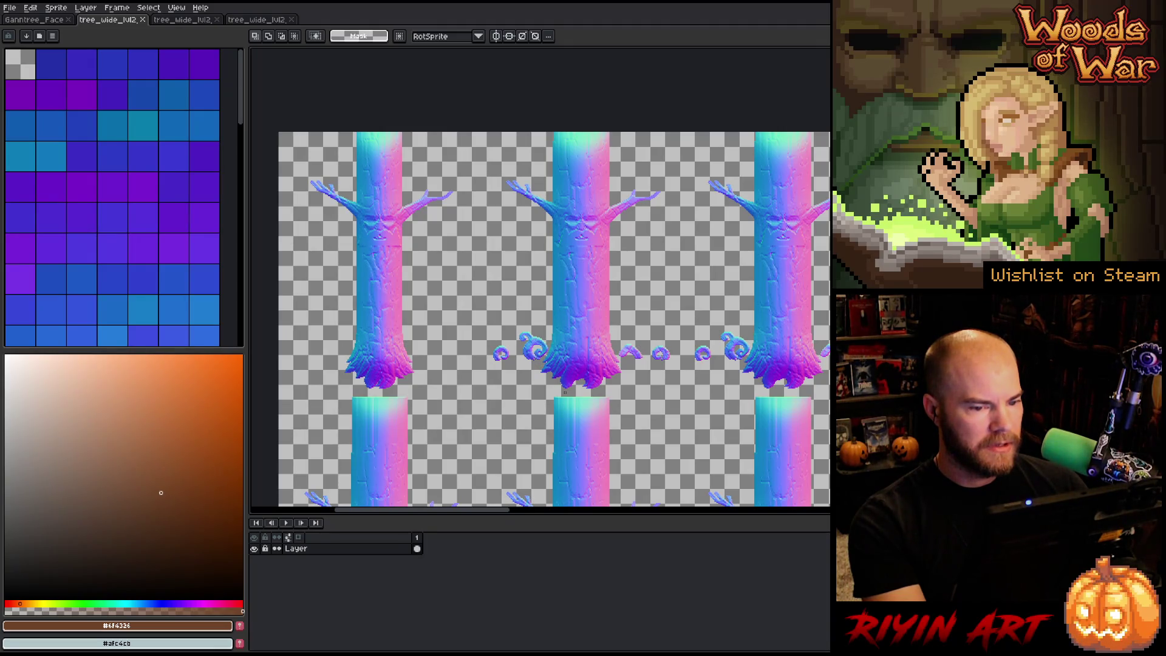
scroll(564, 392, down, 3)
Step: Close the duplicate tree_wide_lvl2 tab, check the remaining sheet, and return to Ganntree_Face
scroll(581, 375, up, 3)
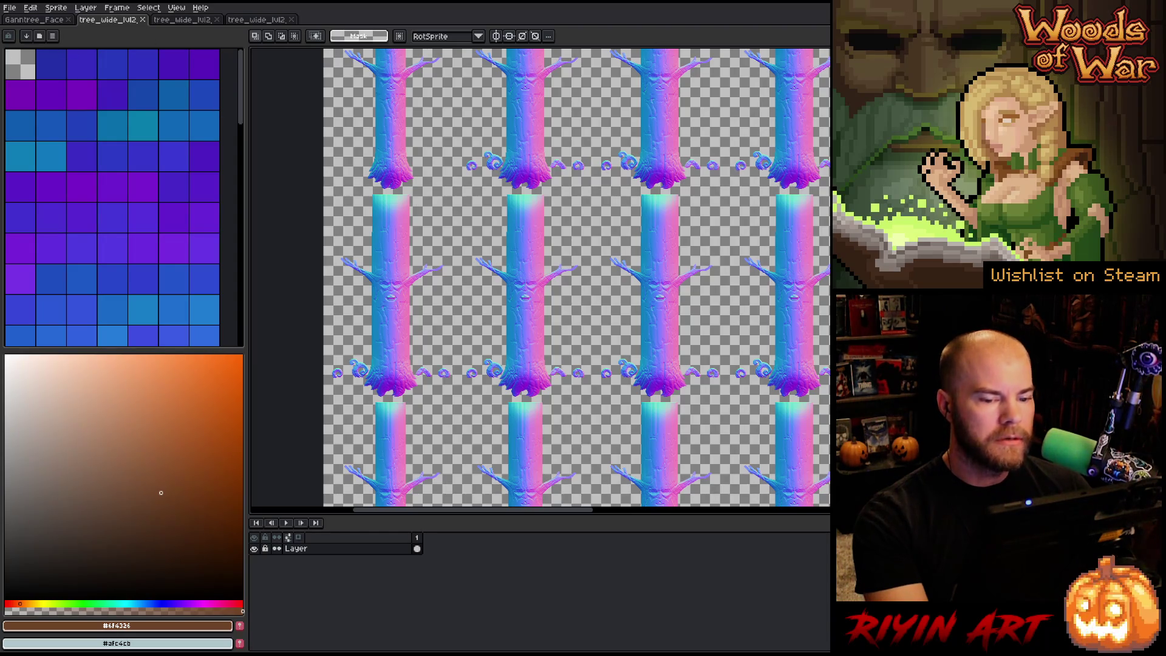
scroll(685, 278, down, 3)
scroll(461, 240, up, 2)
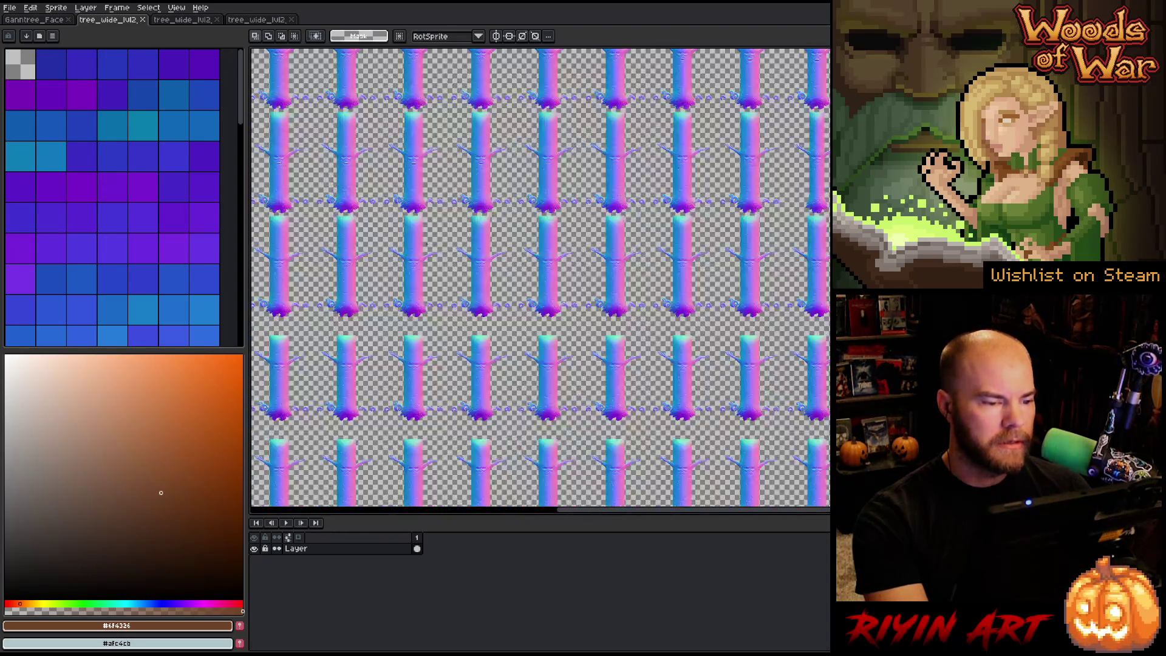
scroll(540, 278, up, 2)
scroll(540, 278, up, 1)
scroll(540, 278, down, 1)
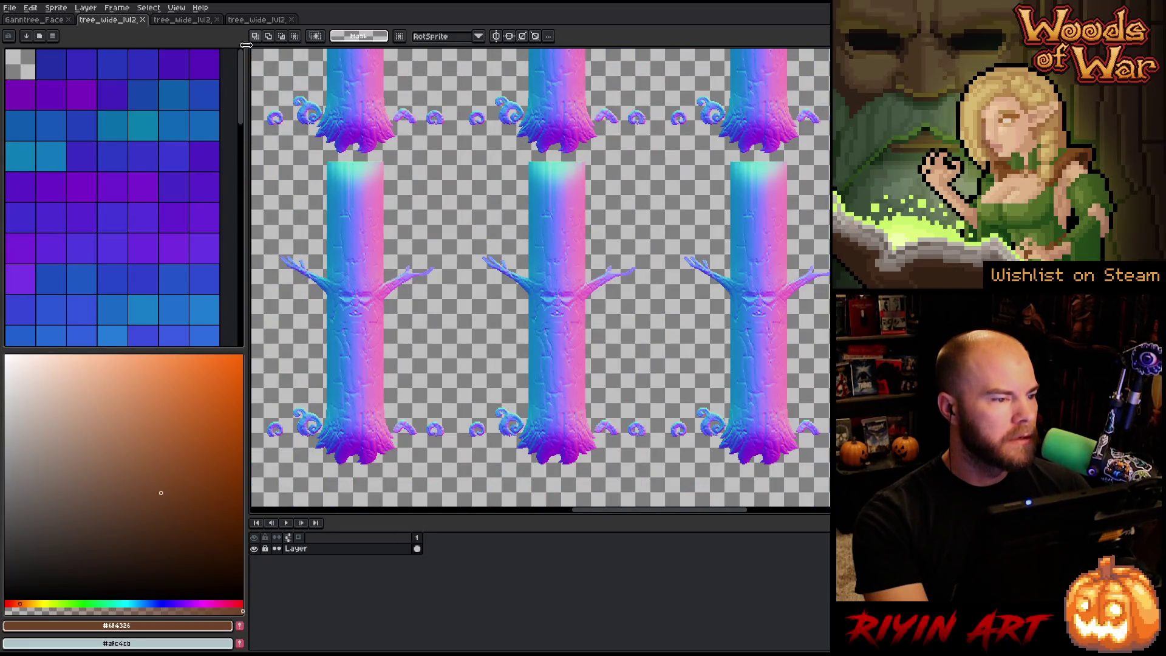
click(142, 19)
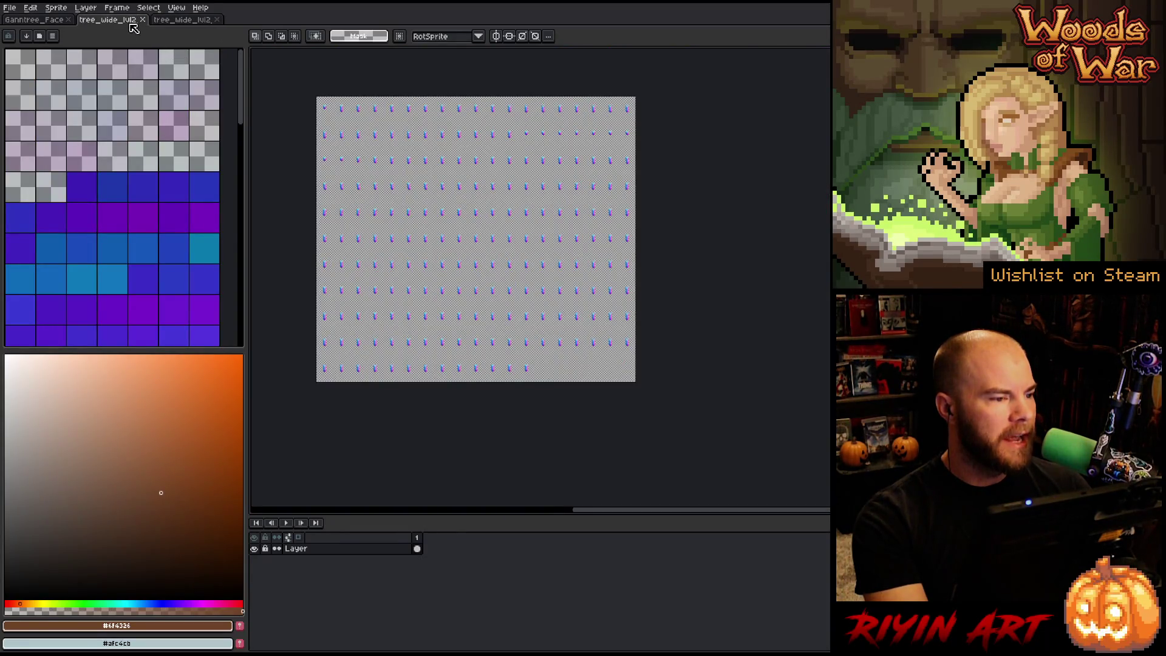
click(191, 22)
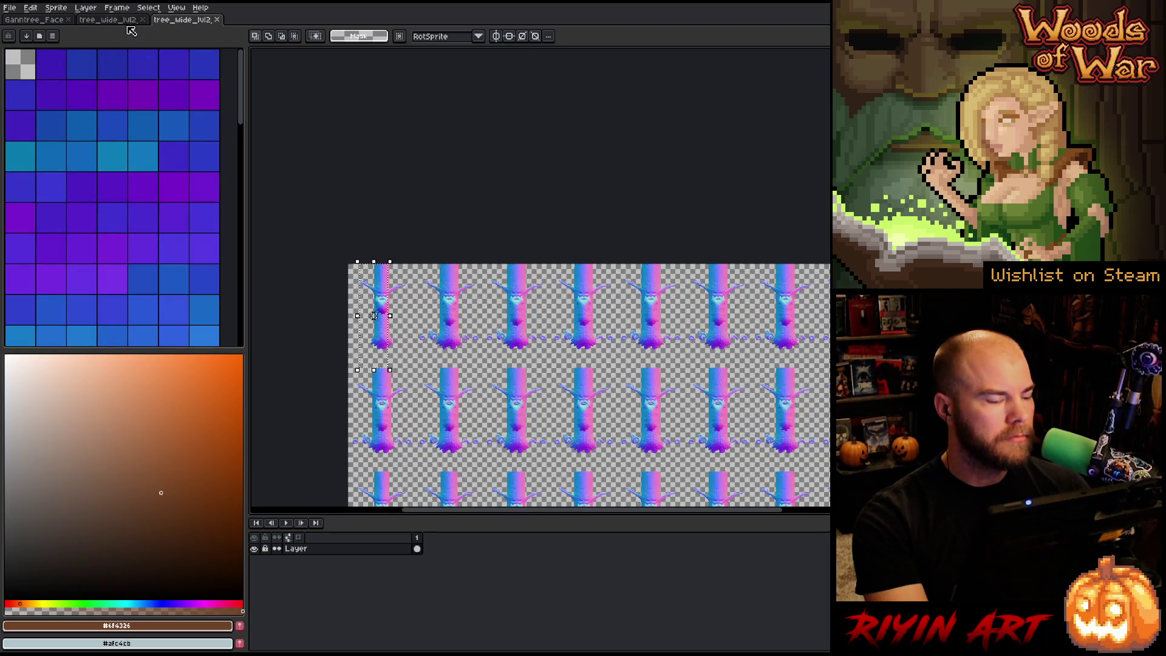
click(41, 20)
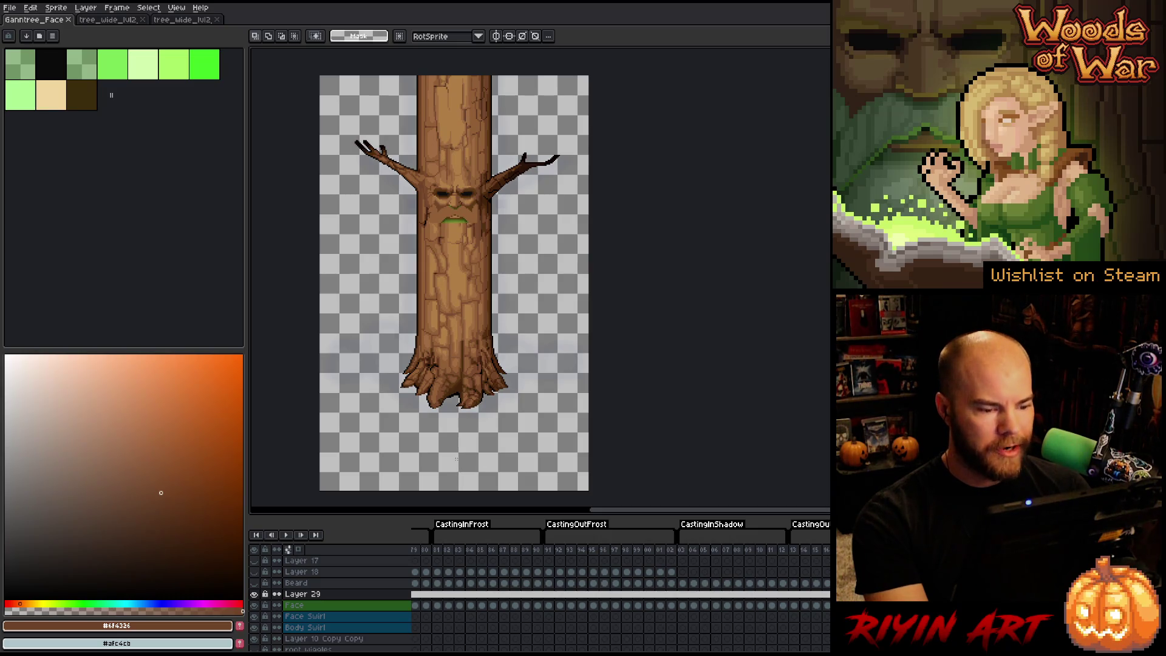
Step: Open File > Export > Export Sprite Sheet for the tree, then cancel it
scroll(457, 458, down, 1)
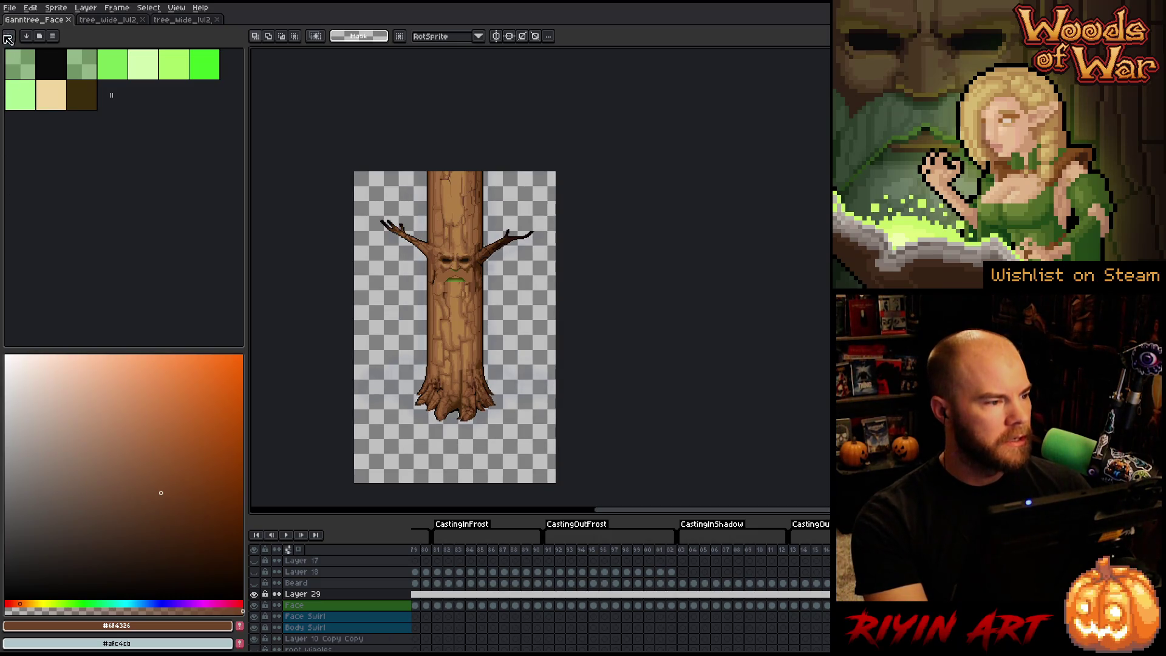
click(9, 7)
mouse_move(37, 100)
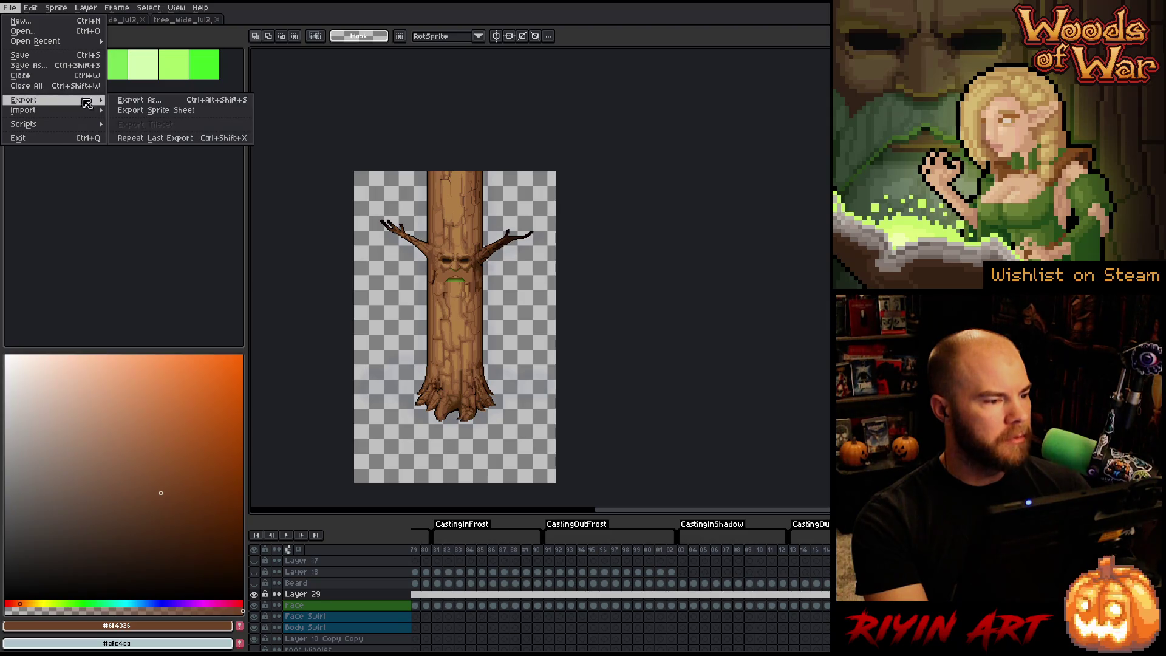
click(176, 110)
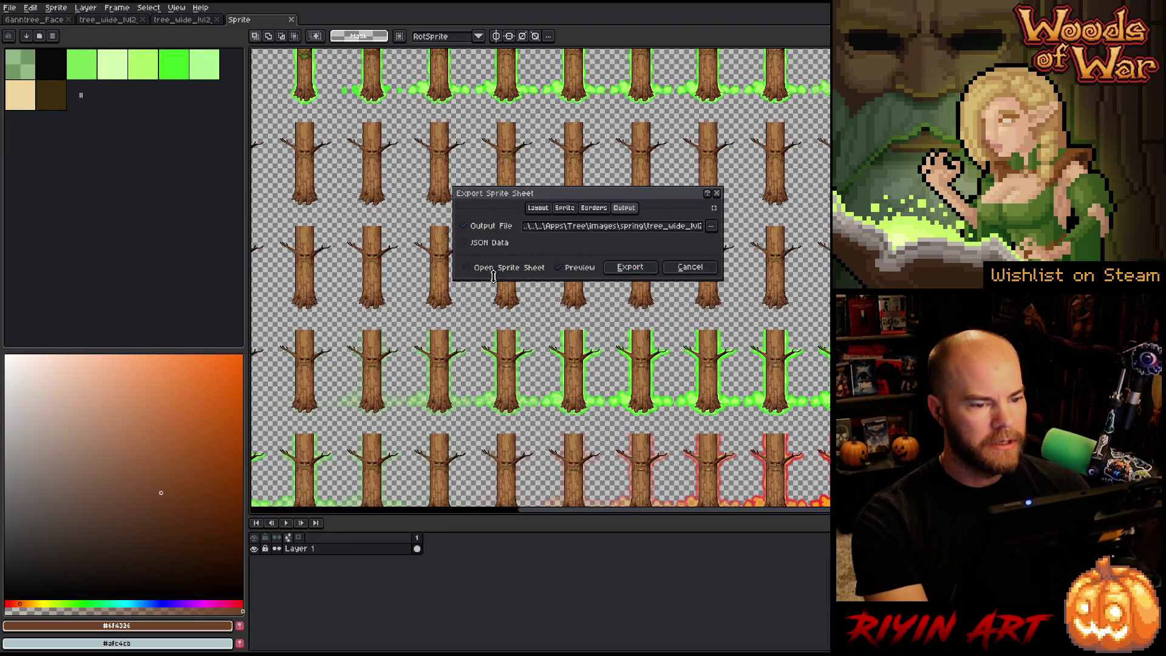
click(686, 267)
Step: Reopen Export Sprite Sheet and choose an output file via the '...' menu
scroll(377, 618, down, 5)
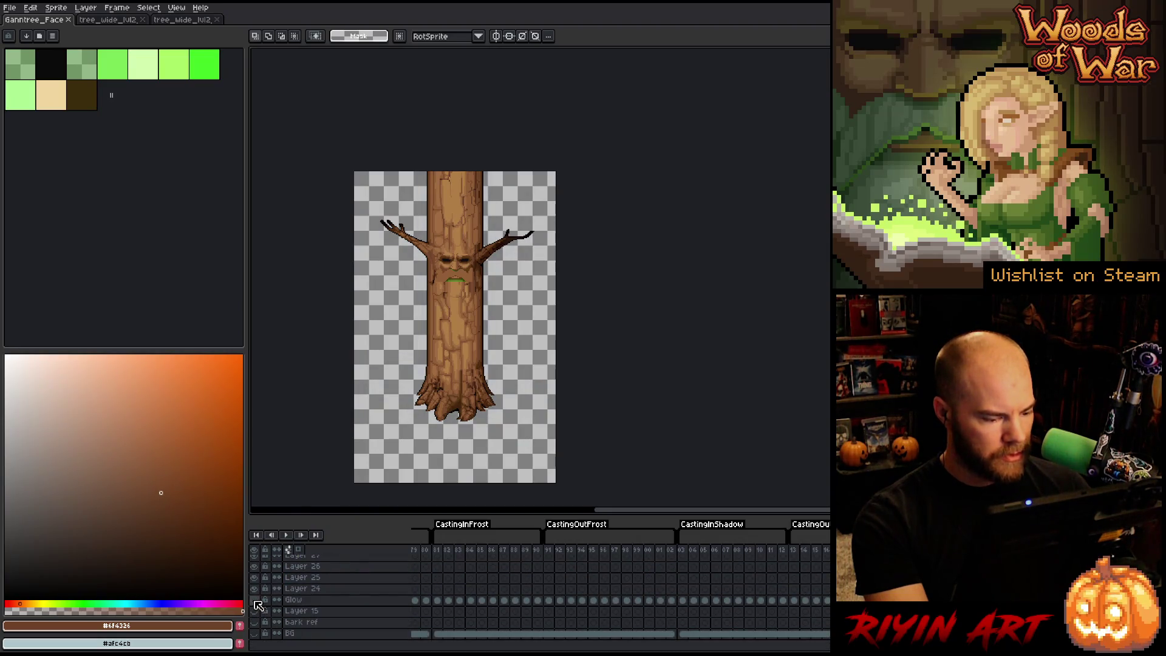
click(10, 7)
mouse_move(54, 99)
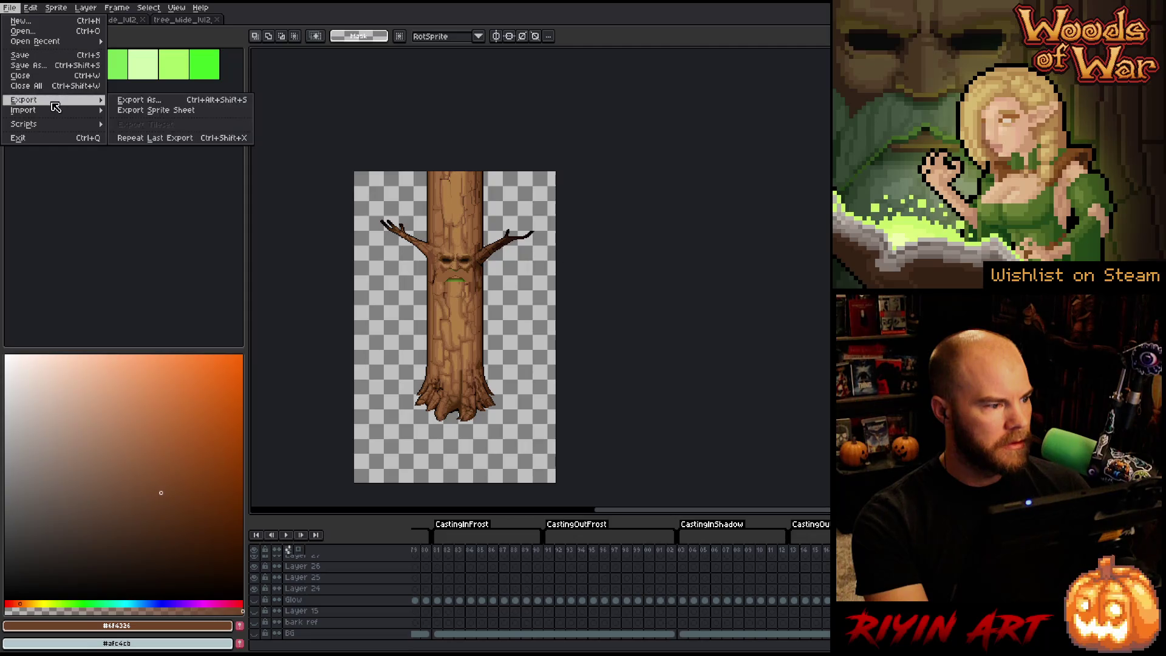
click(155, 111)
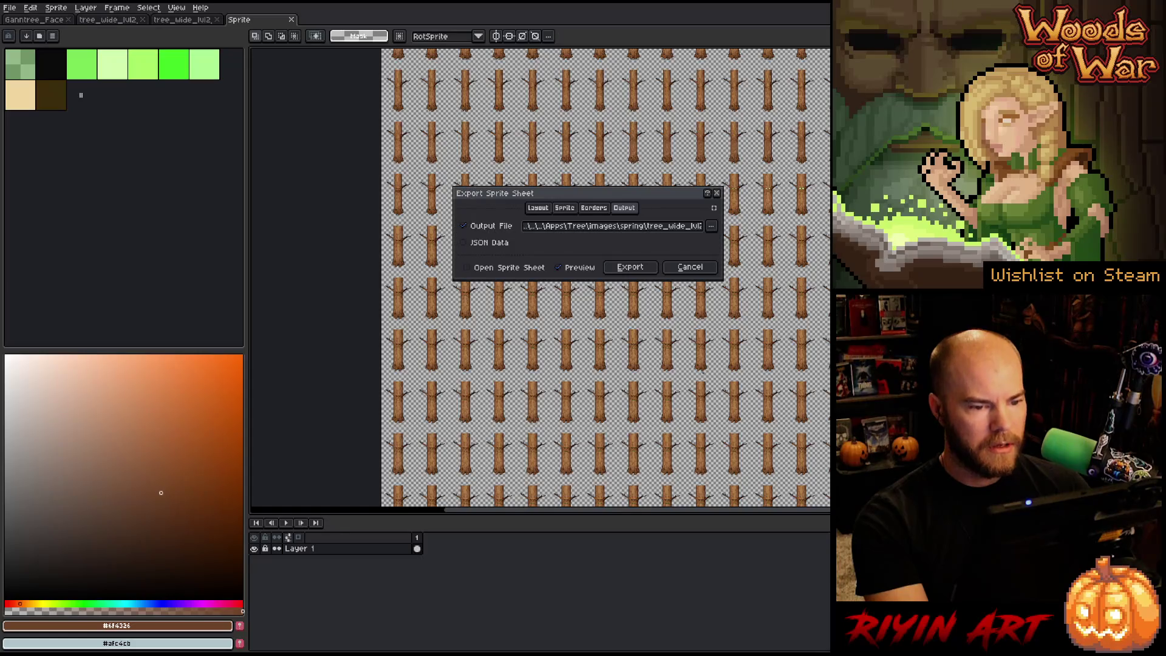
click(710, 226)
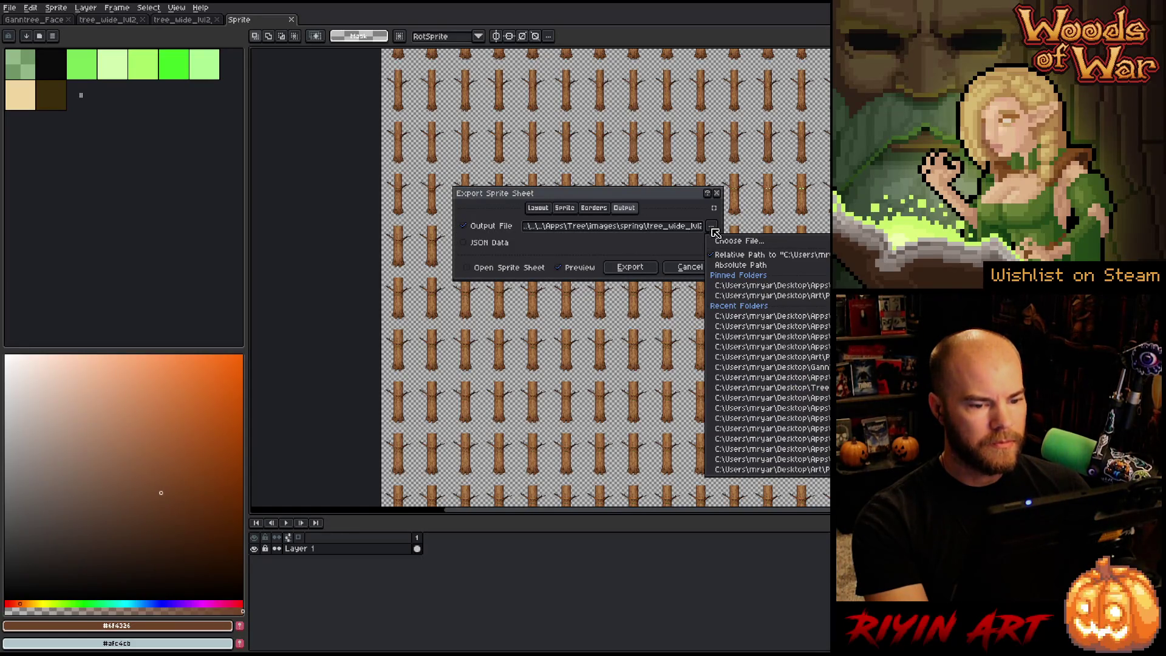
click(733, 241)
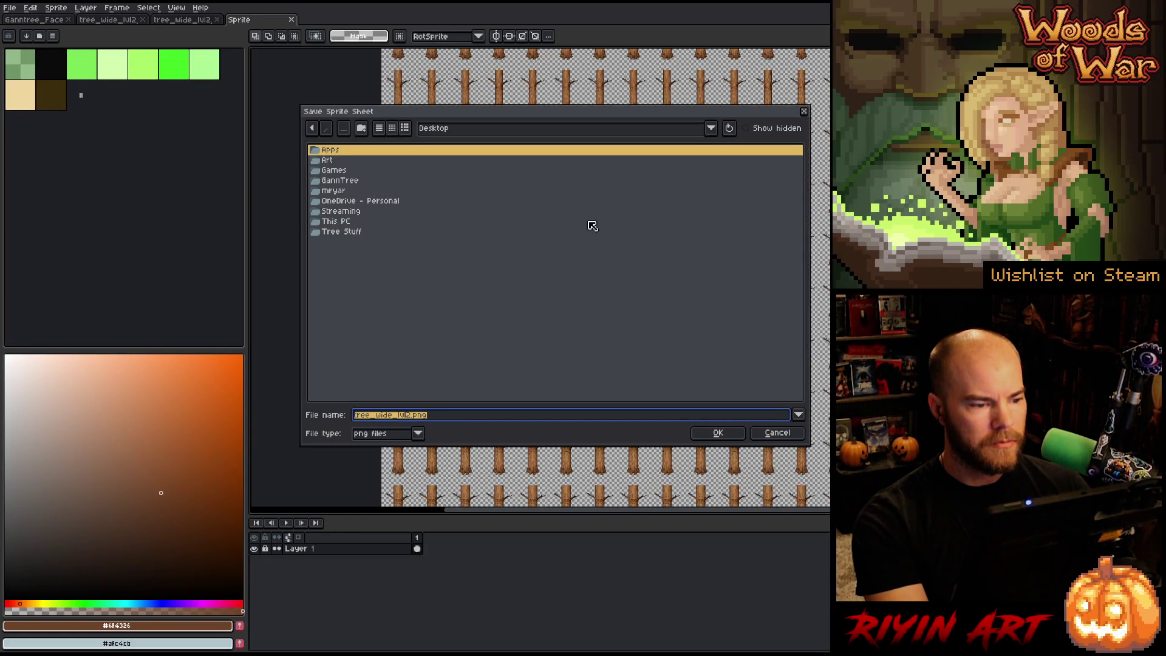
Step: Navigate the save dialog to the game's images folder and open spring
click(442, 129)
click(475, 178)
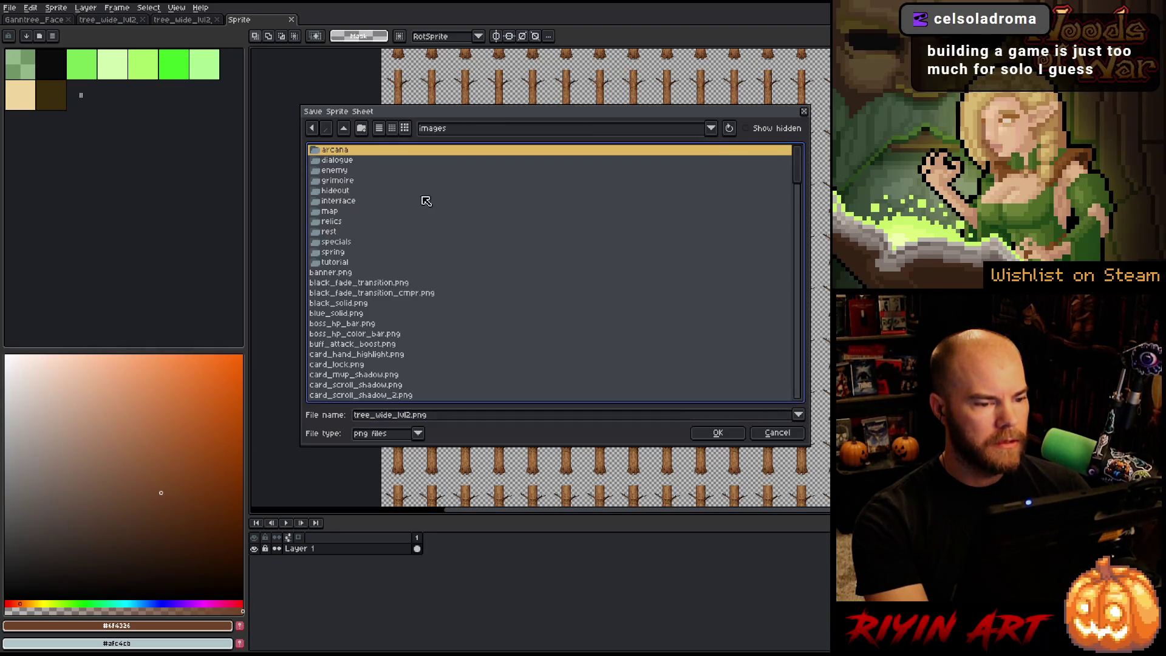
double_click(343, 254)
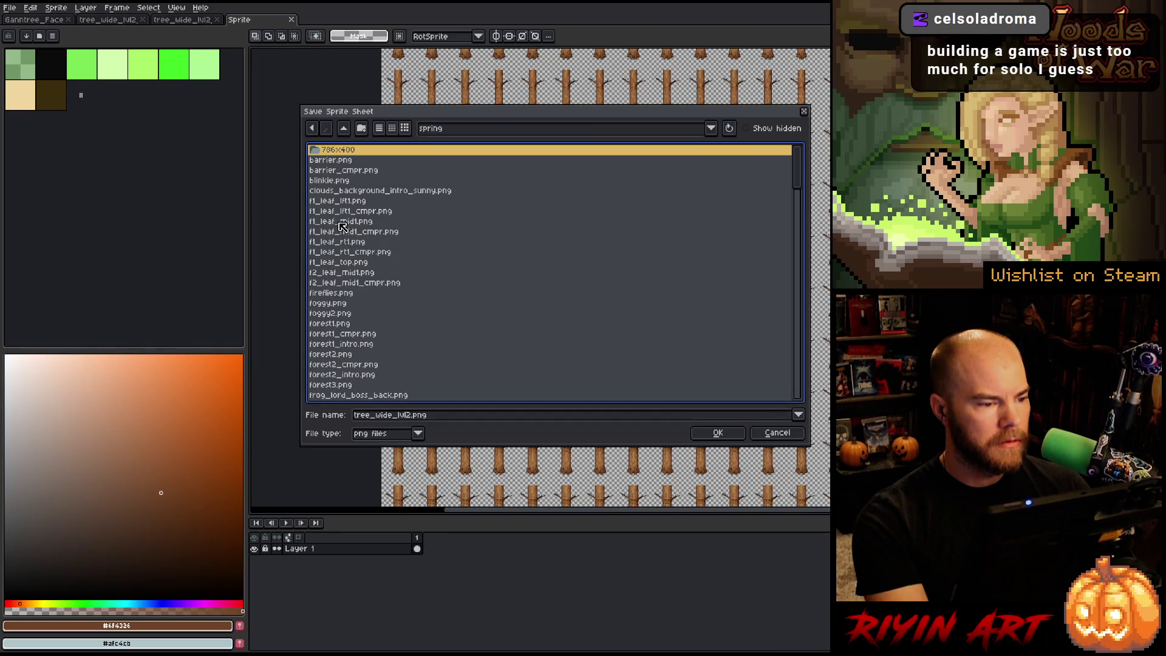
scroll(392, 311, down, 15)
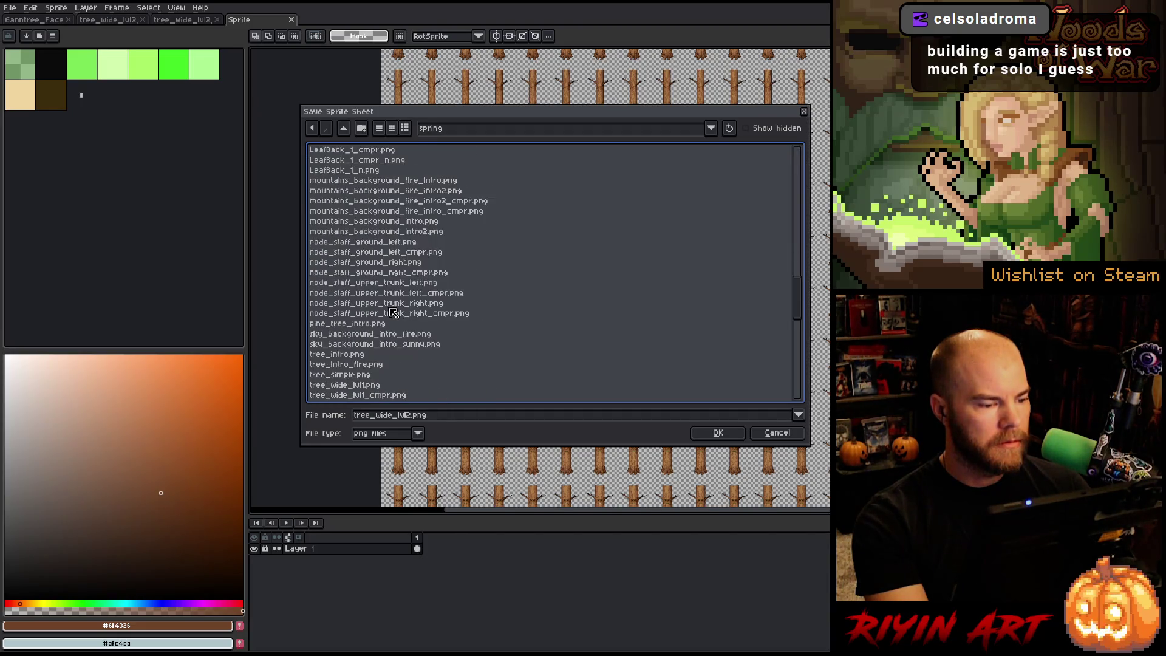
scroll(391, 311, down, 8)
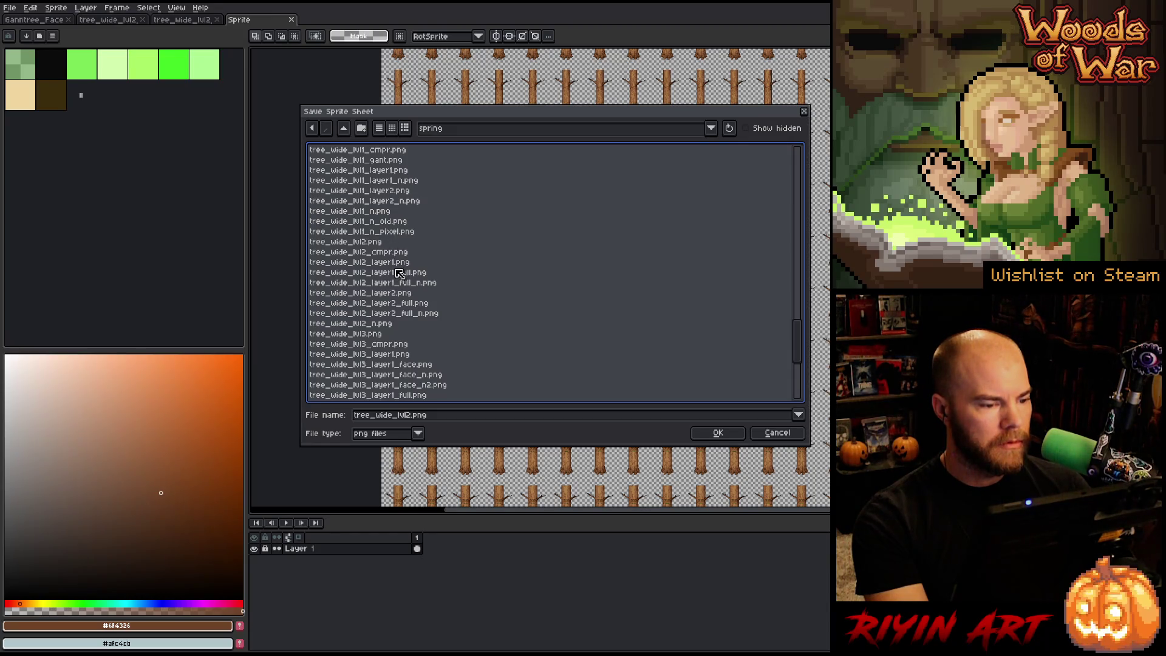
Step: Rename the output from tree_wide_lvl2_layer1.png to tree_wide_lvl2_bark1.png and export
click(388, 262)
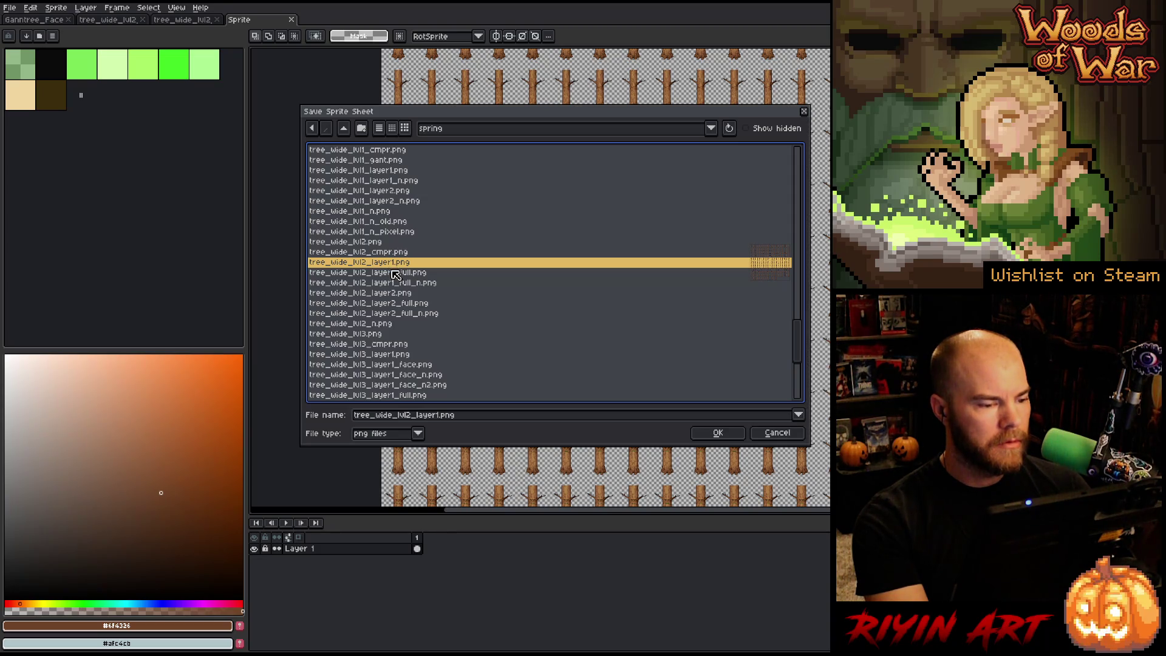
click(428, 421)
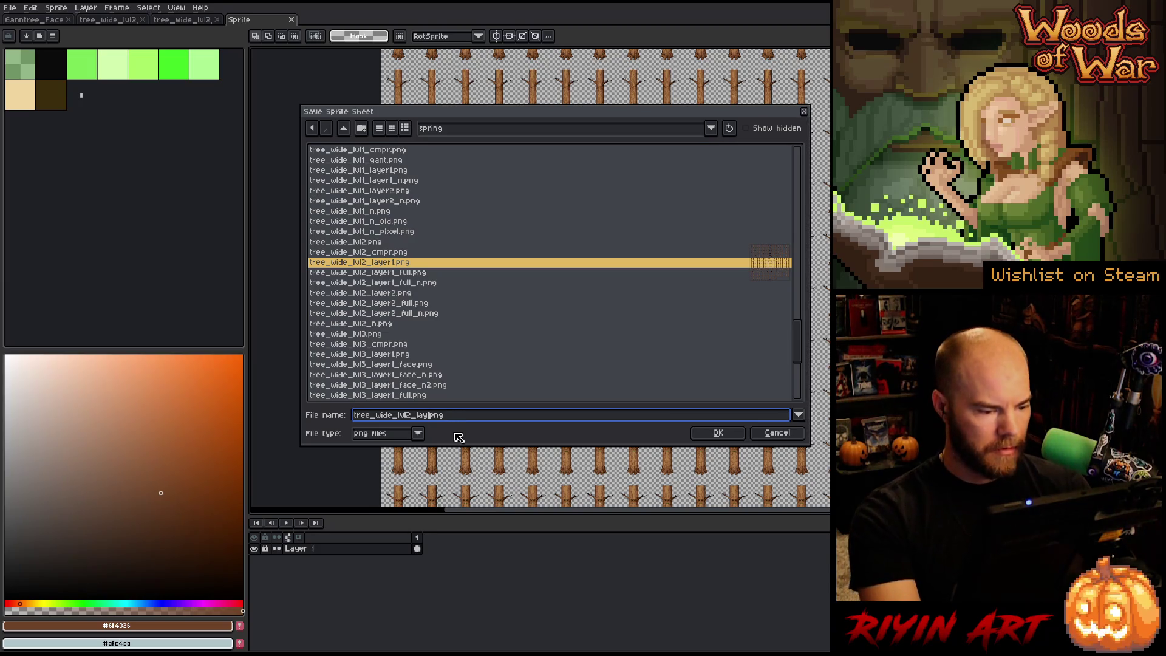
key(BackSpace)
key(BackSpace)
key(BackSpace)
text(bark1)
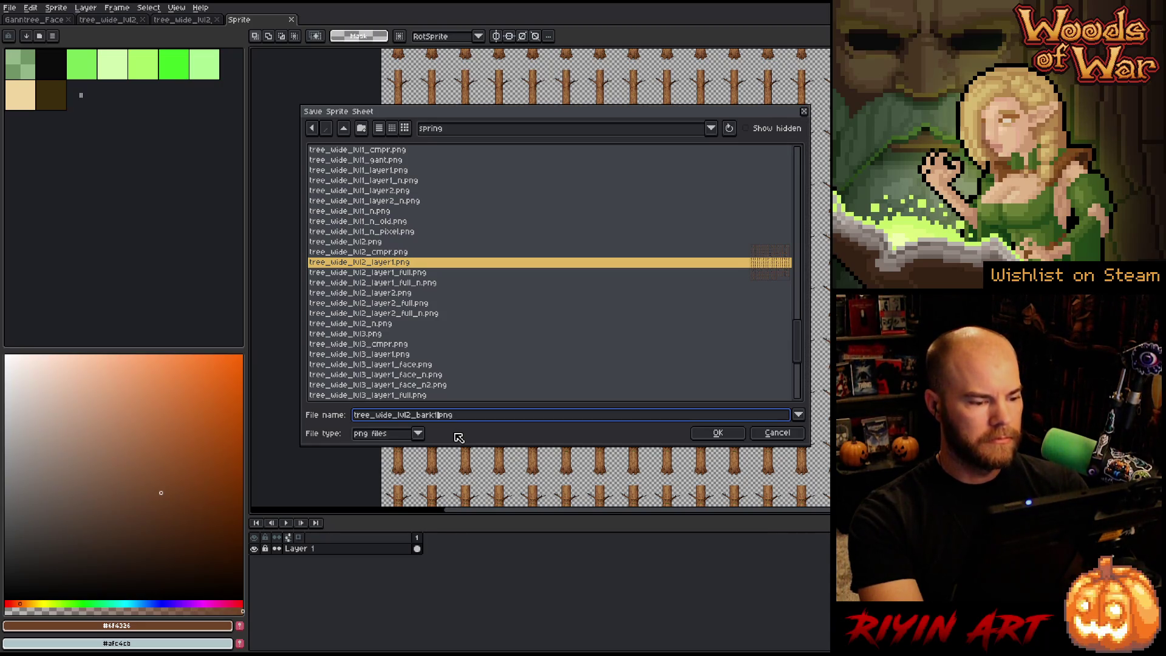
key(Return)
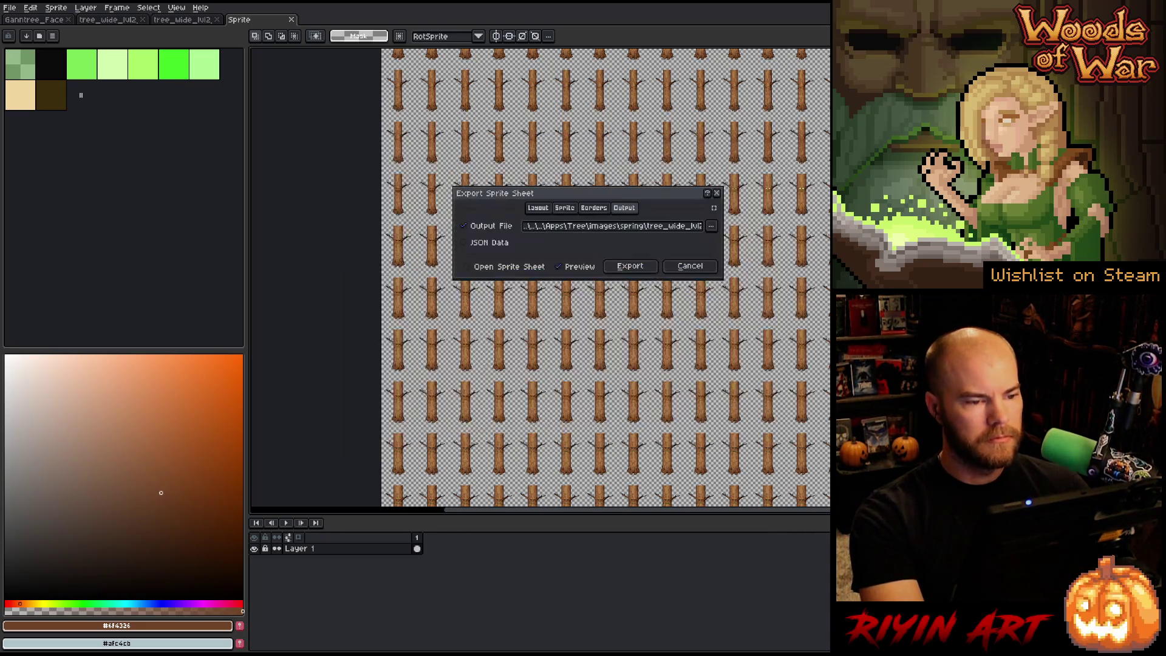
click(627, 271)
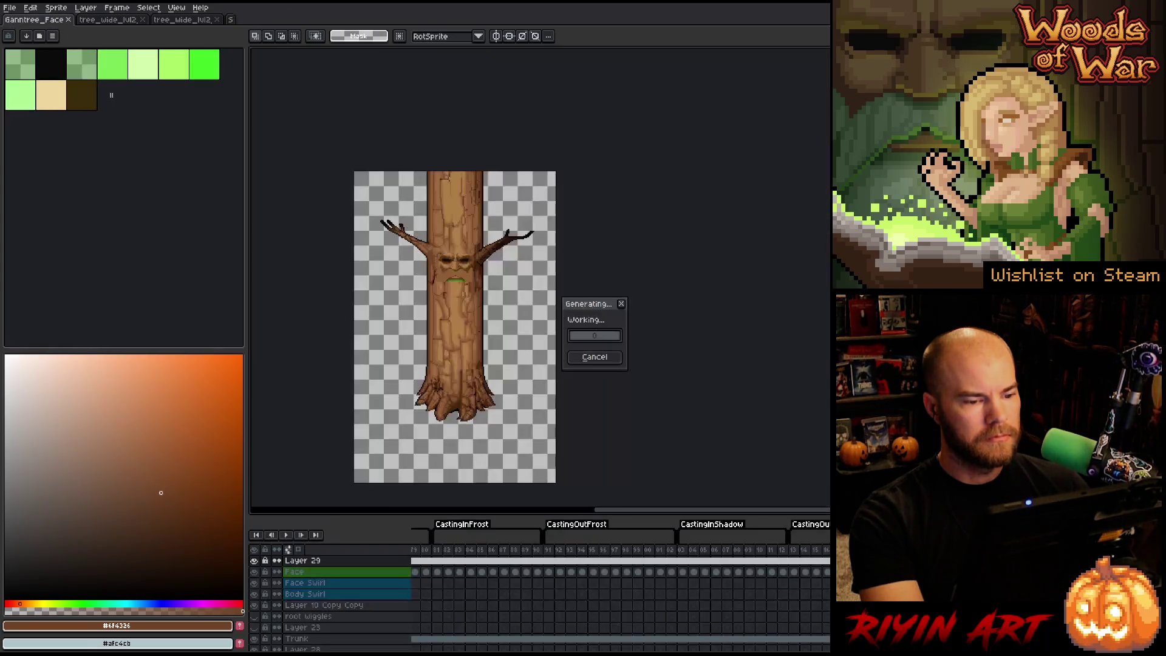
Step: Open the exported tree_wide_lvl2_bark1.png sheet from the spring folder
click(9, 7)
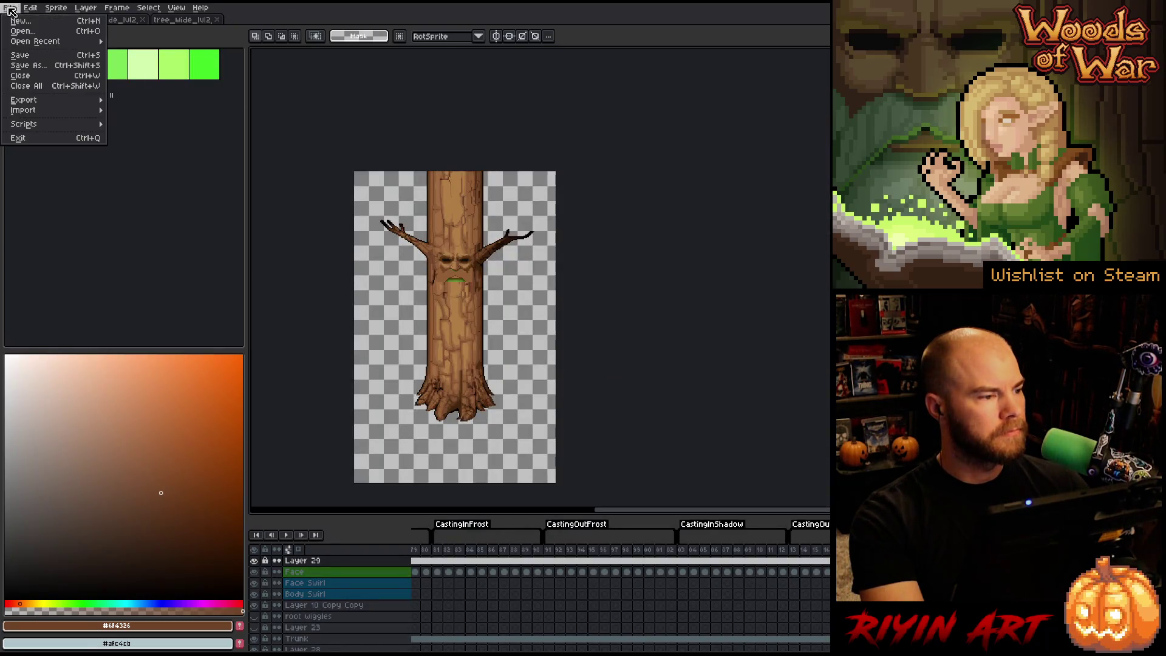
click(22, 29)
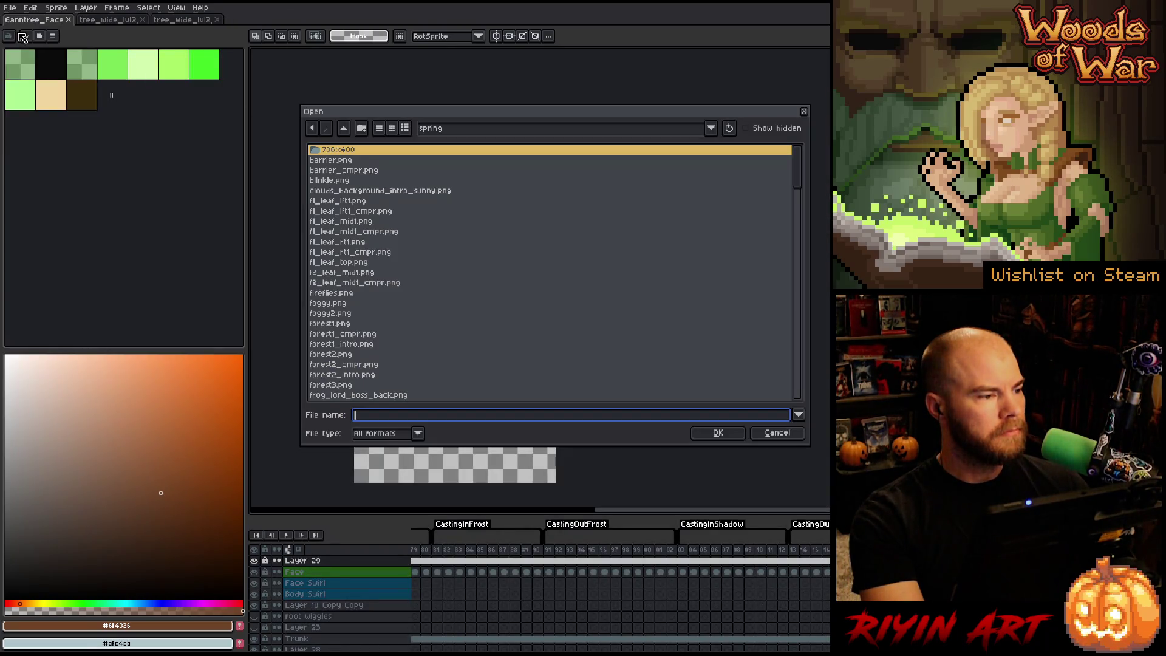
click(443, 130)
click(374, 273)
scroll(373, 328, down, 15)
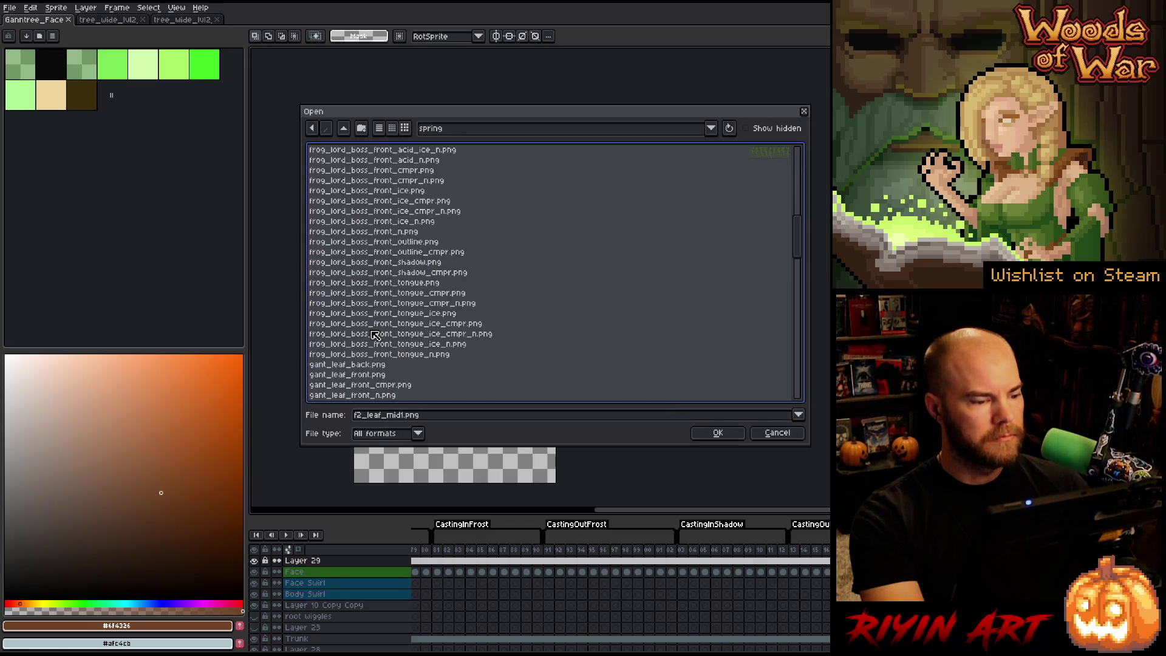
scroll(376, 335, down, 4)
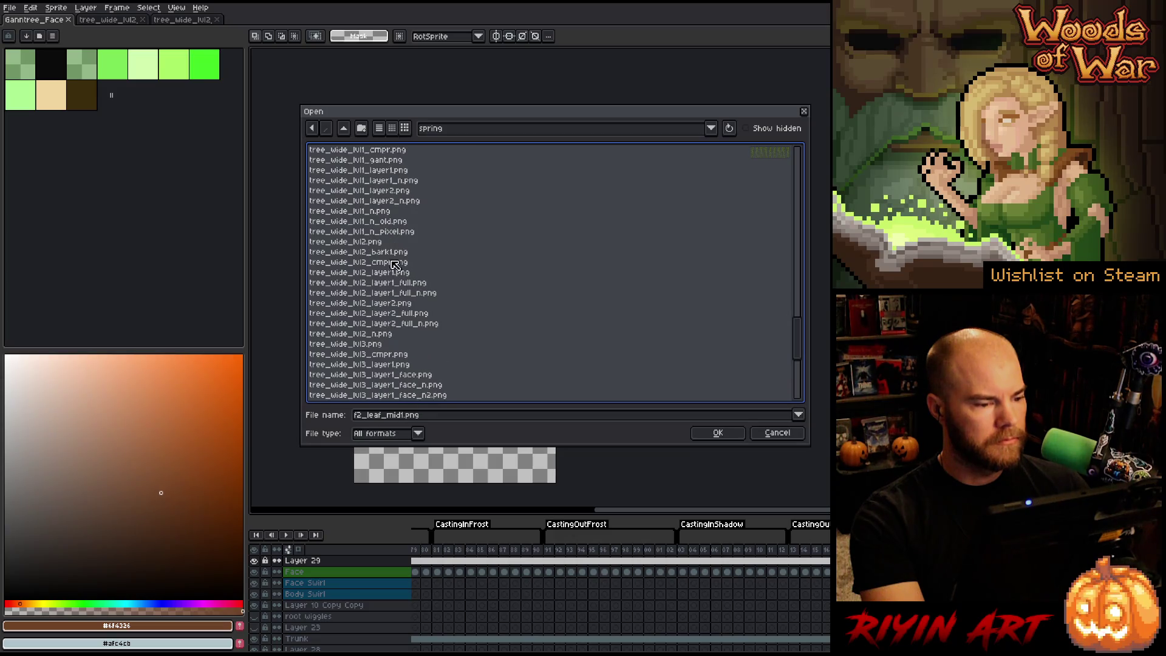
double_click(388, 252)
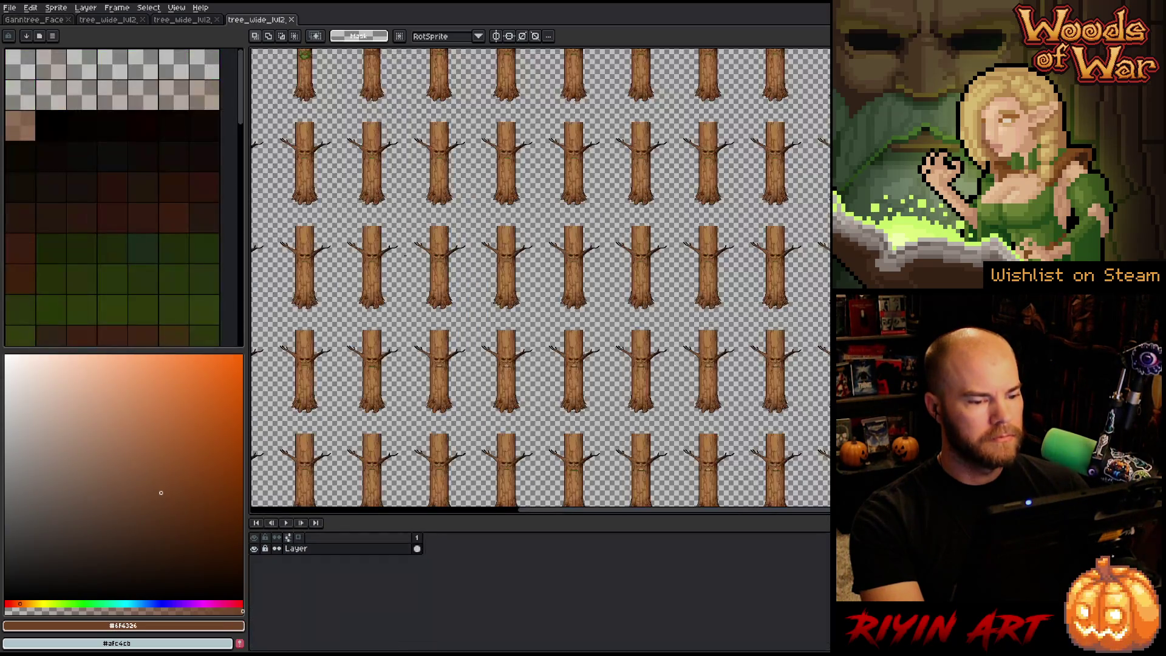
Step: Pan the sheet and open File > Import > Import Sprite Sheet
drag(378, 177, 520, 438)
key(m)
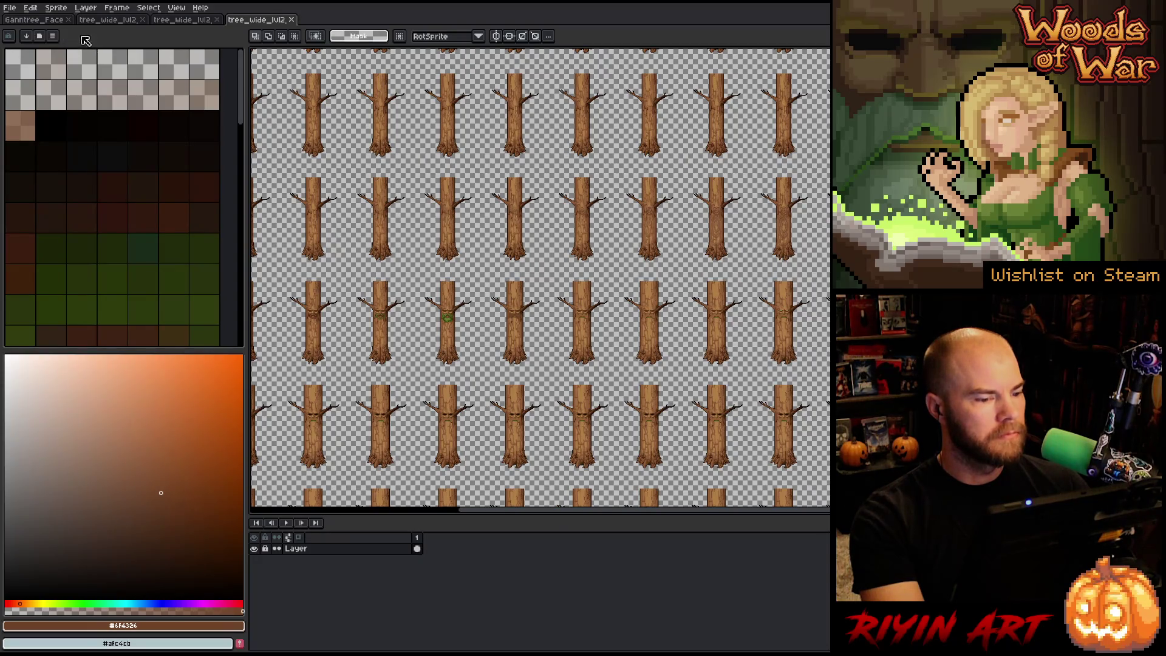
click(10, 8)
mouse_move(42, 113)
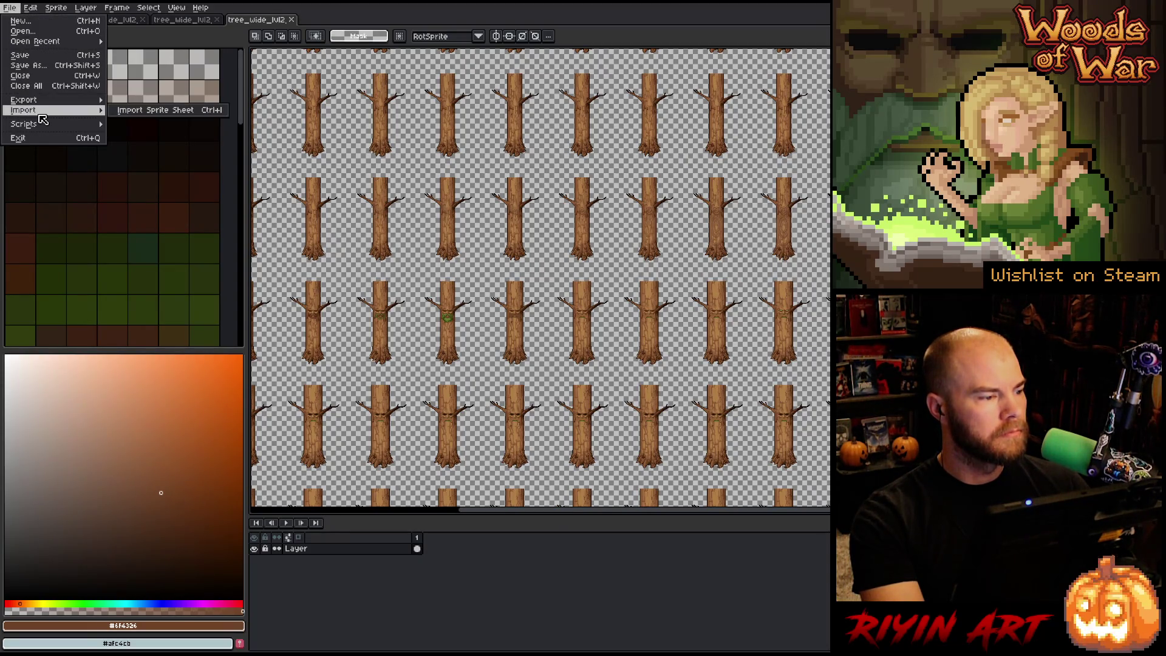
click(139, 111)
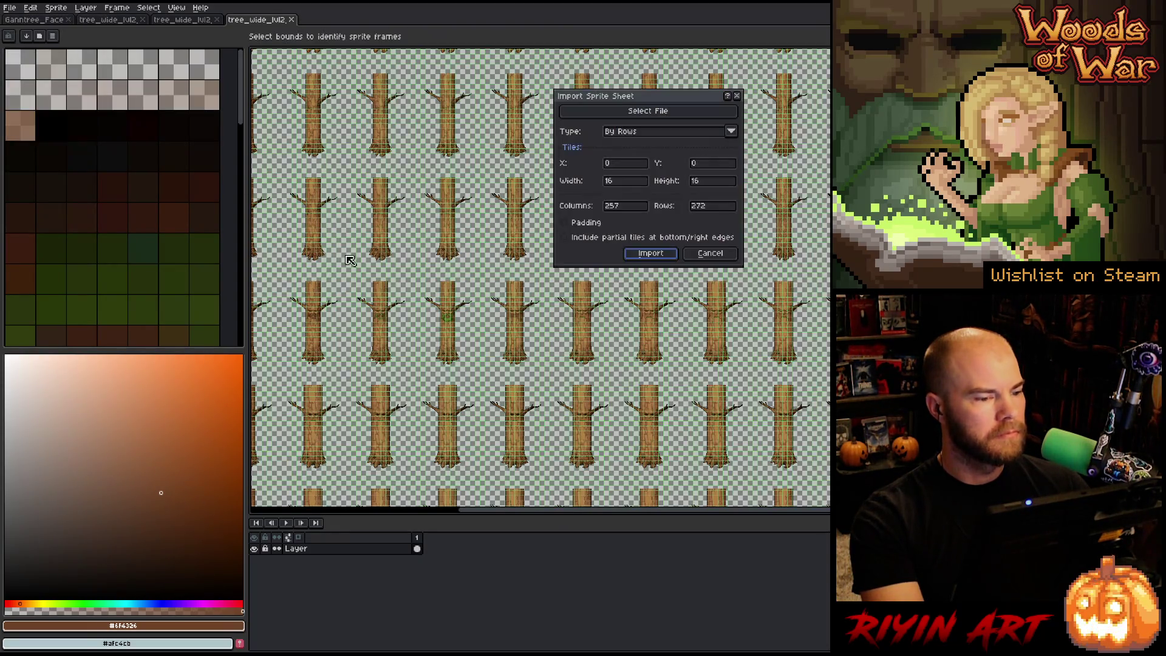
Step: Import the sheet as 217×335 frames in 19 columns and 13 rows
click(634, 207)
double_click(632, 181)
text(19)
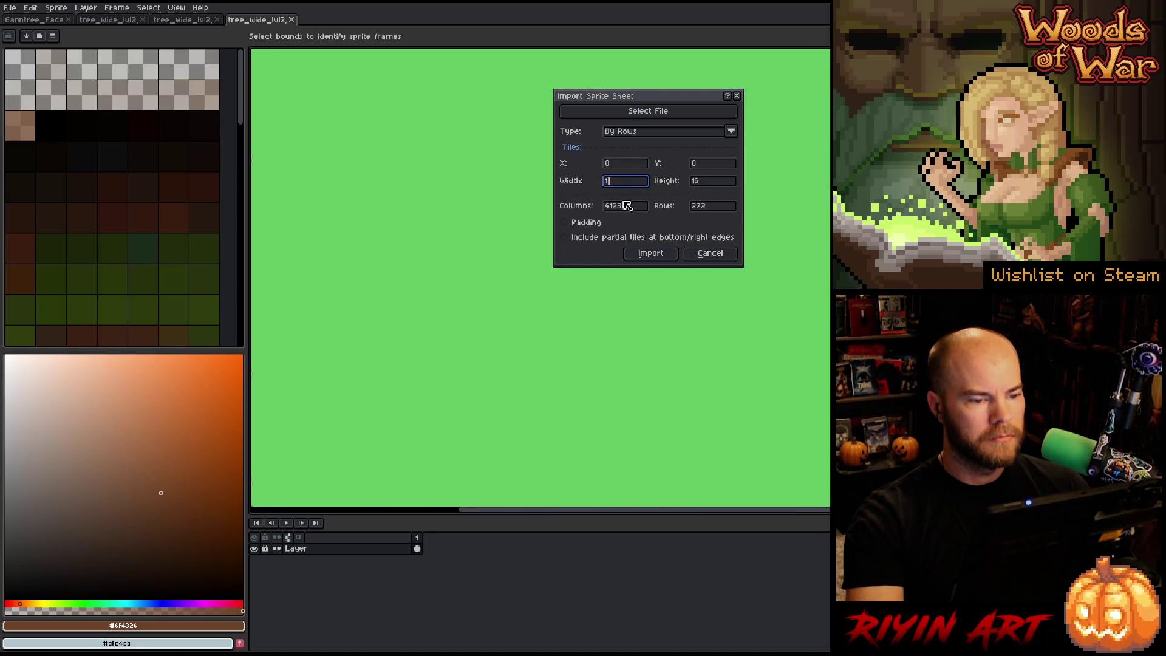
double_click(631, 206)
text(19)
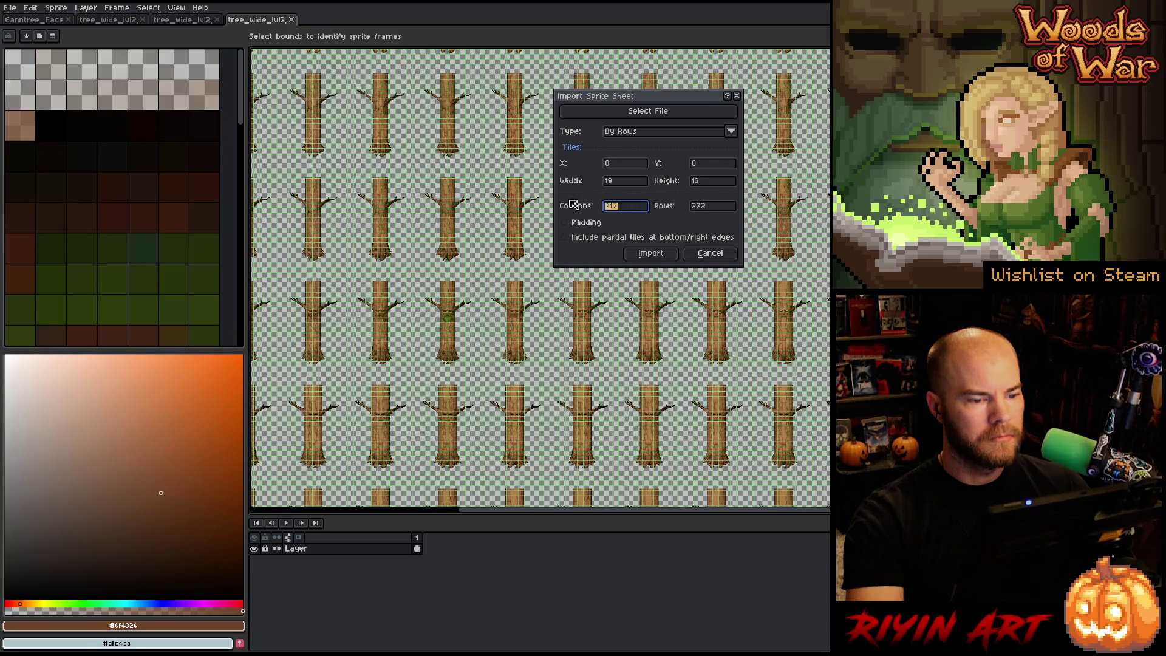
double_click(704, 206)
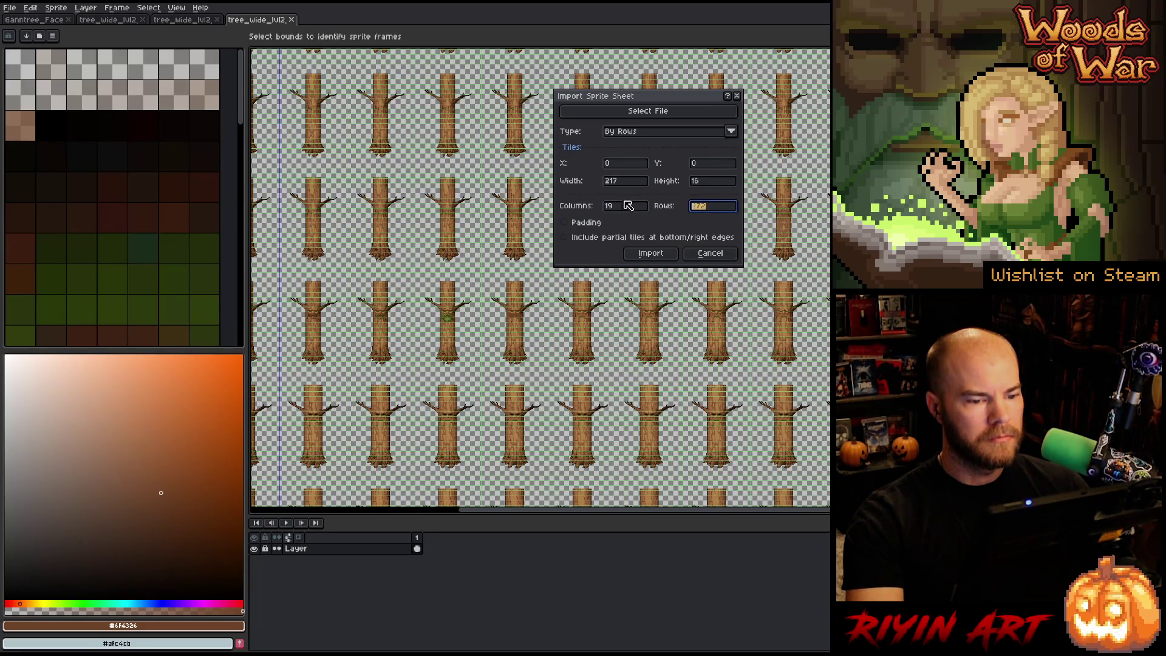
double_click(720, 183)
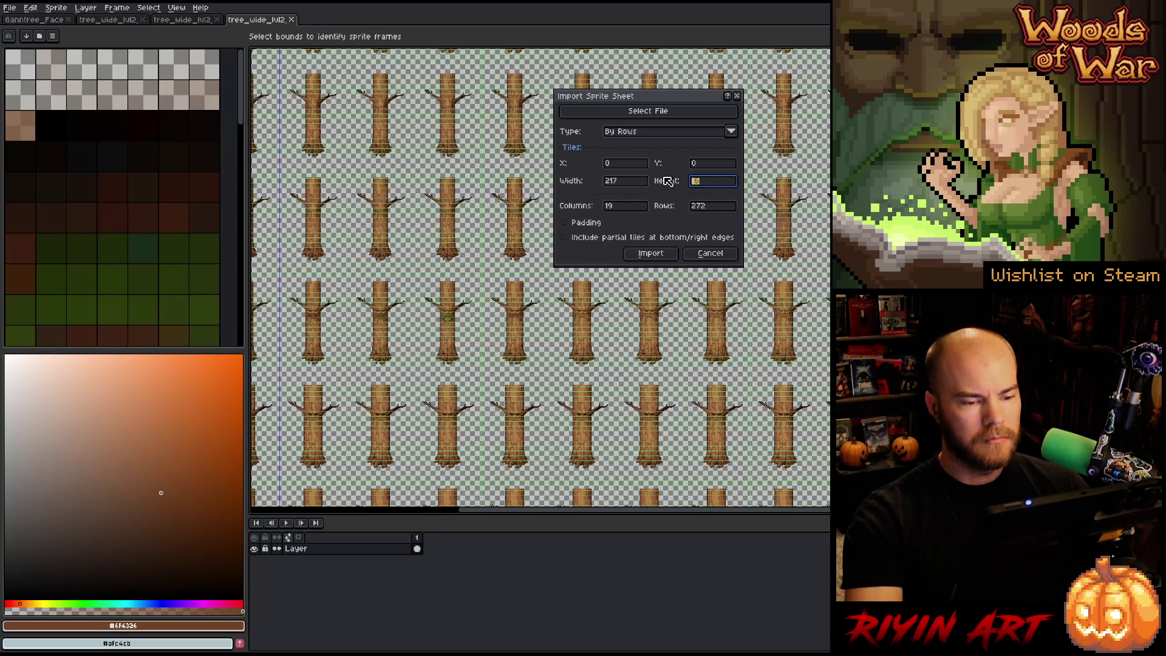
text(335)
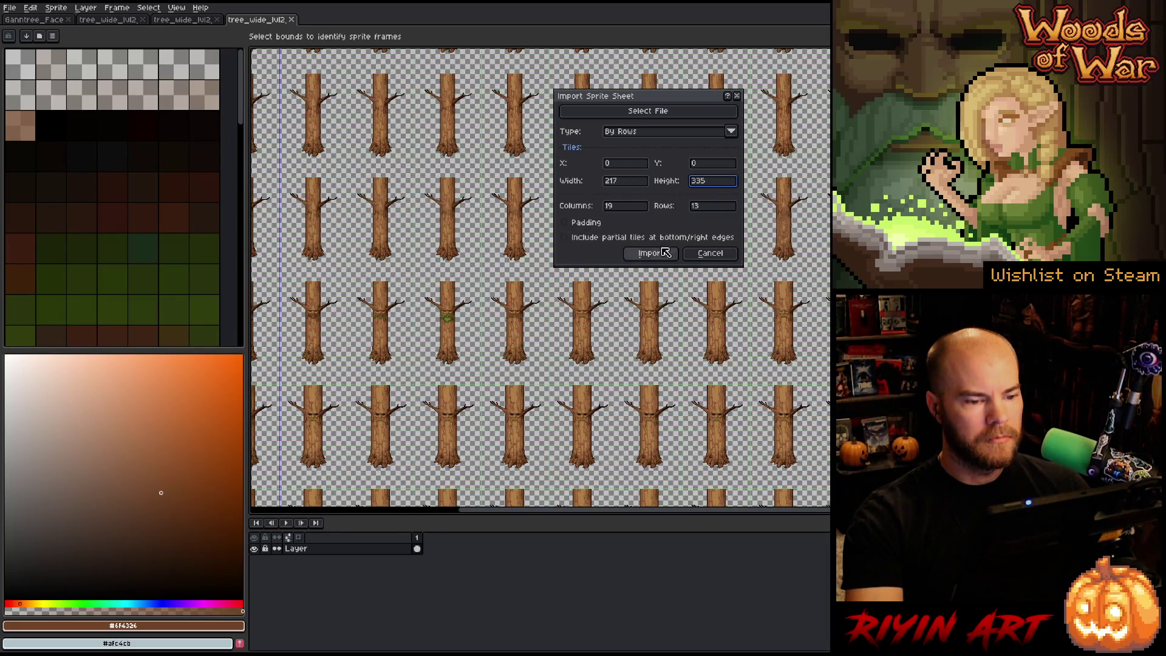
click(653, 253)
Step: Centre the tree in view and play the imported animation
scroll(656, 254, down, 3)
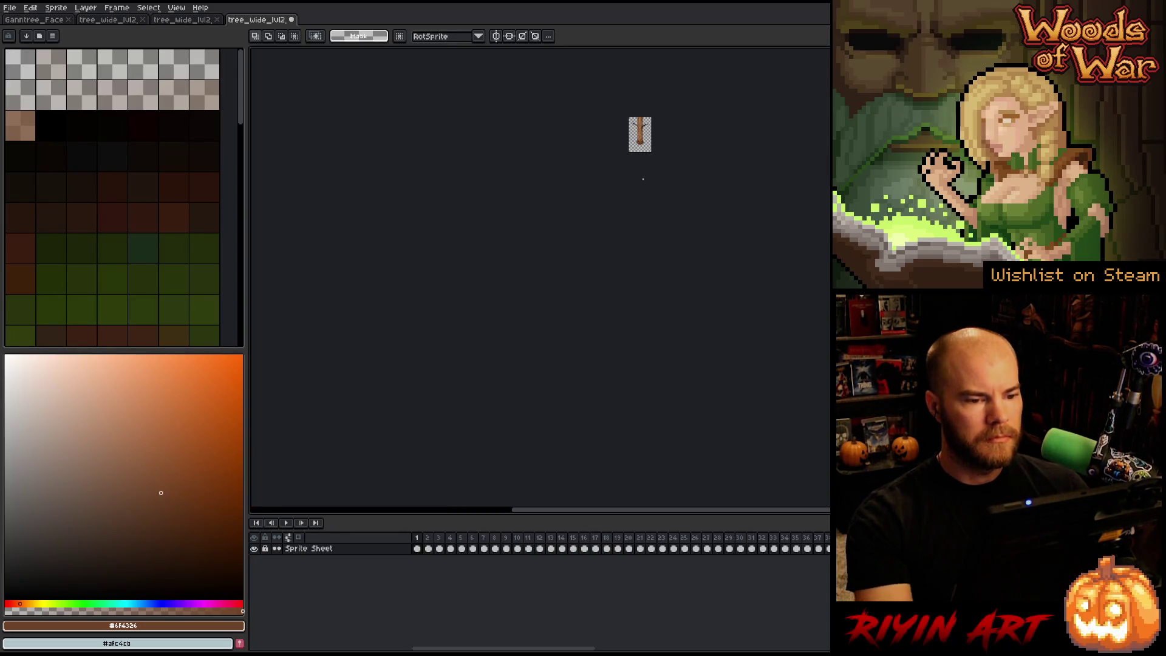
scroll(531, 276, up, 4)
scroll(531, 276, up, 2)
drag(416, 325, 480, 252)
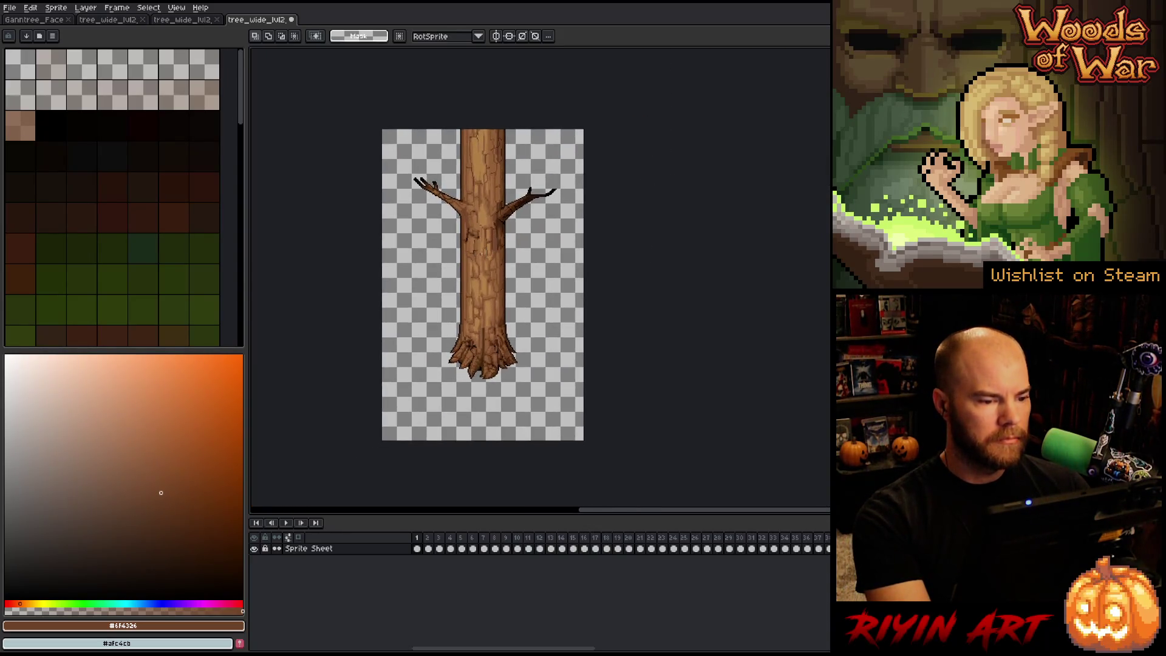
scroll(481, 252, up, 1)
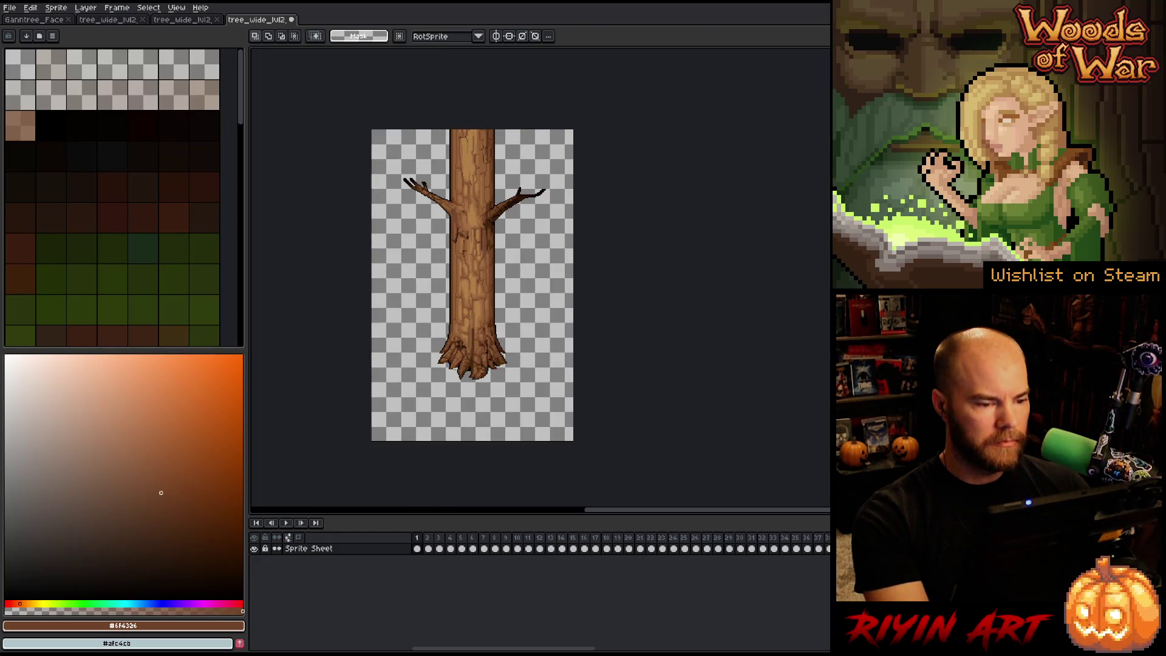
key(Return)
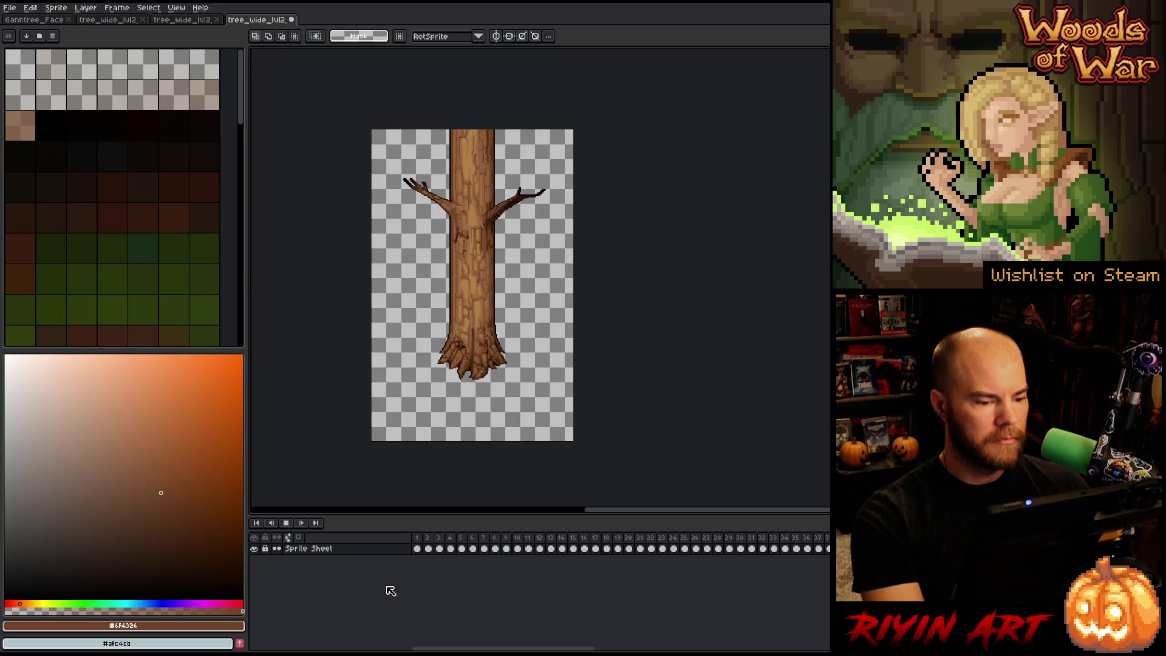
Step: Stop playback and move the tree down within its frame
key(Return)
drag(441, 650, 698, 648)
scroll(742, 636, right, 3)
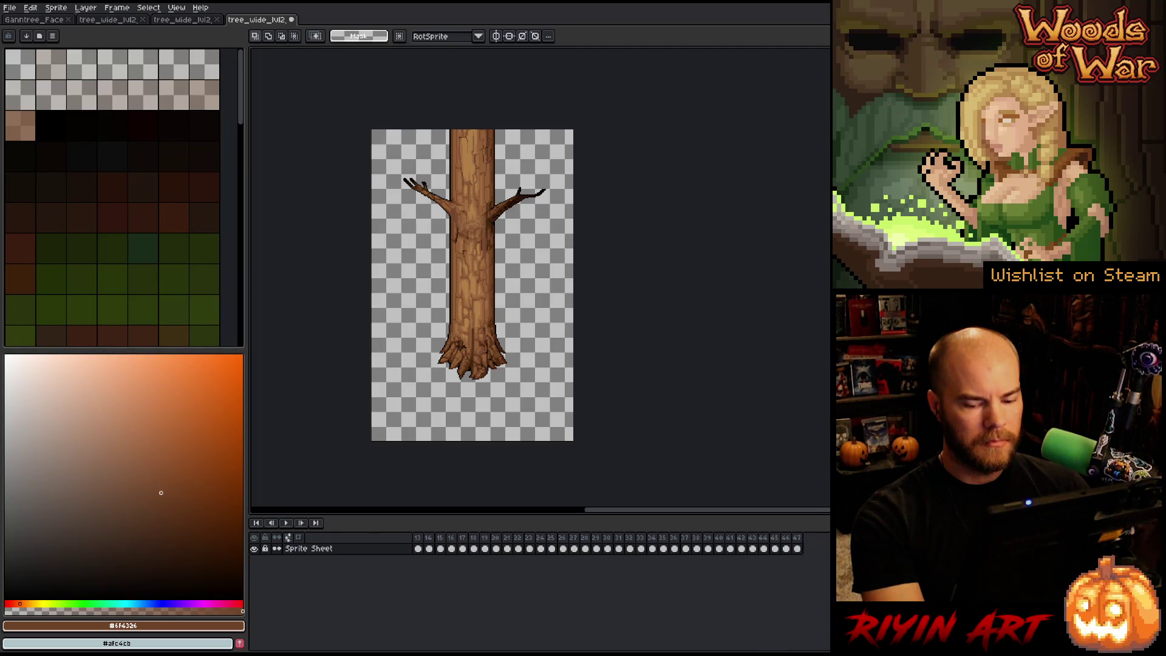
scroll(795, 546, left, 5)
key(v)
scroll(481, 351, up, 3)
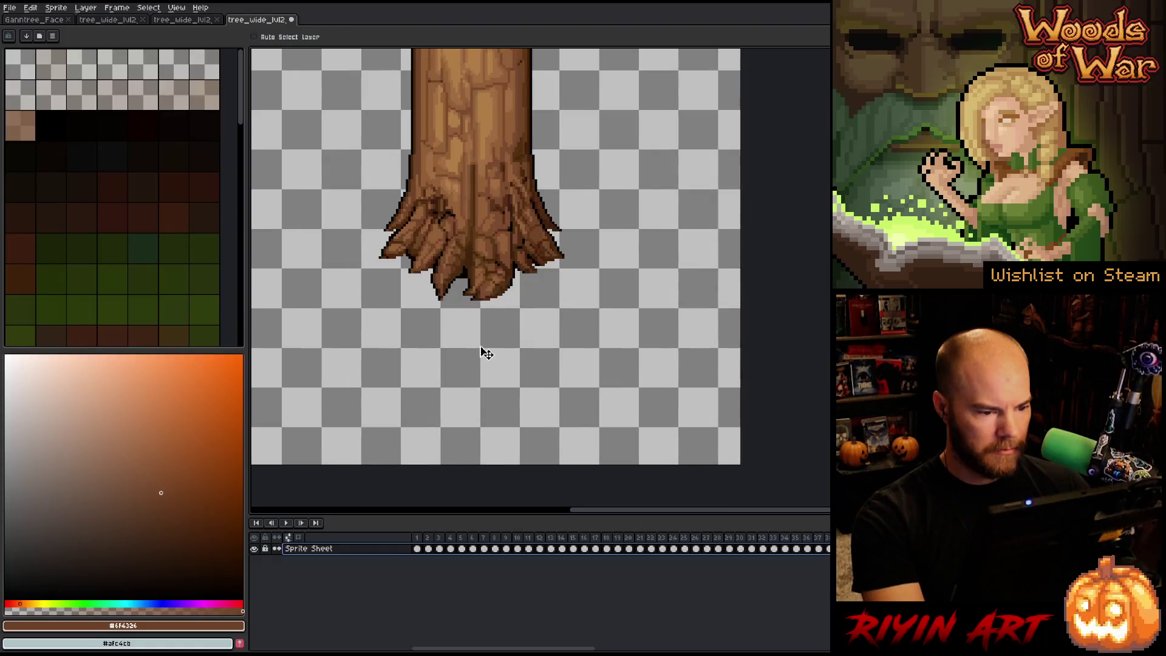
drag(489, 178, 491, 340)
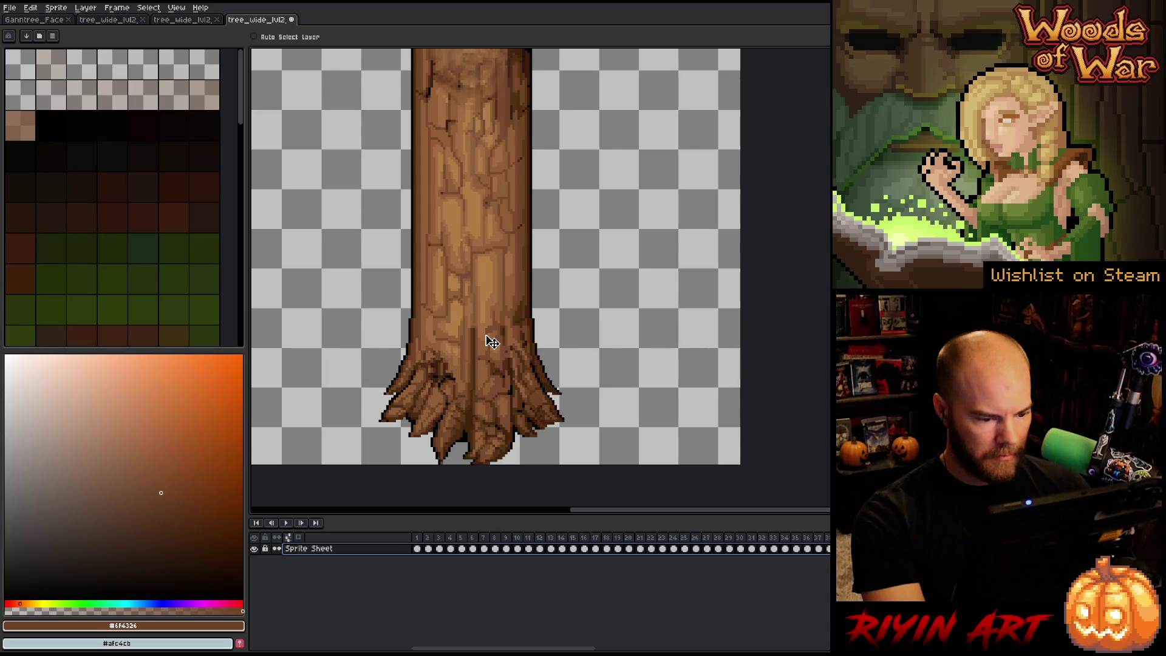
scroll(486, 333, down, 3)
mouse_move(425, 551)
mouse_down()
mouse_move(793, 539)
mouse_move(297, 540)
mouse_up()
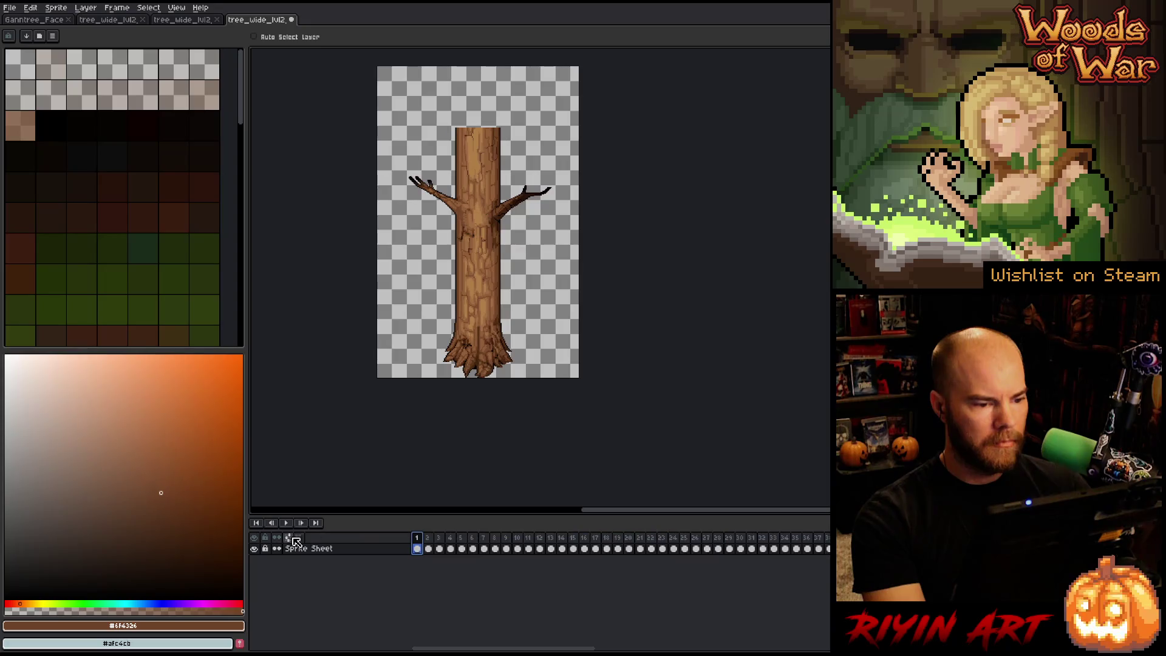
Step: Pan to the trunk's flat top and marquee a thin strip across it
key(h)
mouse_move(479, 171)
mouse_down()
mouse_move(466, 222)
mouse_move(469, 322)
mouse_up()
key(v)
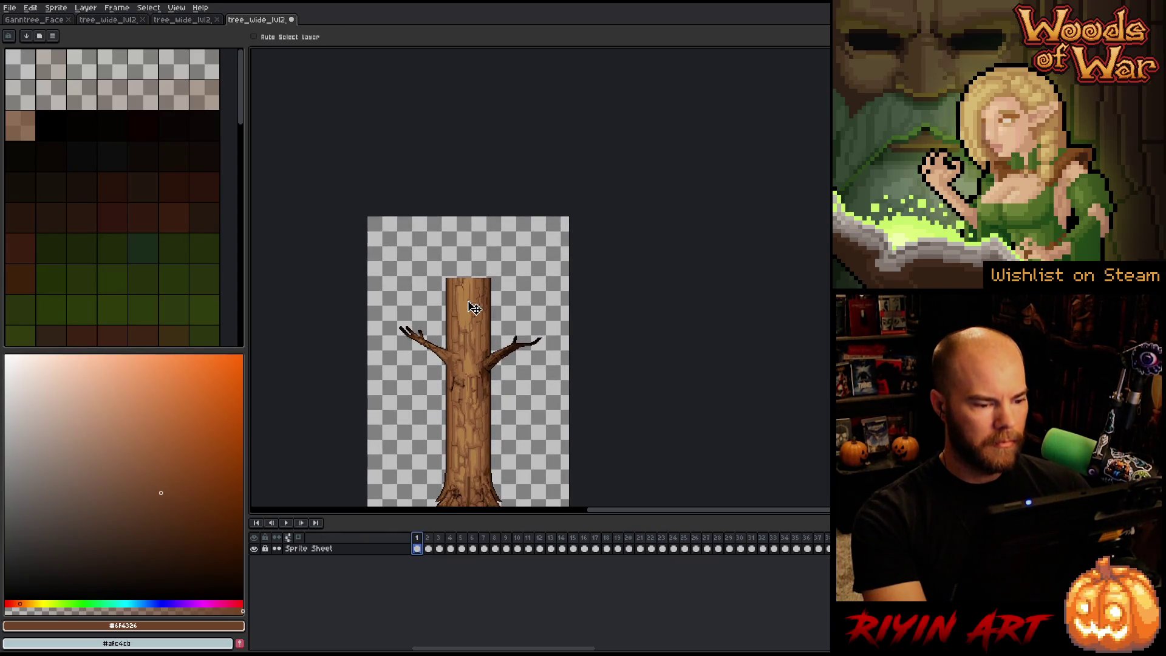
scroll(471, 307, up, 4)
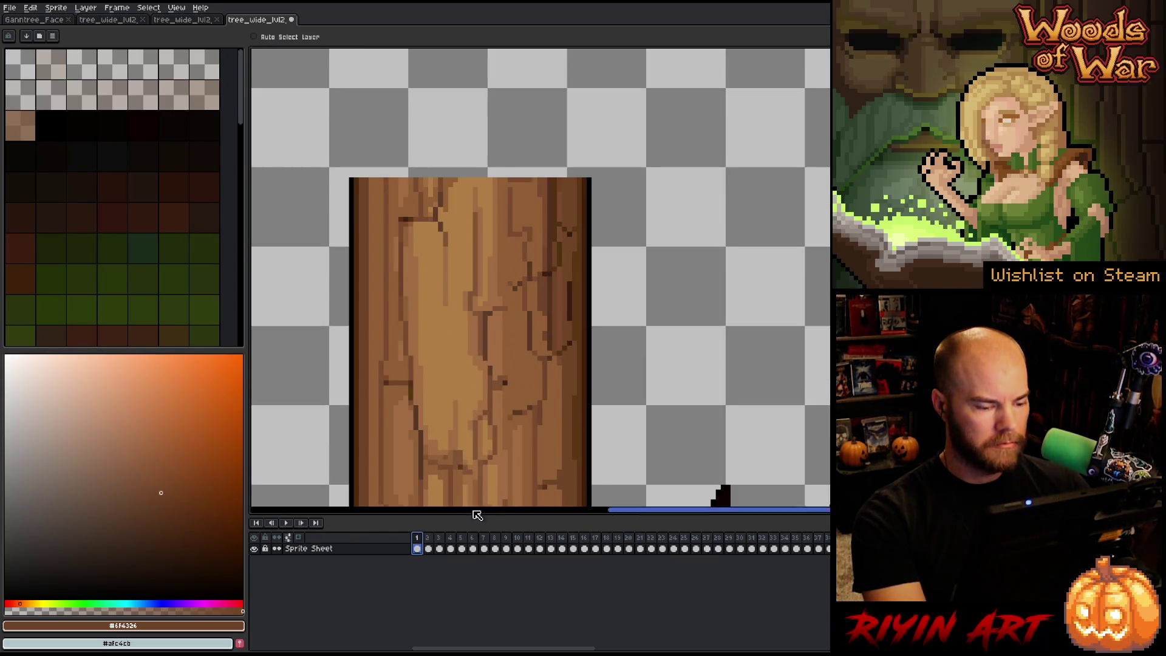
drag(461, 224, 546, 338)
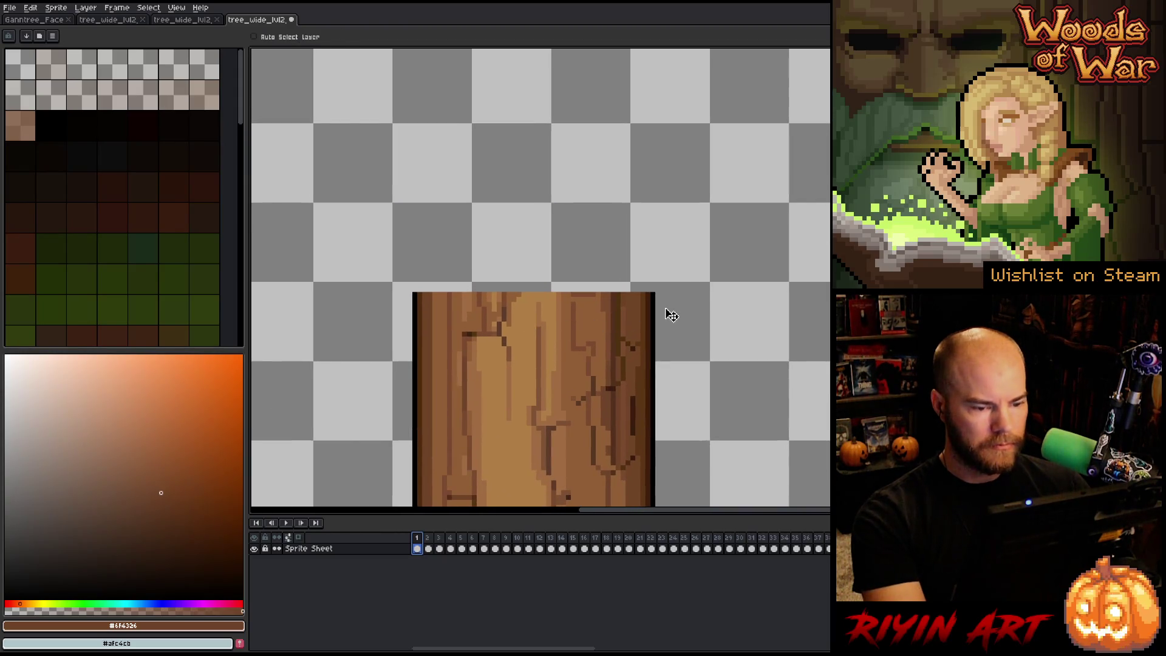
key(m)
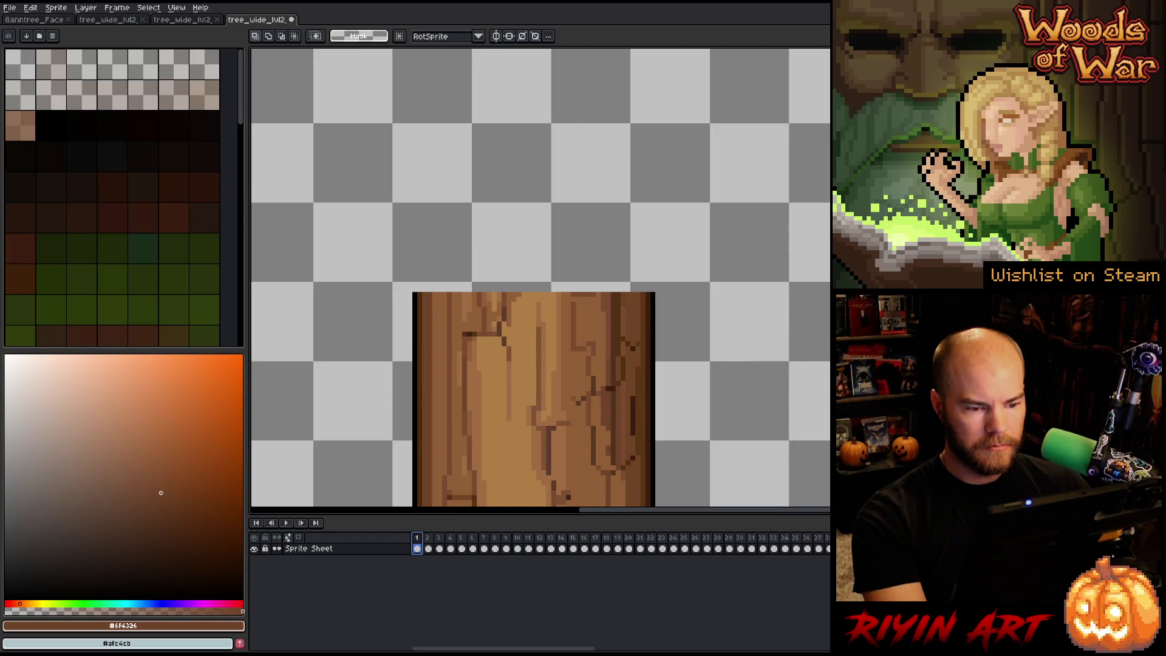
drag(850, 293, 261, 300)
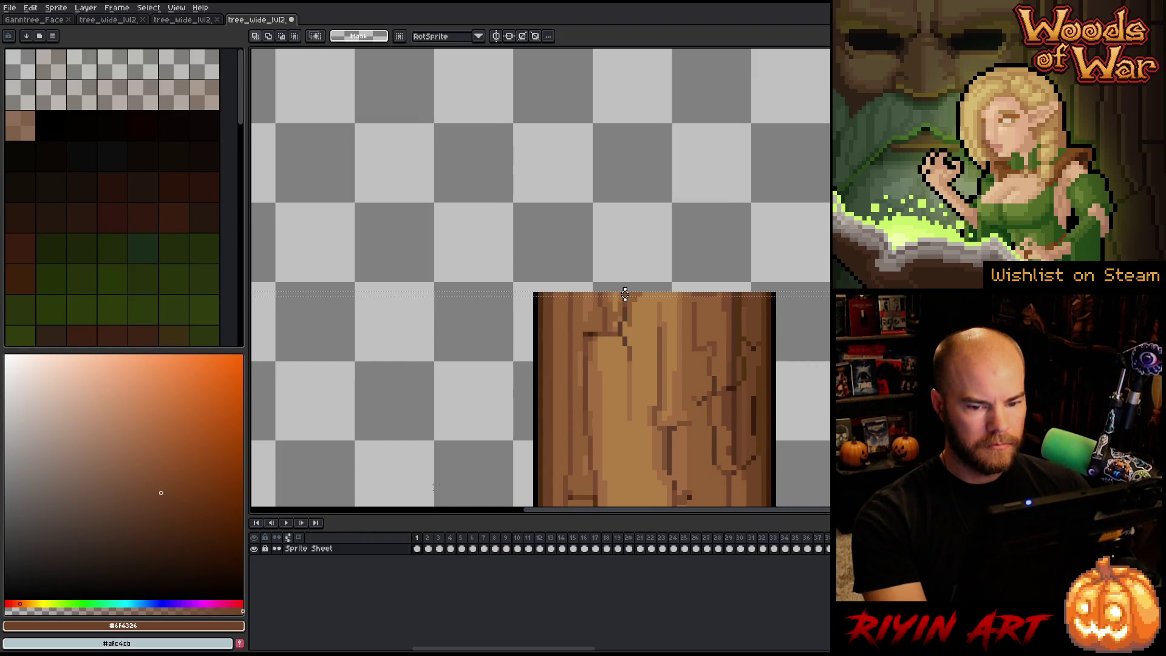
Step: Select the Sprite Sheet layer's cels, including frames 36 to 47, then return to frame 1
click(359, 550)
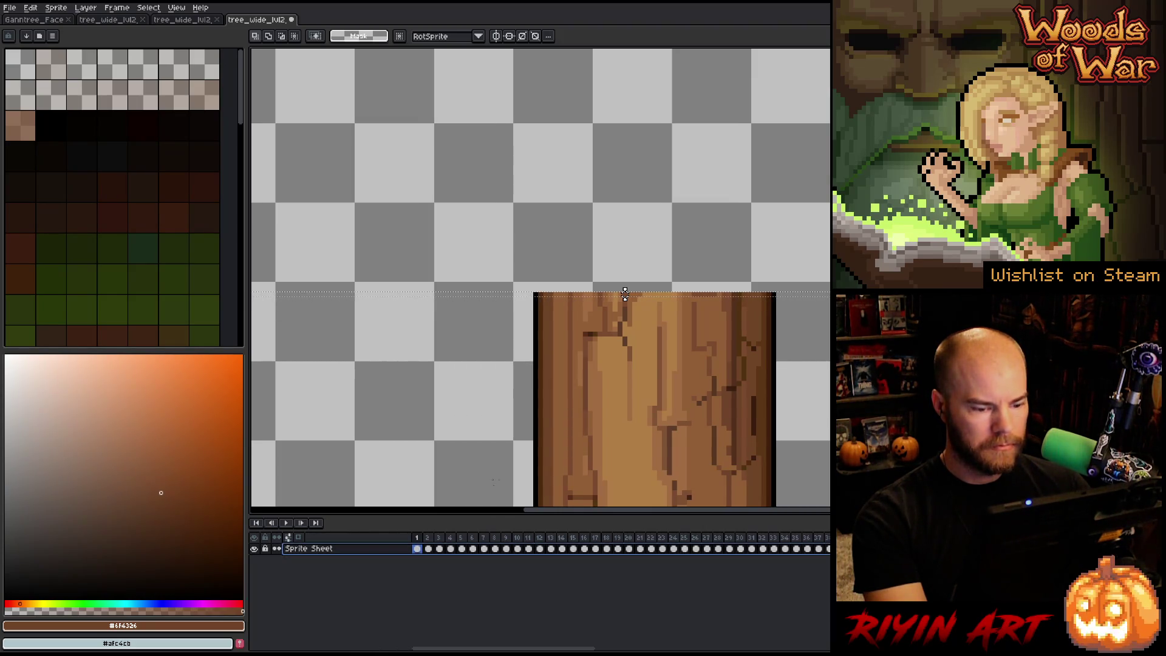
scroll(556, 647, right, 10)
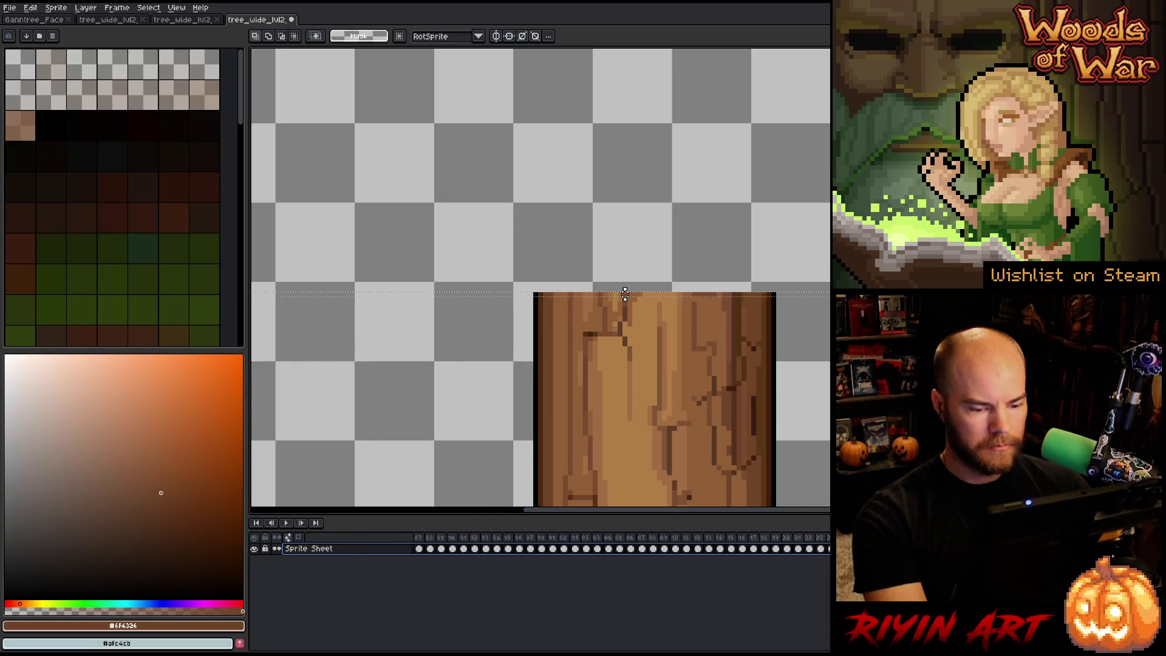
scroll(801, 549, left, 10)
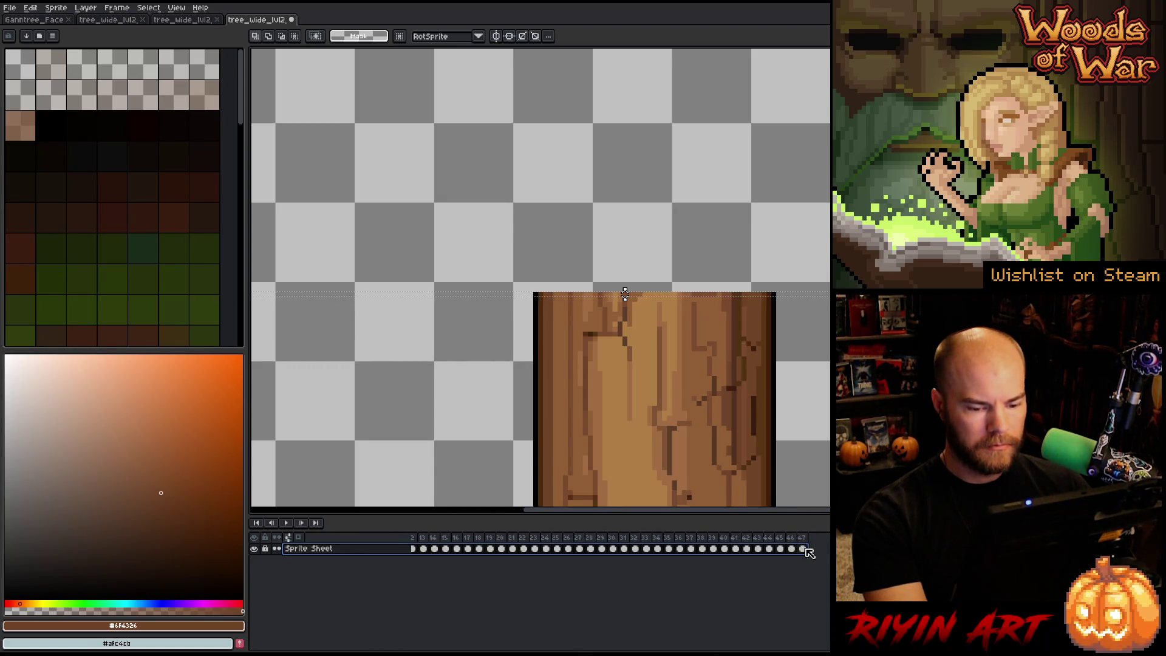
drag(808, 551, 675, 550)
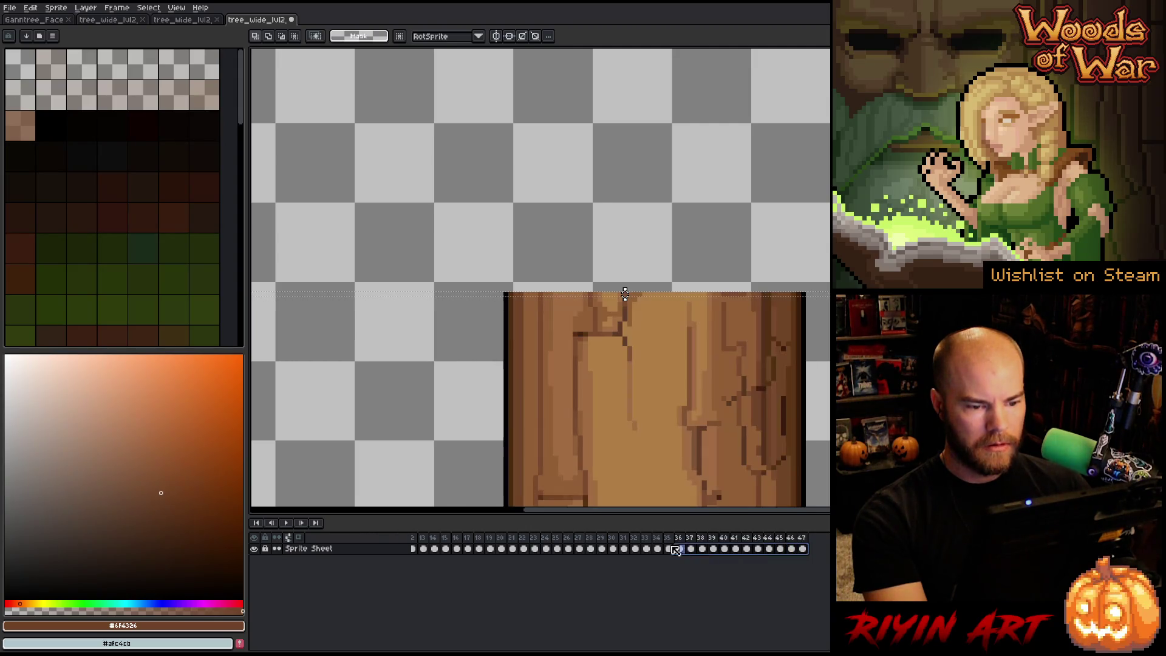
key(Home)
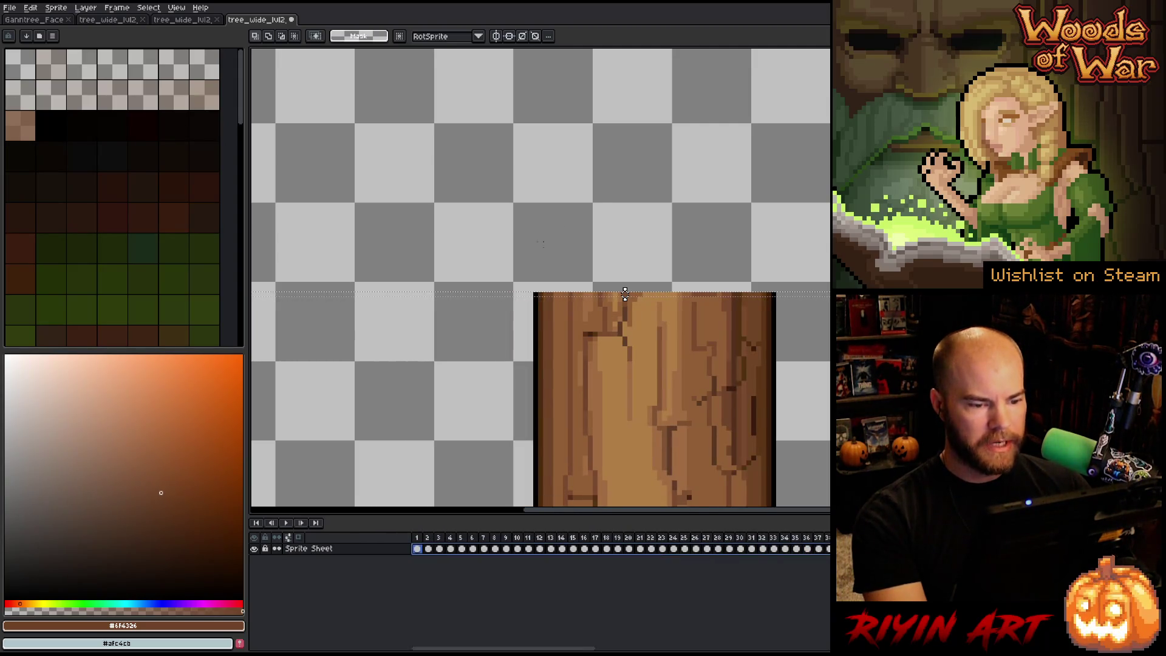
scroll(629, 190, down, 3)
scroll(624, 360, up, 2)
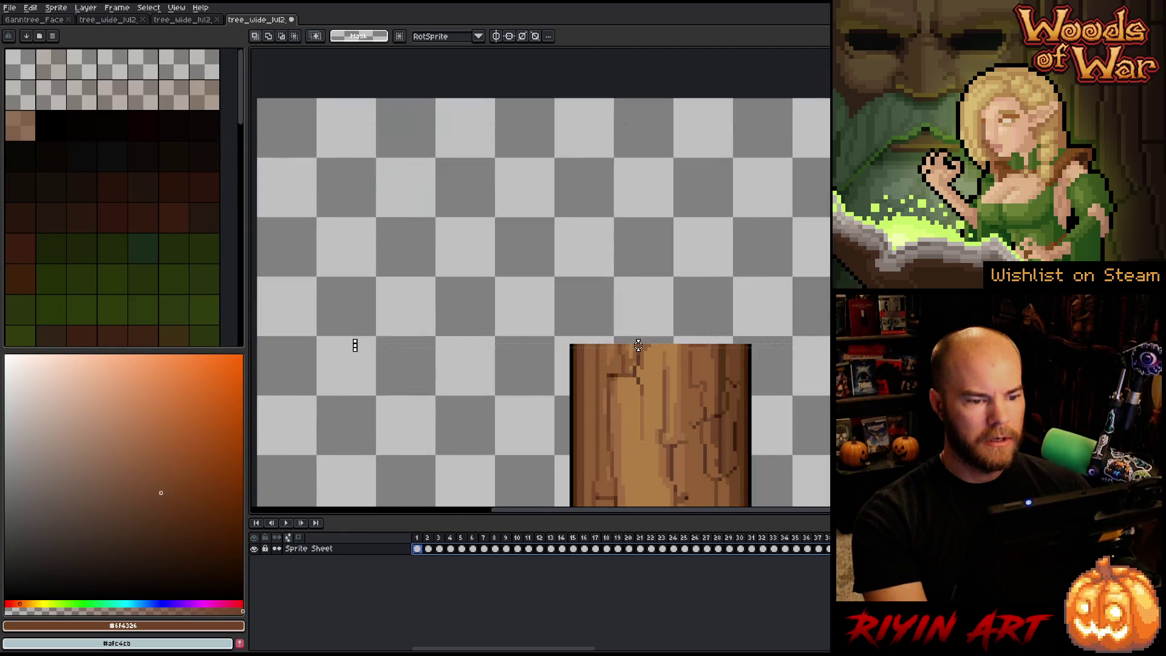
Step: Stretch the trunk up to the canvas top, apply it, and view the whole tree
drag(638, 343, 640, 98)
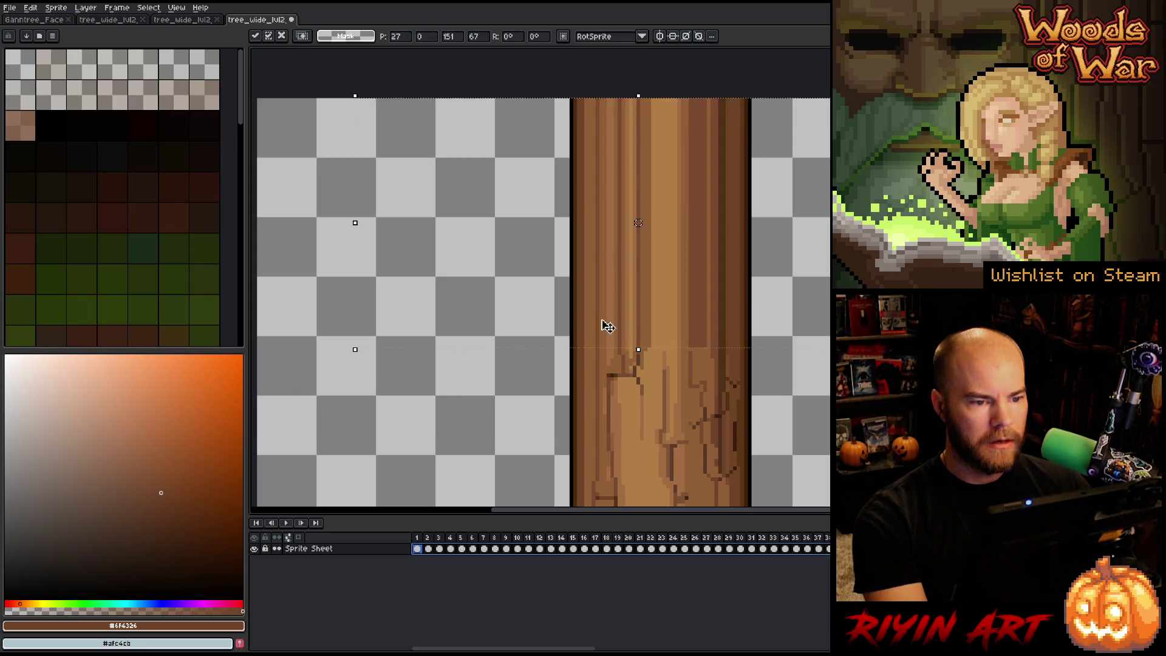
click(495, 549)
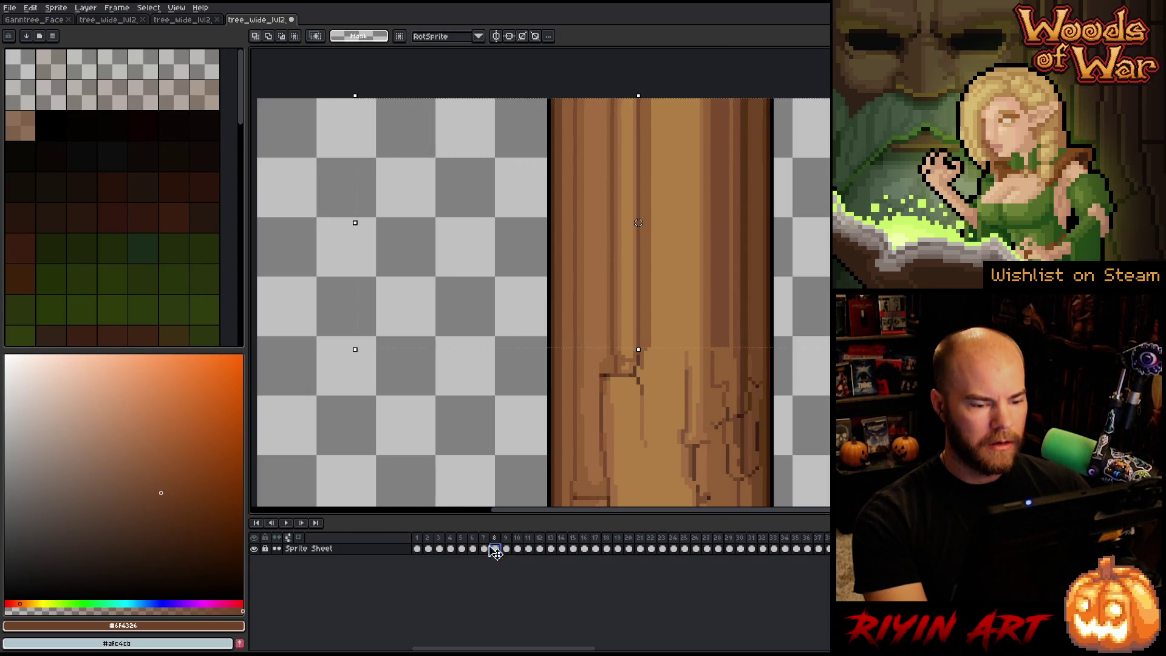
scroll(505, 431, down, 3)
drag(502, 431, 345, 227)
Step: Play the bark animation, stop it on frame 1, and centre the bare trunk
click(433, 542)
key(Return)
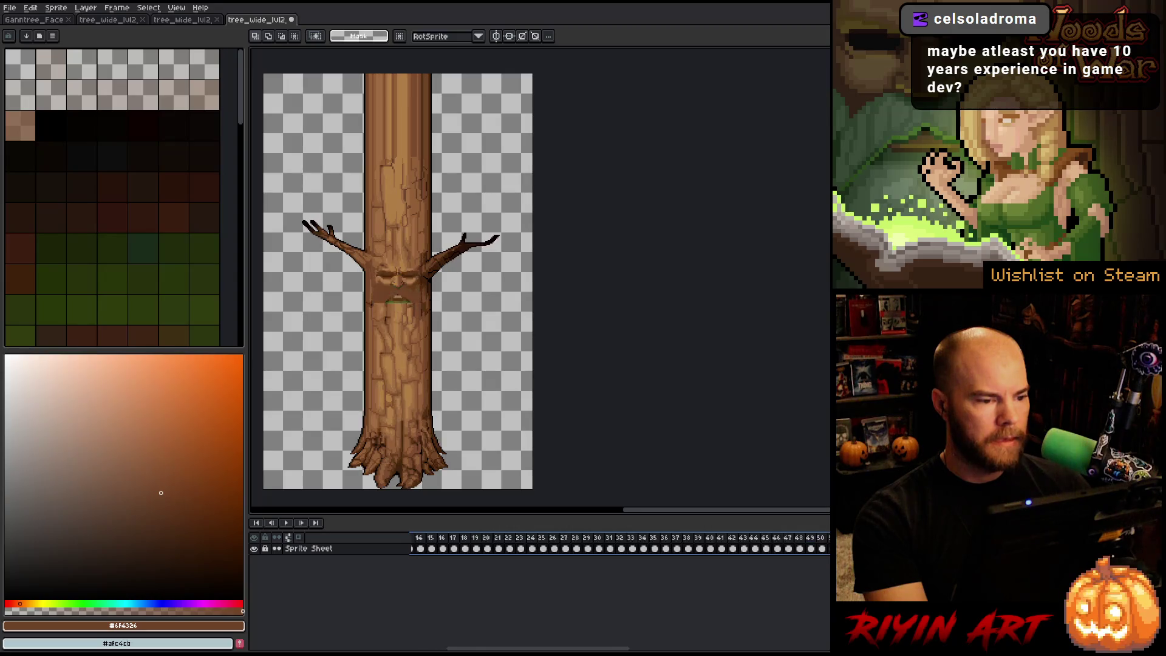
key(Return)
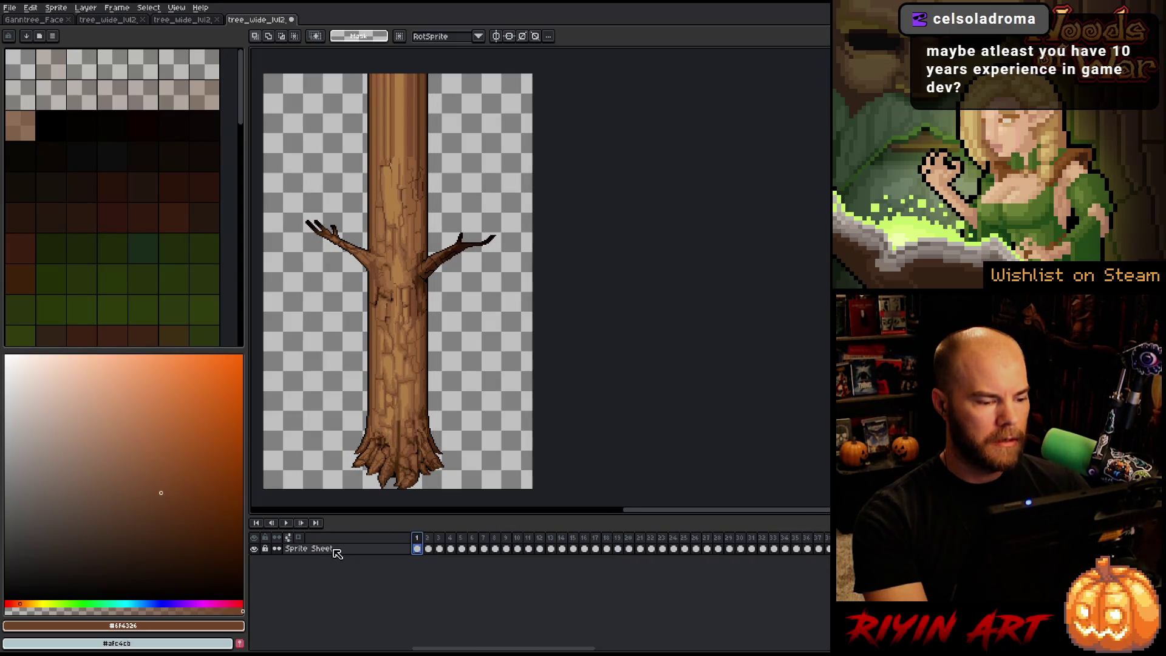
drag(405, 341, 502, 346)
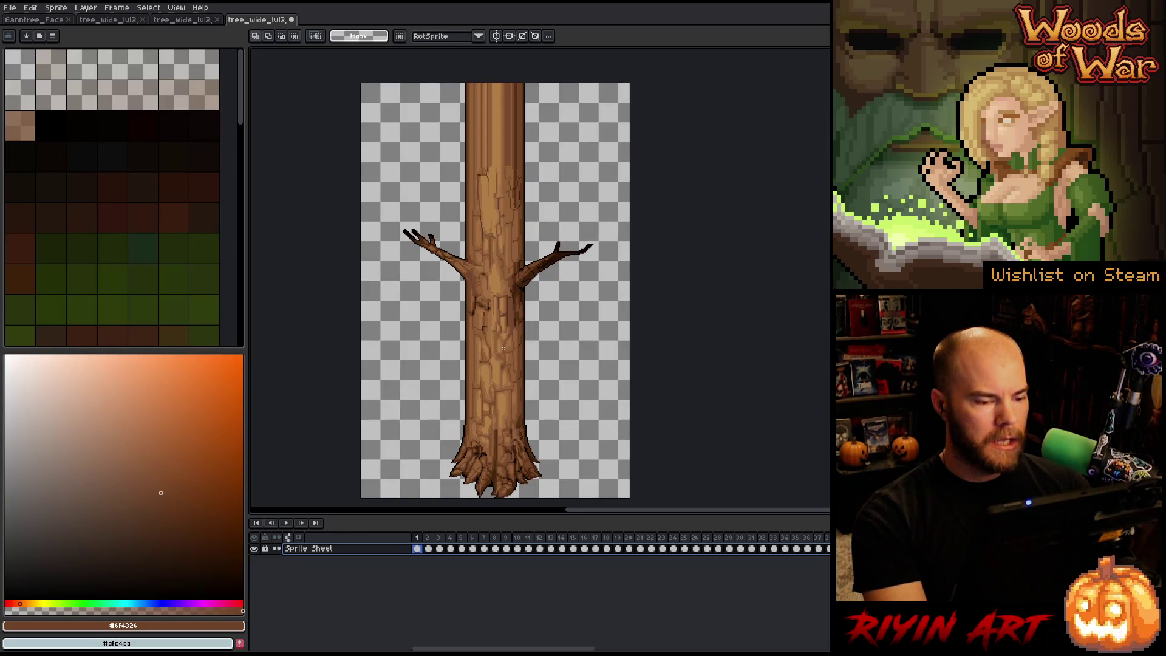
Step: Export the bark frames as a sprite sheet named tree_wide_lvl2_bark1_ext.png
click(10, 7)
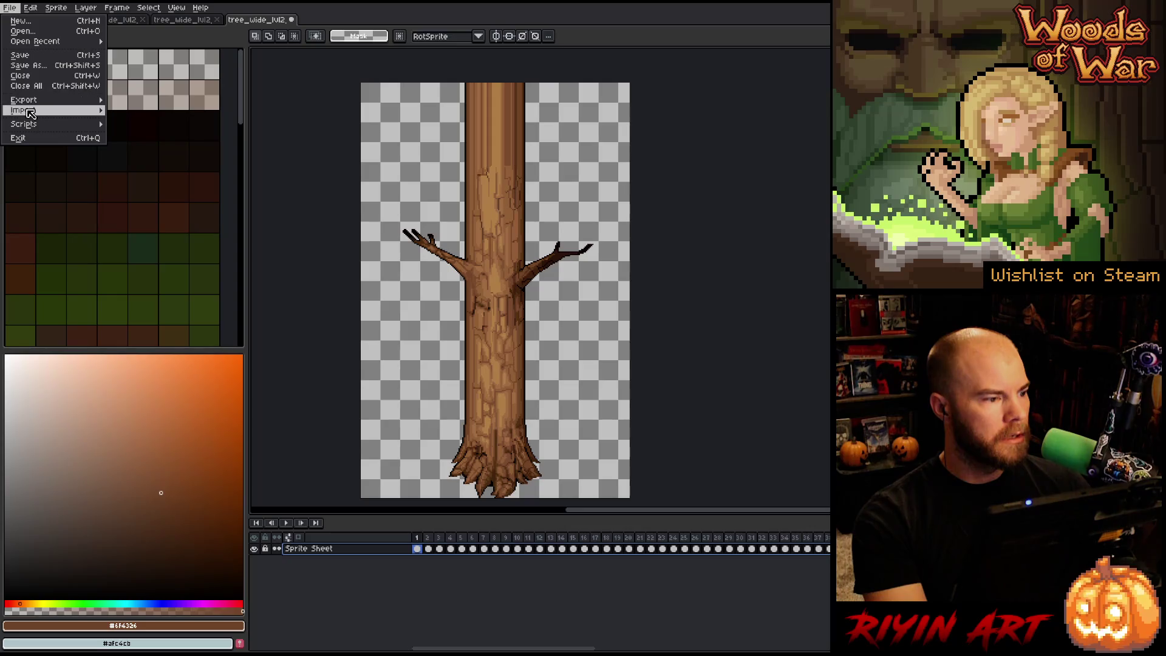
mouse_move(27, 100)
click(156, 112)
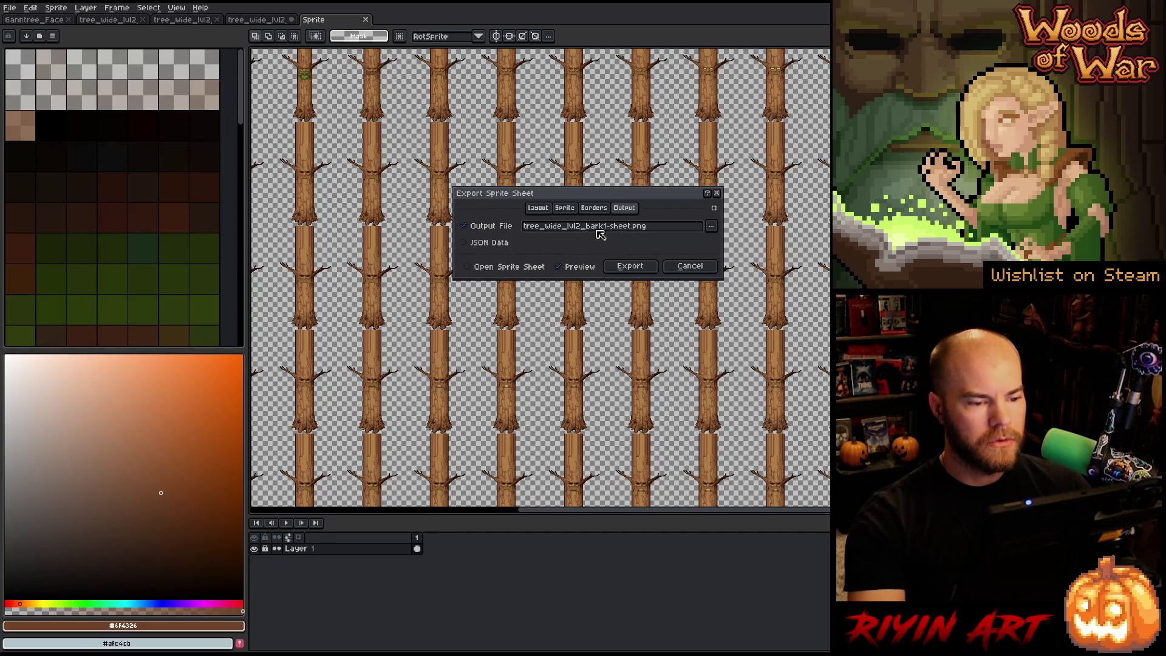
click(598, 228)
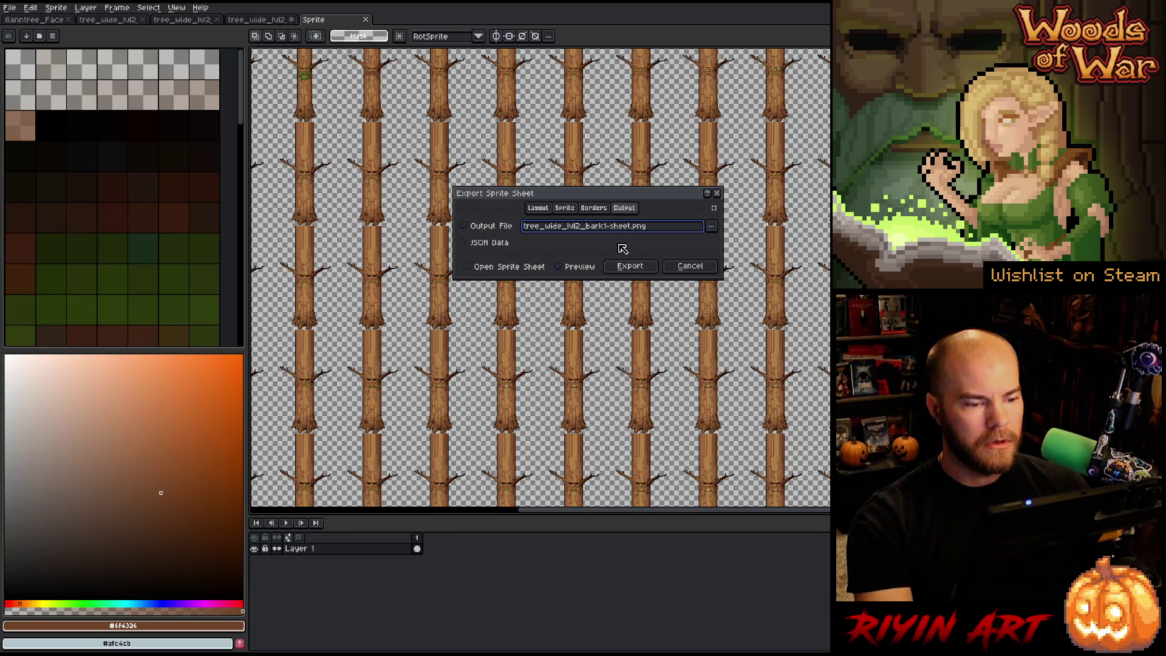
key(BackSpace)
text(ext)
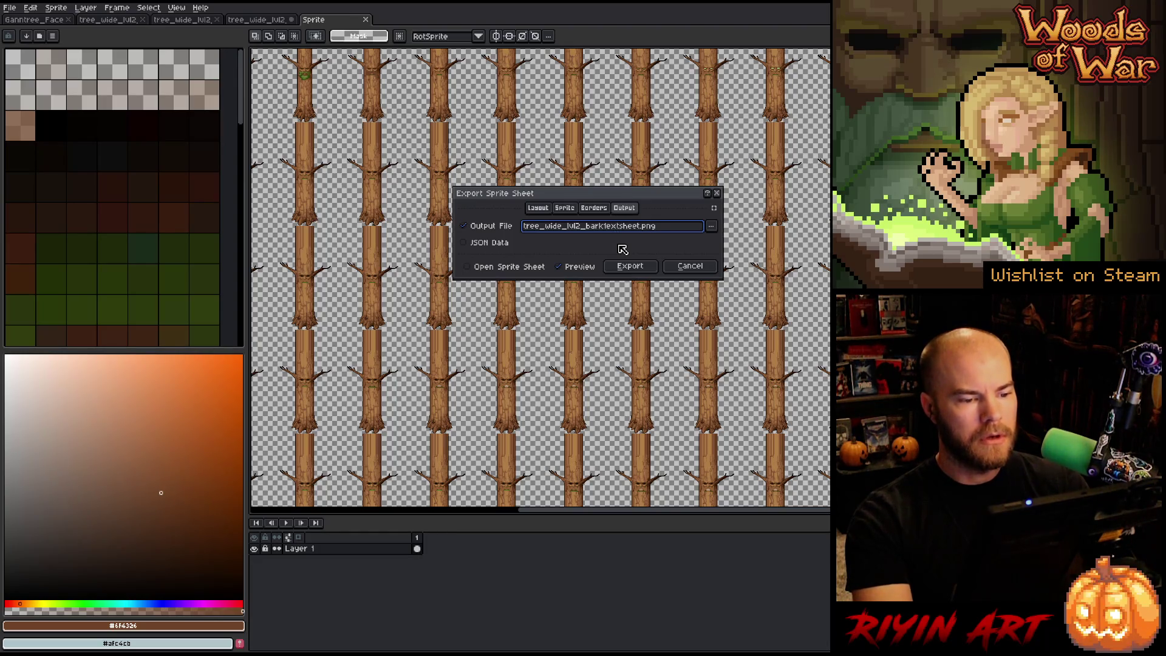
key(BackSpace)
key(BackSpace)
key(BackSpace)
text(1_)
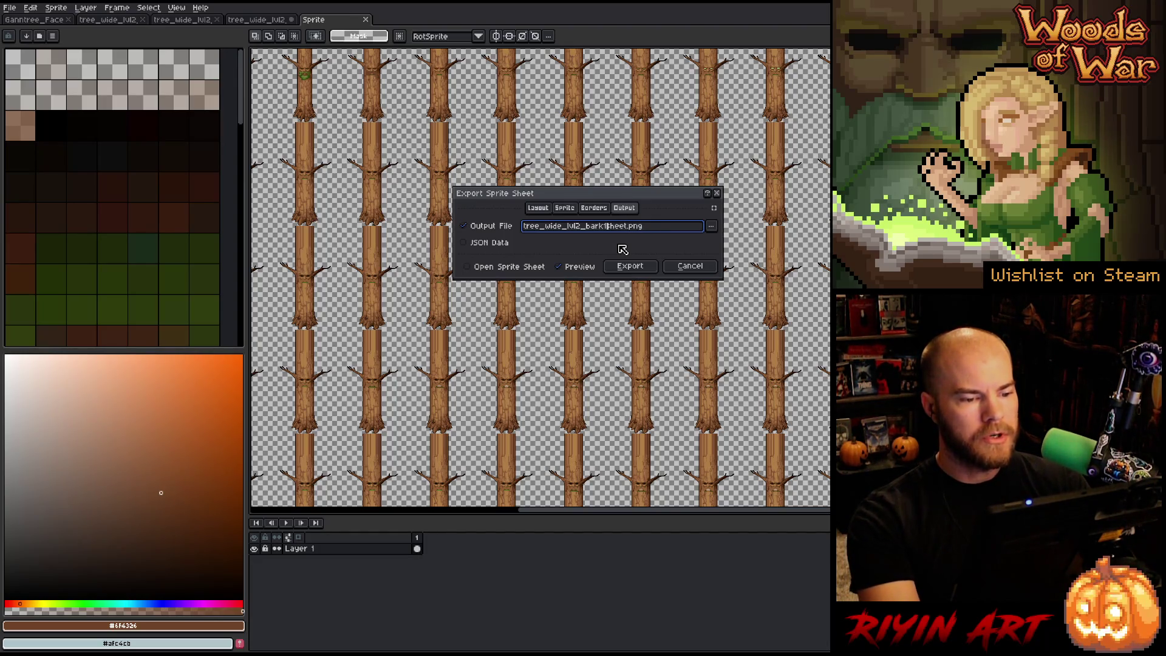
text(ex)
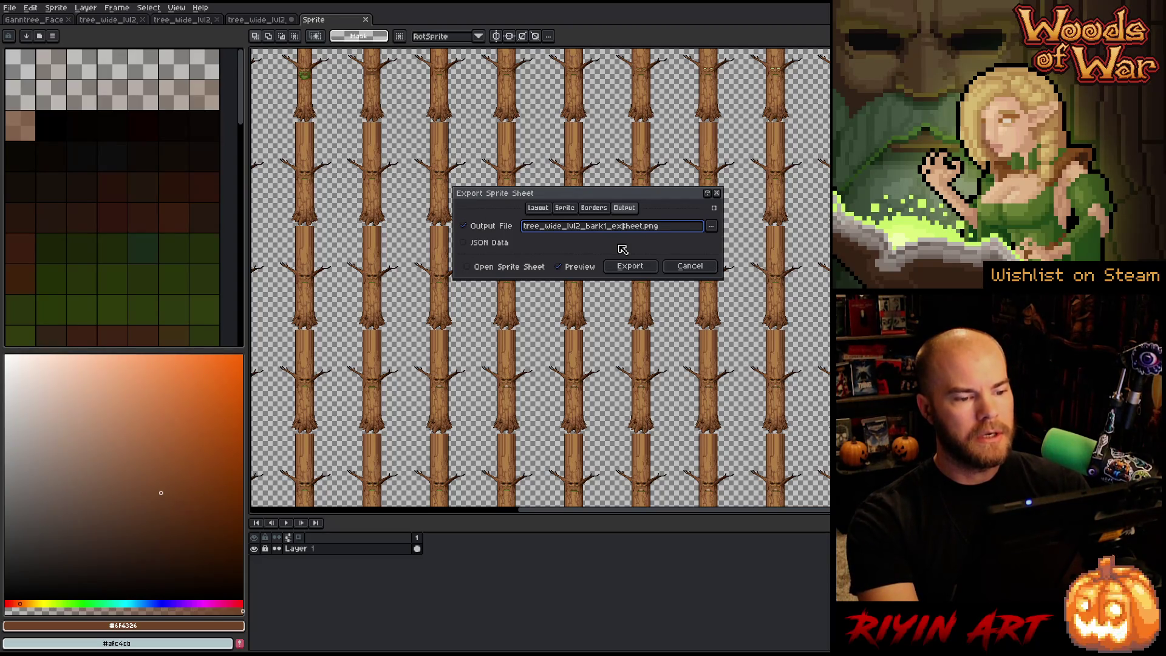
key(Delete)
key(Delete)
key(Delete)
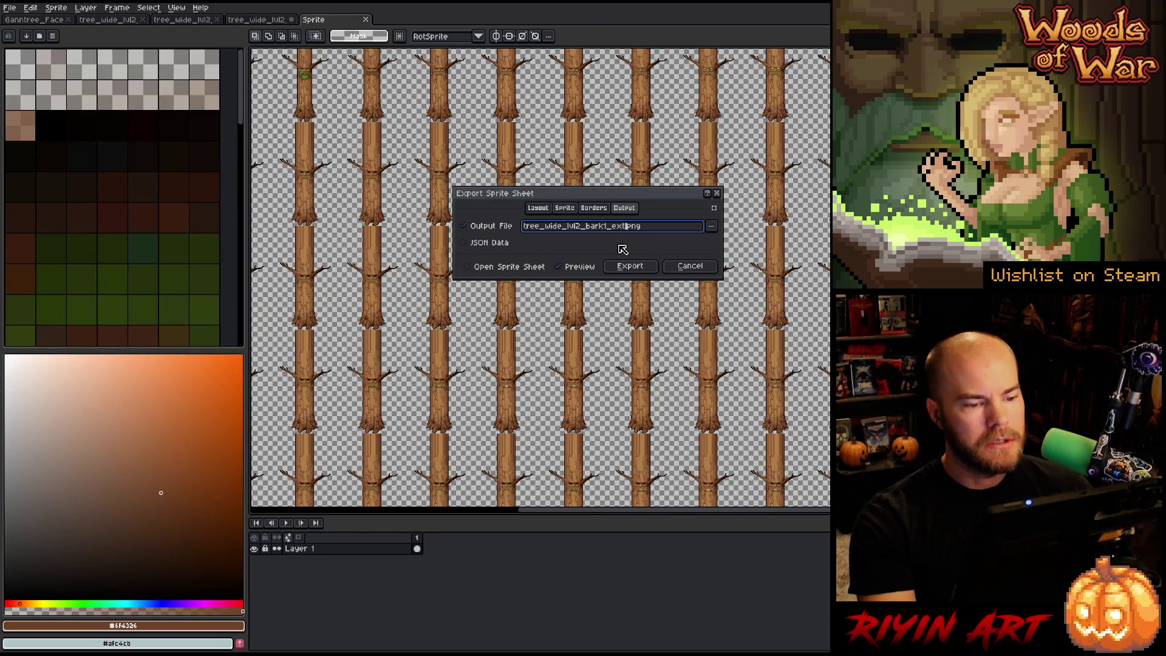
click(625, 267)
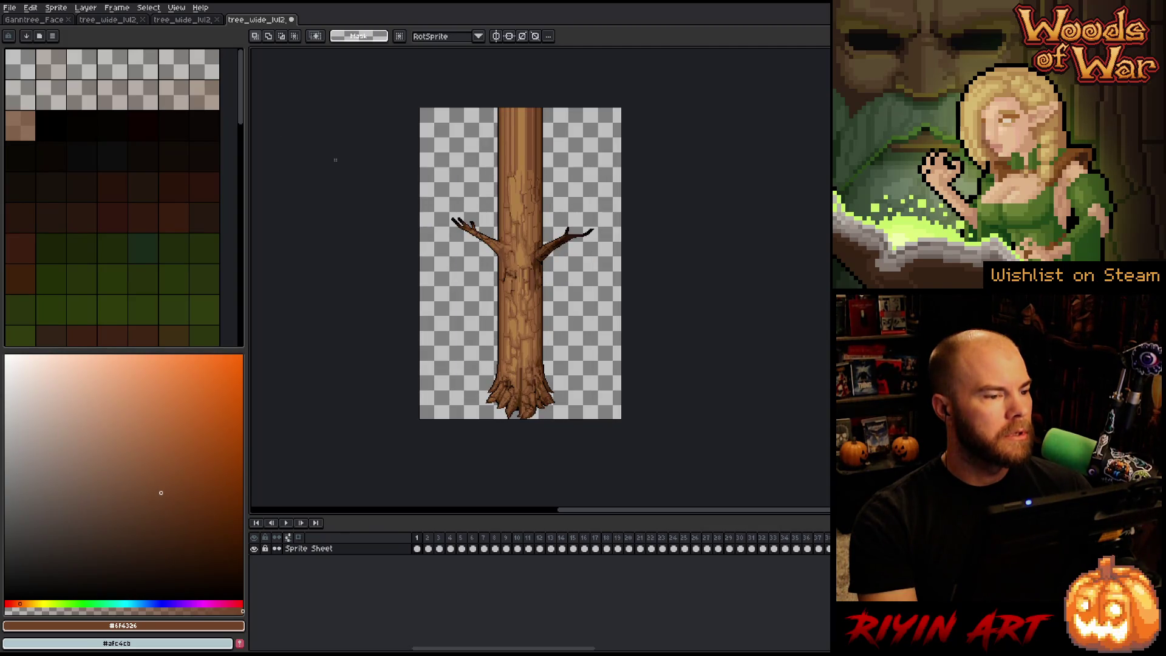
Step: Switch to the other open documents, set Enhance Height to 100, and preview the normal map
click(104, 20)
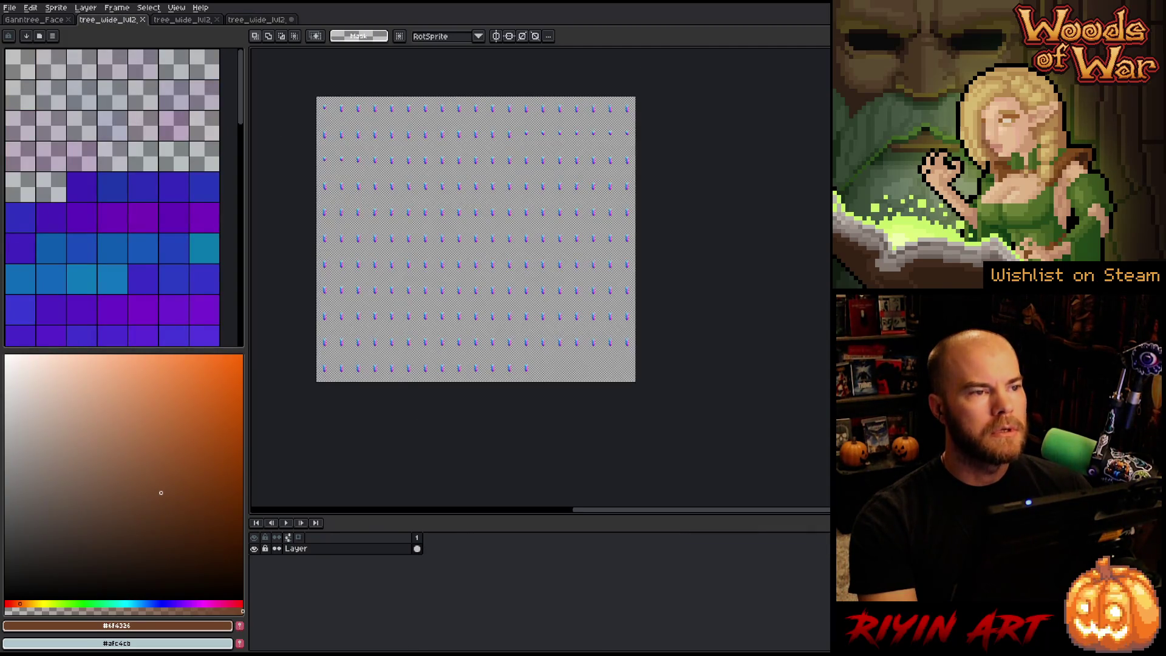
click(36, 20)
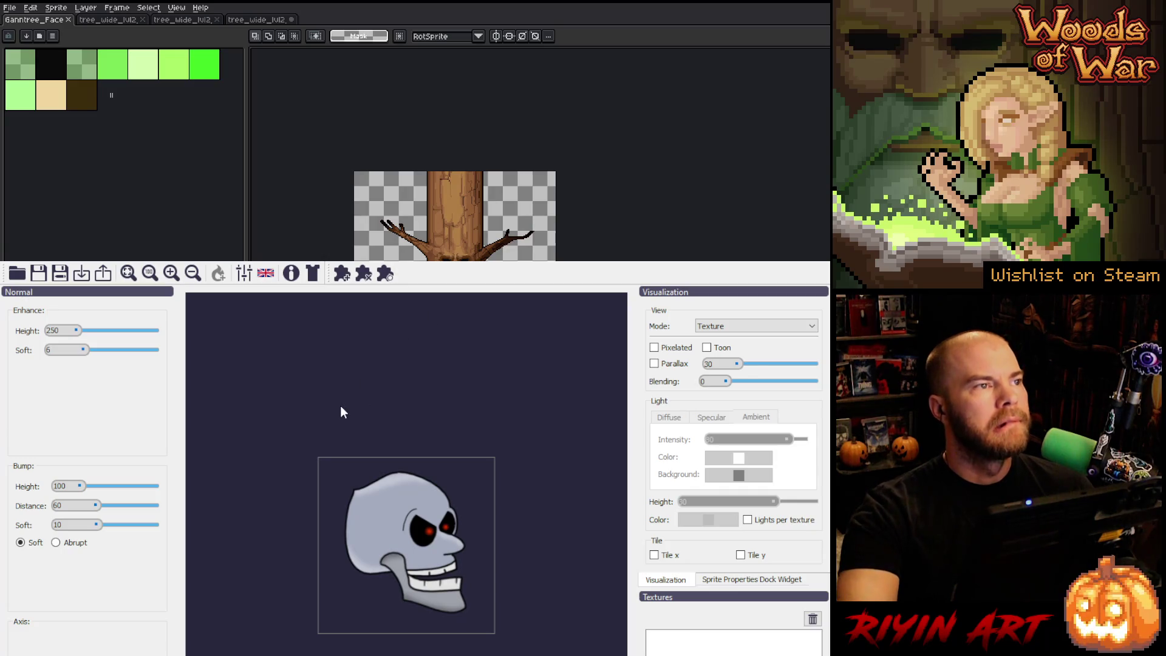
double_click(54, 330)
text(1)
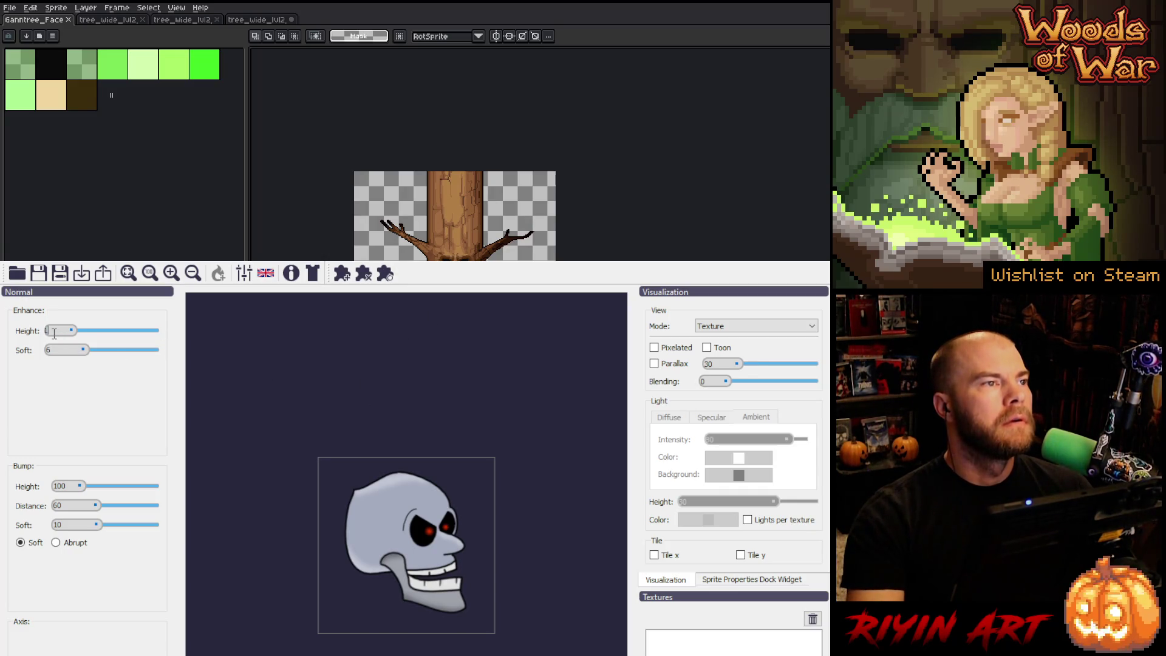
text(00)
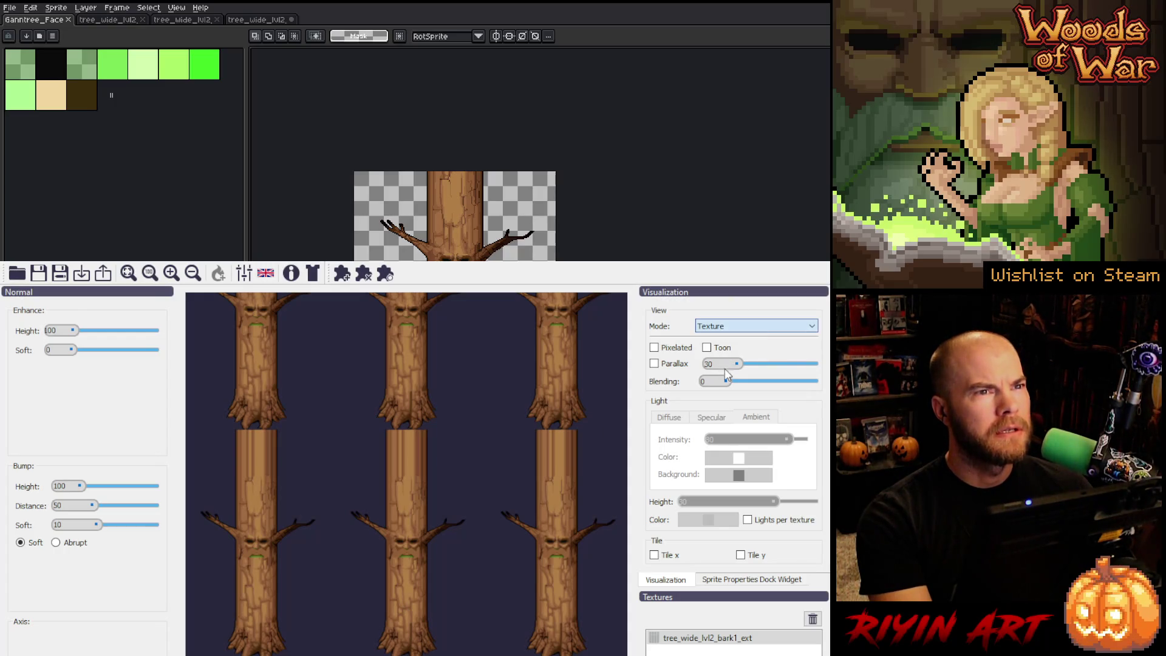
key(Down)
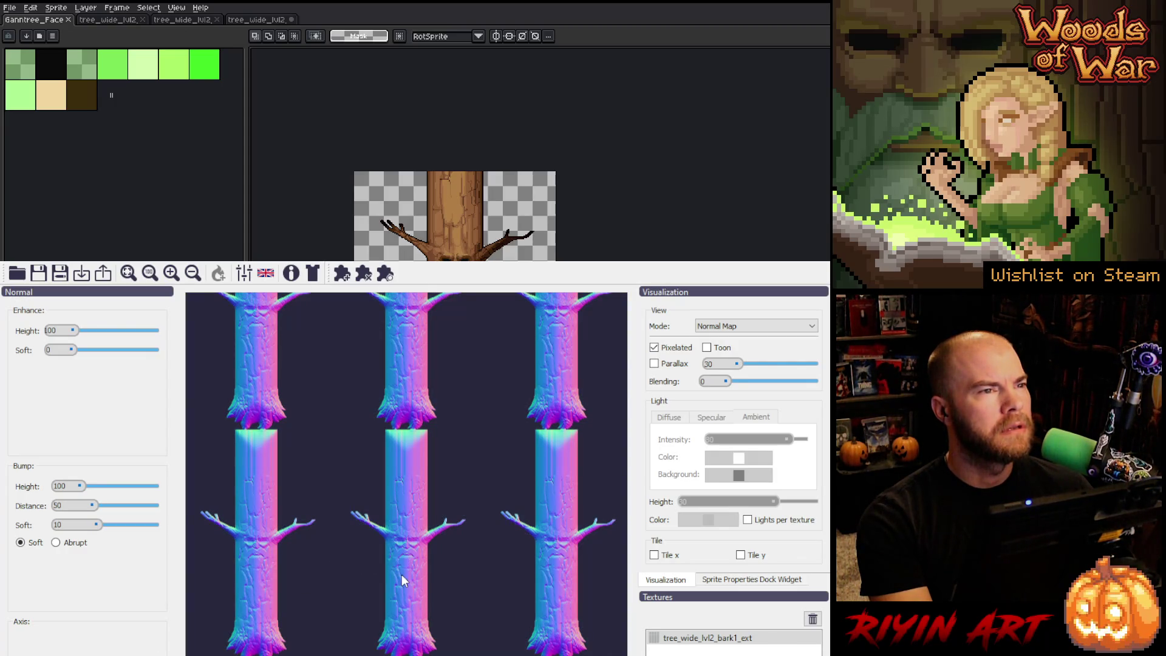
Step: Zoom into the pixelated normal map preview of the bark trunk
scroll(402, 574, up, 4)
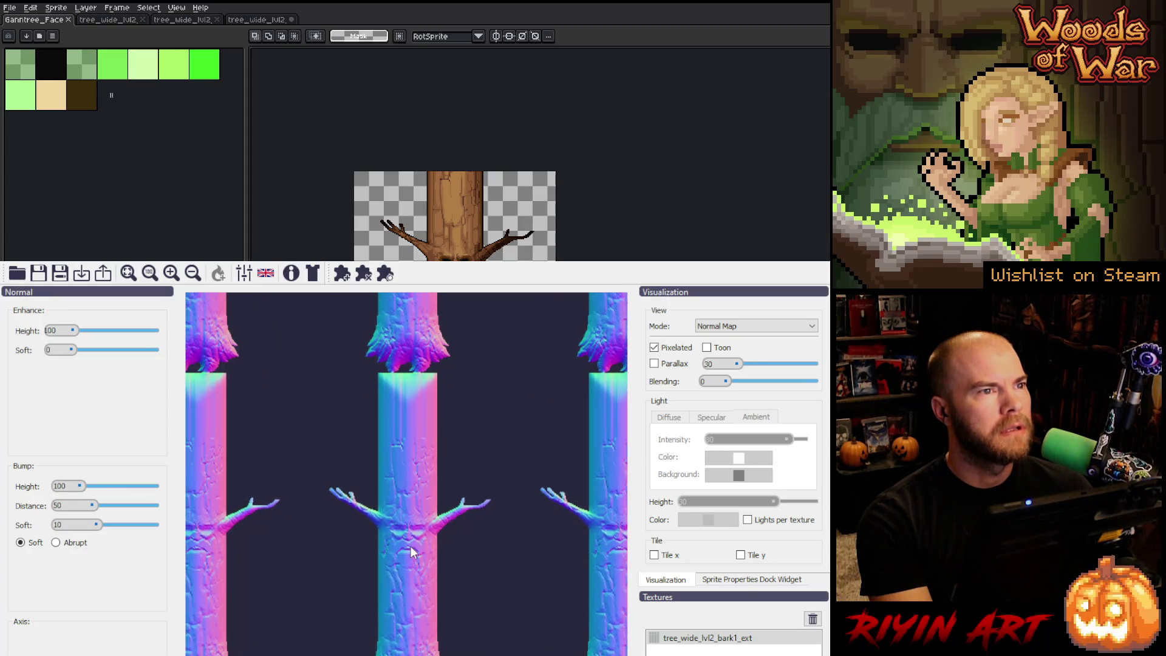
scroll(408, 552, up, 4)
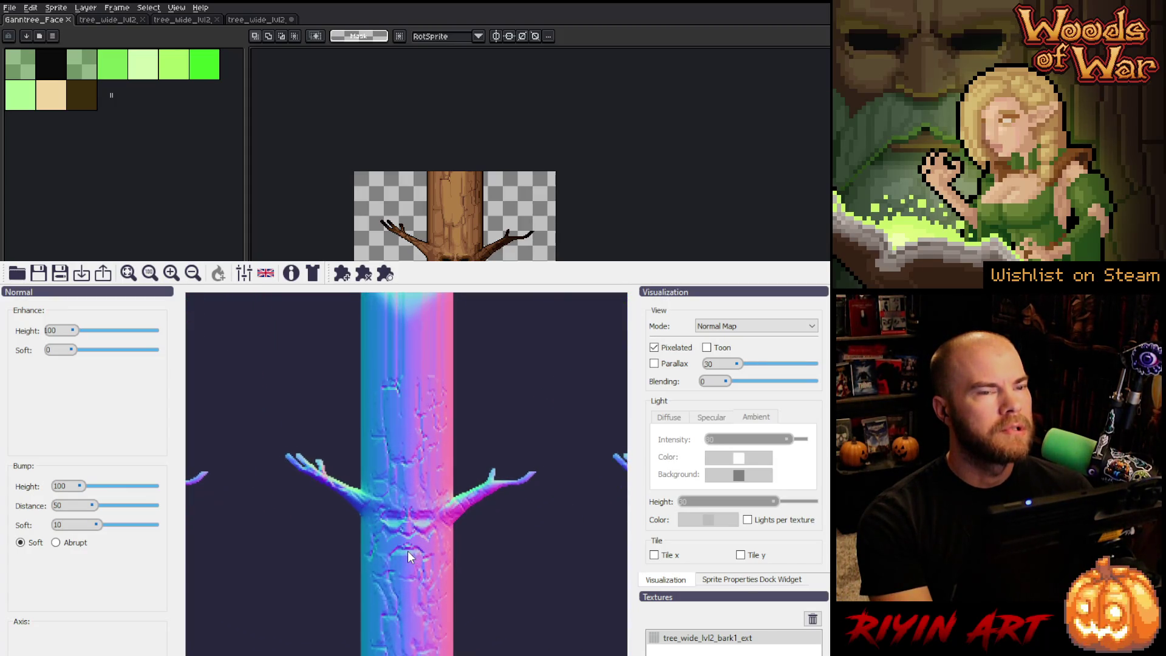
scroll(407, 551, up, 3)
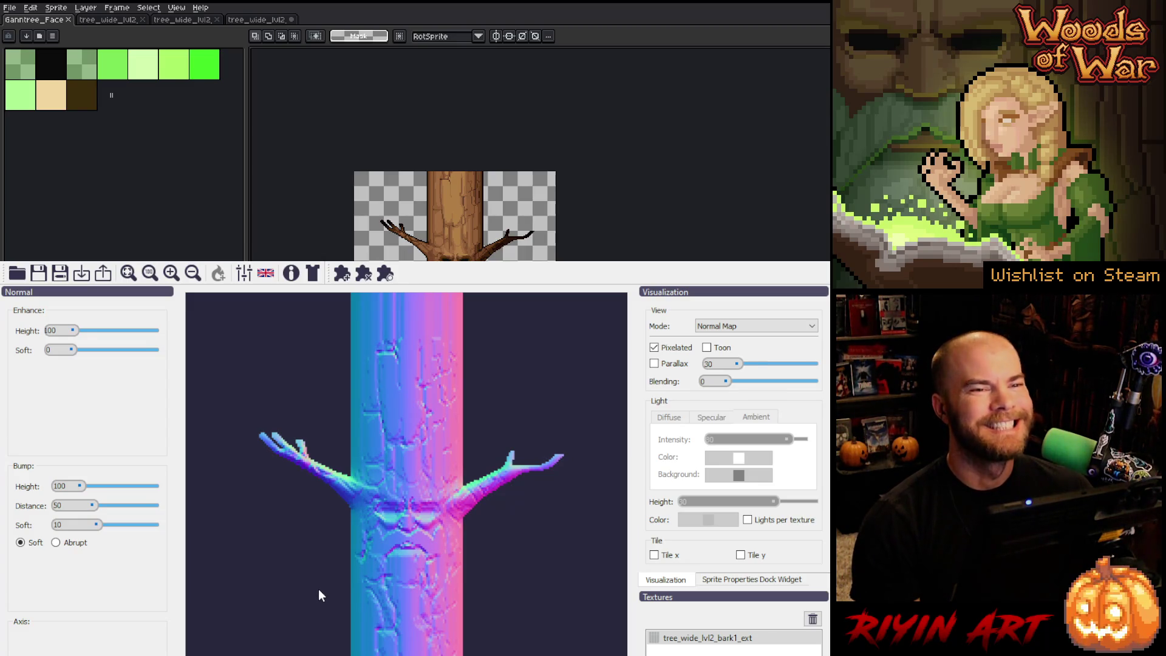
scroll(392, 613, up, 3)
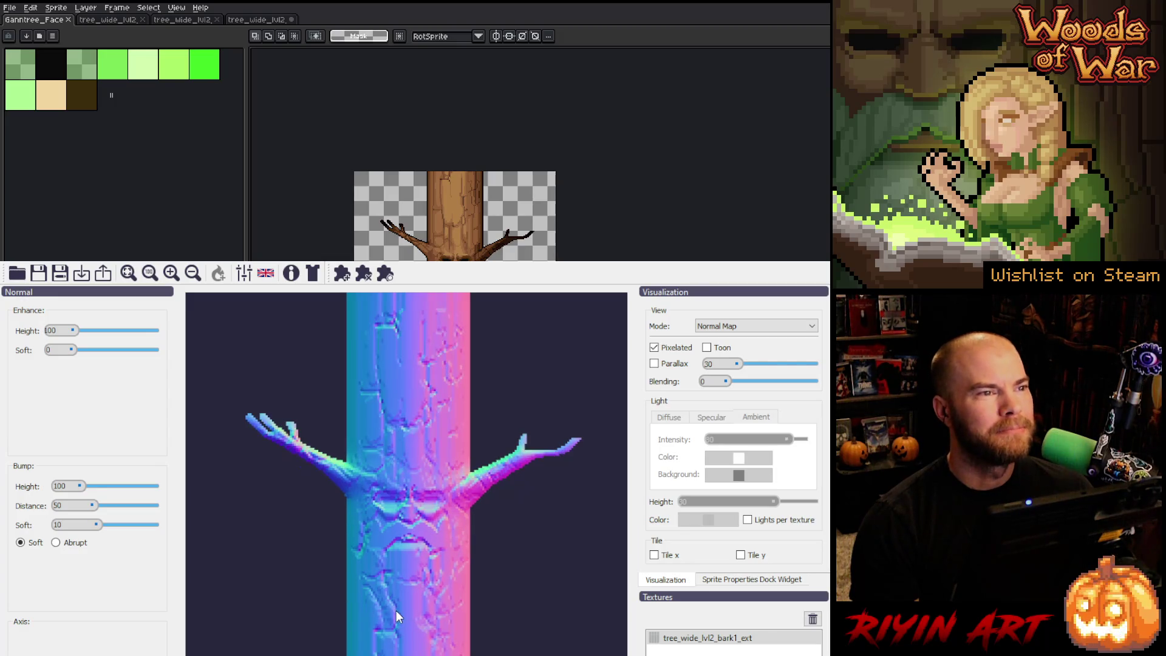
Step: Try a Bump Distance of 10 and set Bump Soft to 20
double_click(62, 509)
text(10)
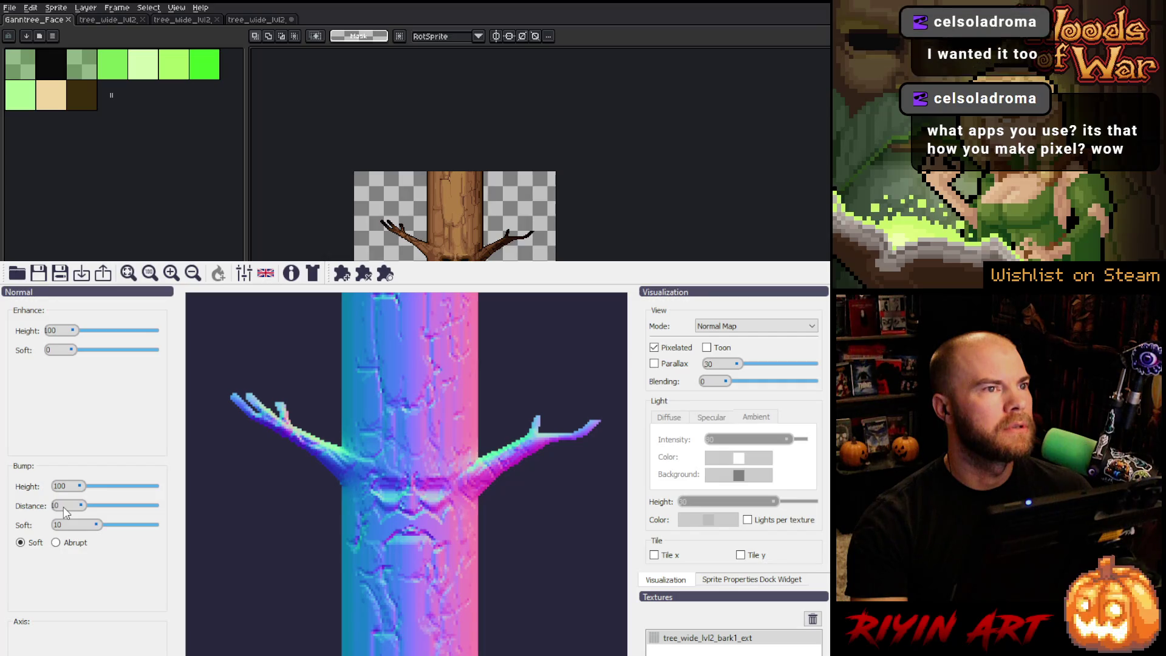
key(Return)
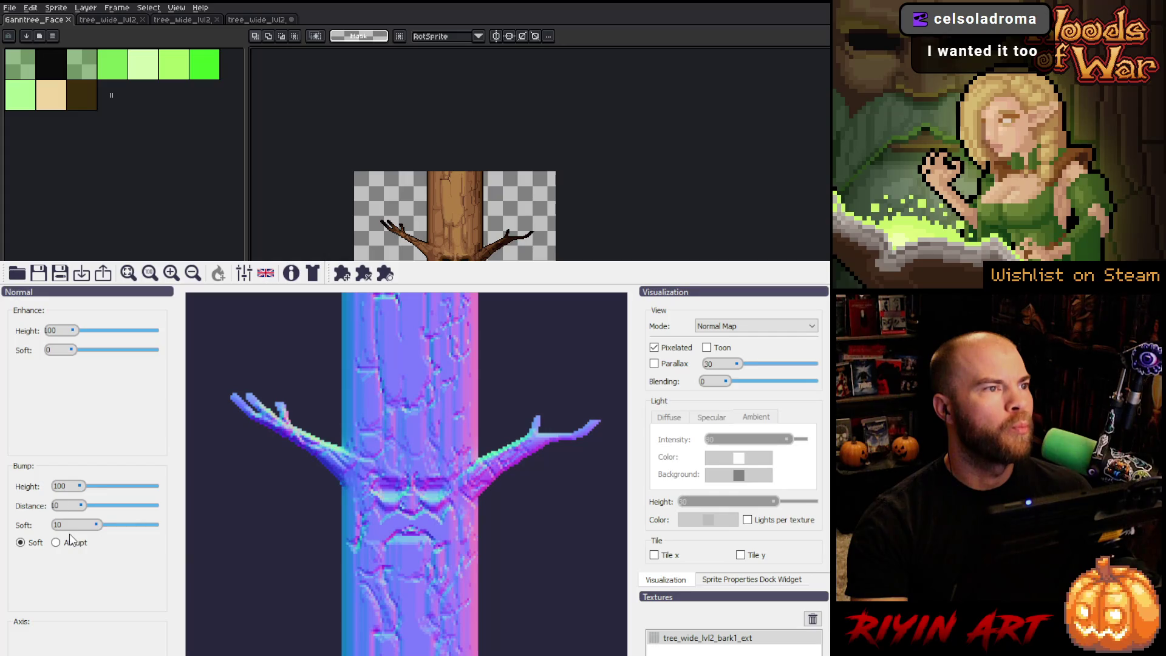
text(20)
key(Return)
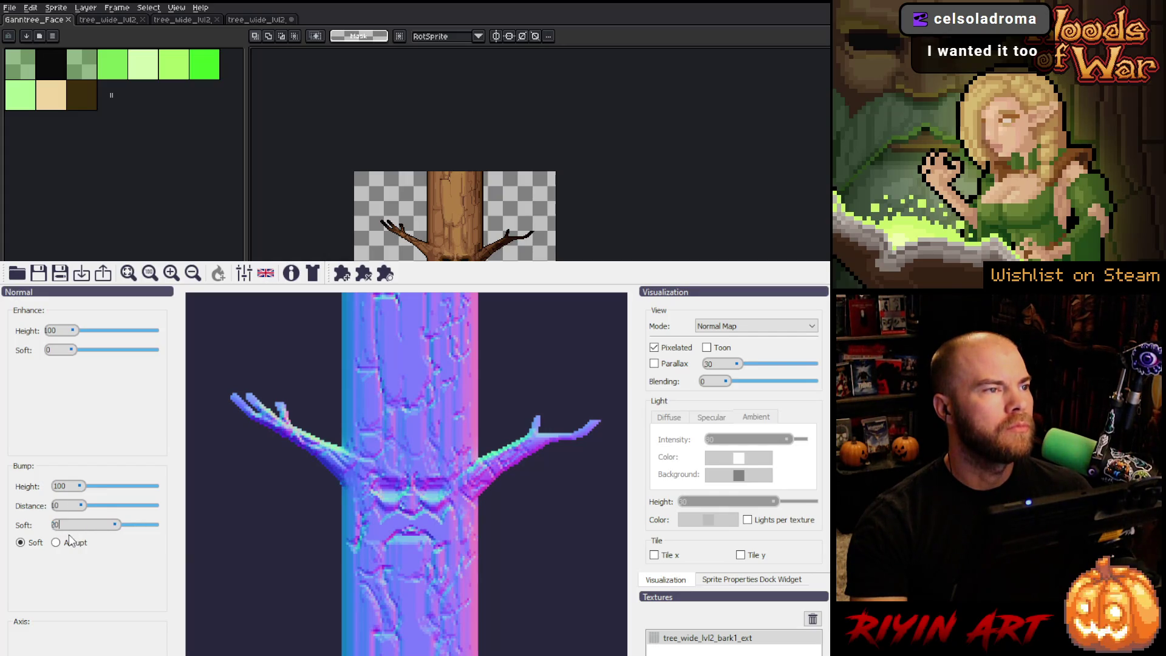
Step: Change Bump Distance to 80 and zoom out to see the whole sheet's normal map
double_click(55, 506)
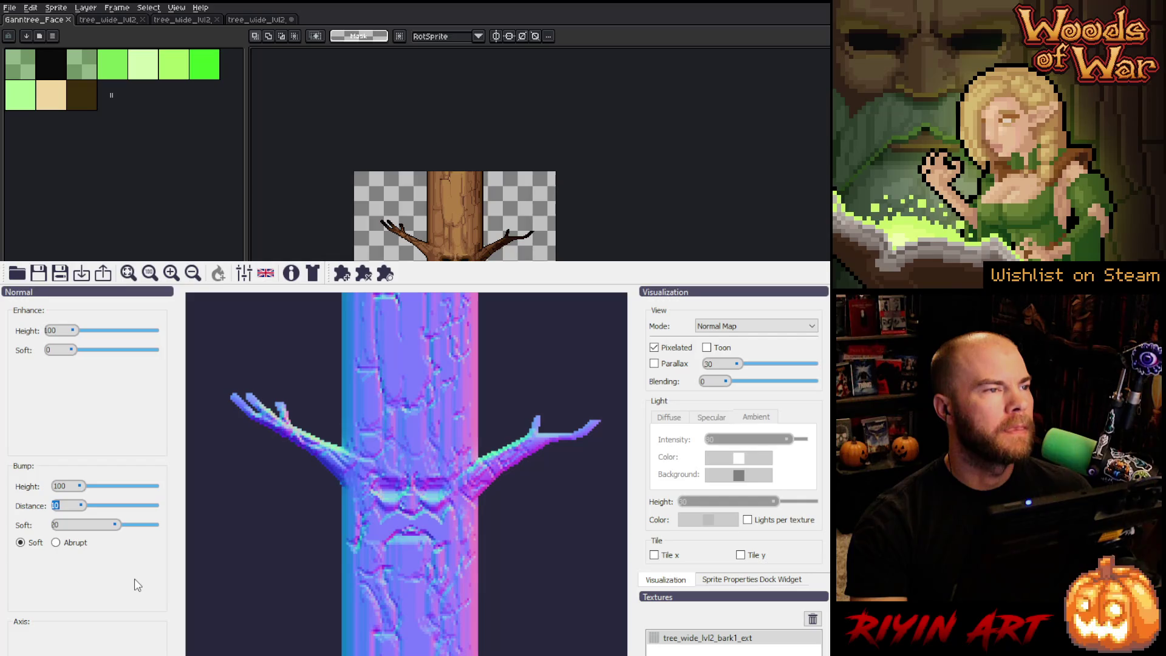
text(80)
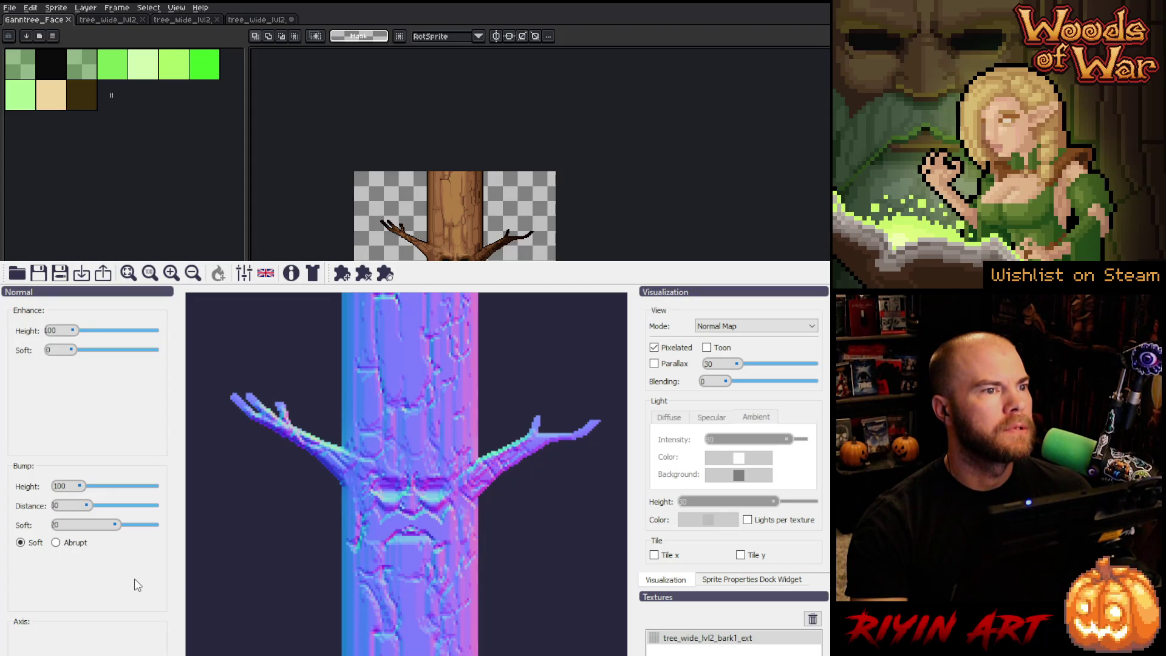
key(Return)
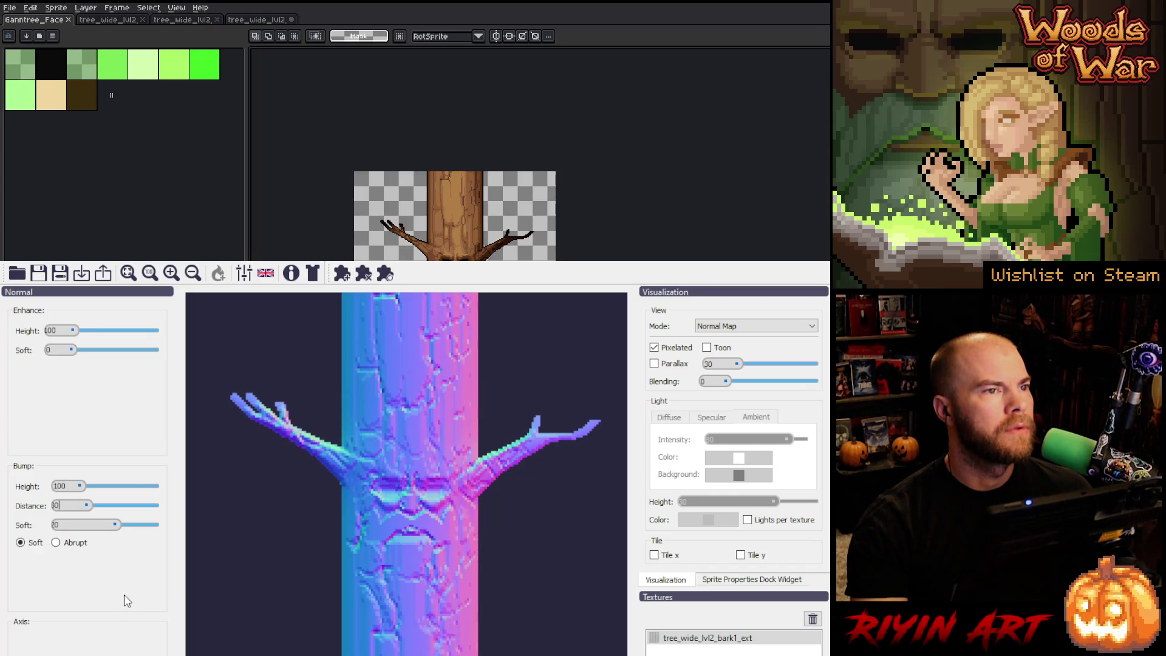
scroll(236, 632, down, 2)
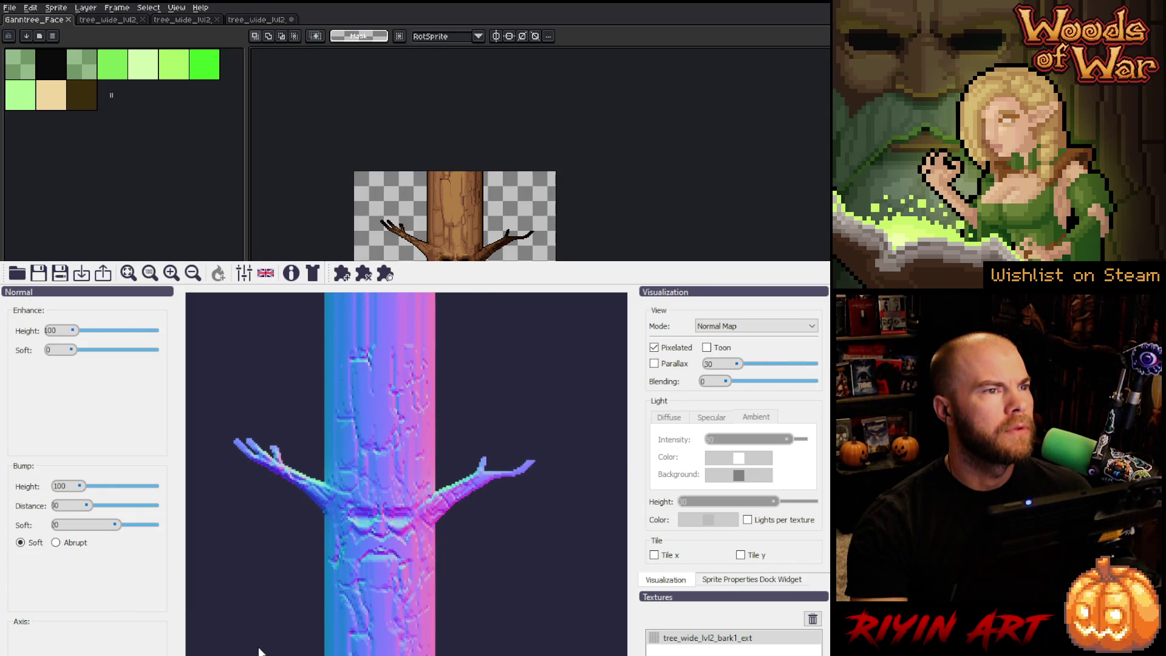
scroll(259, 652, down, 1)
scroll(259, 651, down, 1)
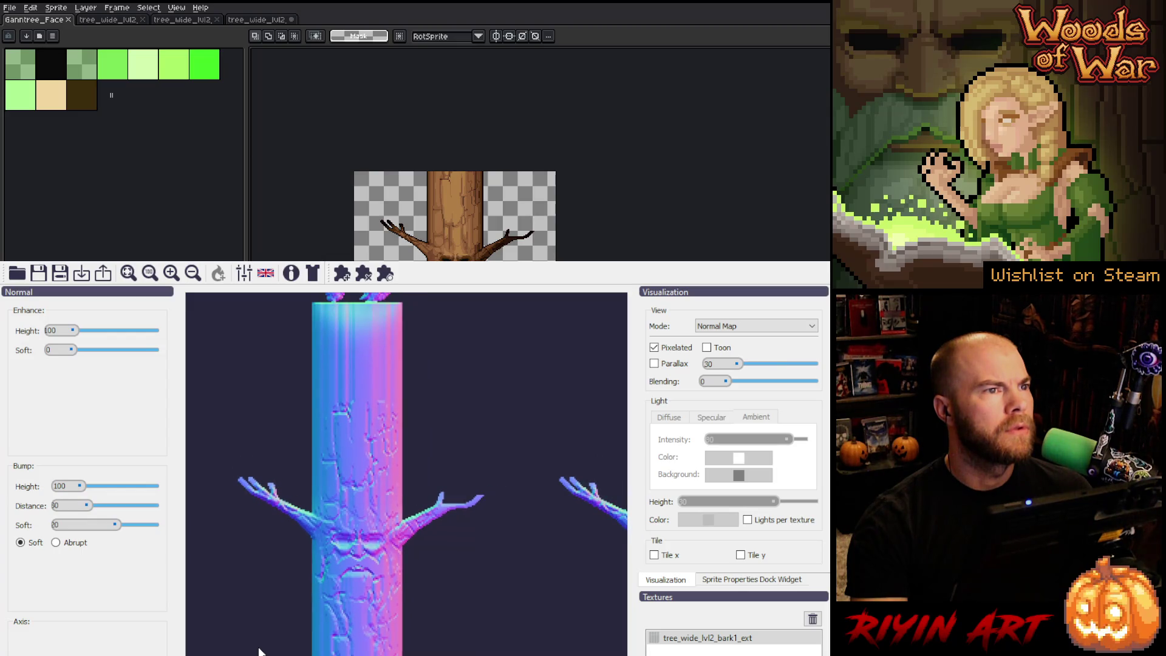
scroll(259, 652, down, 1)
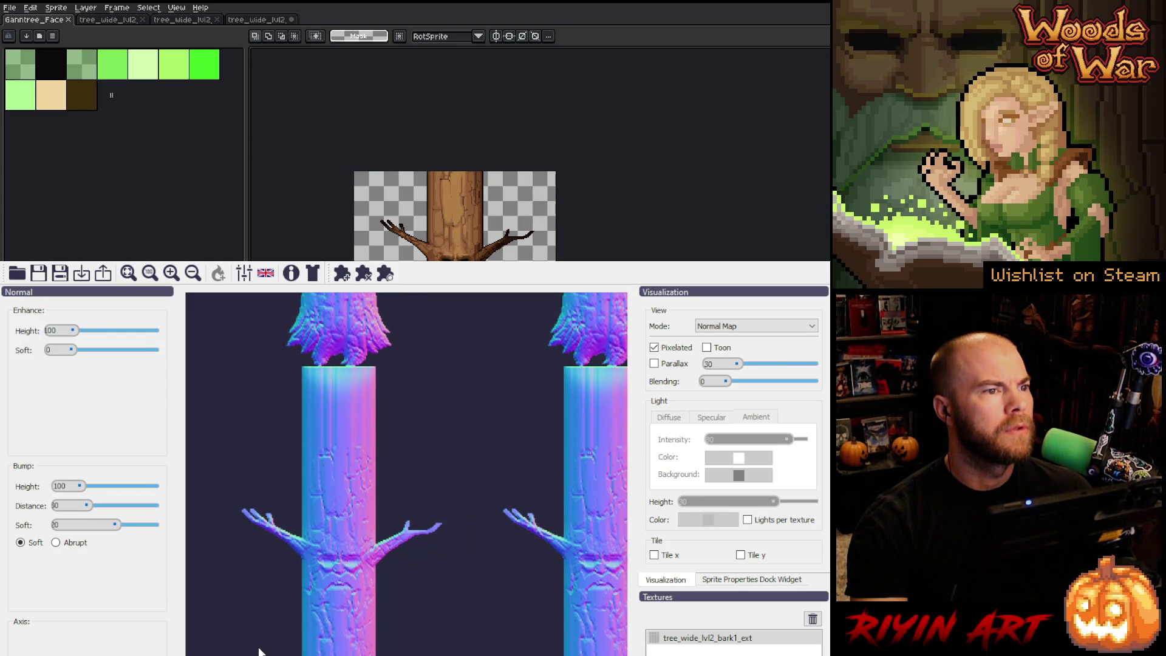
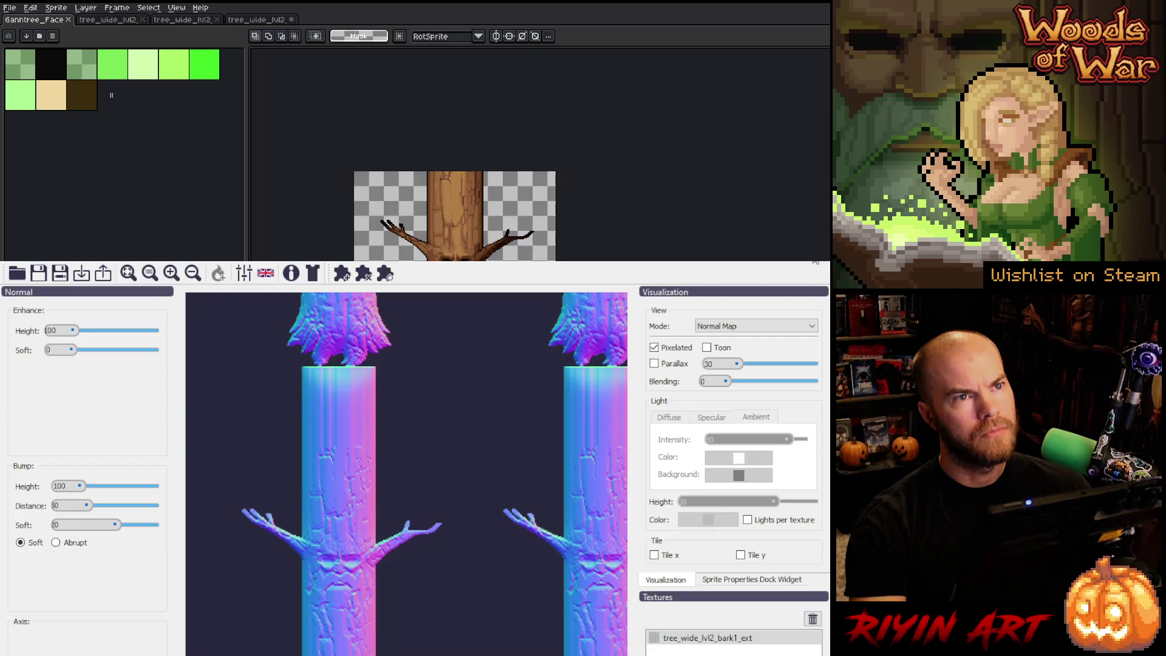
Step: Leave the Laigter normal-map editor and return to the Aseprite workspace
key(alt+Tab)
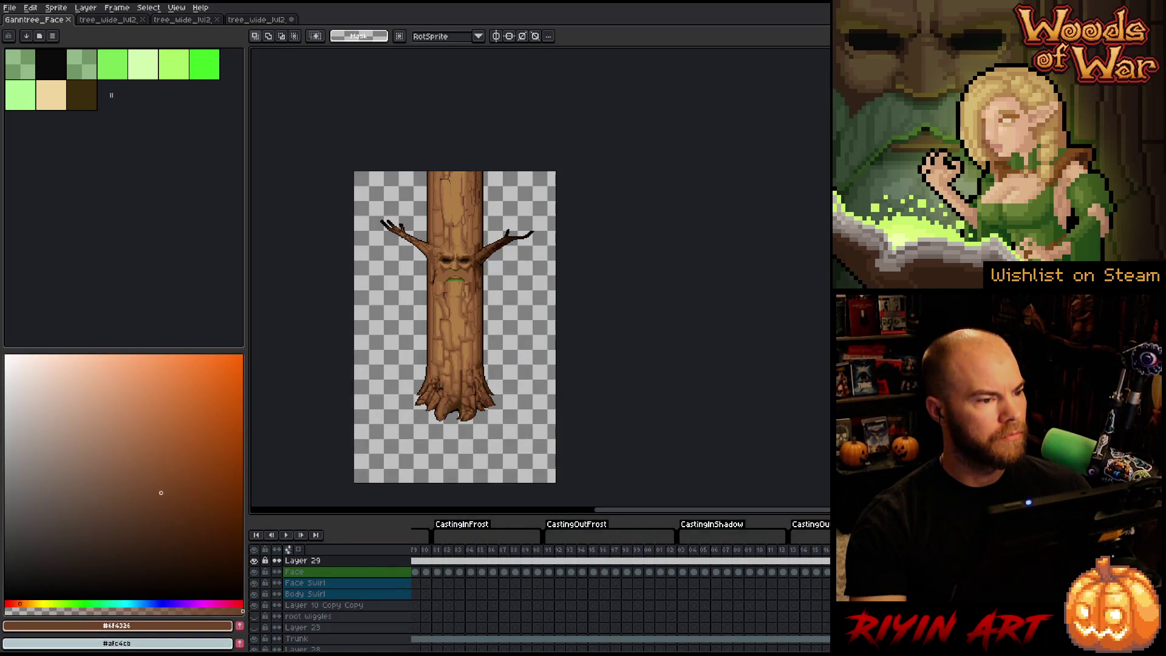
Step: Bring up the brown tree_wide_lvl2 trunk sheet, check frames 1 and 8, and undo the stray trunk shift
click(105, 20)
click(255, 20)
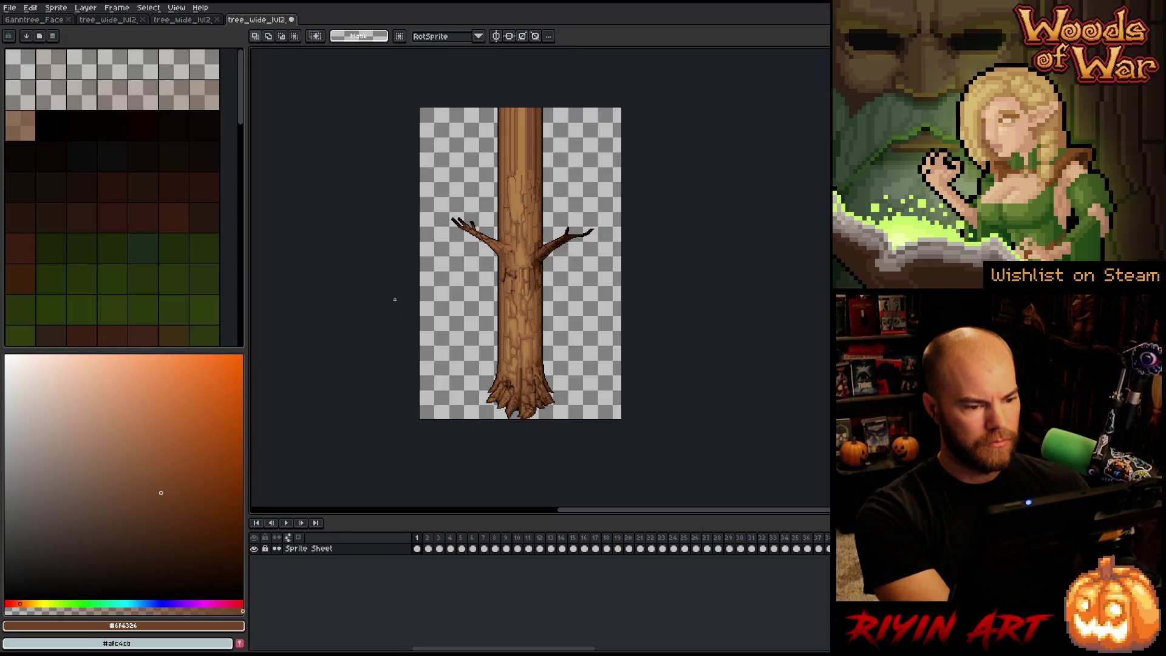
key(ctrl+z)
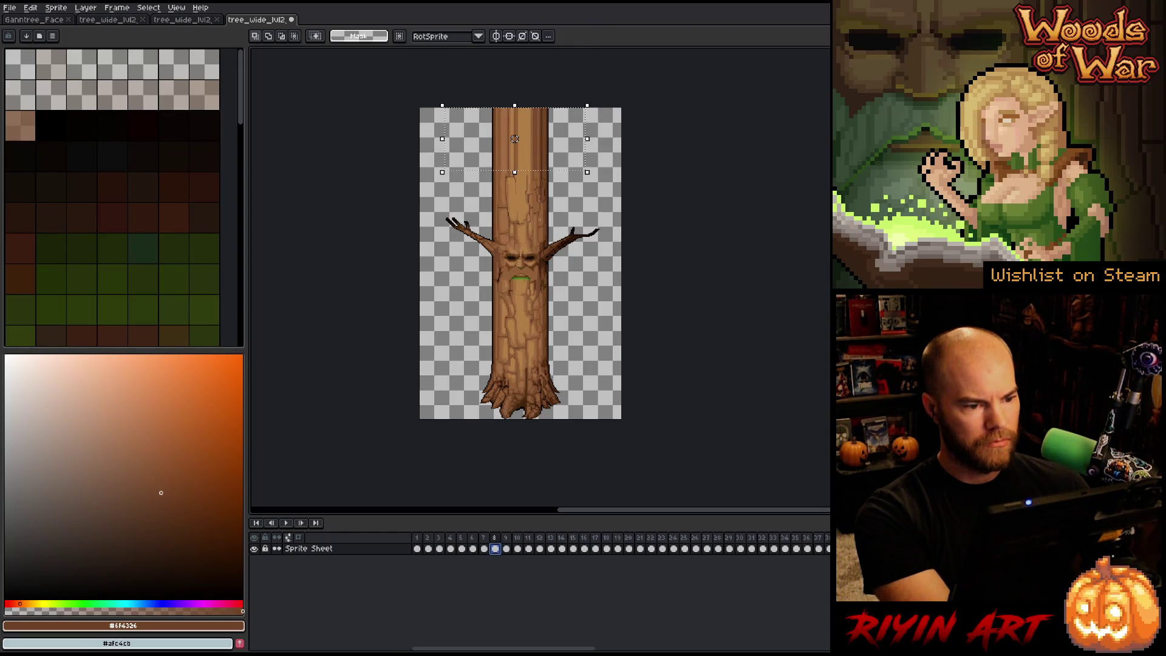
key(ctrl+z)
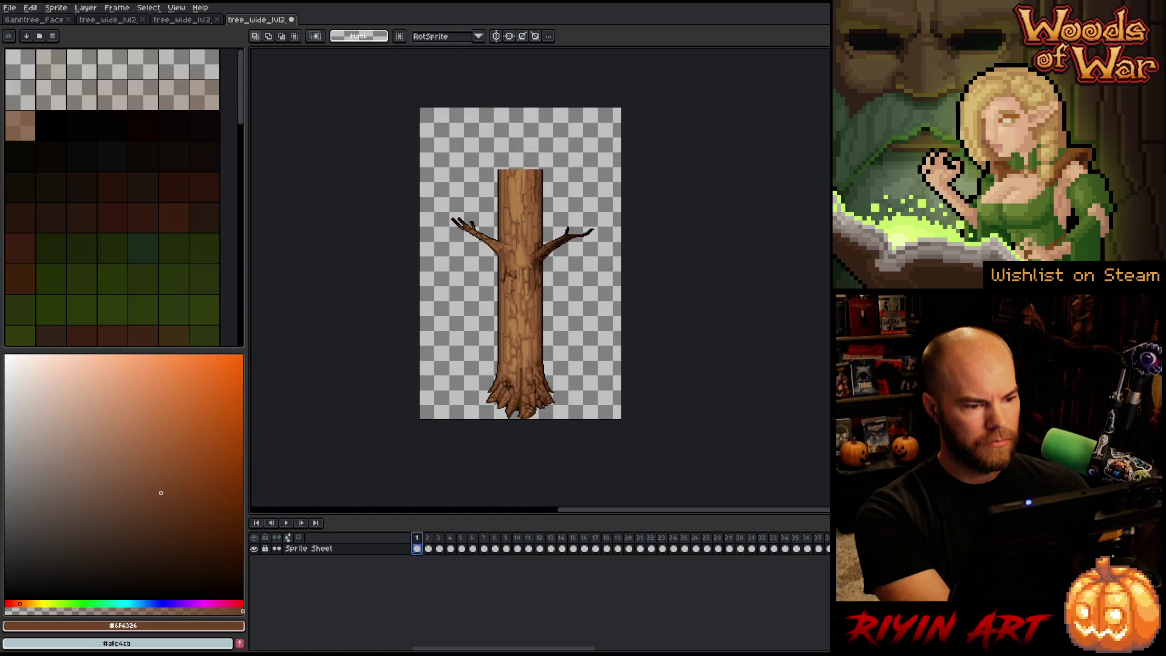
key(ctrl+z)
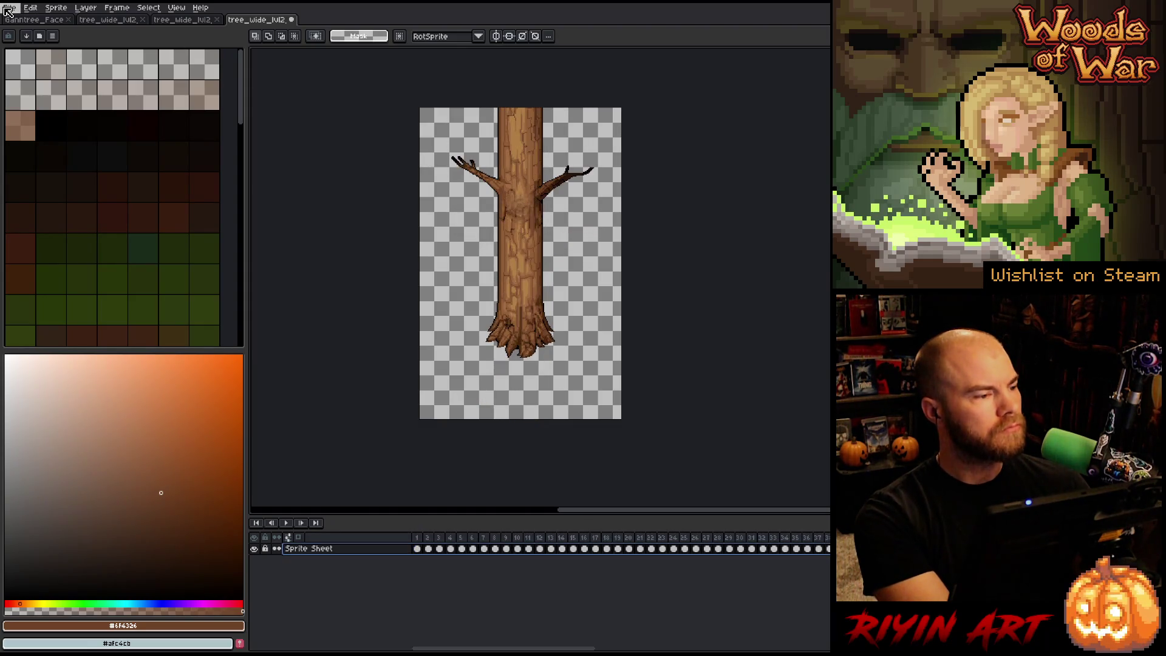
Step: Open tree_wide_lvl2_bark1_ext_n.png from the file browser
click(10, 8)
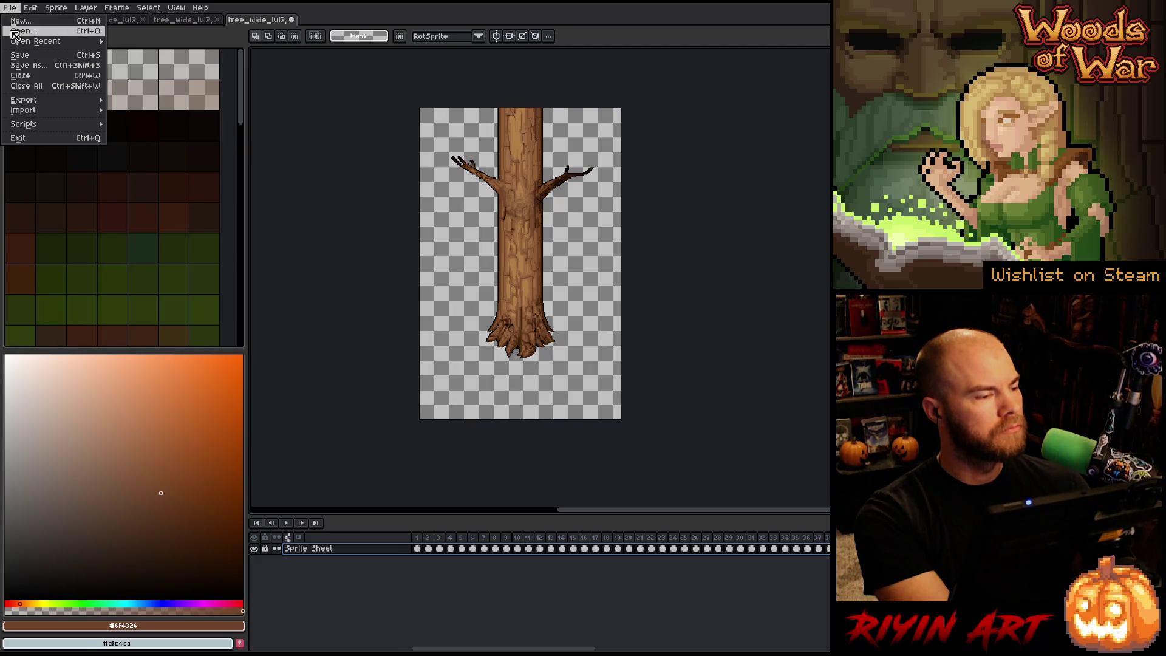
click(15, 34)
scroll(392, 265, down, 10)
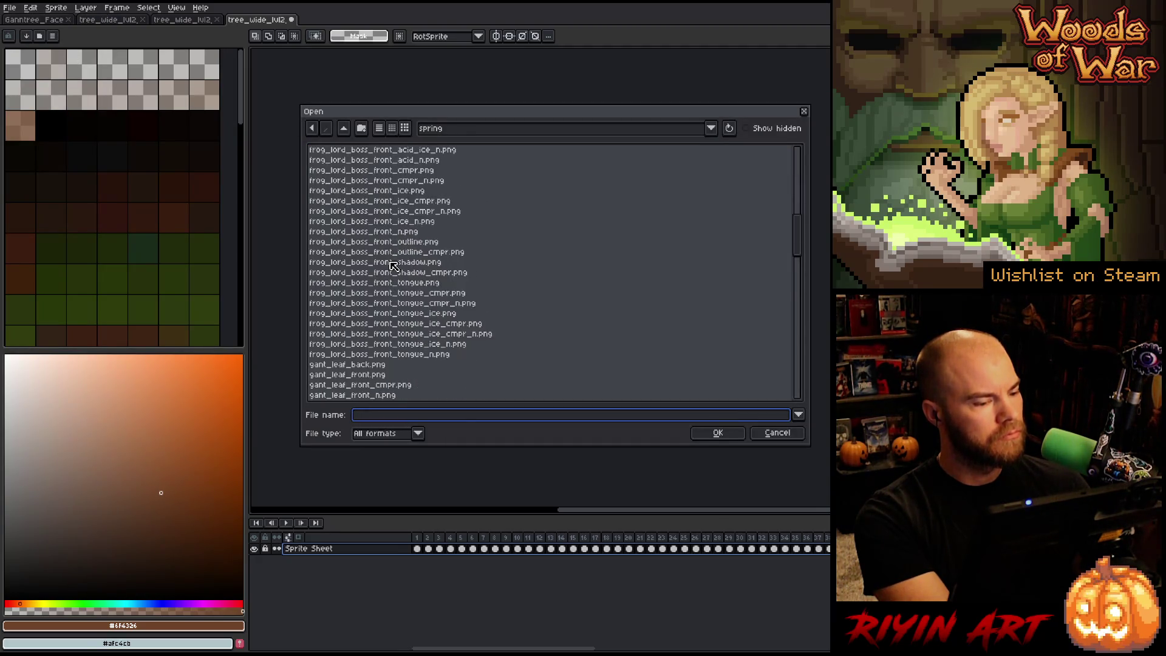
scroll(392, 266, down, 15)
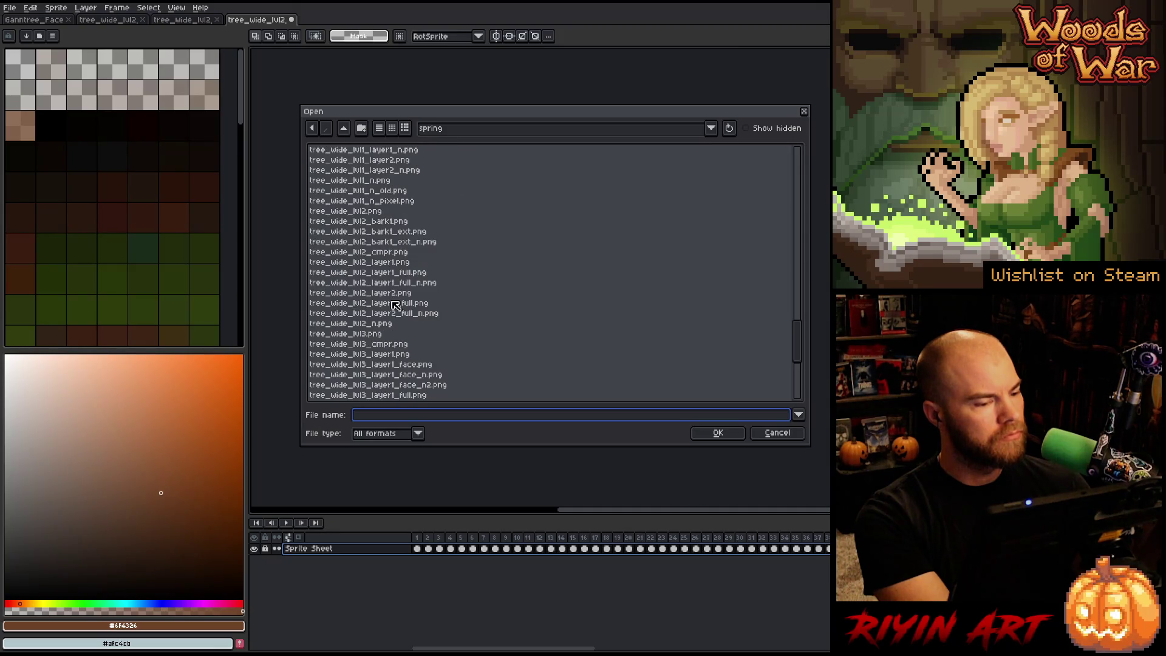
click(376, 241)
click(717, 433)
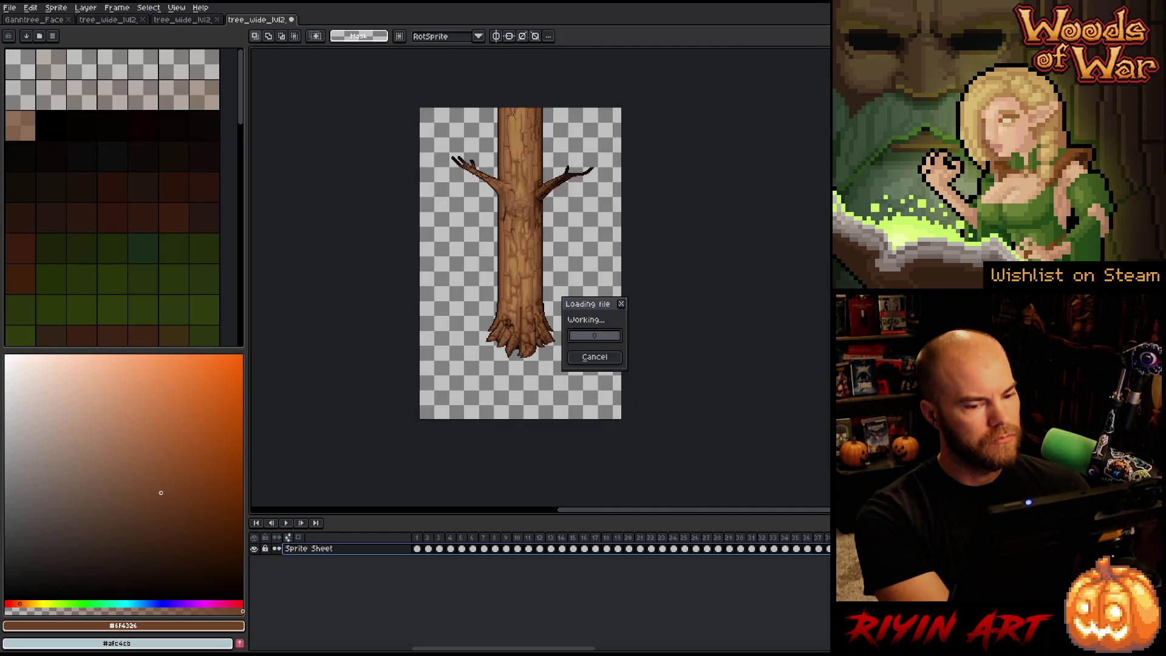
Step: Import it as a sprite sheet with 19 columns and 335-pixel frame height
click(10, 8)
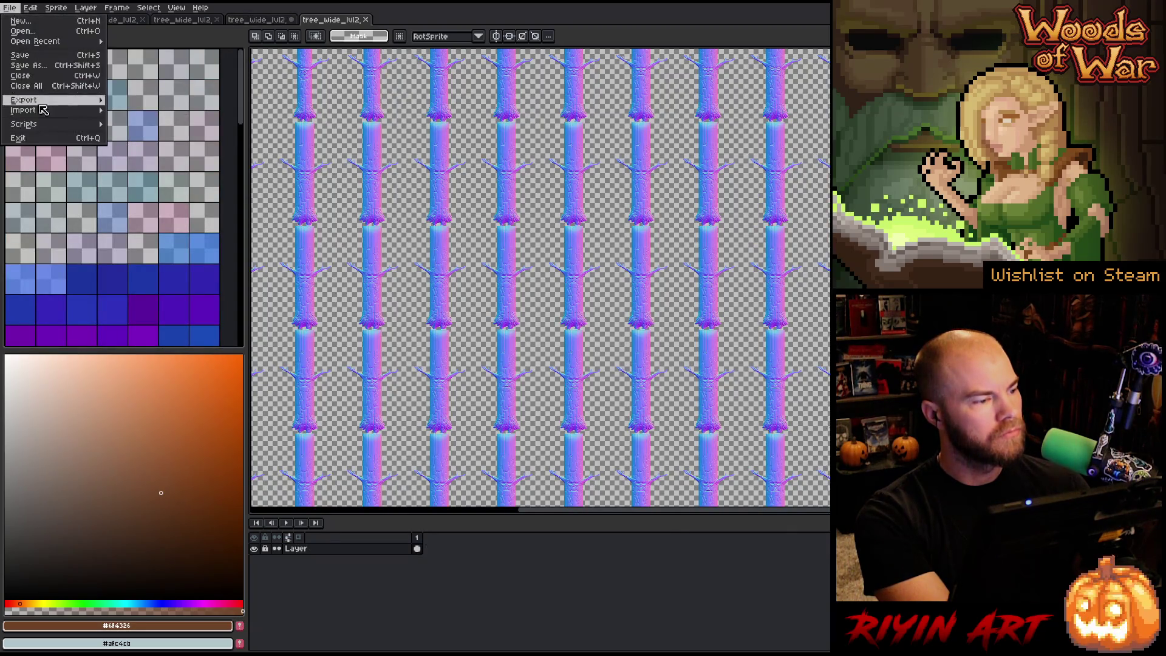
mouse_move(63, 112)
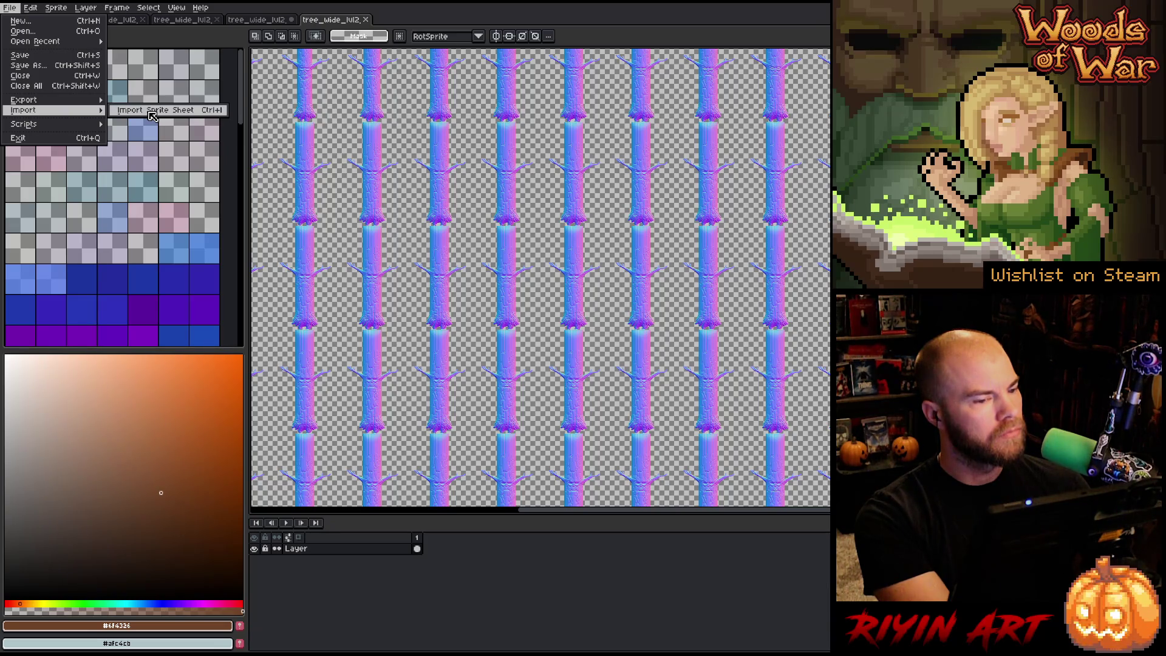
click(462, 10)
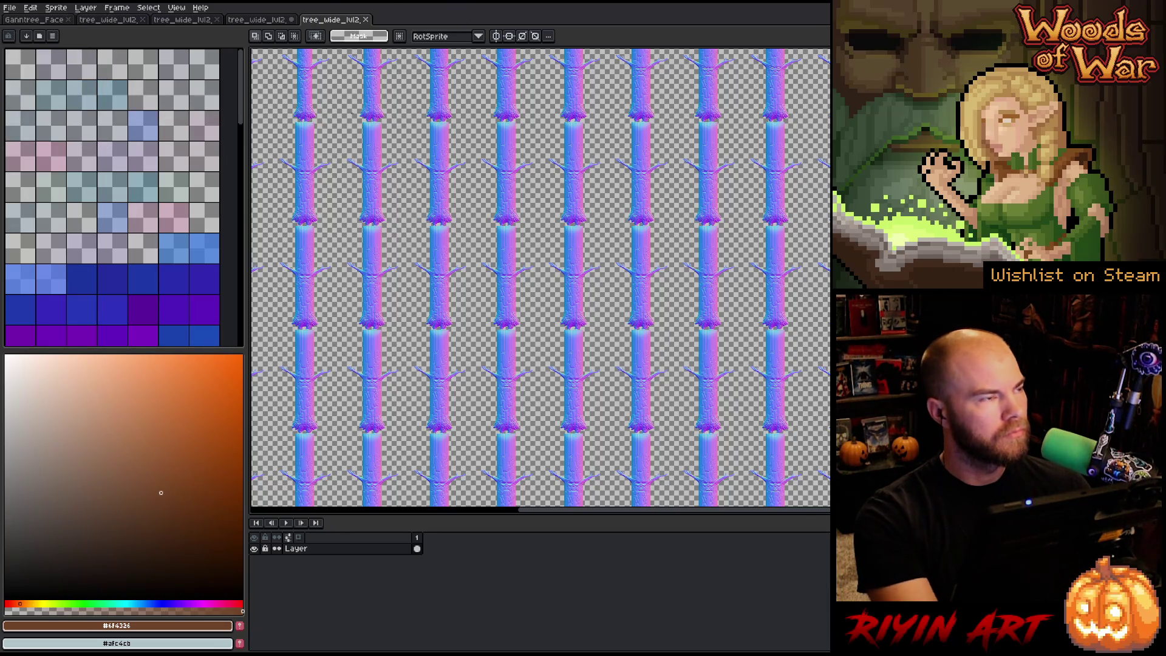
click(10, 8)
mouse_move(61, 111)
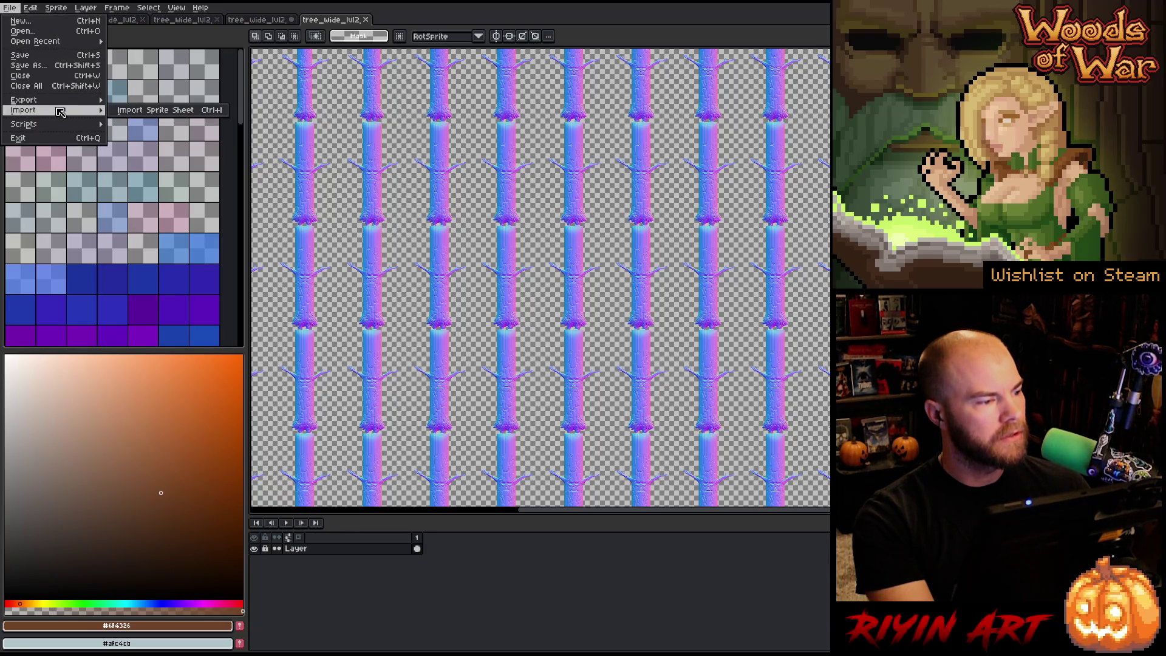
click(140, 111)
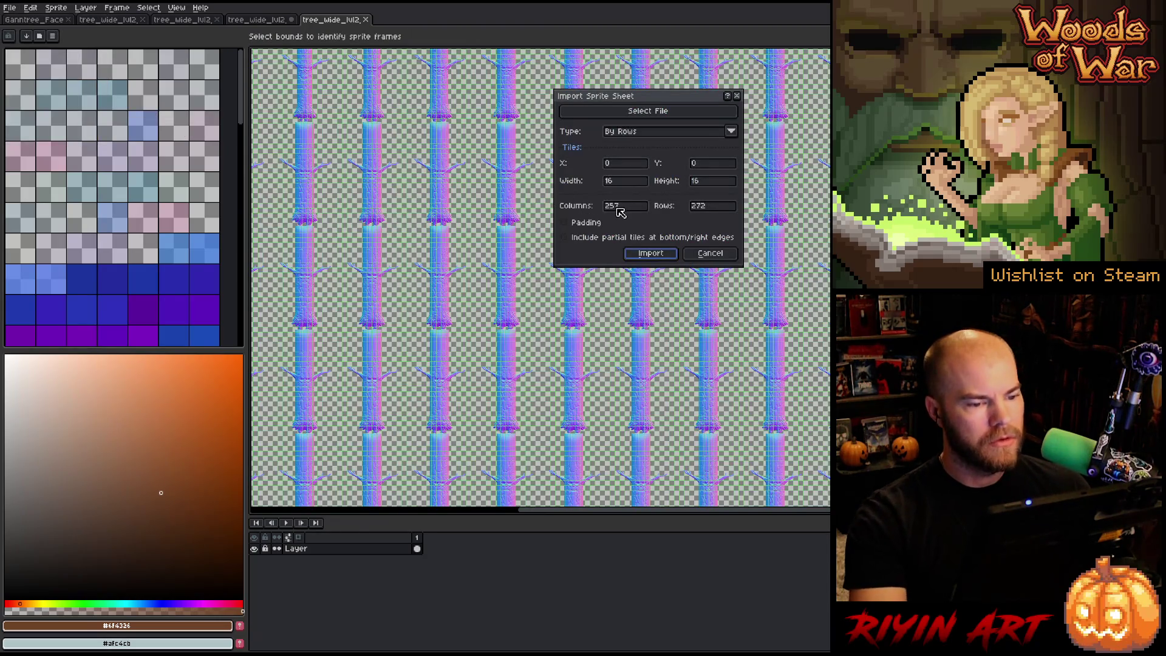
click(721, 209)
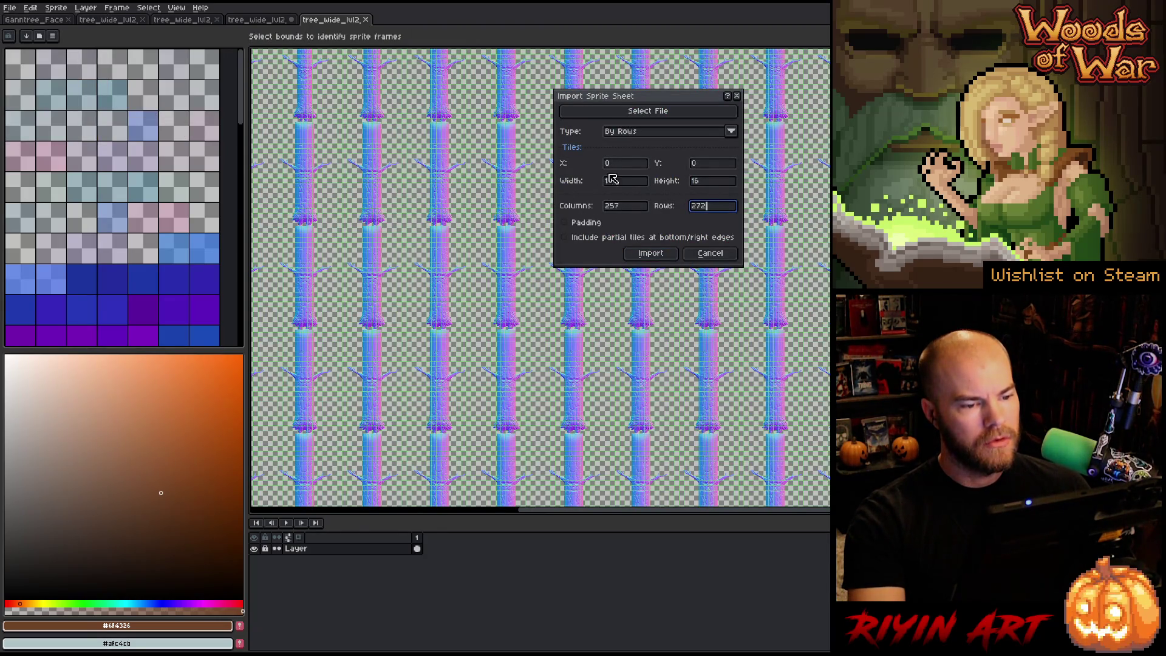
double_click(639, 205)
text(19)
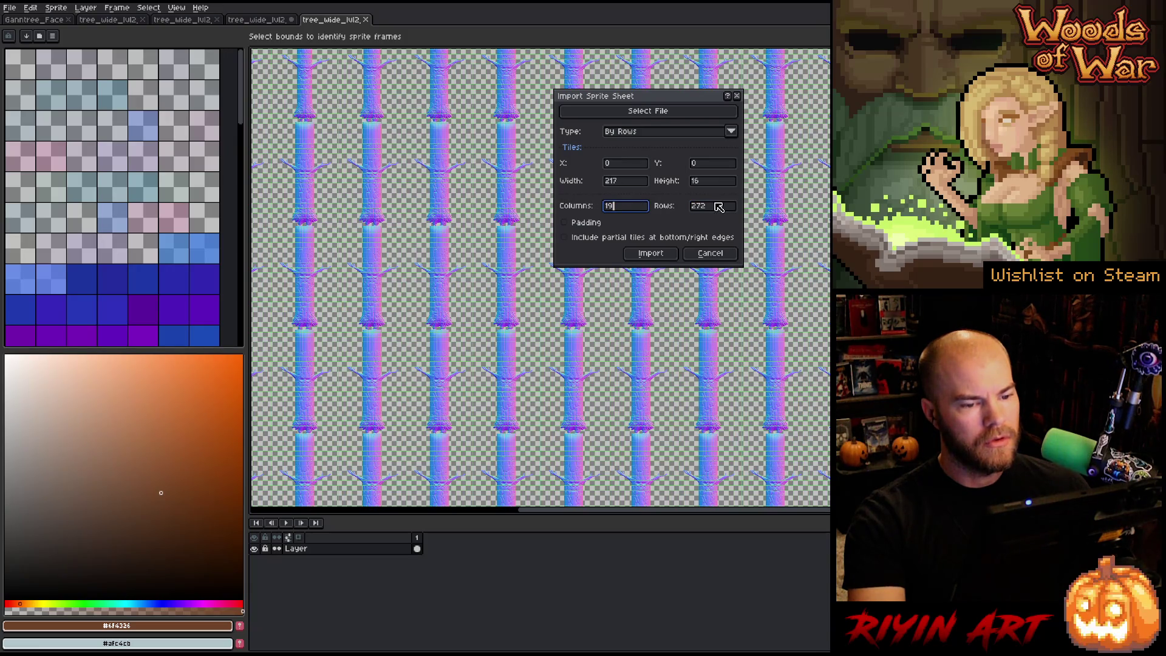
click(718, 183)
key(BackSpace)
key(BackSpace)
text(335)
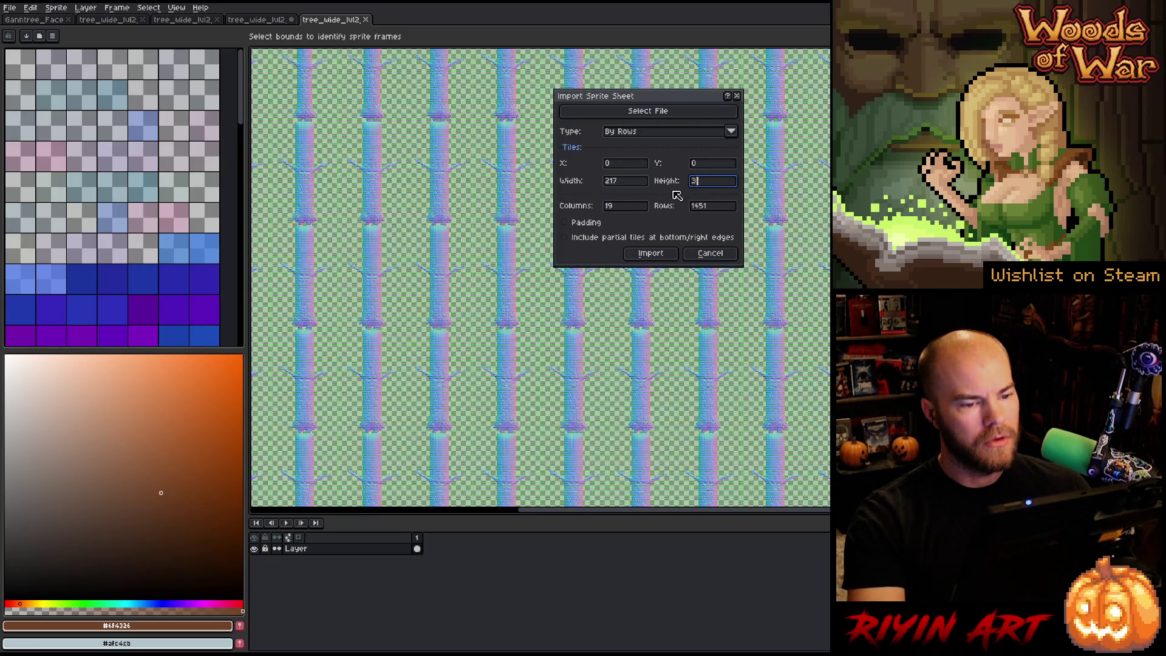
scroll(515, 333, up, 8)
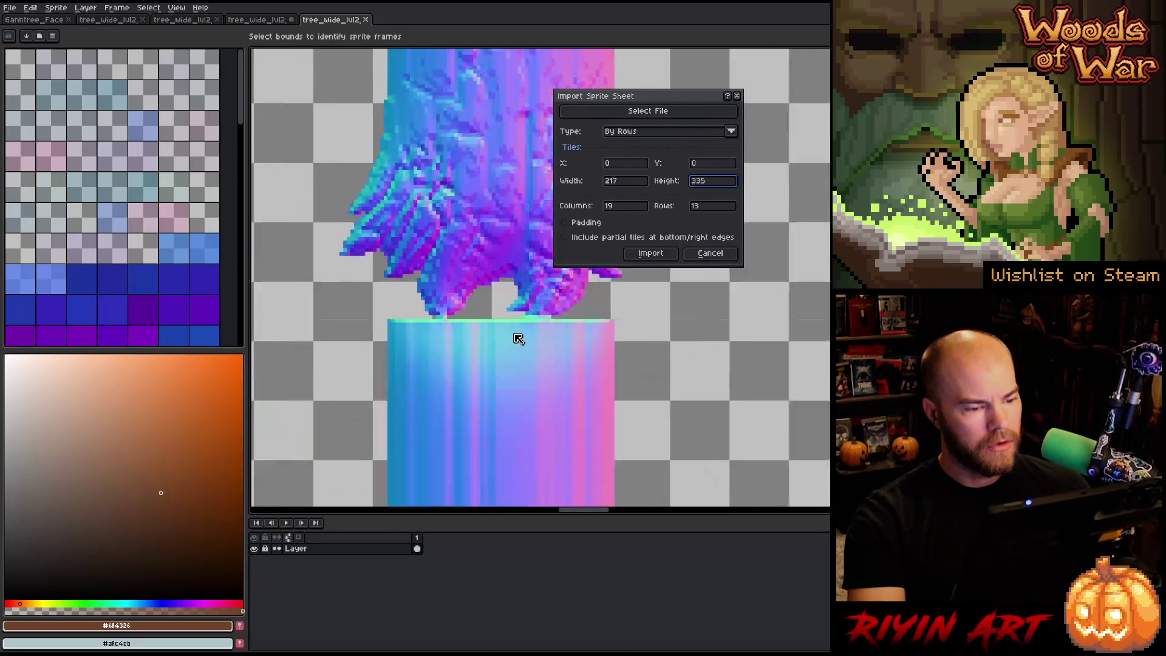
click(654, 253)
scroll(651, 244, down, 10)
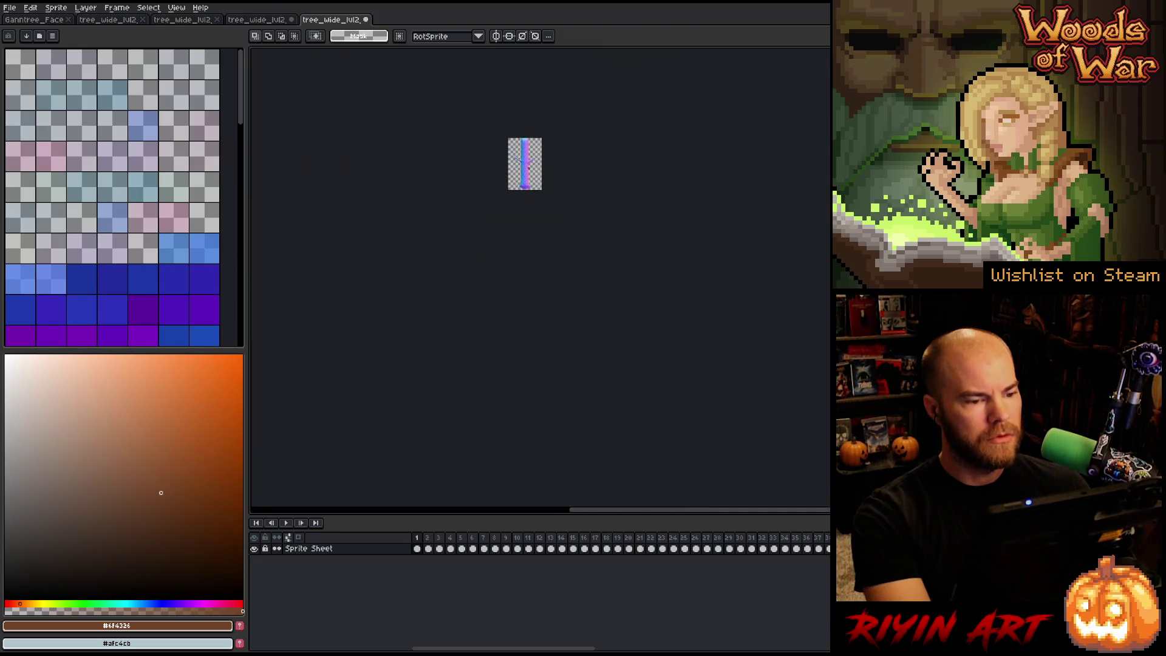
Step: Play the imported normal-map animation, then select all frames of its Sprite Sheet layer
scroll(519, 136, up, 3)
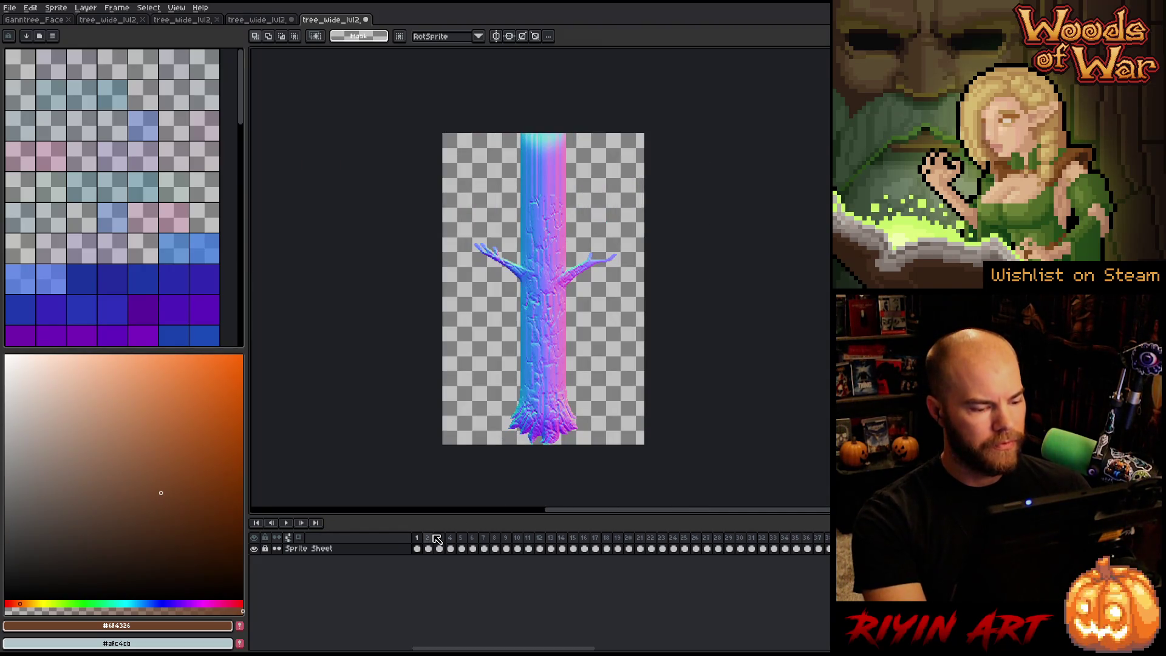
key(Return)
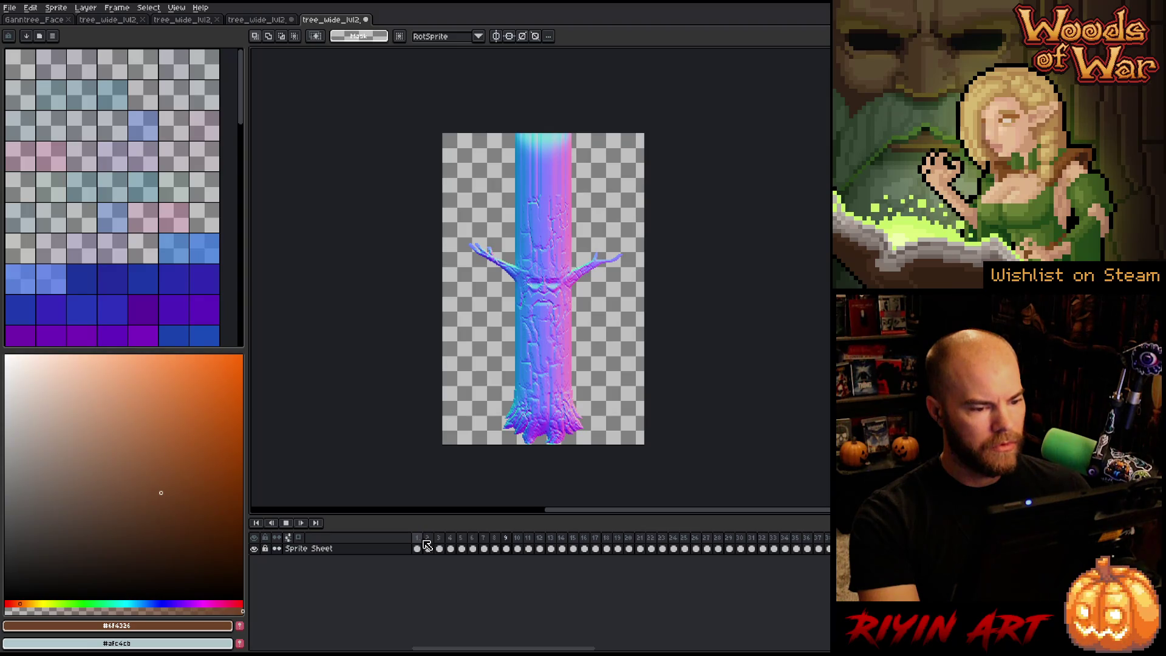
key(Return)
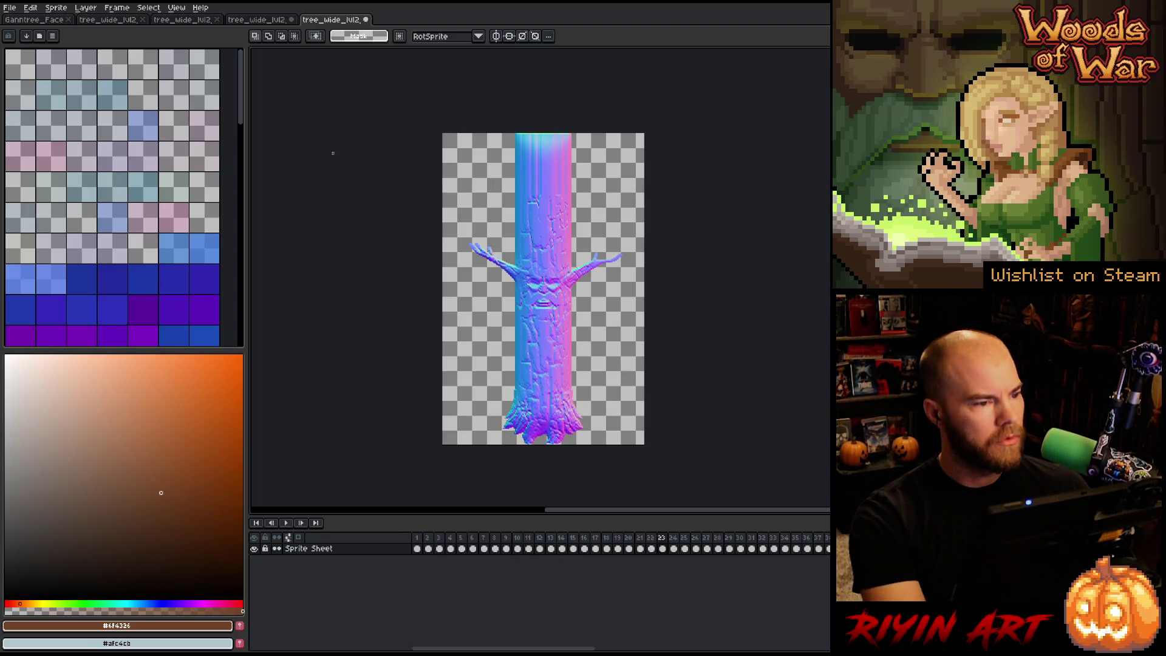
click(351, 550)
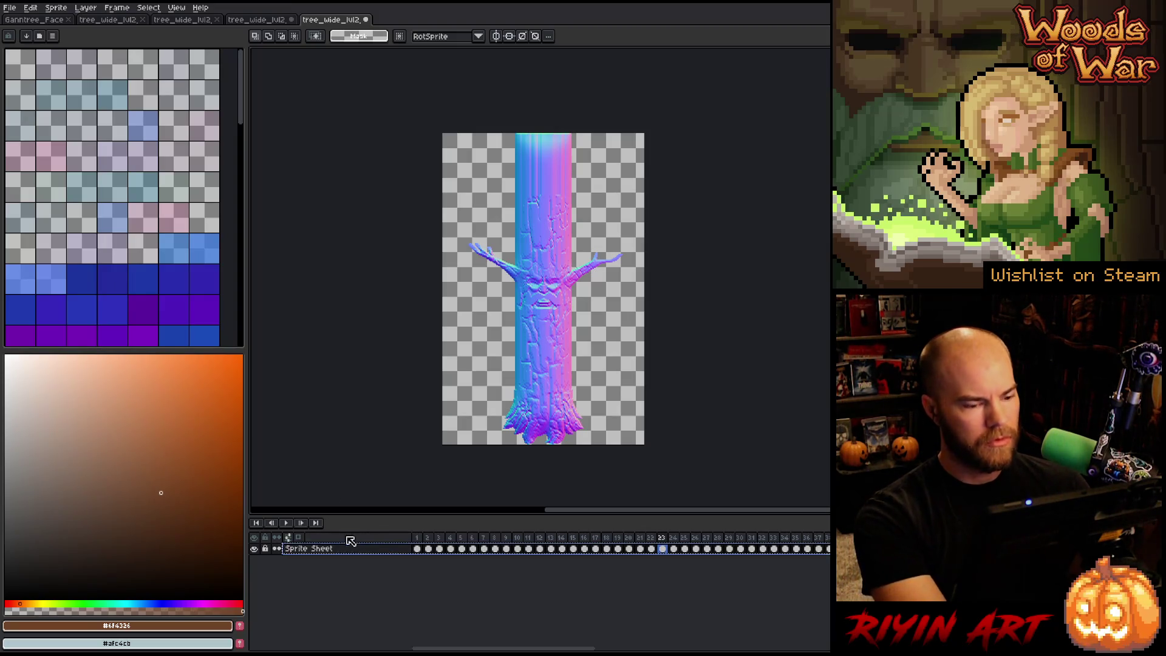
Step: Paste the frames into the brown tree document and move the trunk layer up on the canvas
key(ctrl+shift+Tab)
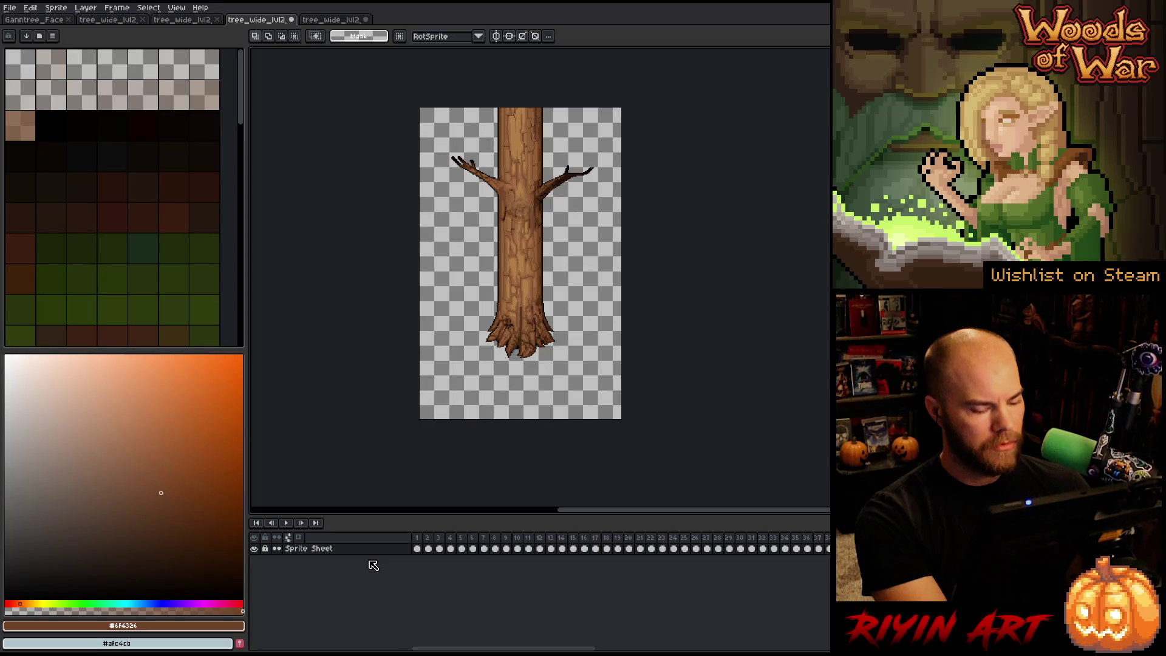
key(ctrl+v)
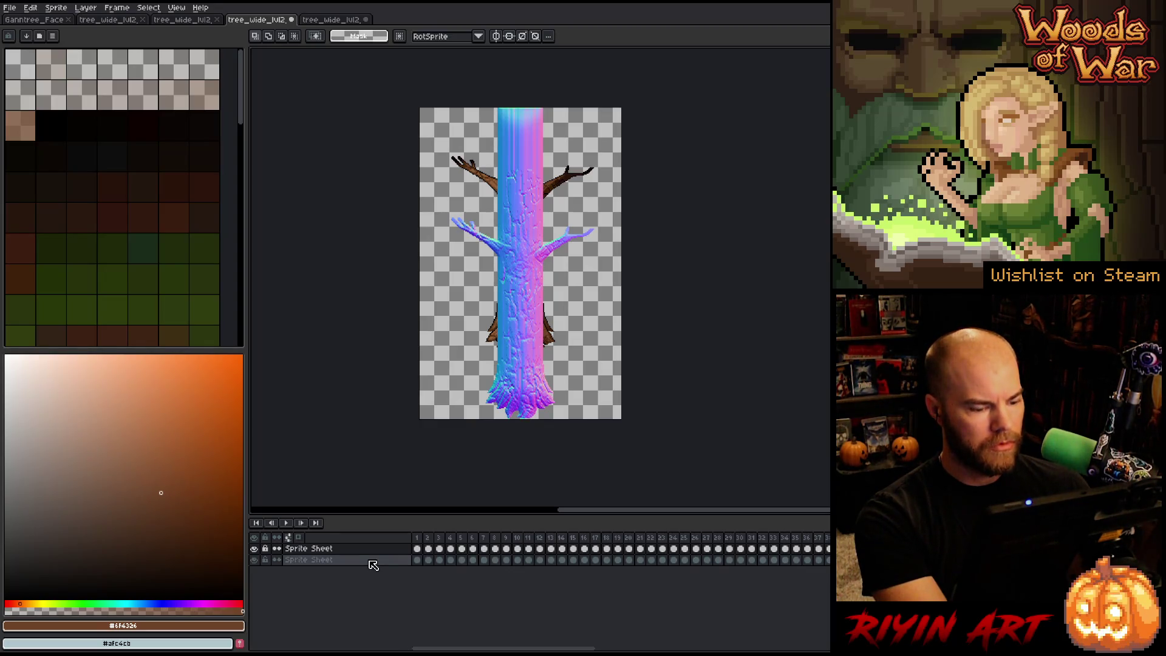
click(325, 549)
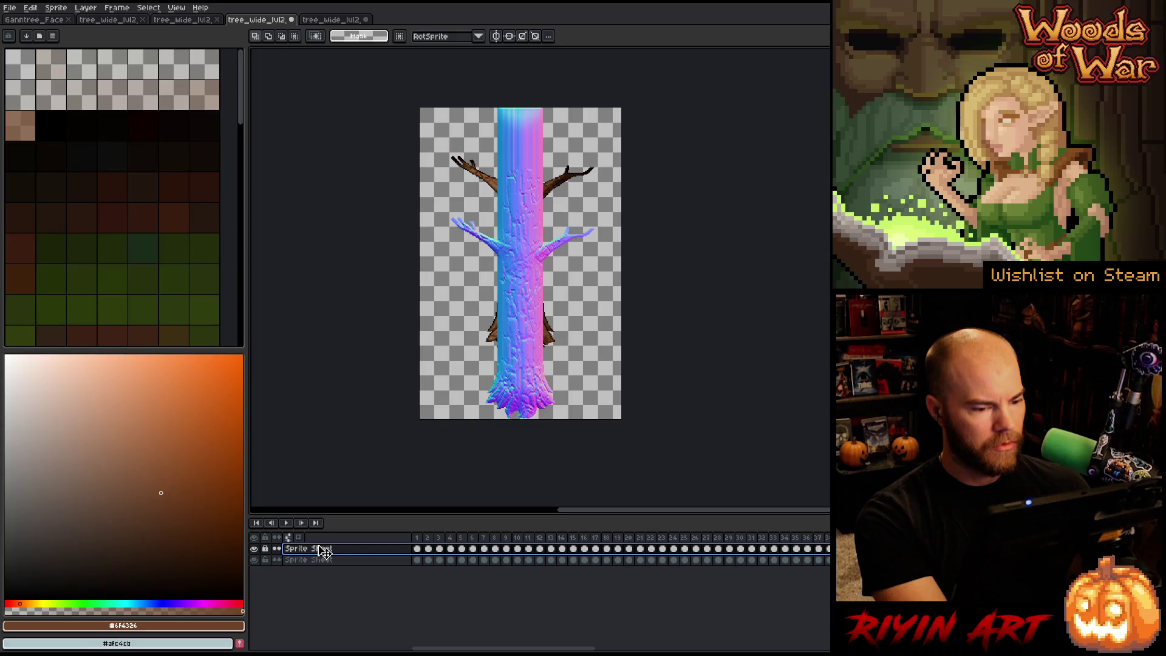
key(v)
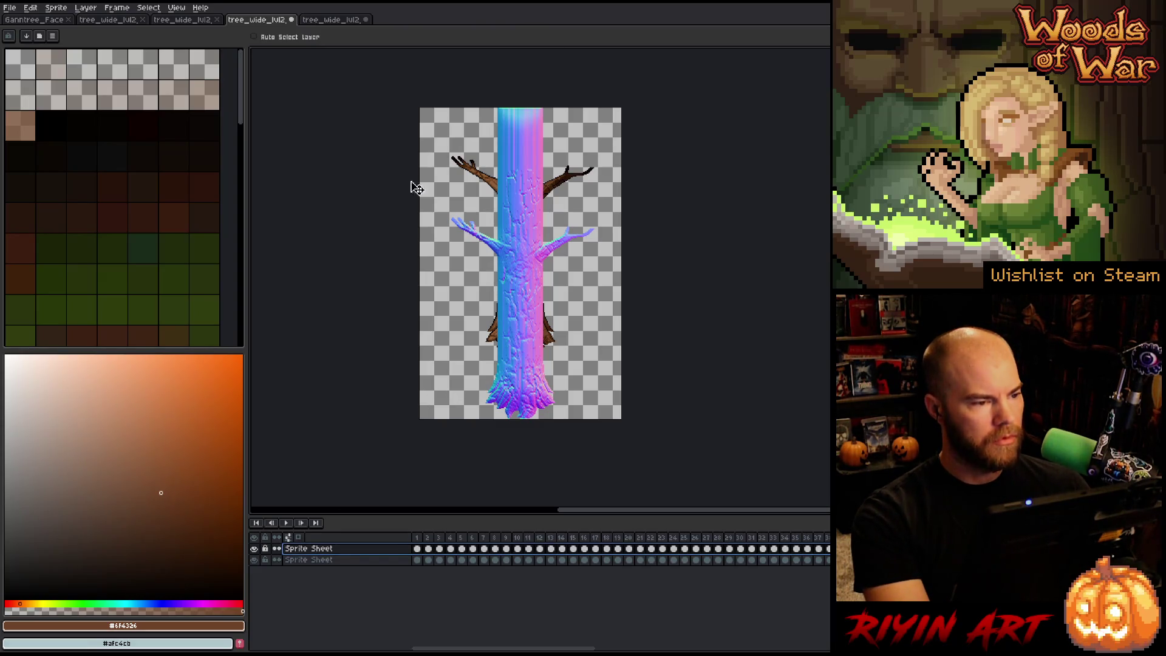
scroll(556, 432, up, 2)
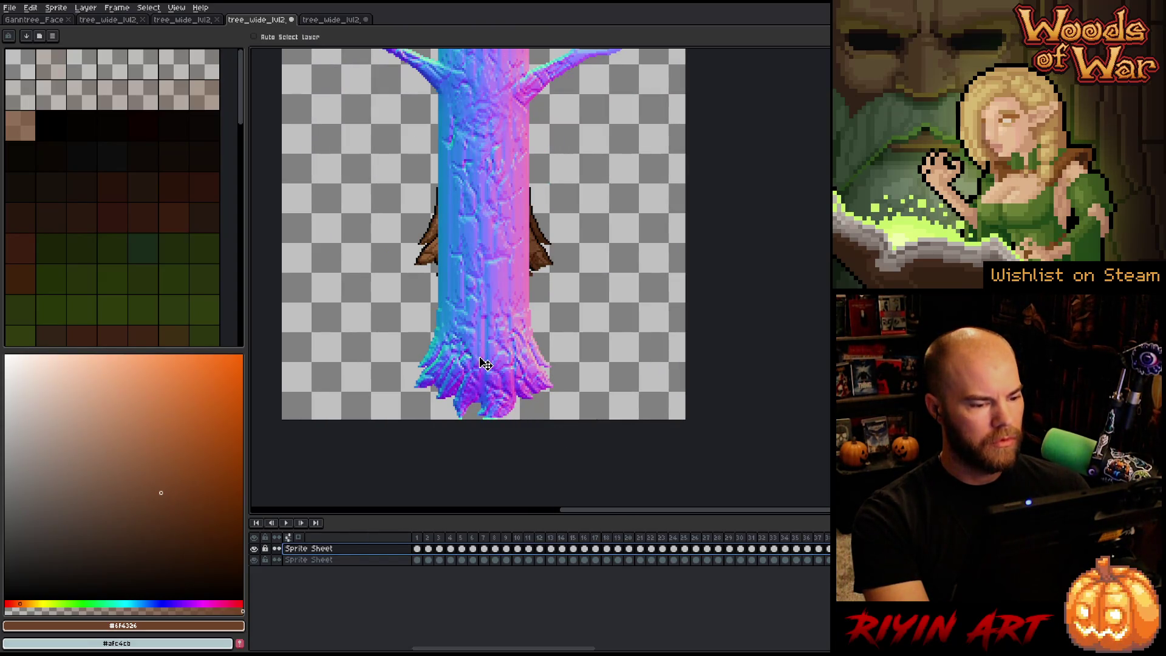
drag(493, 385, 484, 271)
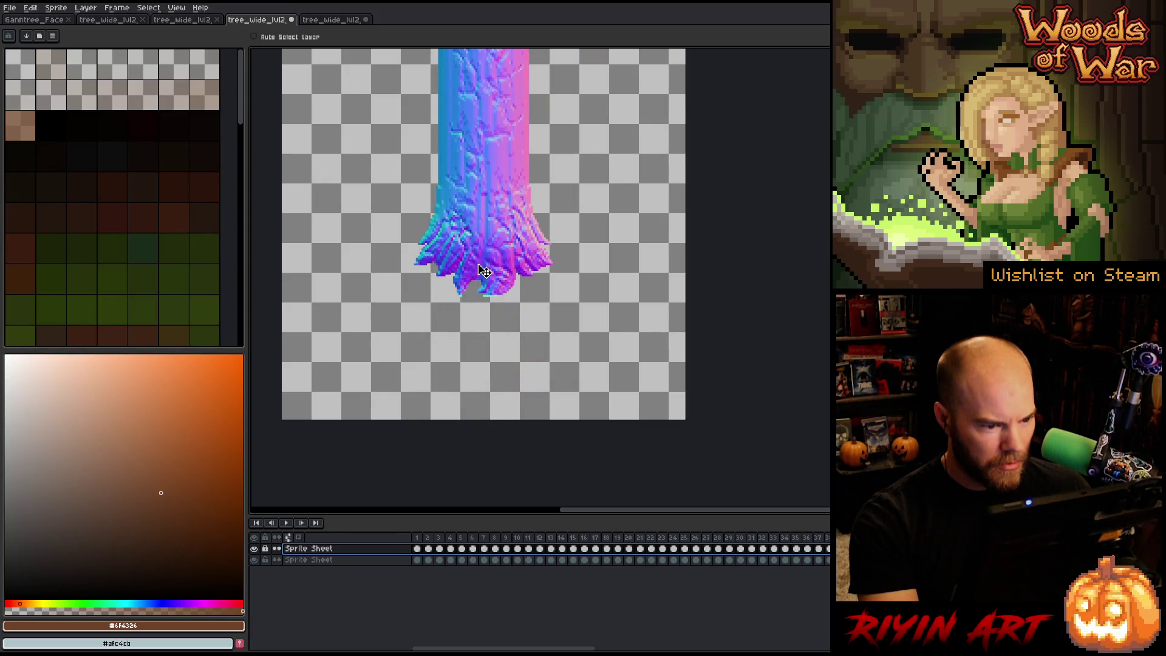
Step: Select the first 35 frames, preview the animation, and stop back on frame 1
scroll(484, 271, down, 5)
scroll(486, 291, up, 4)
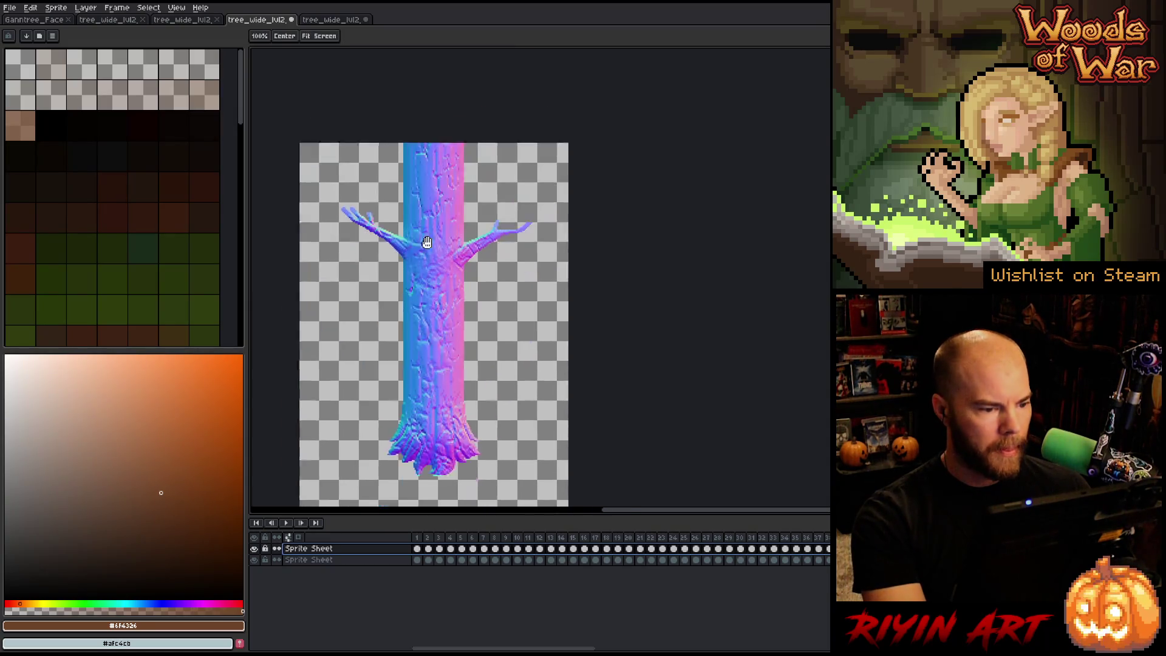
drag(423, 554, 838, 549)
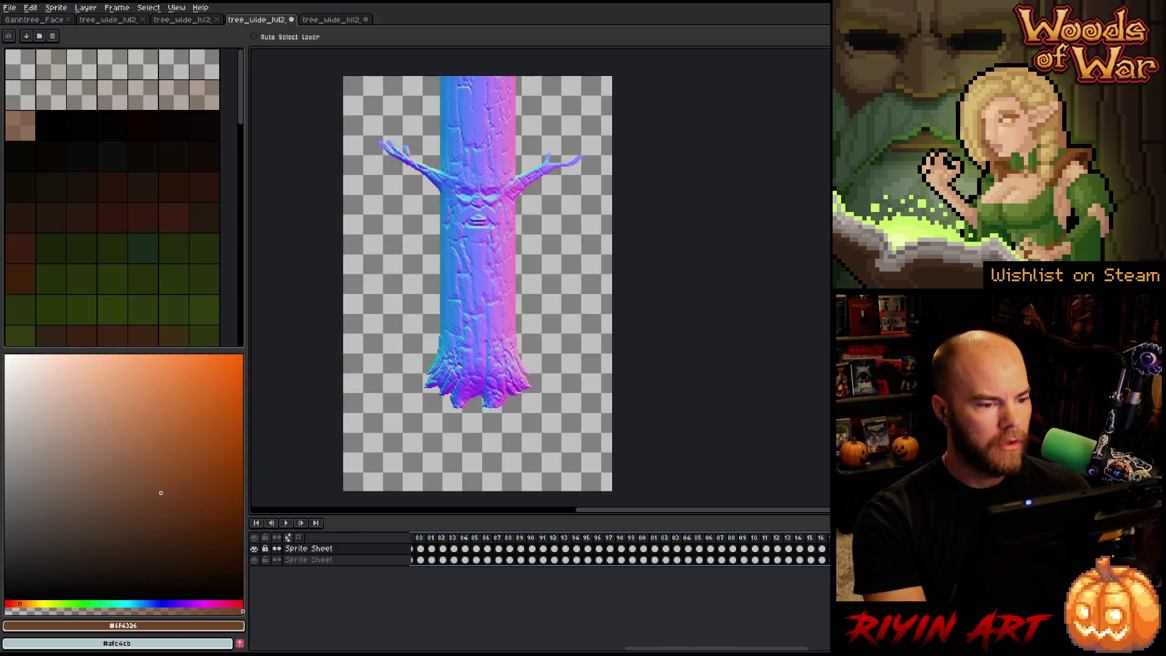
key(Return)
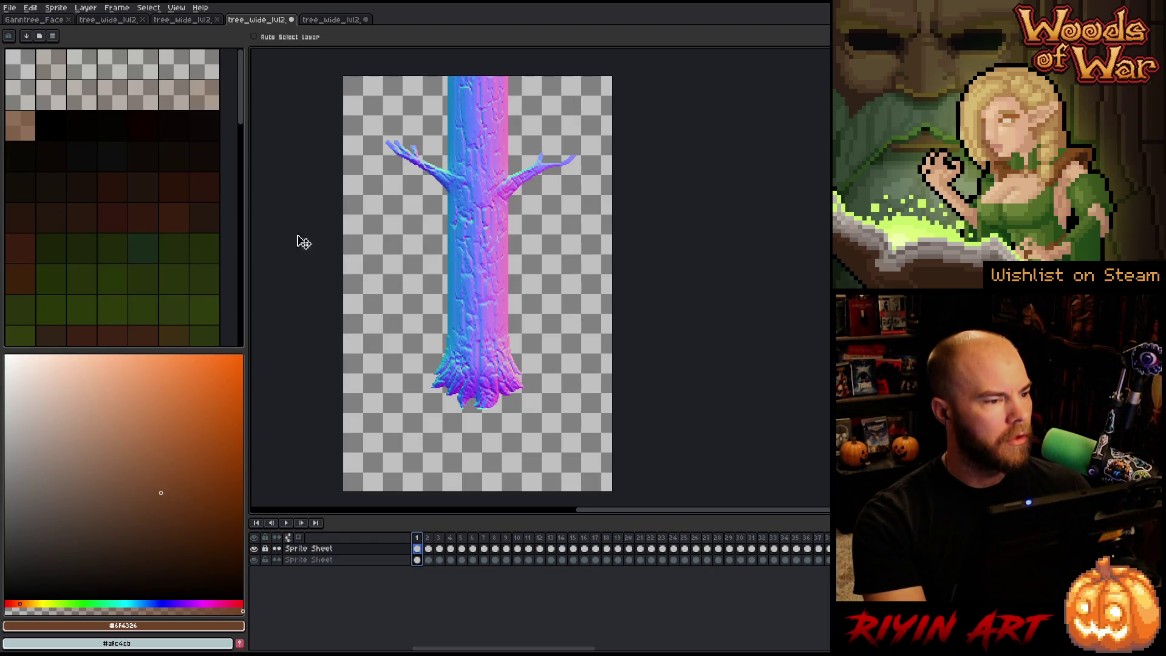
Step: Import the second tree_wide_lvl2 sheet as 217×335 frames, 19 columns by 11 rows
click(190, 21)
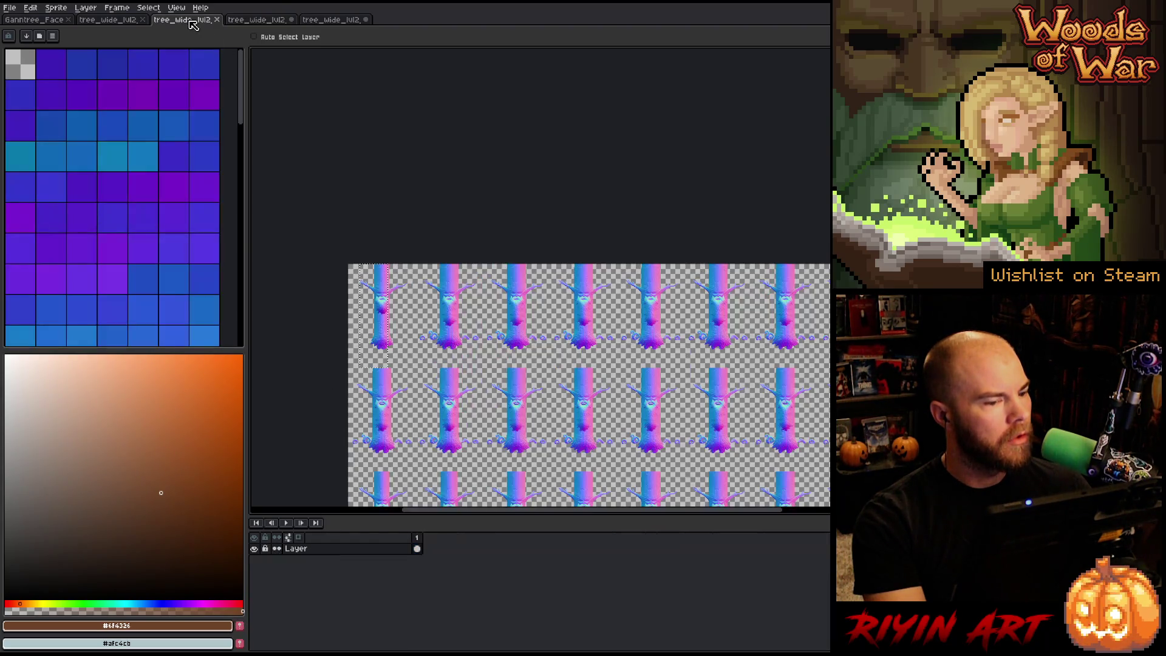
click(118, 22)
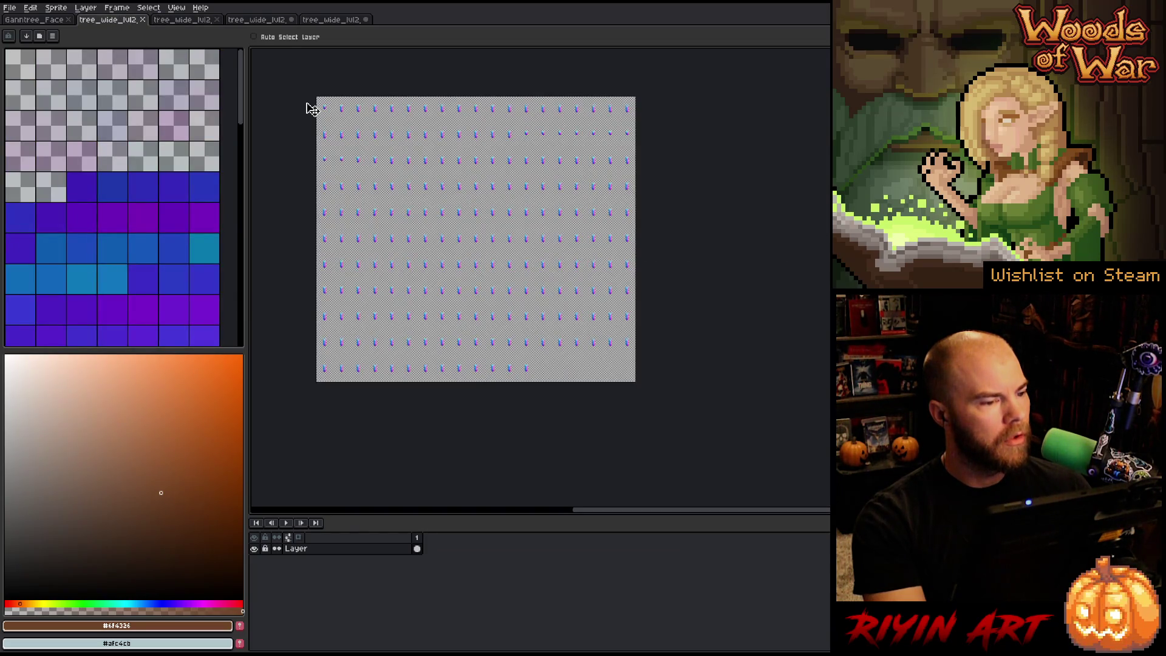
click(30, 8)
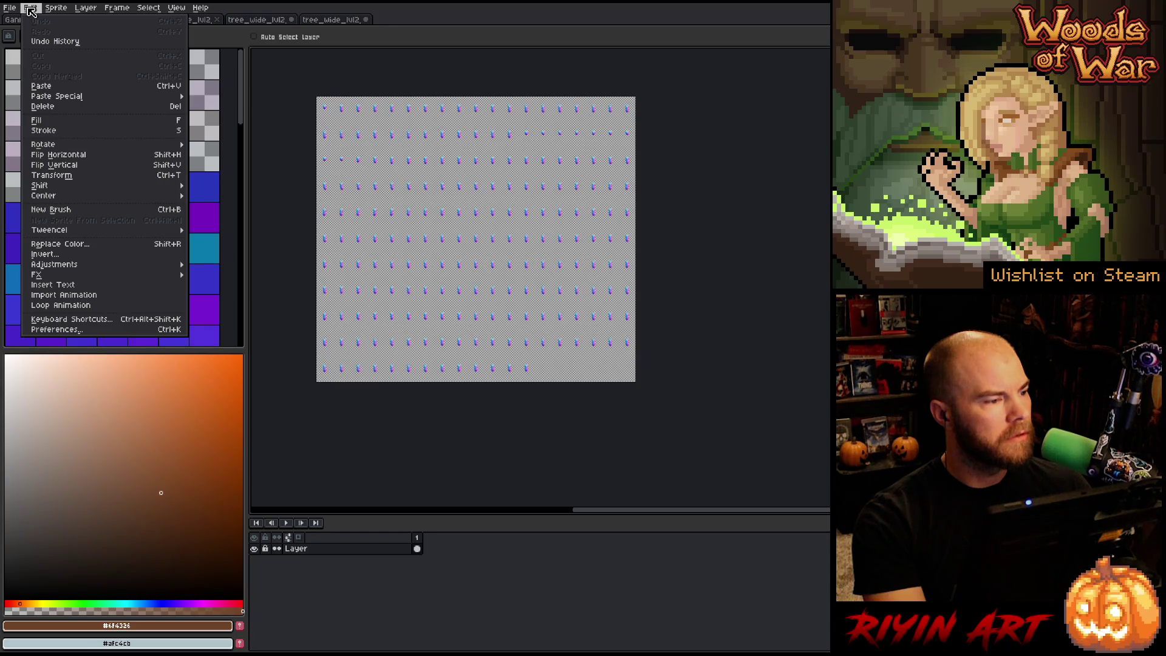
mouse_move(10, 8)
mouse_move(33, 109)
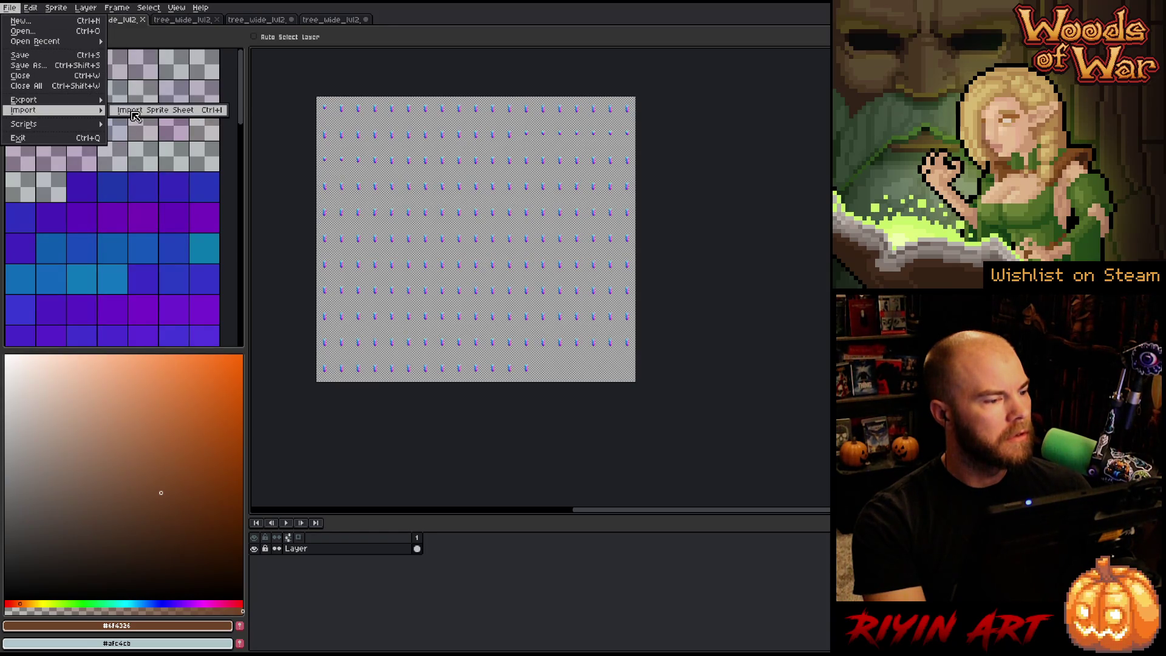
click(134, 111)
double_click(617, 180)
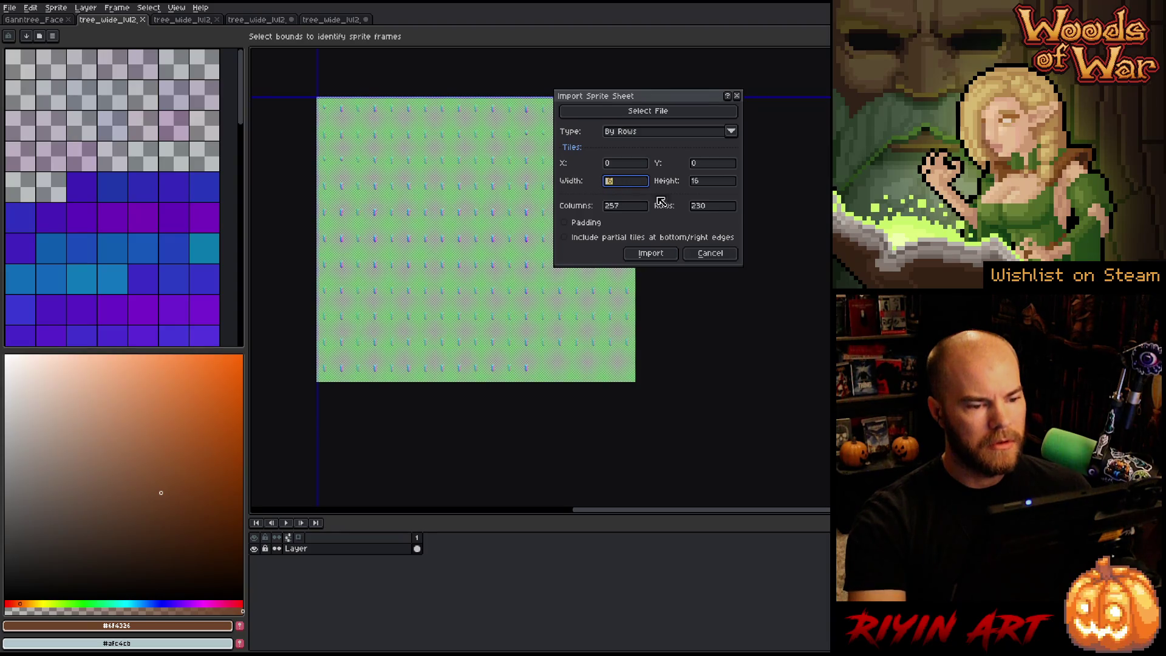
text(19)
click(723, 210)
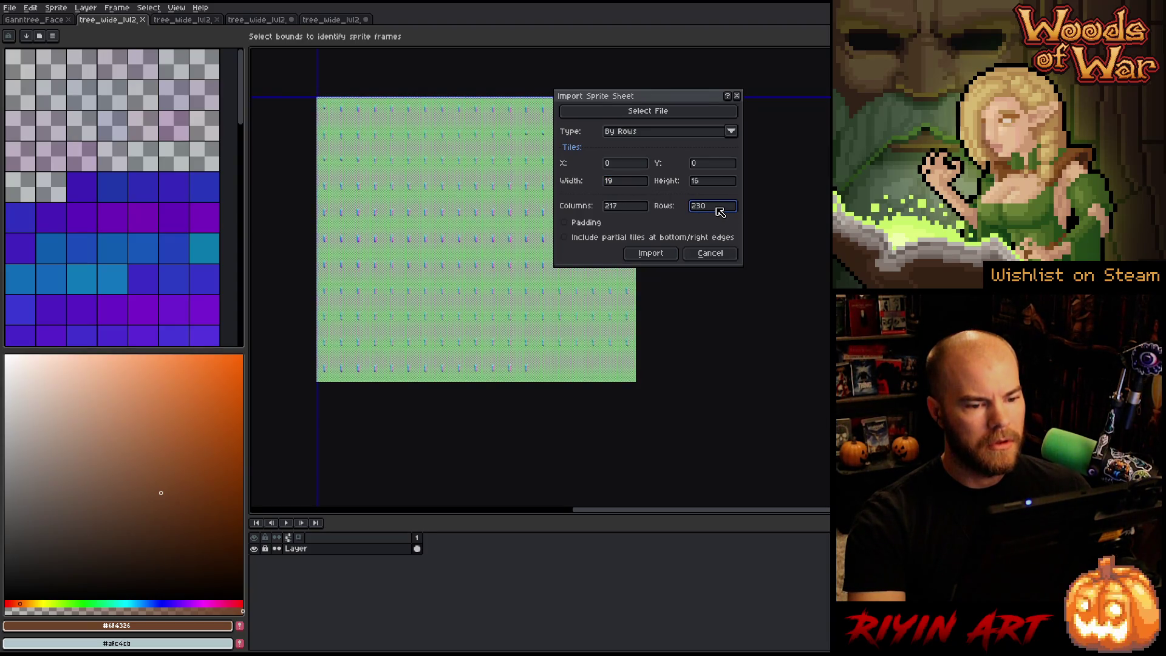
double_click(702, 209)
double_click(702, 181)
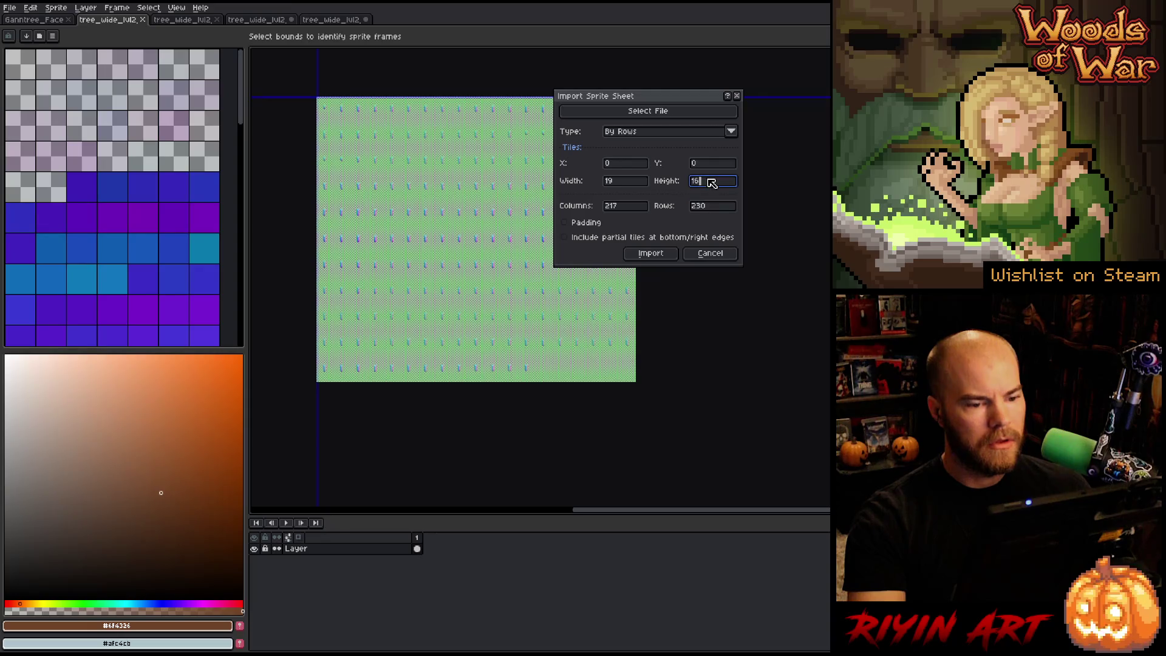
text(335)
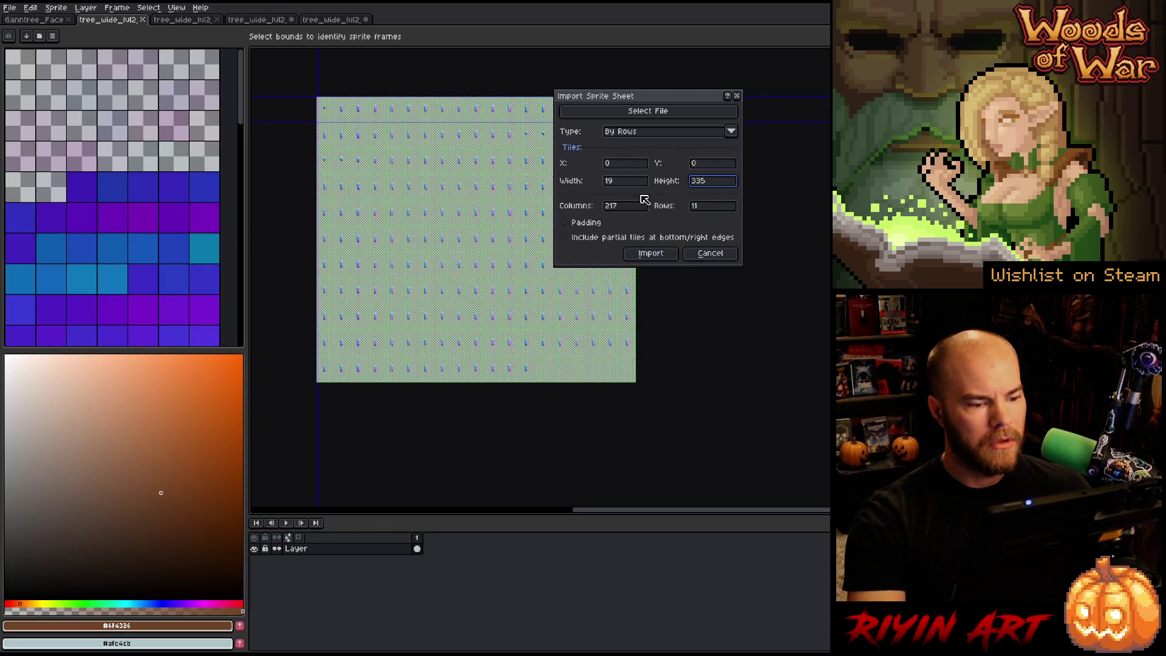
scroll(420, 116, up, 3)
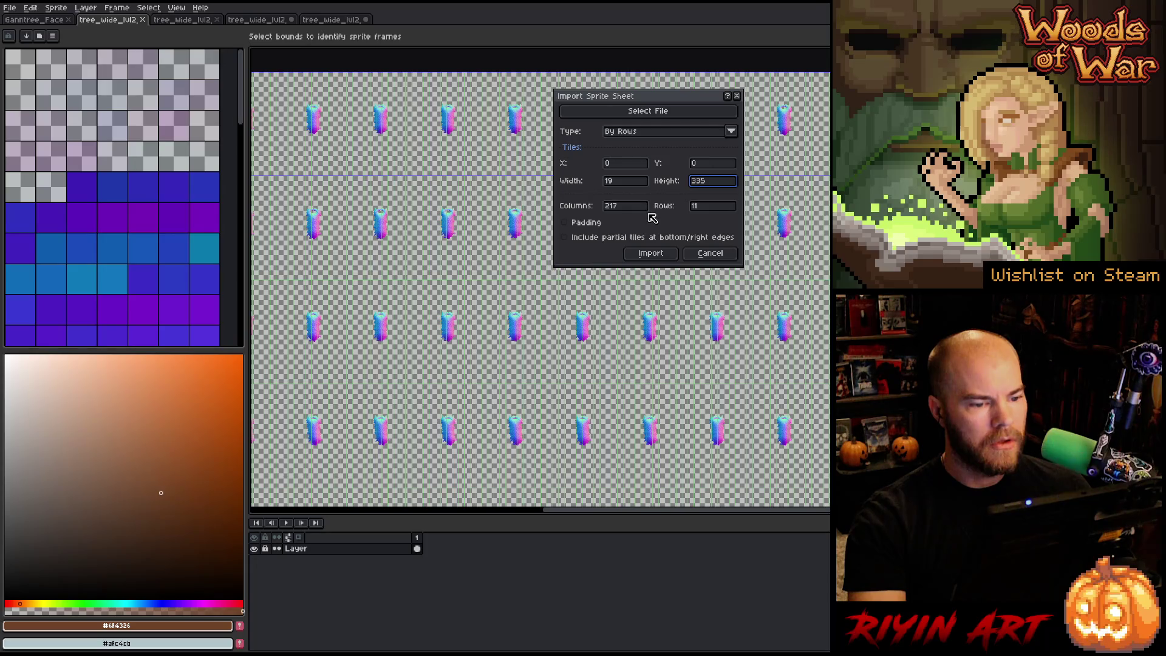
click(629, 211)
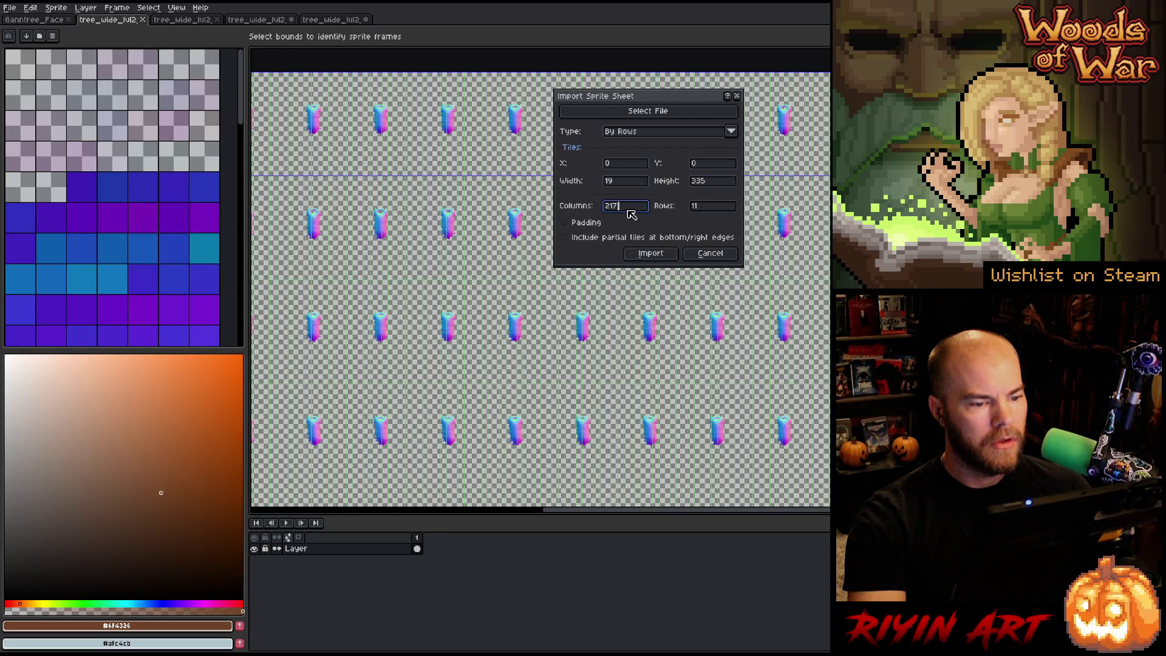
text(19)
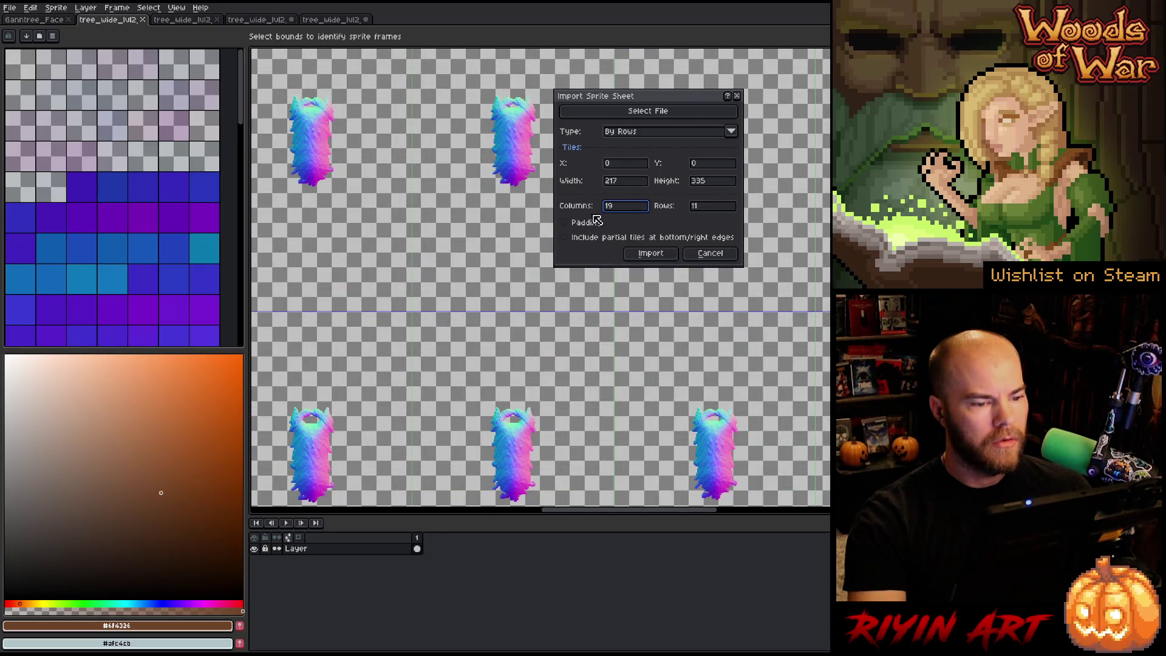
click(650, 253)
Step: Select frame 1 of the imported layer and switch to the fifth tree_wide_lvl2 sheet
click(357, 550)
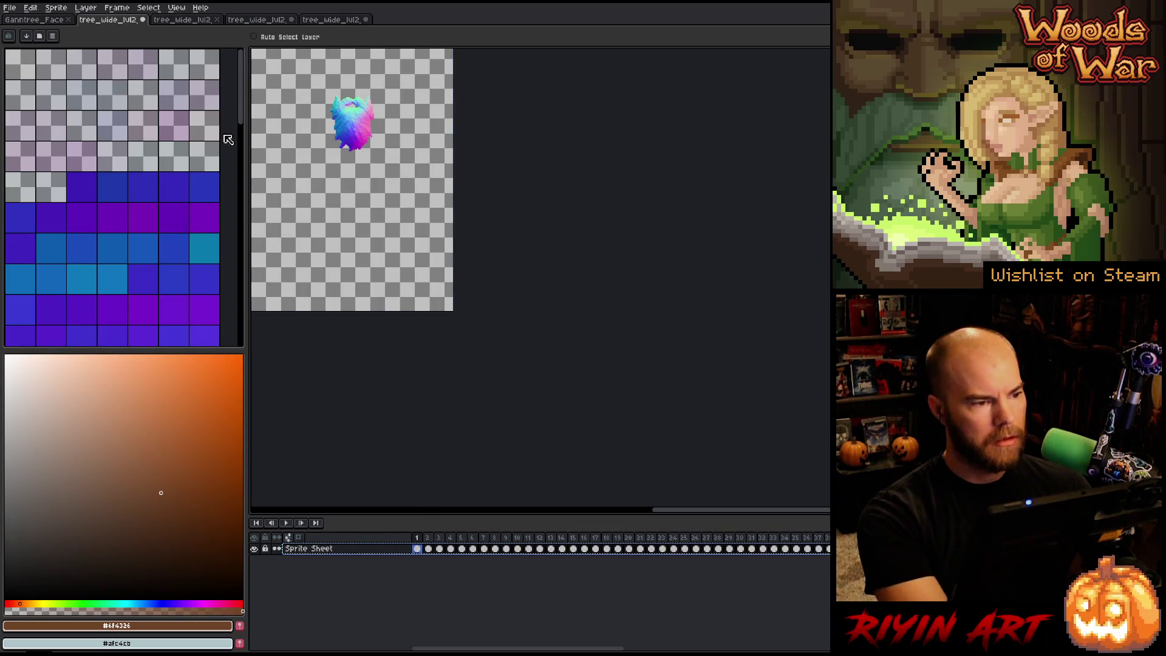
click(182, 21)
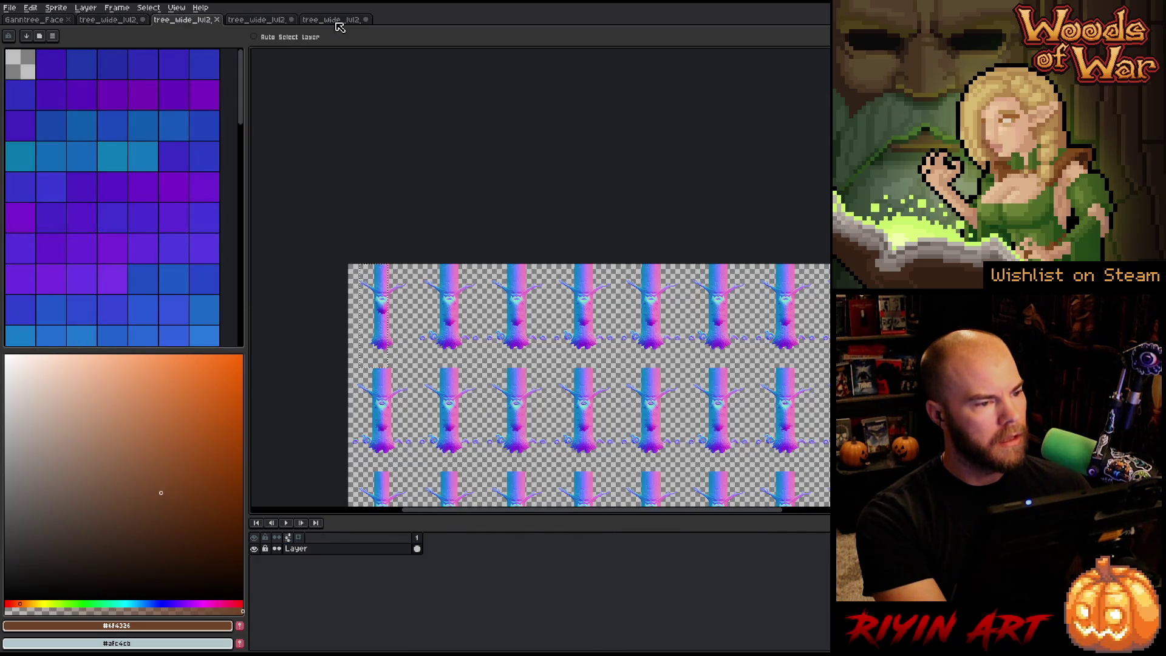
click(334, 20)
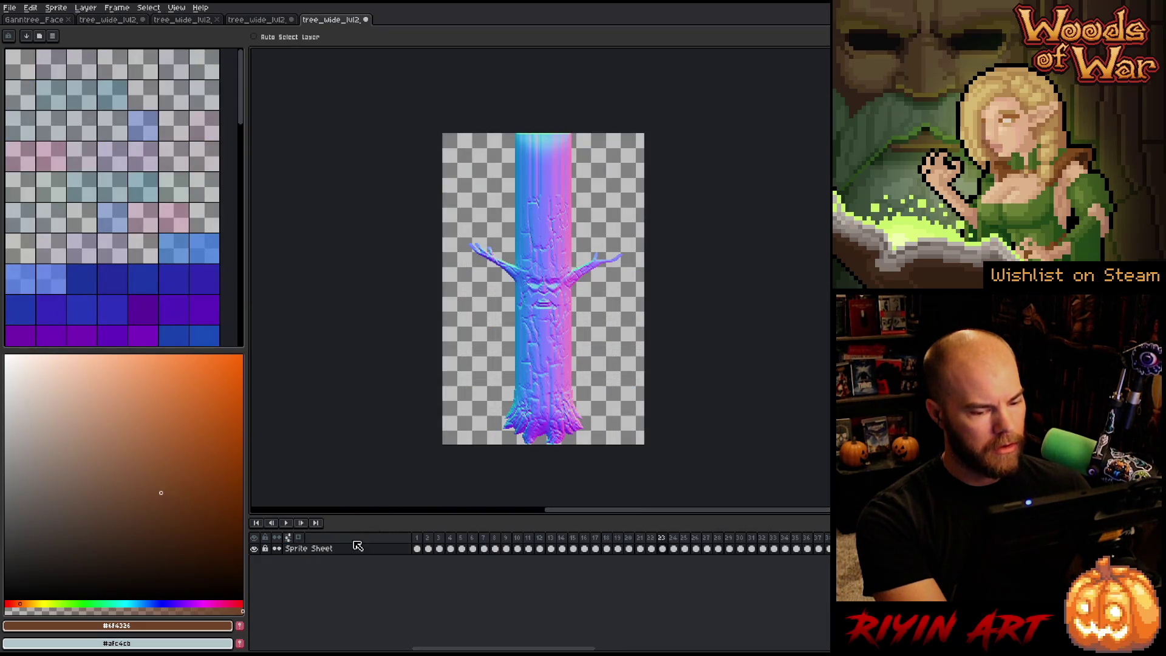
Step: Paste the beard frames into the fourth tree_wide_lvl2 sheet and select a frame range across layers
click(268, 21)
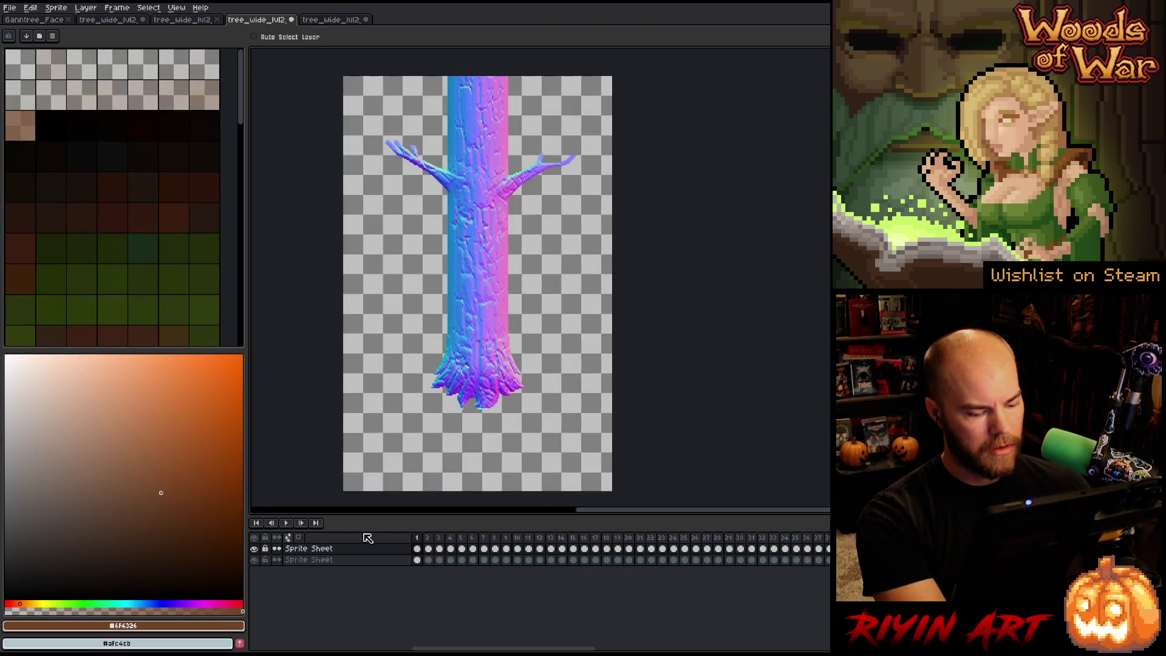
key(ctrl+v)
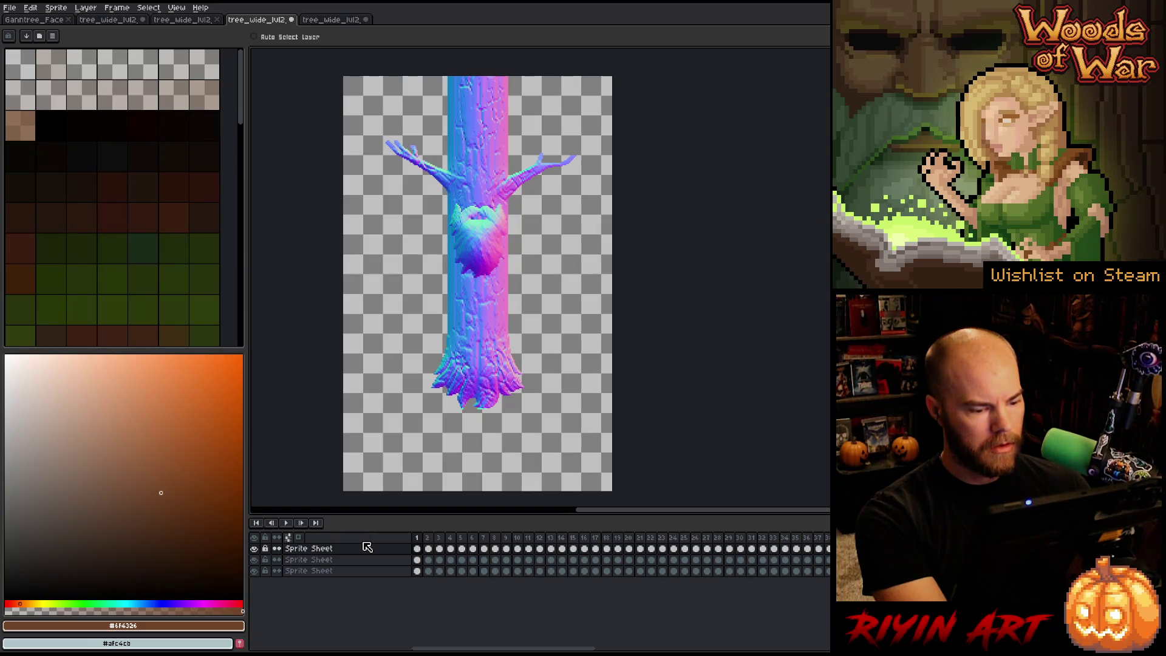
click(419, 549)
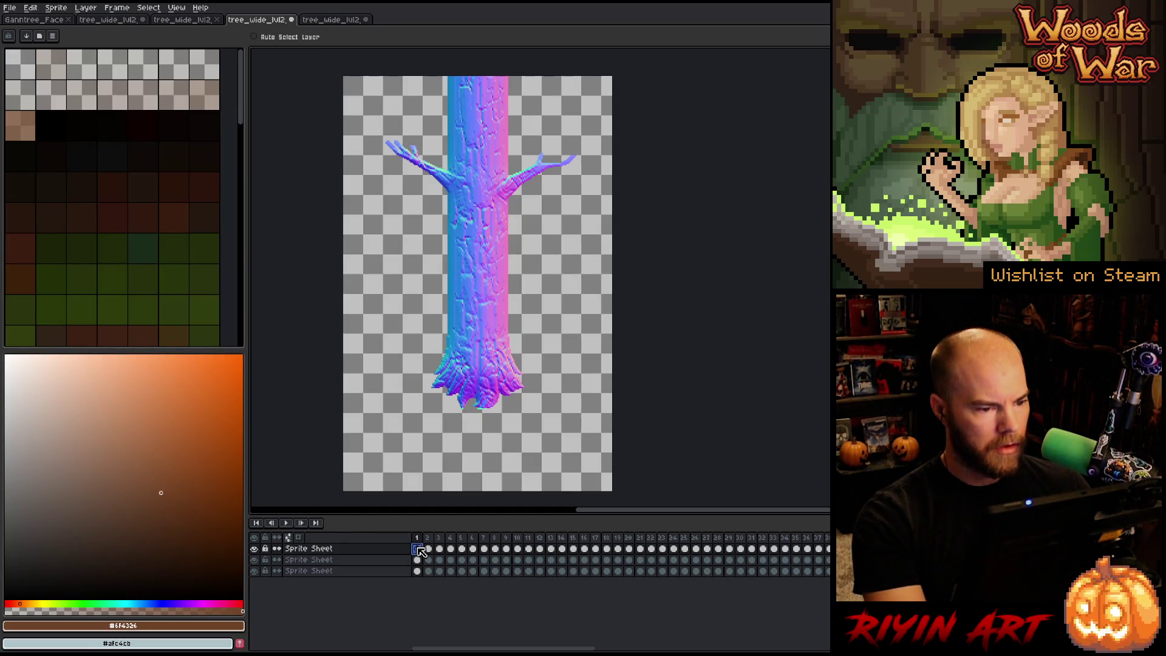
mouse_move(417, 538)
mouse_down()
mouse_move(830, 543)
mouse_move(732, 536)
mouse_move(770, 541)
mouse_up()
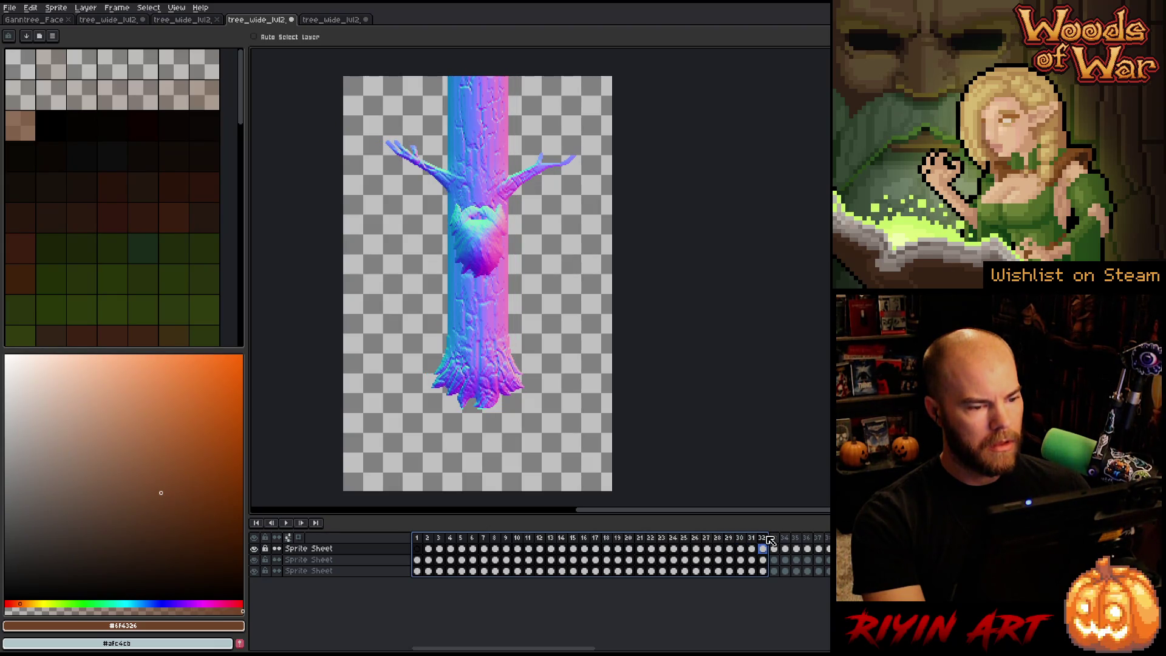
mouse_move(770, 540)
mouse_down()
mouse_move(829, 540)
mouse_move(416, 540)
mouse_up()
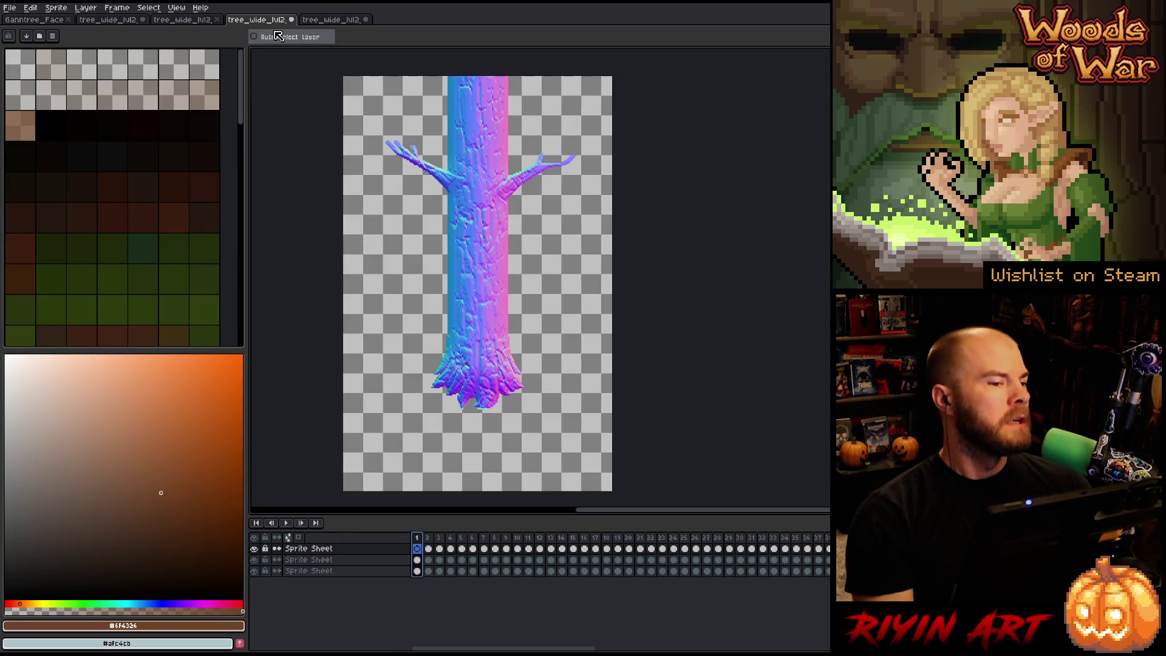
Step: Delete the extra beard Sprite Sheet layer, nudge the tree layer into place, and begin Save As
click(335, 559)
key(Delete)
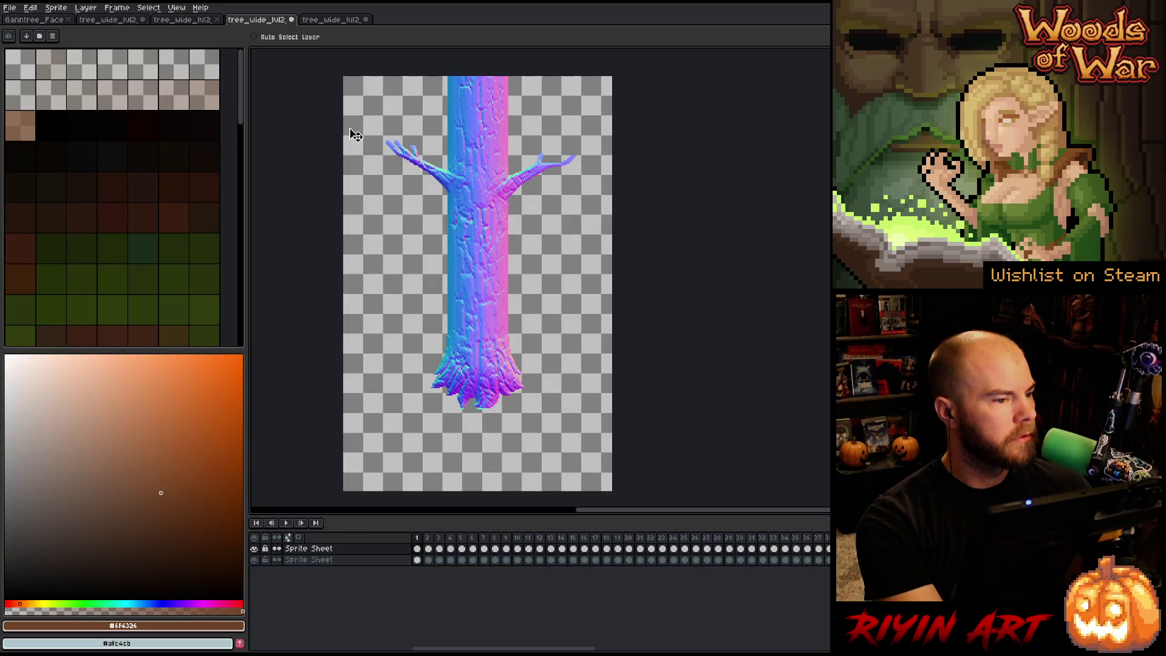
drag(395, 135, 400, 136)
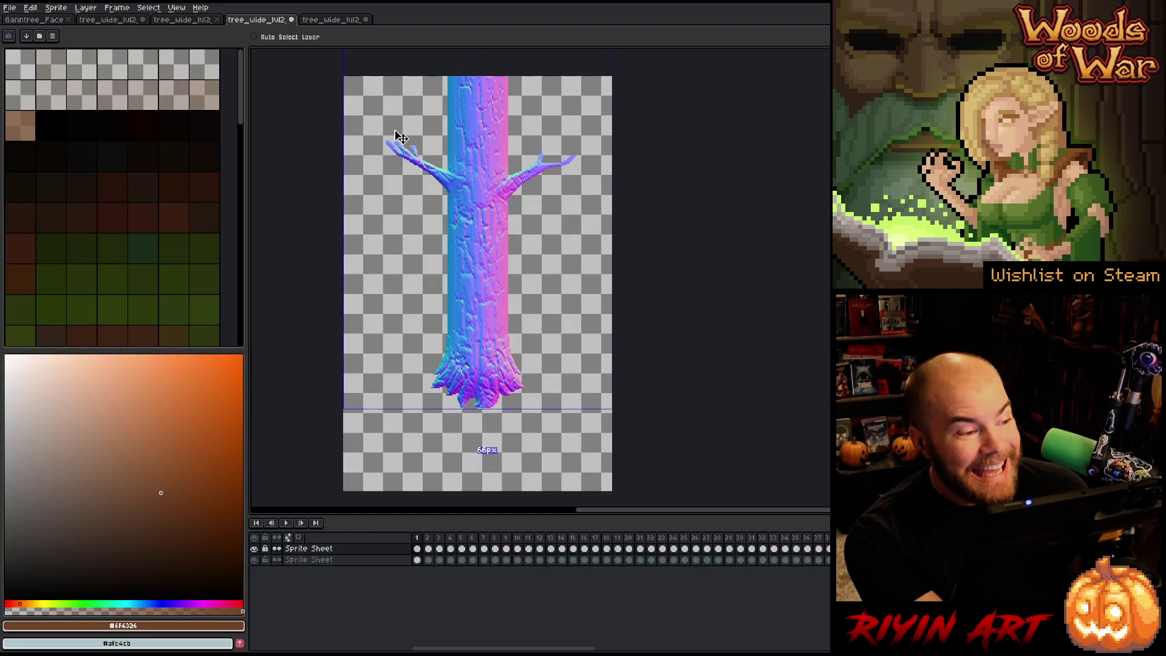
click(563, 361)
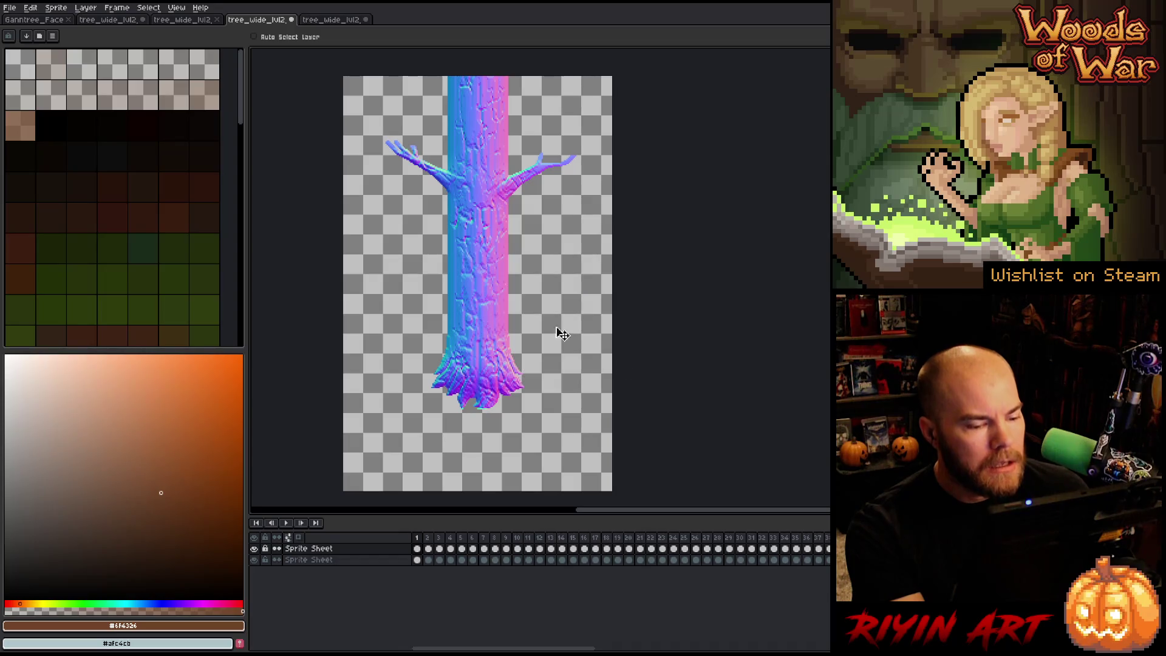
click(11, 8)
click(43, 67)
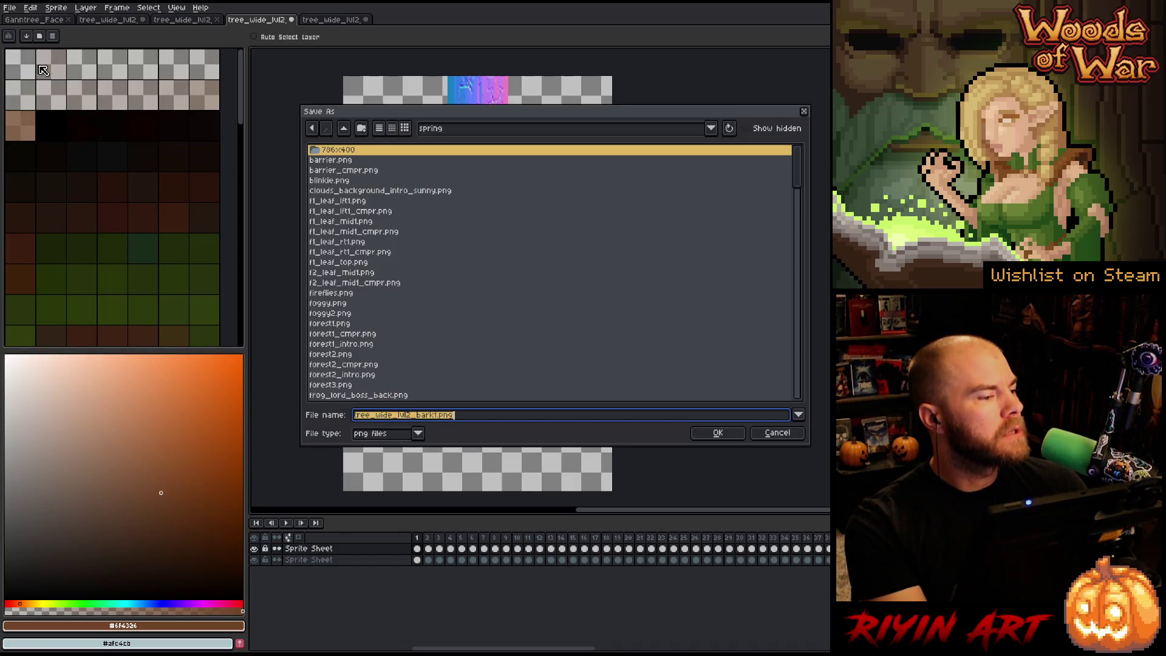
Step: Save in TreeRevenge as tree_wide_lvl2_bark1_normal.aseprite (aseprite format), then show Ganntree_Face
click(495, 132)
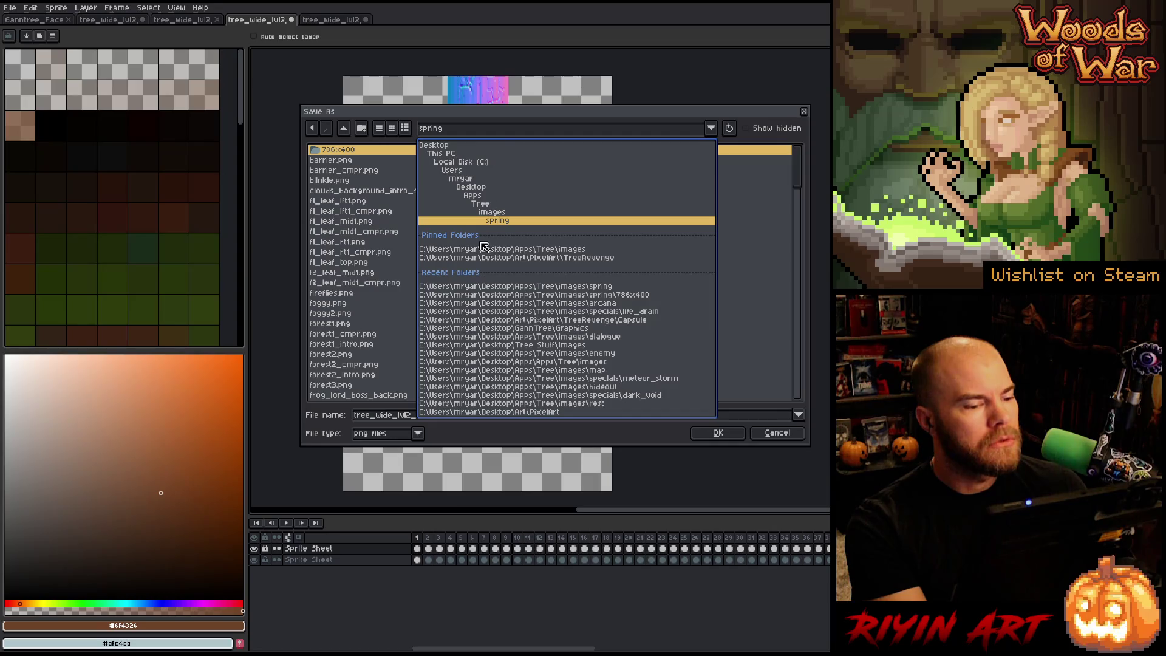
click(538, 258)
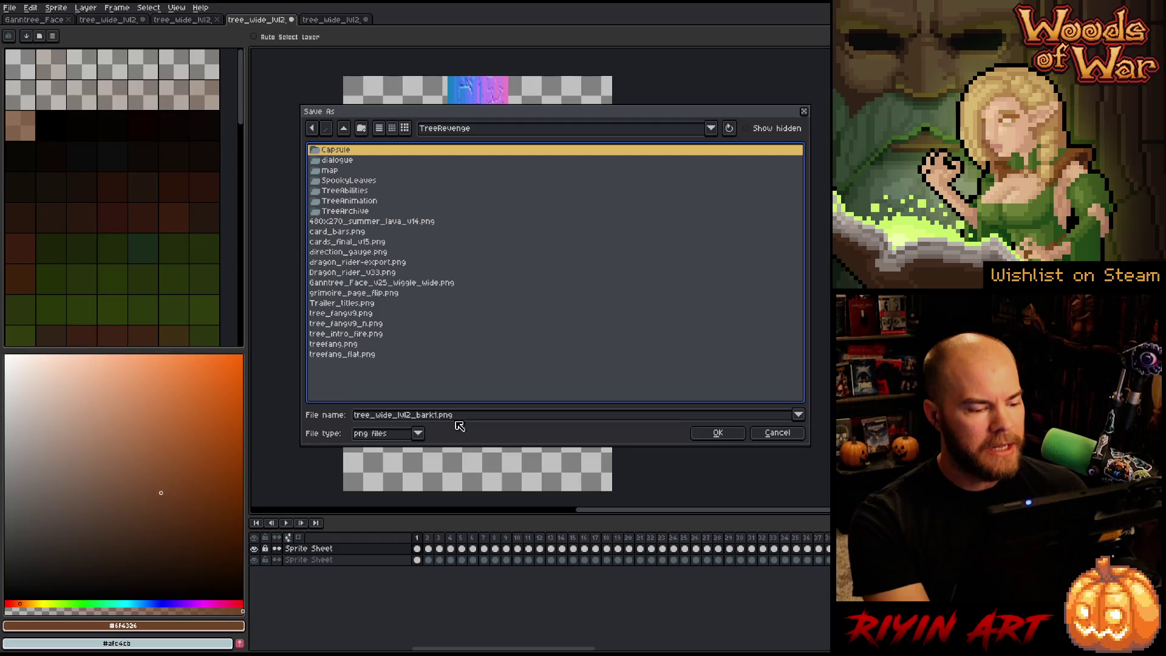
click(417, 433)
click(407, 462)
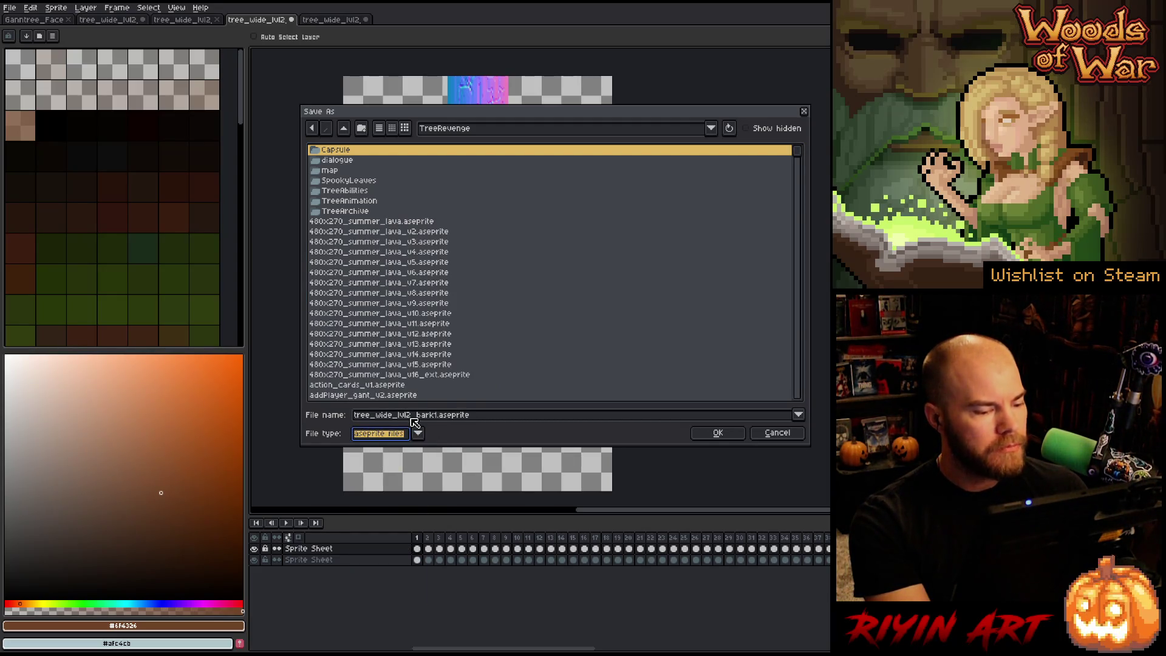
click(439, 417)
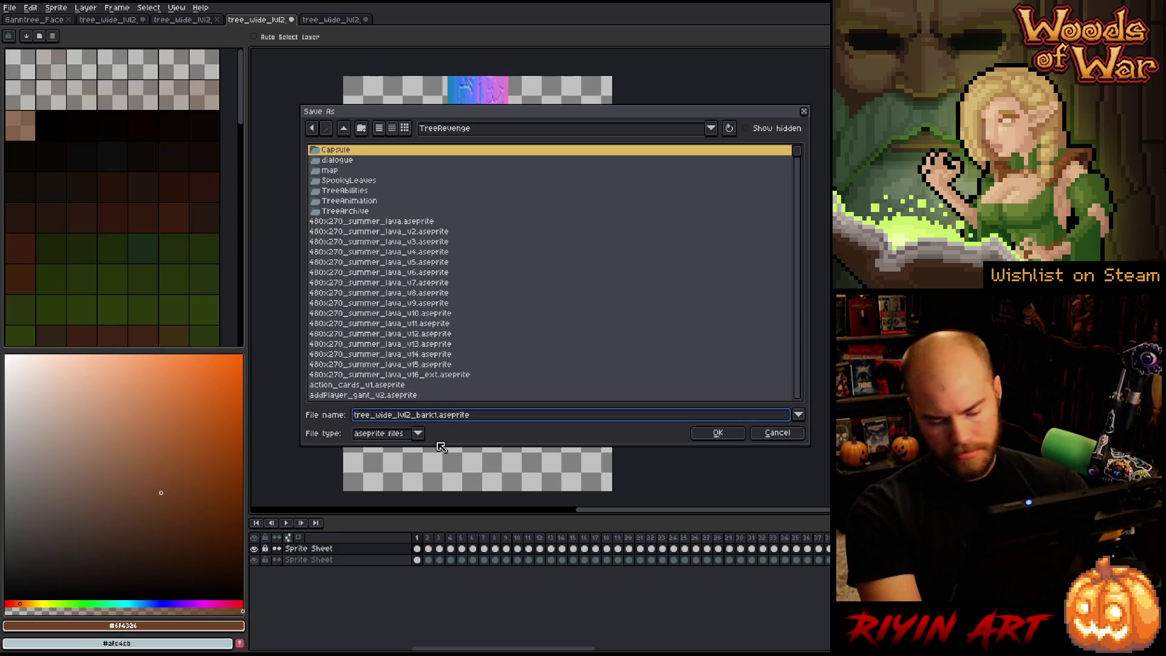
text(_normal)
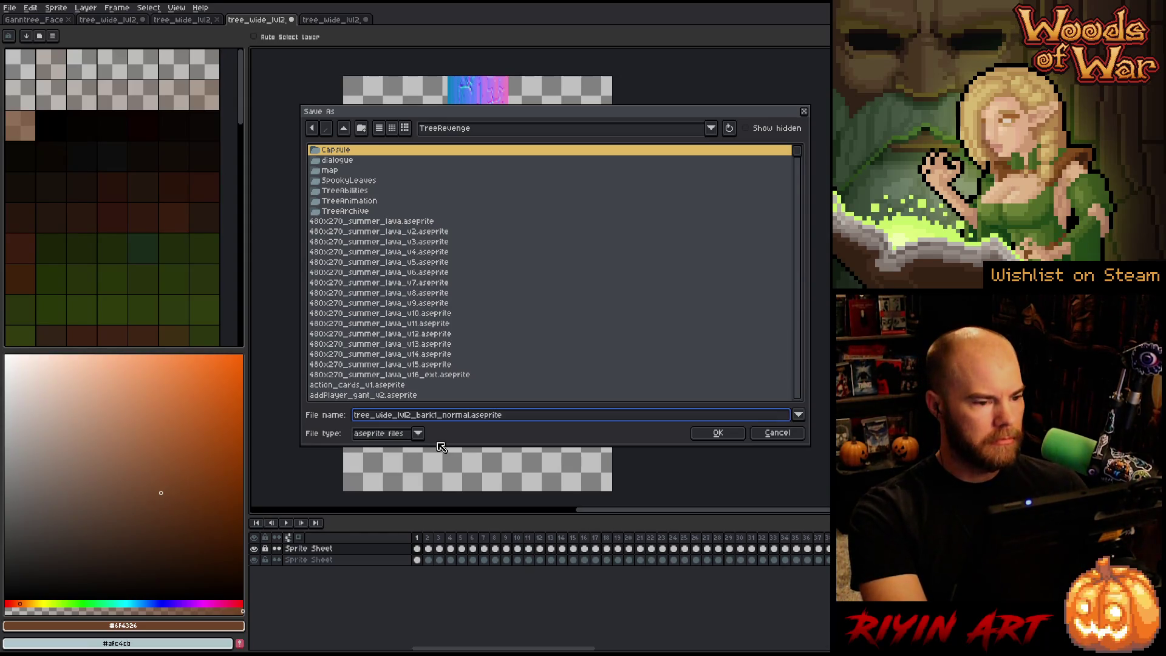
key(Return)
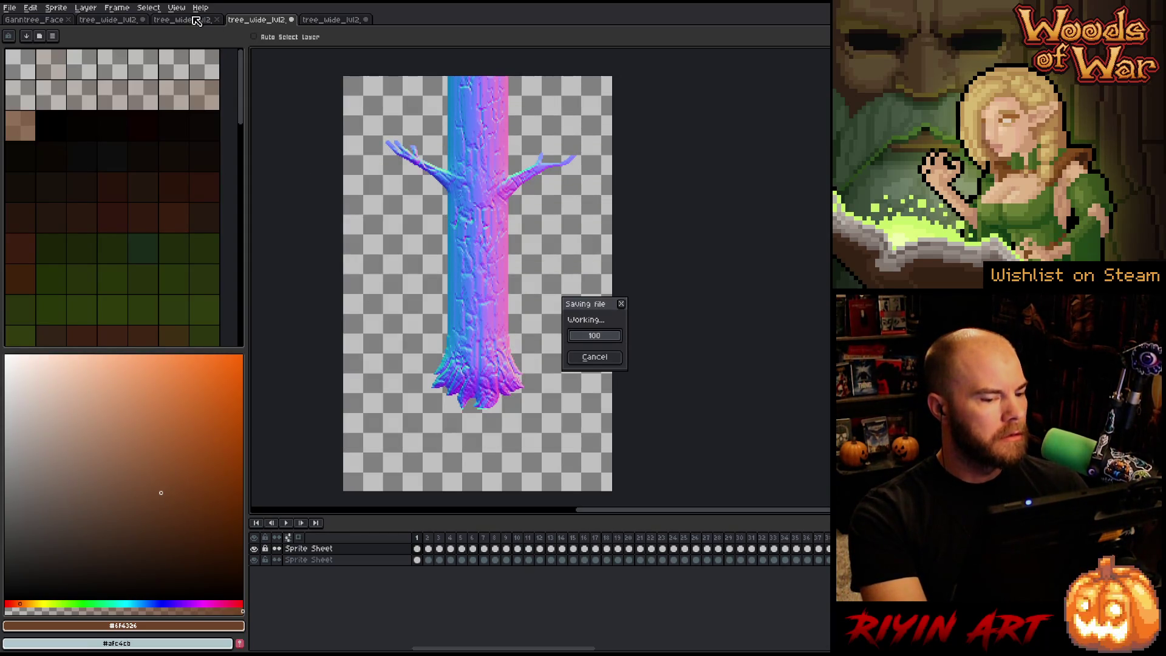
click(50, 21)
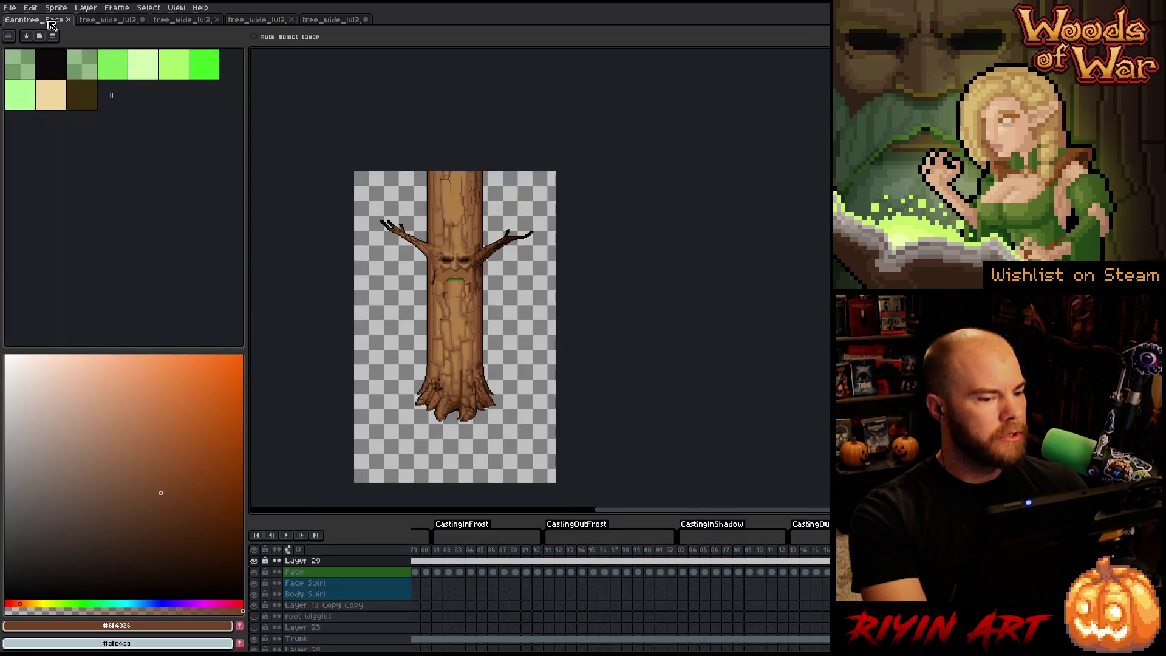
Step: Make the Beard layer visible and hide Layer 29's trunk
click(331, 583)
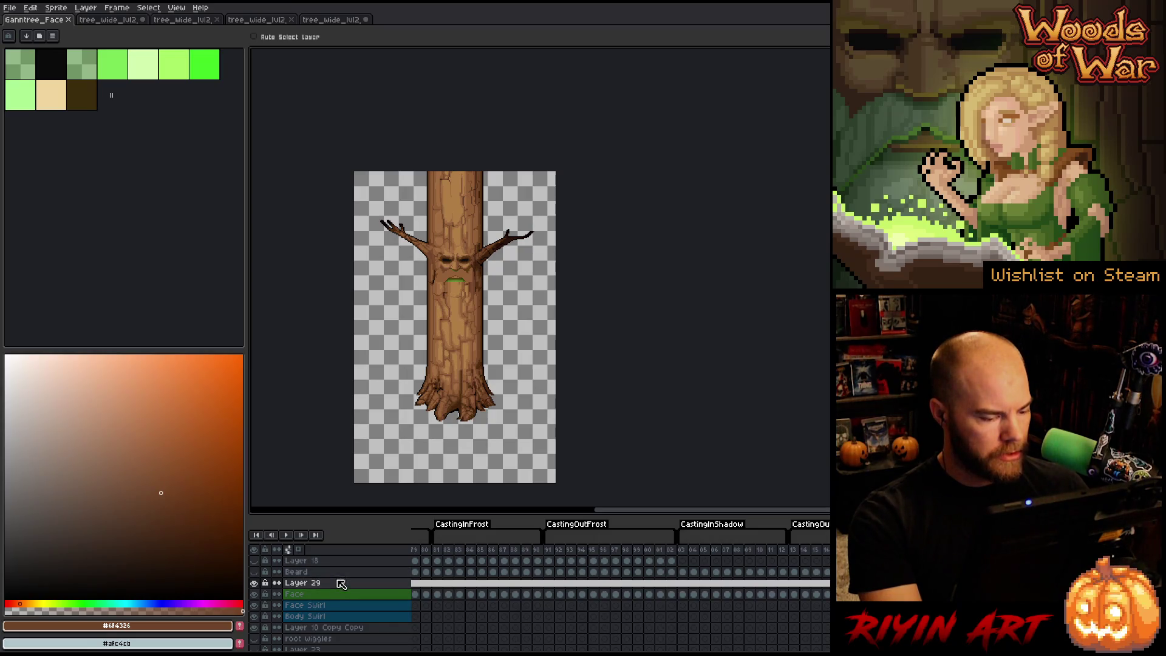
click(254, 571)
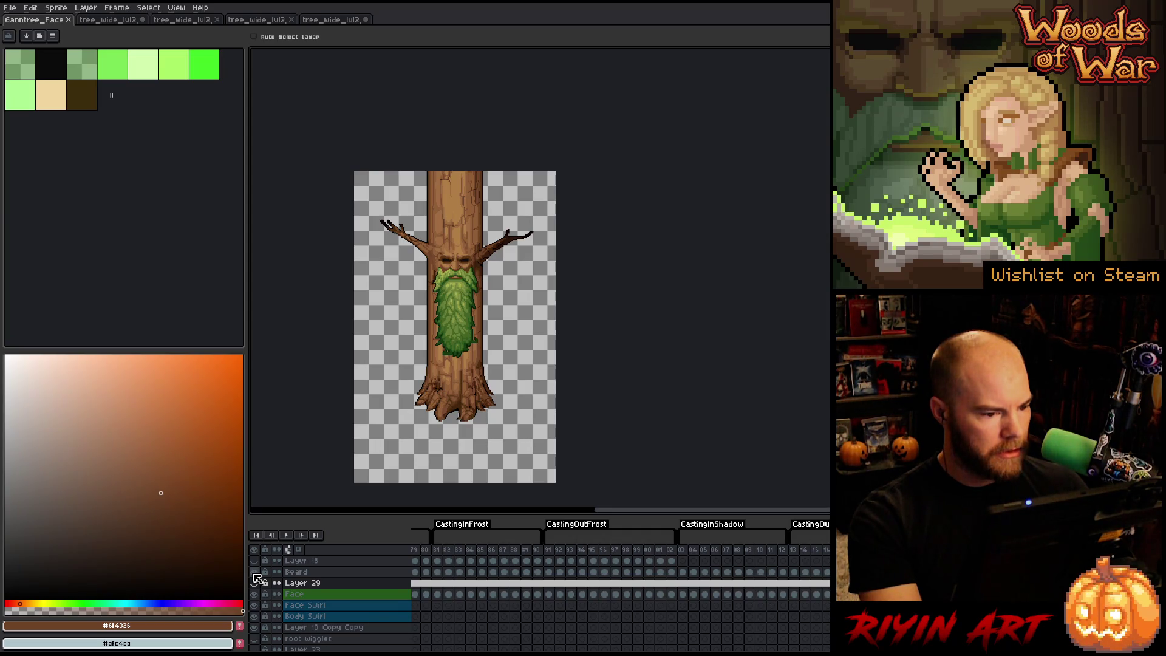
click(254, 581)
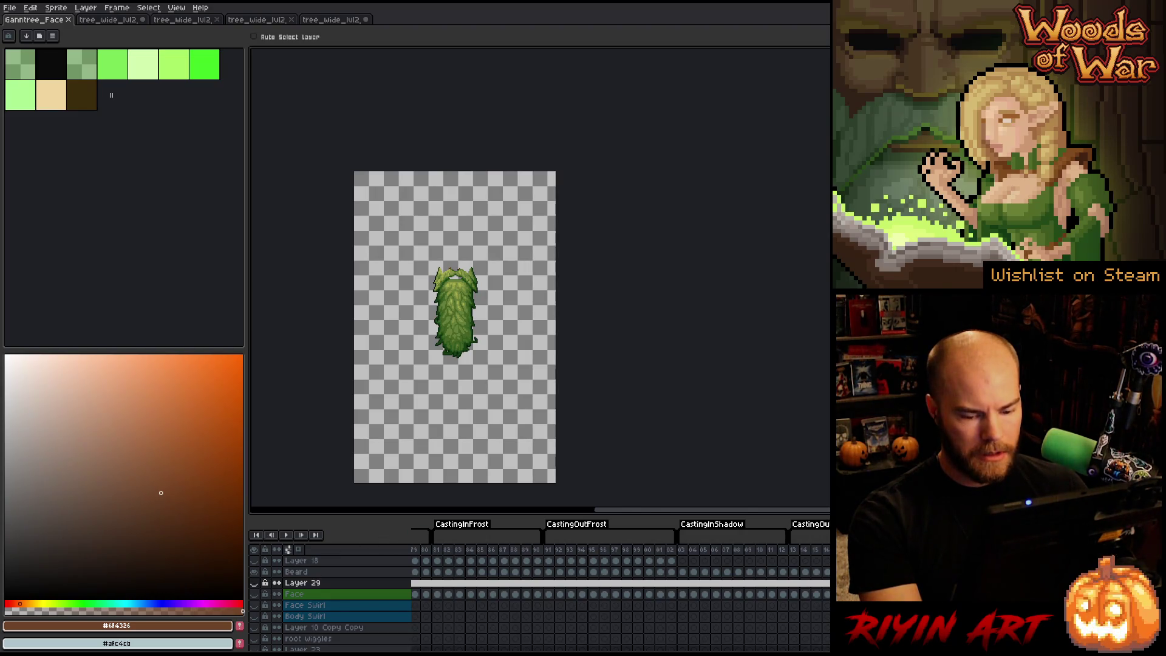
Step: Scrub the timeline around the Wiggle tag to check which frames show the beard
scroll(619, 583, left, 5)
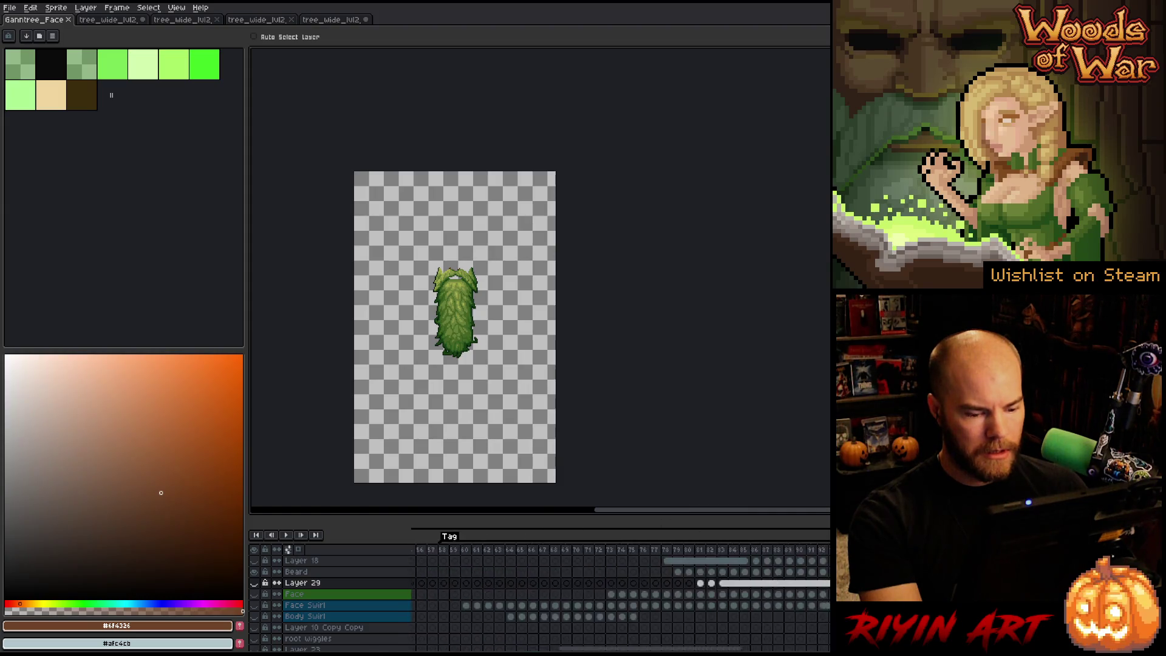
scroll(619, 595, right, 5)
drag(673, 650, 642, 650)
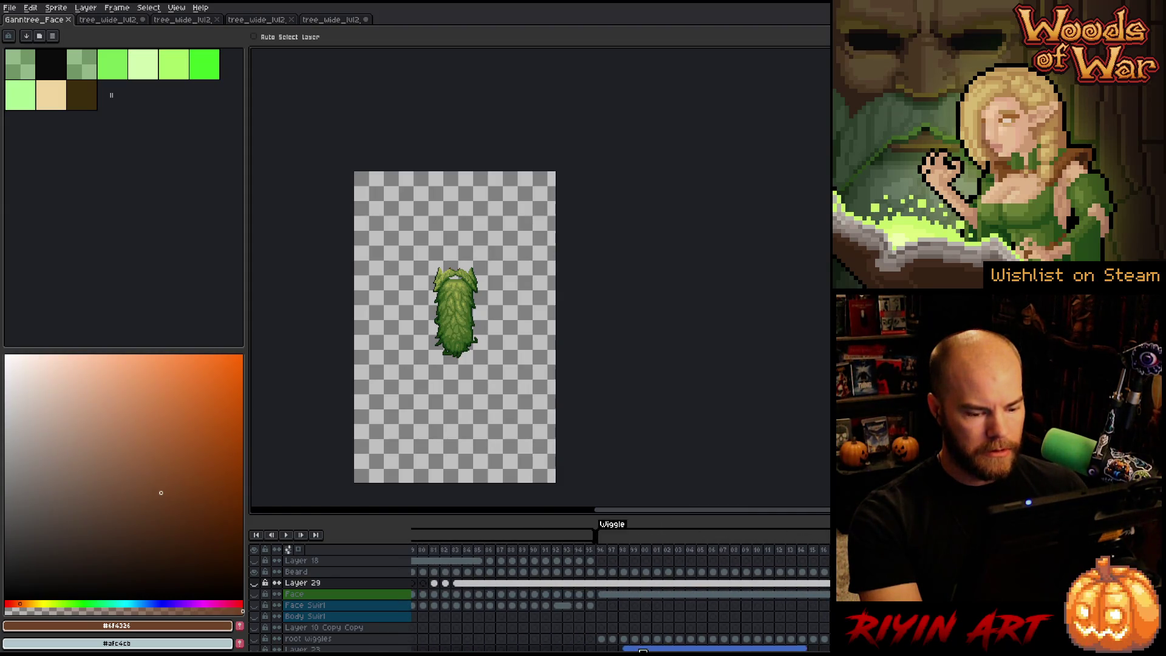
click(744, 557)
mouse_move(745, 559)
mouse_down()
mouse_move(403, 563)
mouse_move(716, 564)
mouse_move(498, 563)
mouse_up()
key(Left)
click(10, 8)
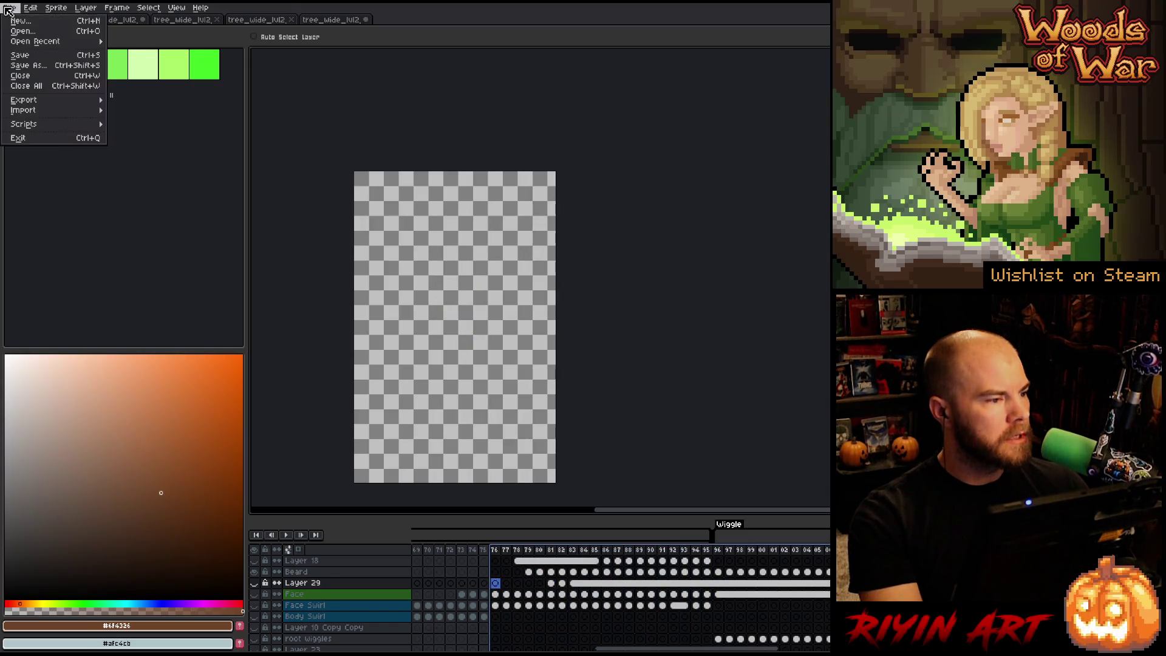
Step: Export the beard frames with Export Sprite Sheet, naming the output tree_wide_lvl2_bark_beard
mouse_move(97, 101)
click(145, 110)
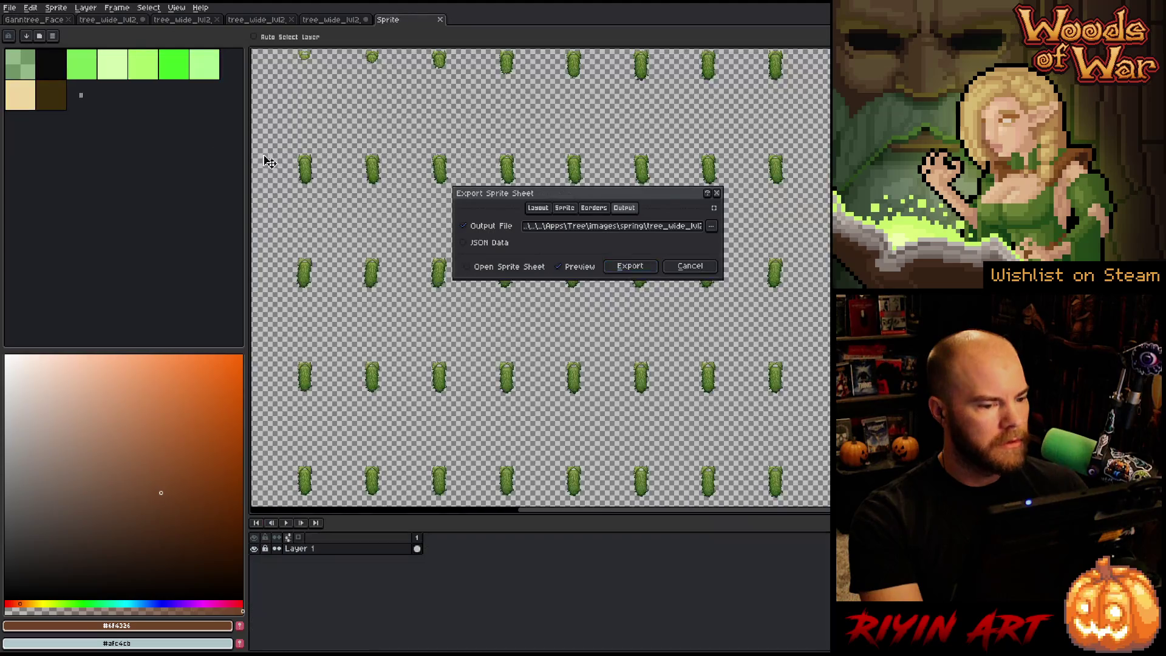
click(659, 228)
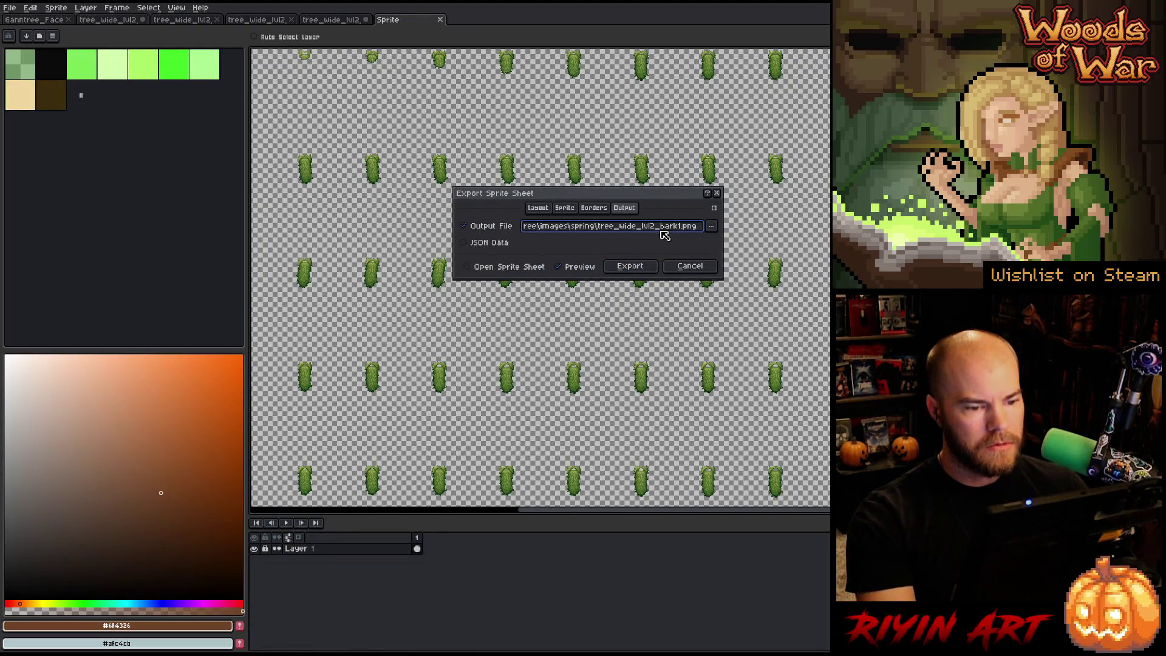
key(Delete)
key(Delete)
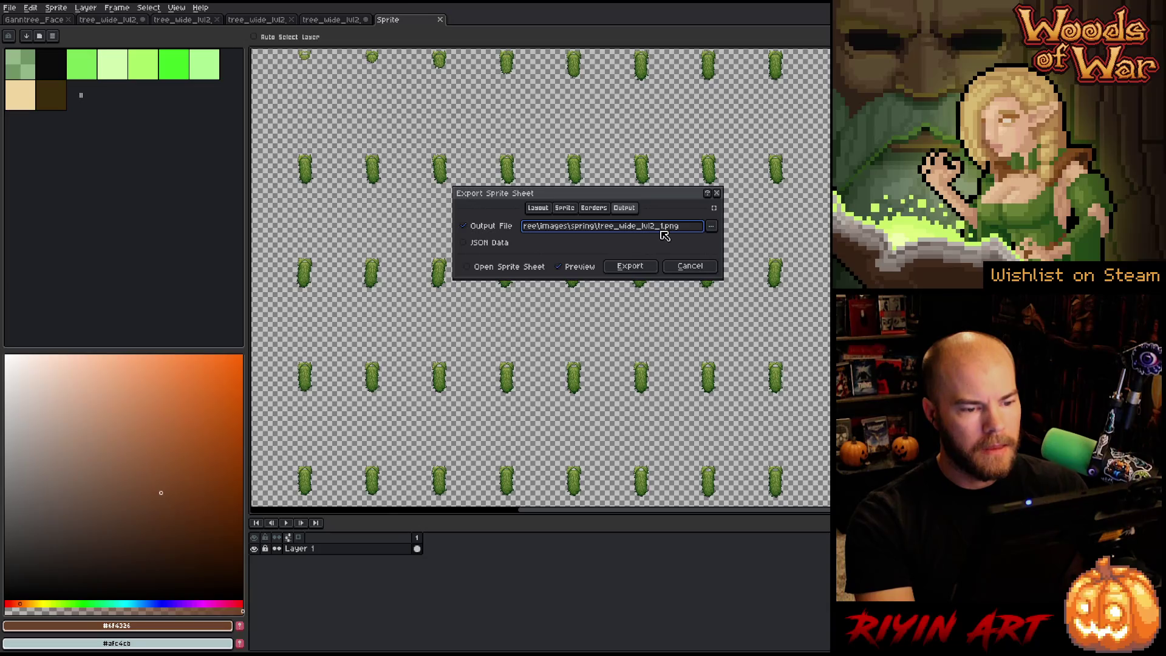
key(Delete)
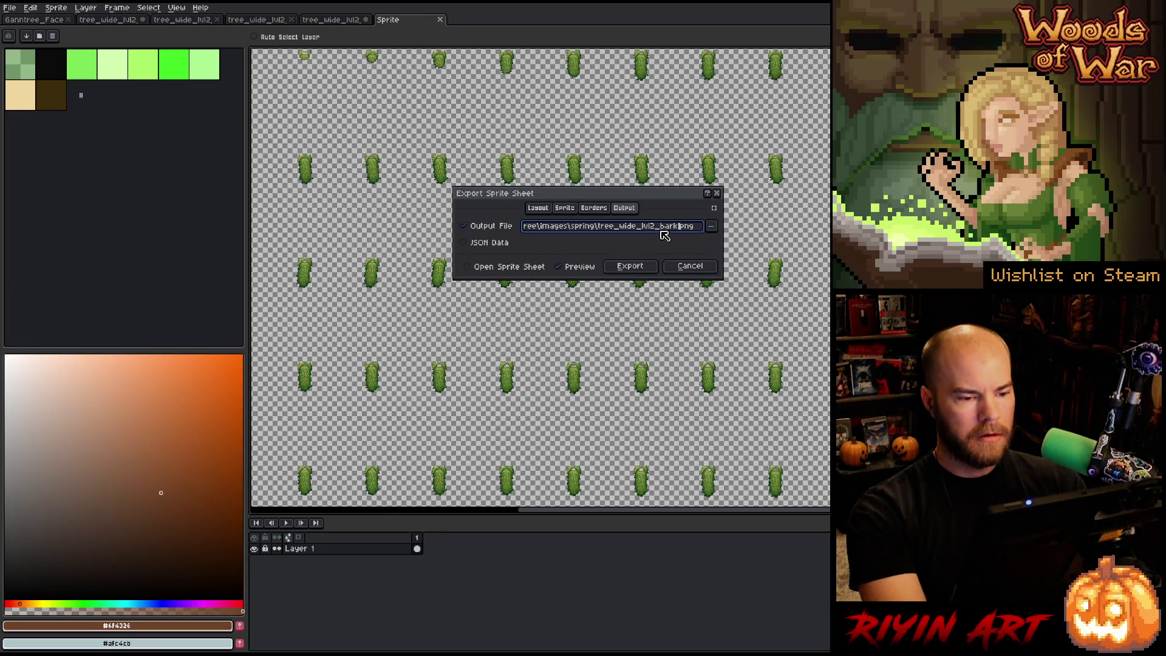
text(eard)
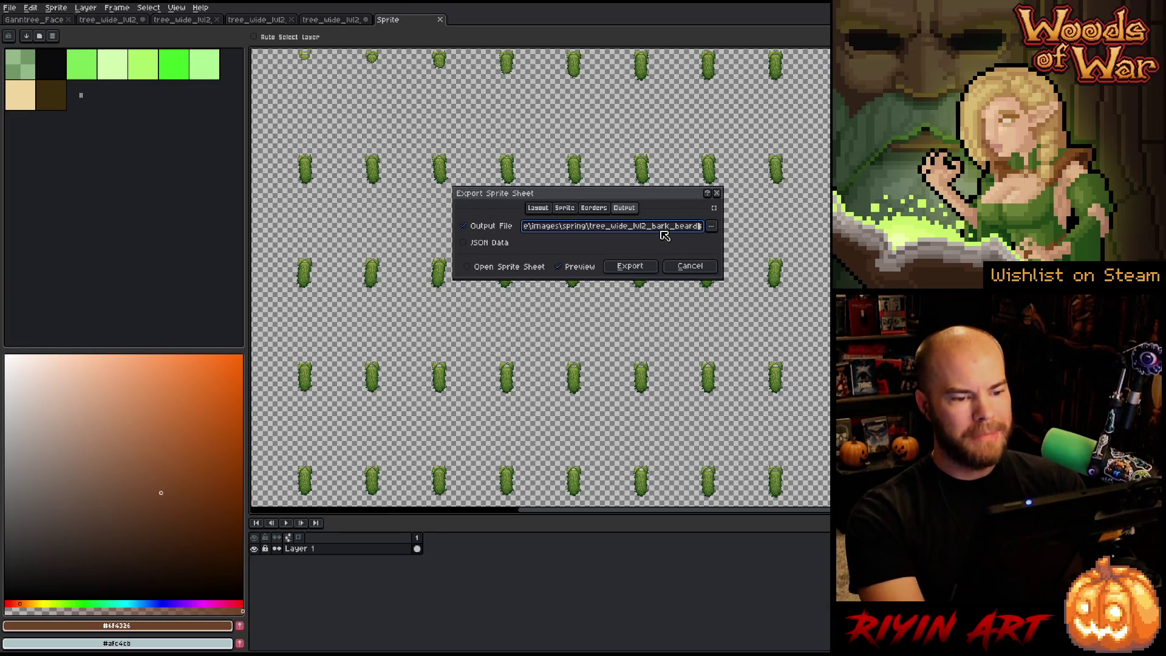
click(631, 267)
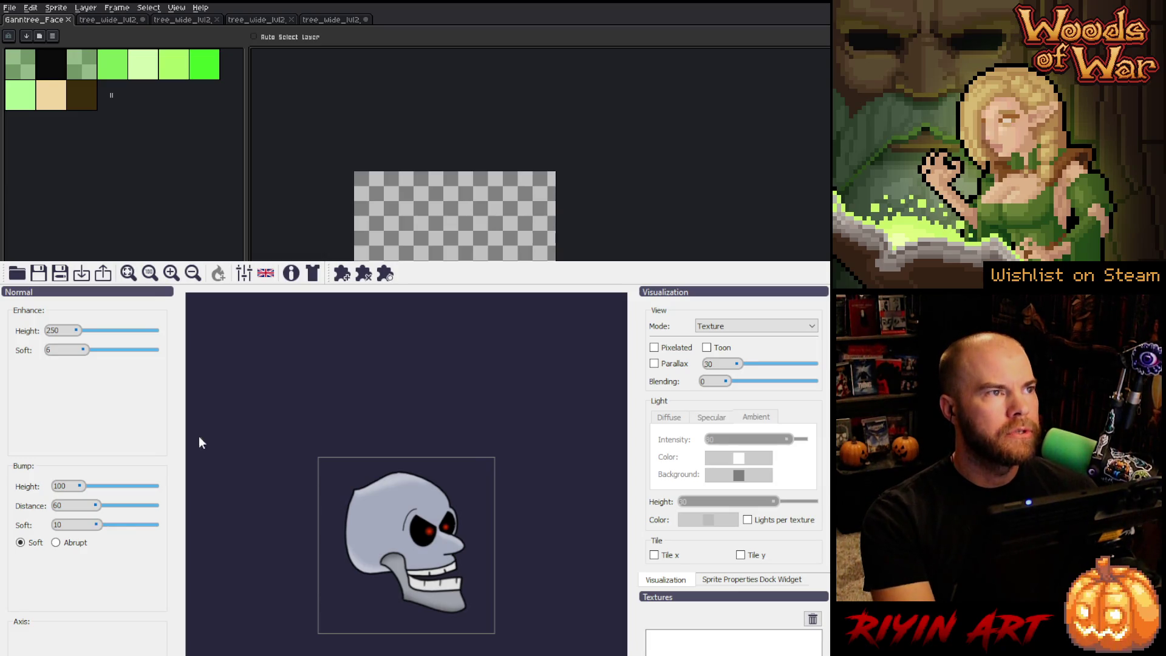
Step: Load tree_wide_lvl2_bark_beard into Laigter; set Enhance Height 100 and Bump Distance 30
click(78, 275)
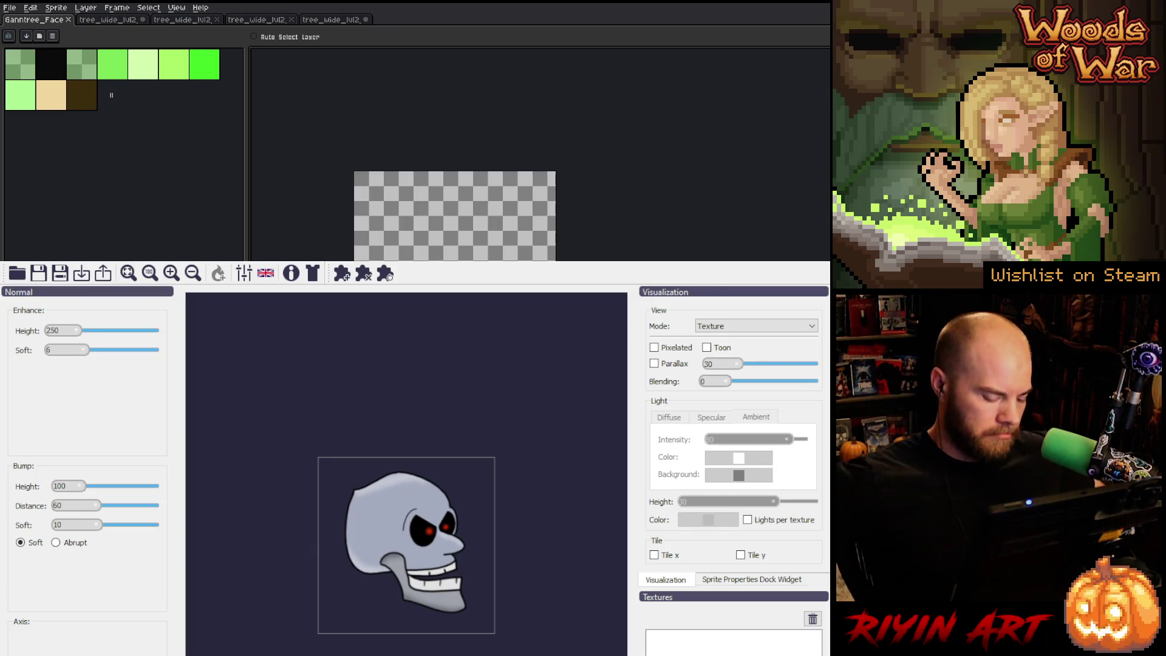
drag(500, 596, 500, 596)
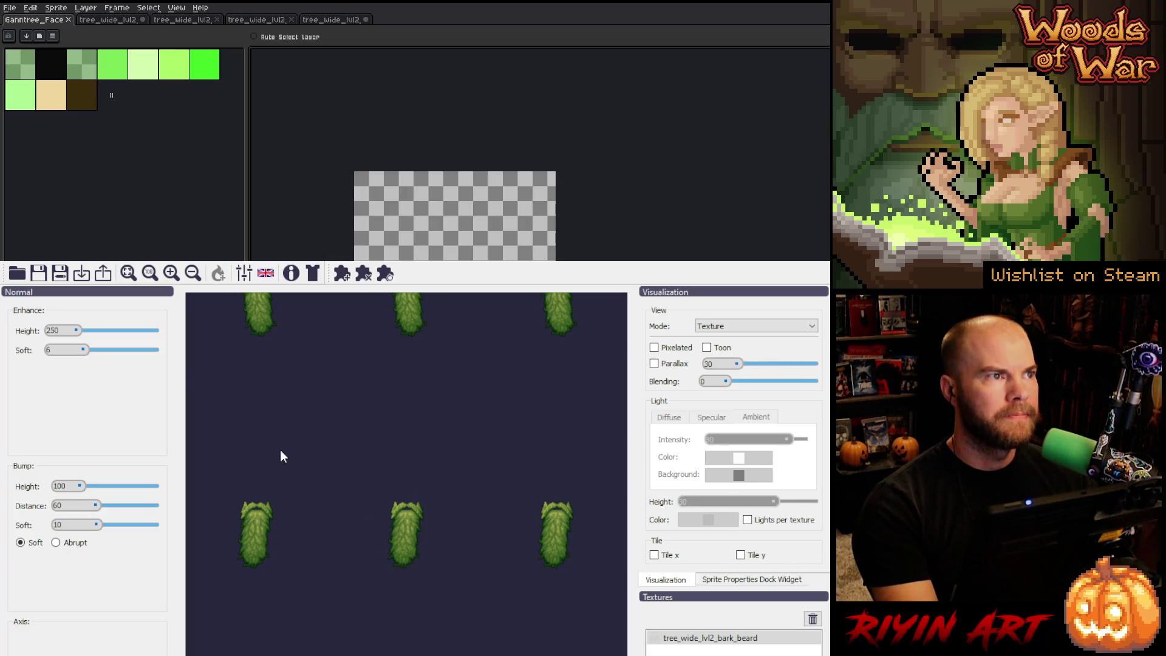
double_click(52, 331)
text(100)
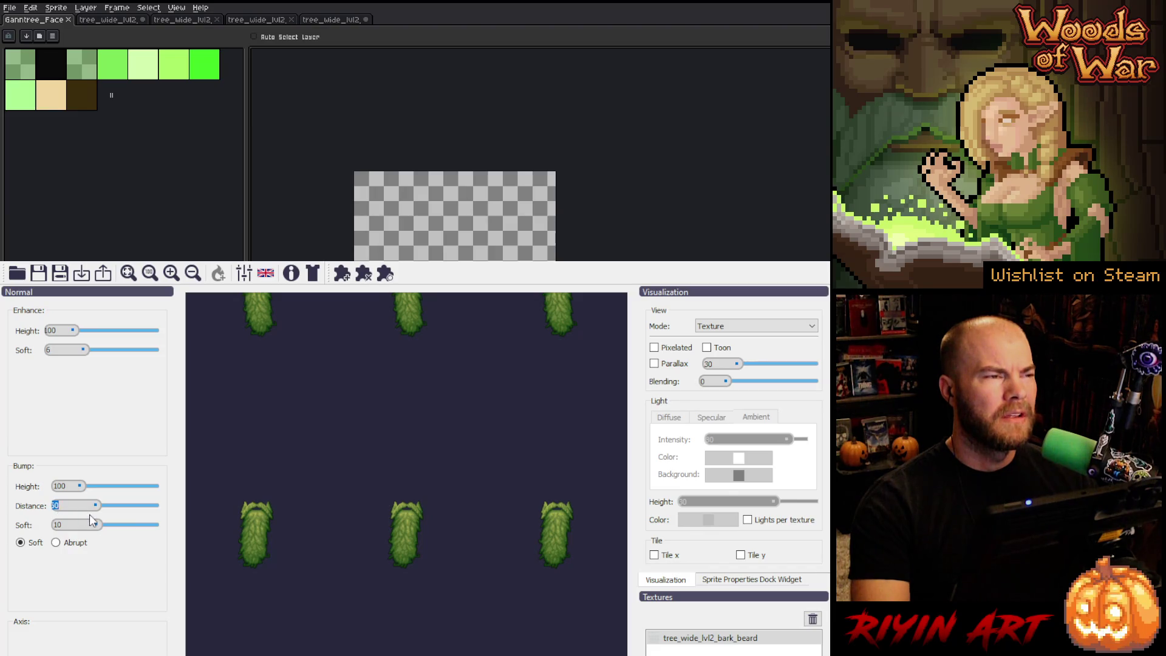
text(30)
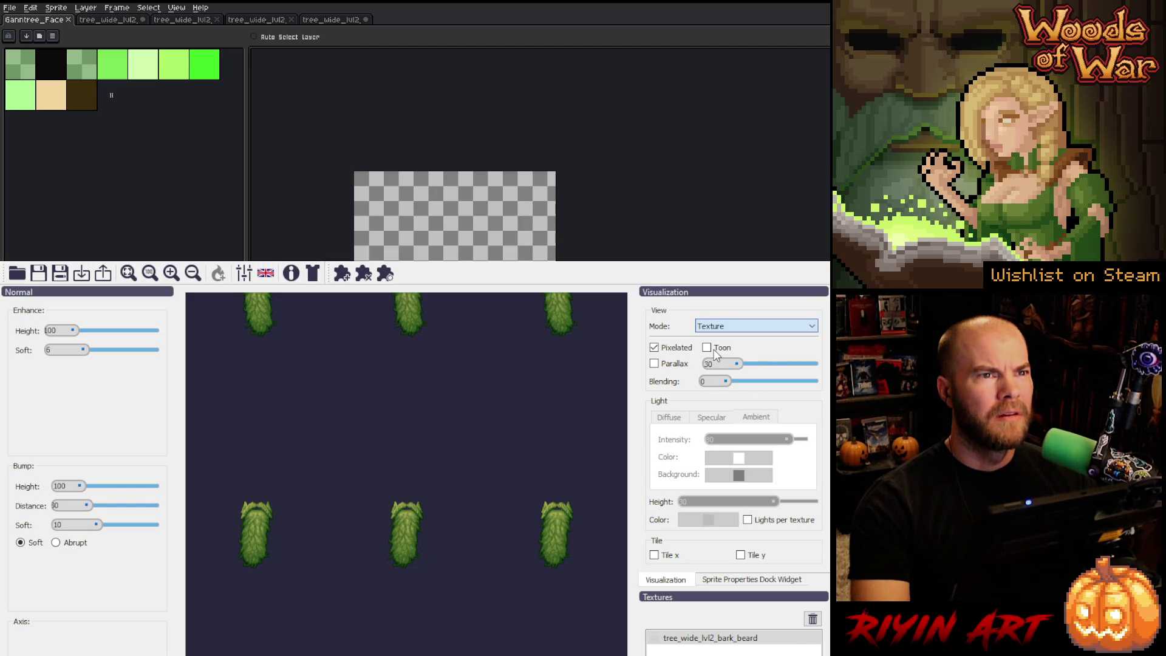
Step: Preview the beard normal map, set Enhance Soft to 0 and raise Bump Soft from 5 to 10
key(Down)
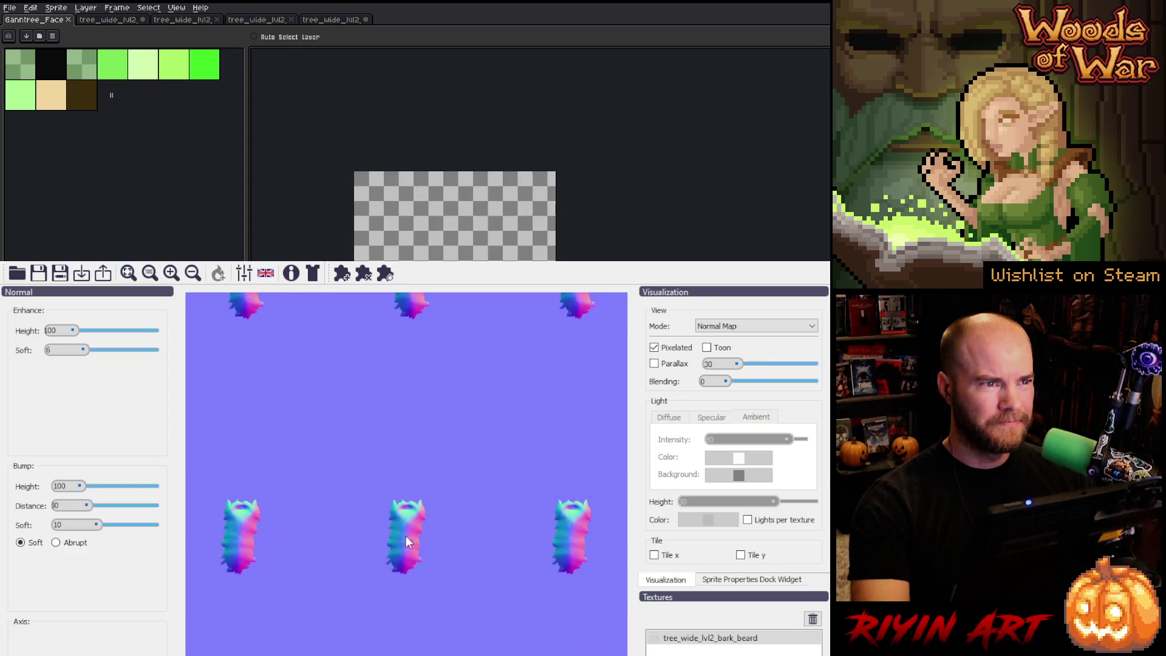
scroll(407, 537, up, 3)
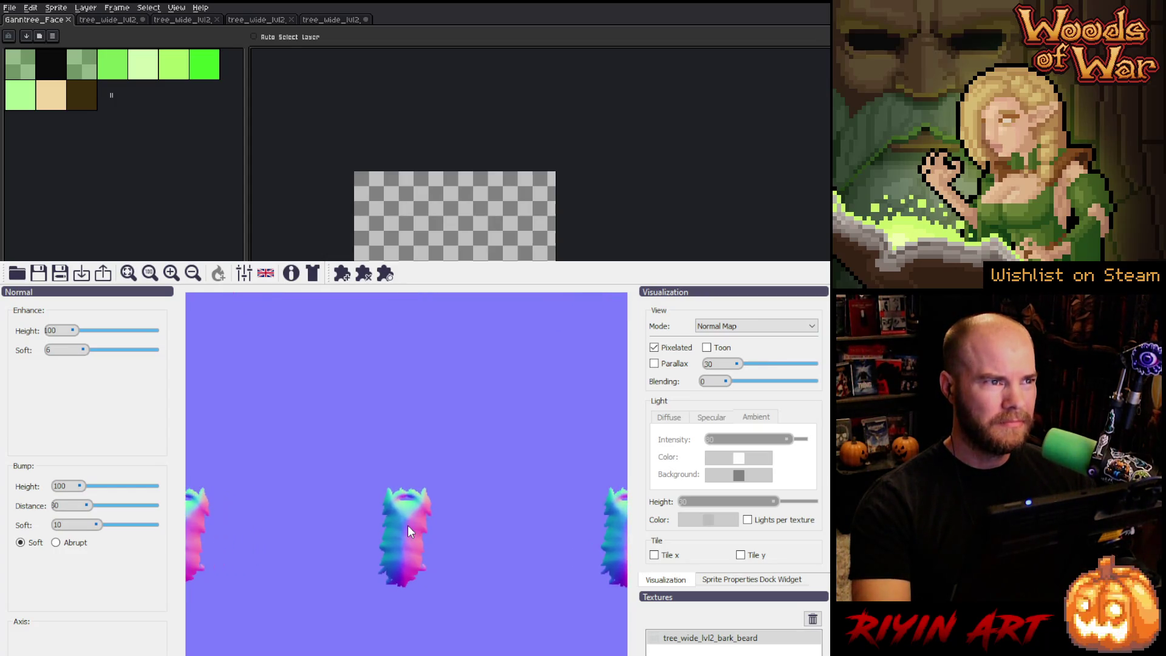
scroll(406, 525, up, 2)
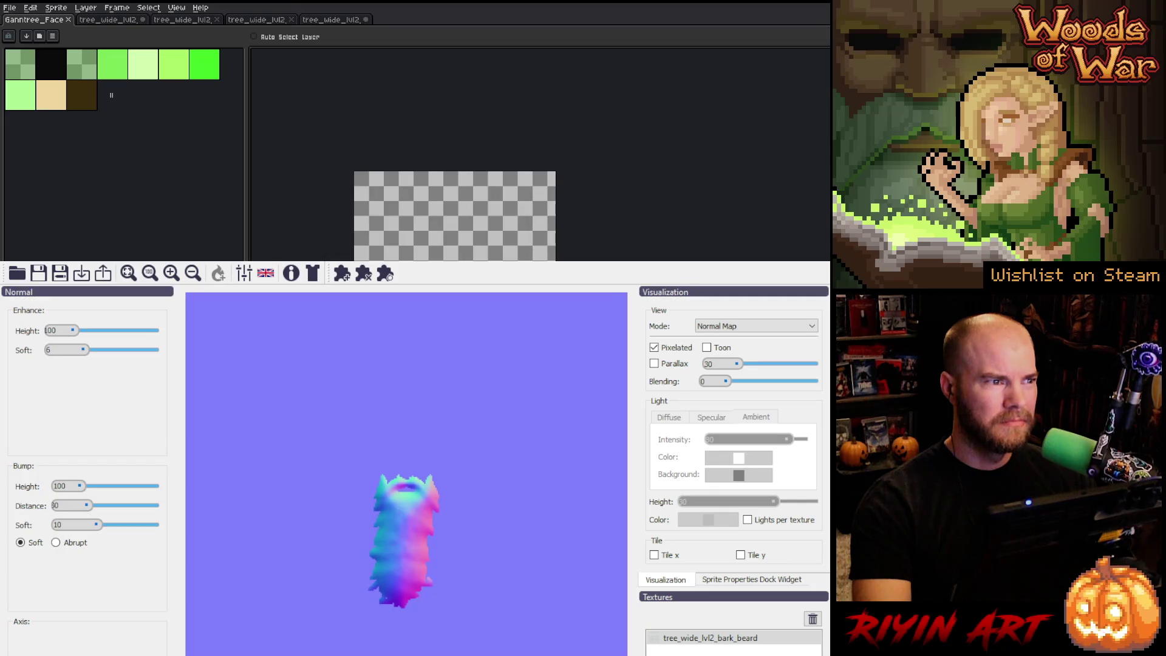
scroll(407, 527, up, 1)
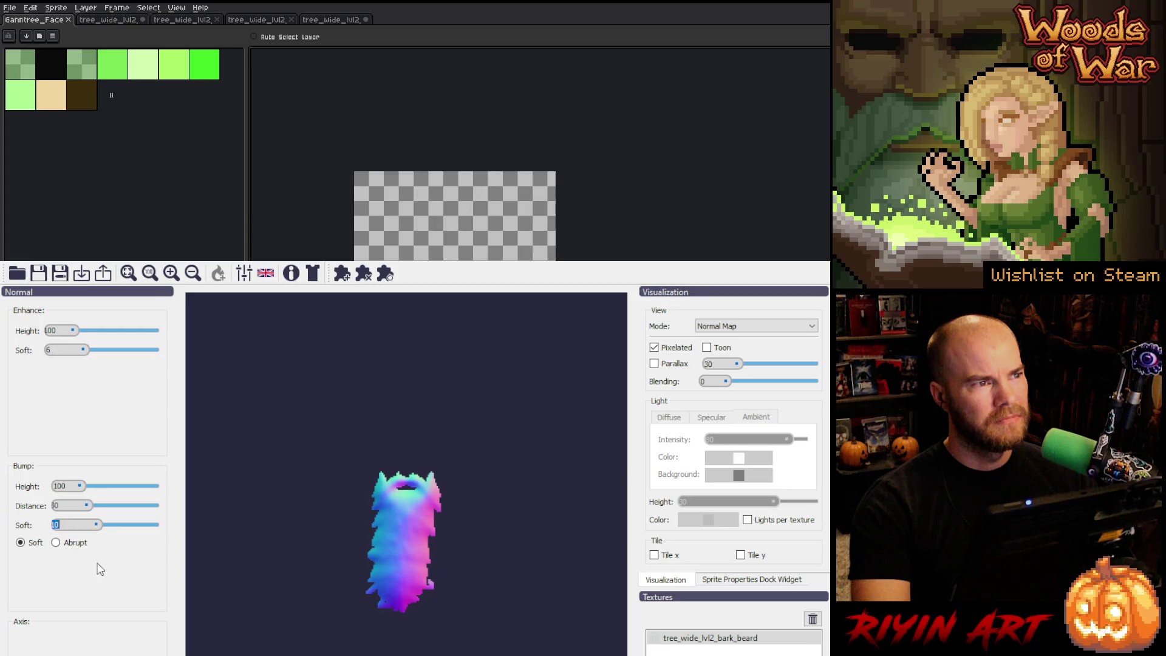
text(0)
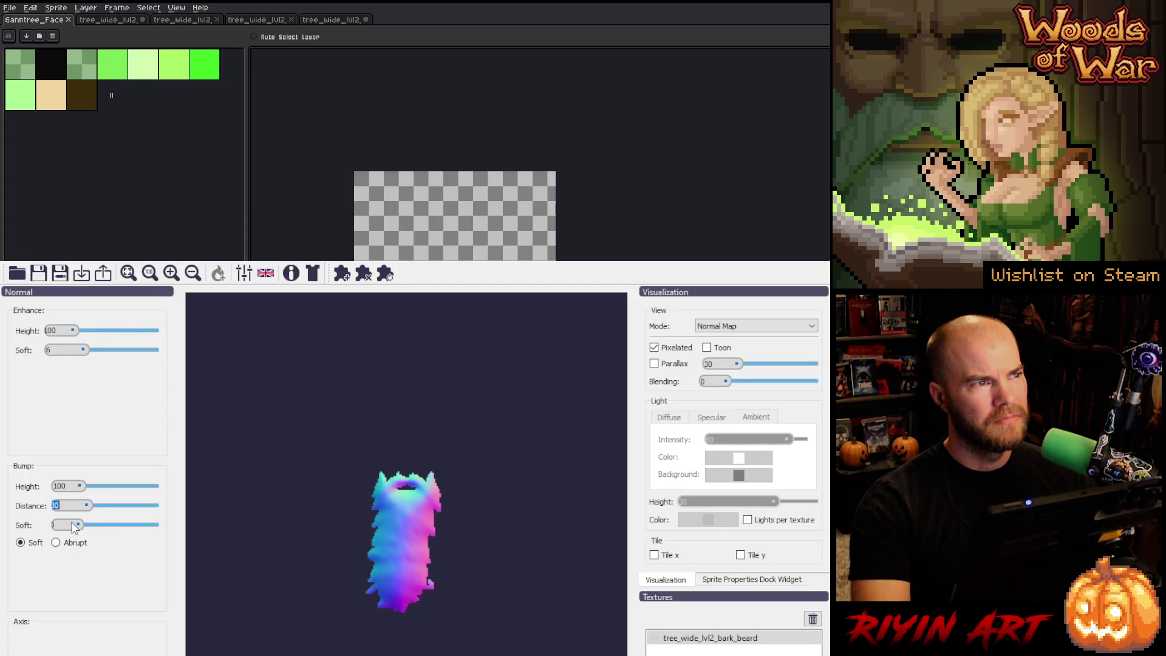
text(80)
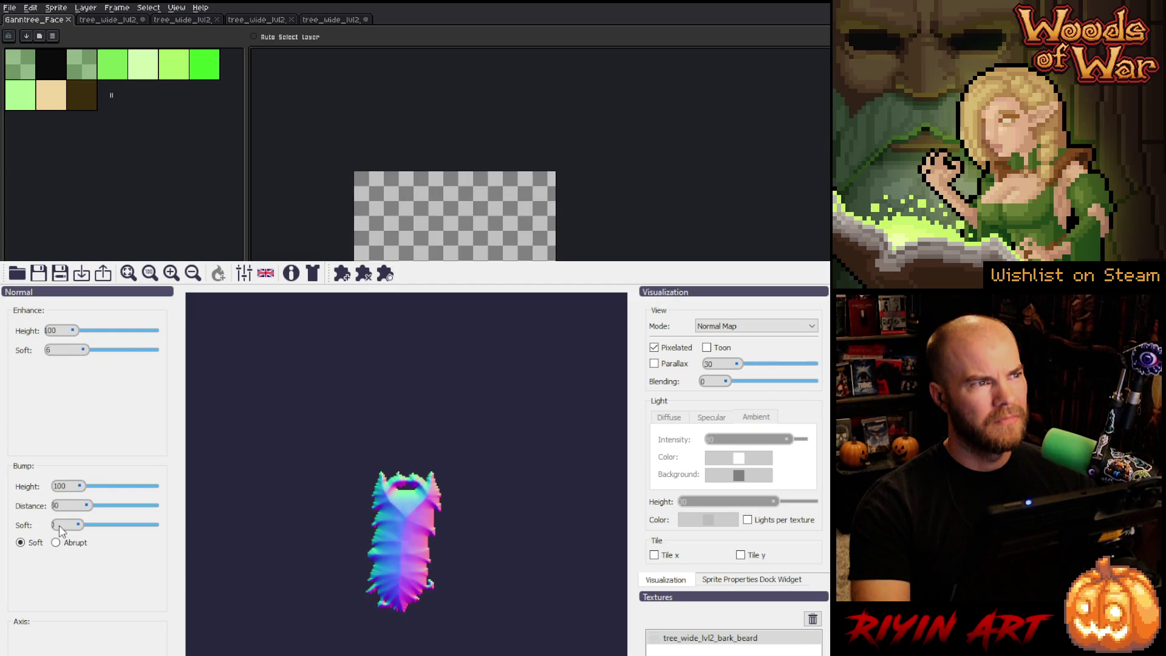
mouse_move(76, 528)
mouse_down()
mouse_move(60, 530)
mouse_move(96, 527)
mouse_move(72, 527)
mouse_move(83, 524)
mouse_up()
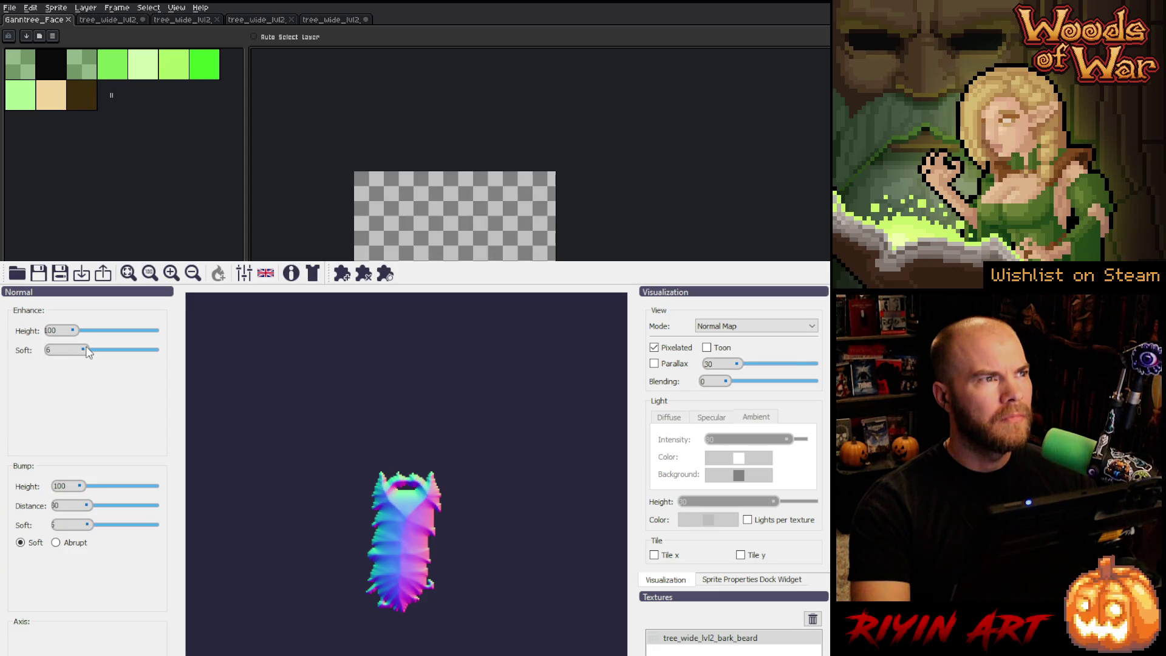
drag(85, 350, 49, 365)
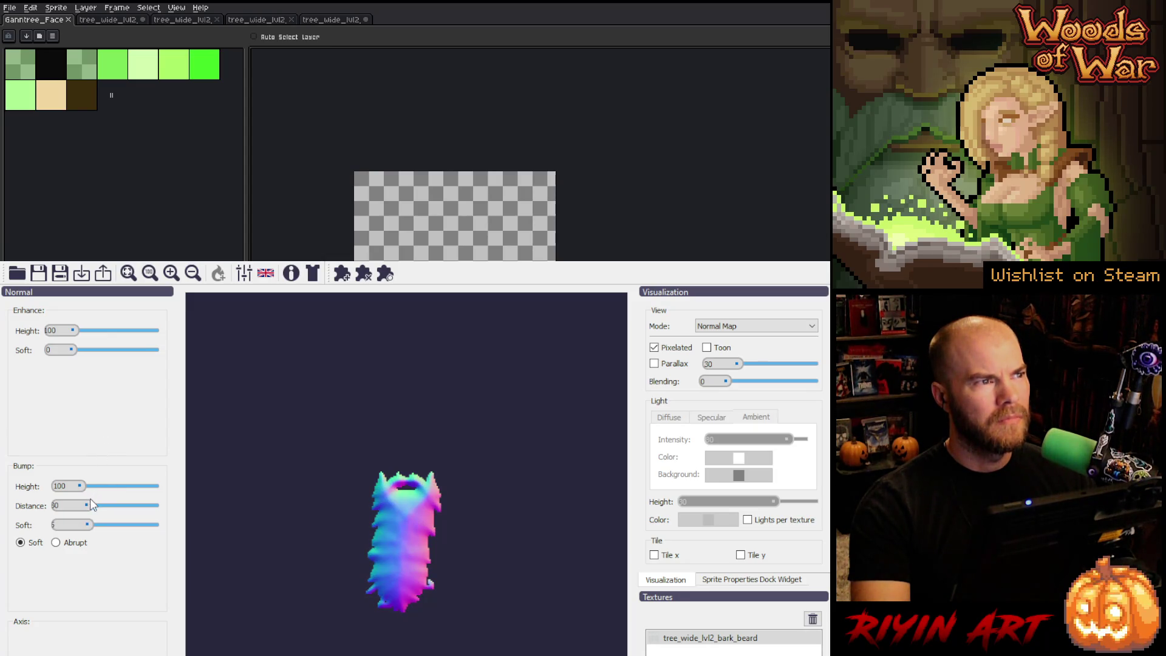
drag(90, 530, 95, 530)
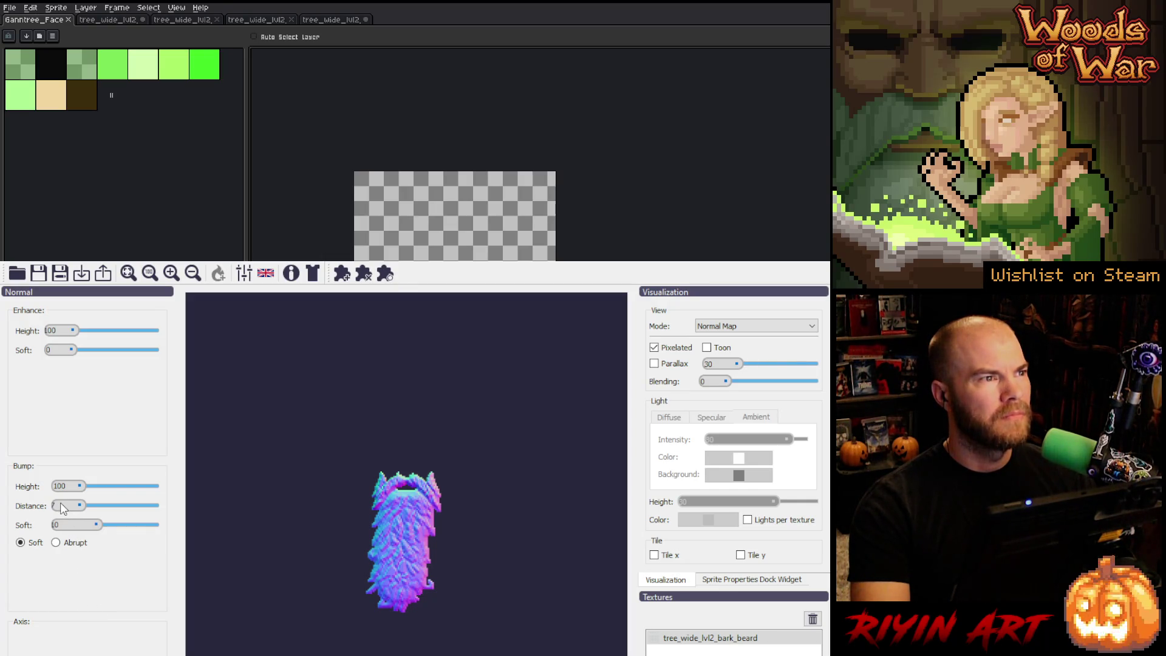
Step: Set the beard's Bump Distance to 80, after first trying 20, and leave Laigter
text(20)
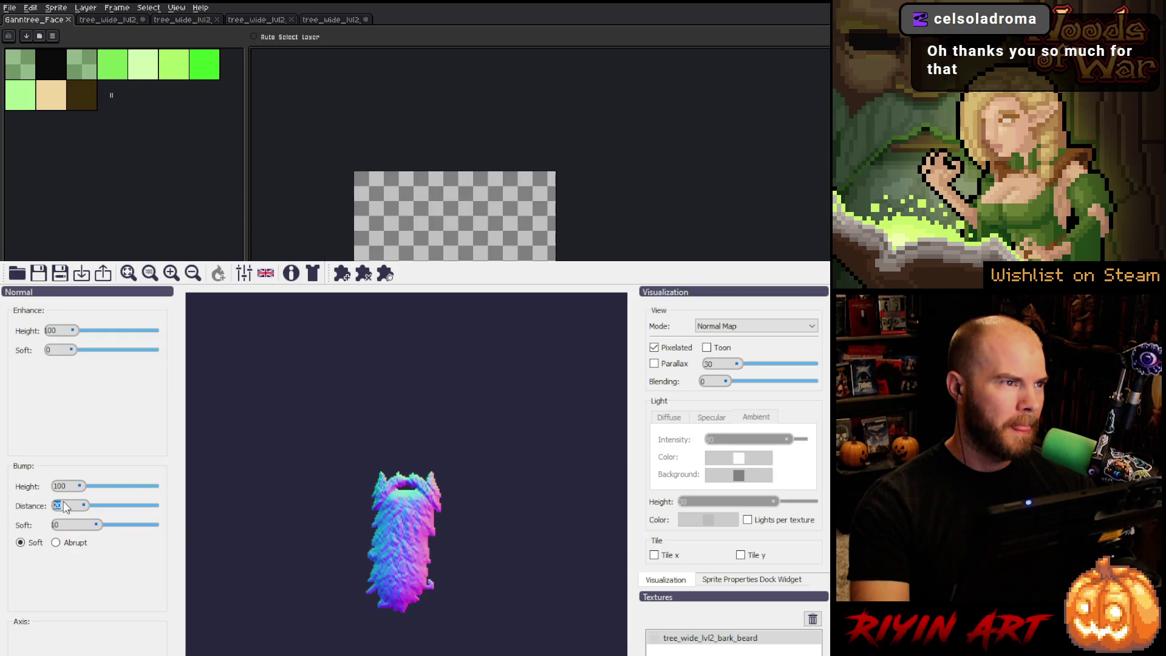
text(80)
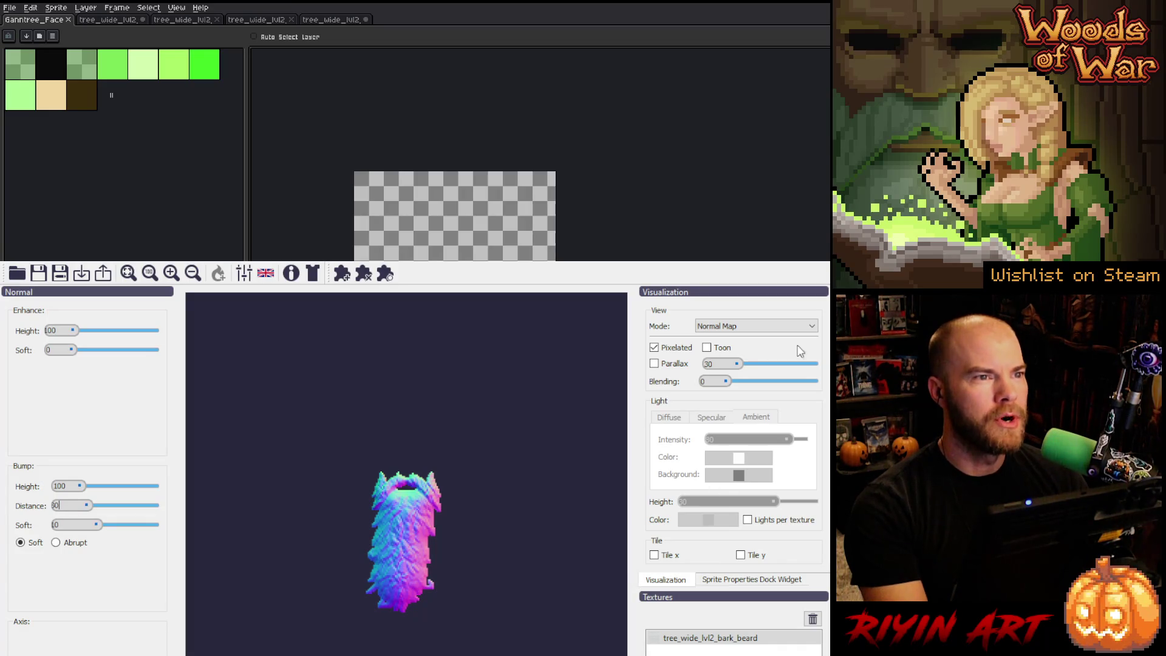
key(alt+Tab)
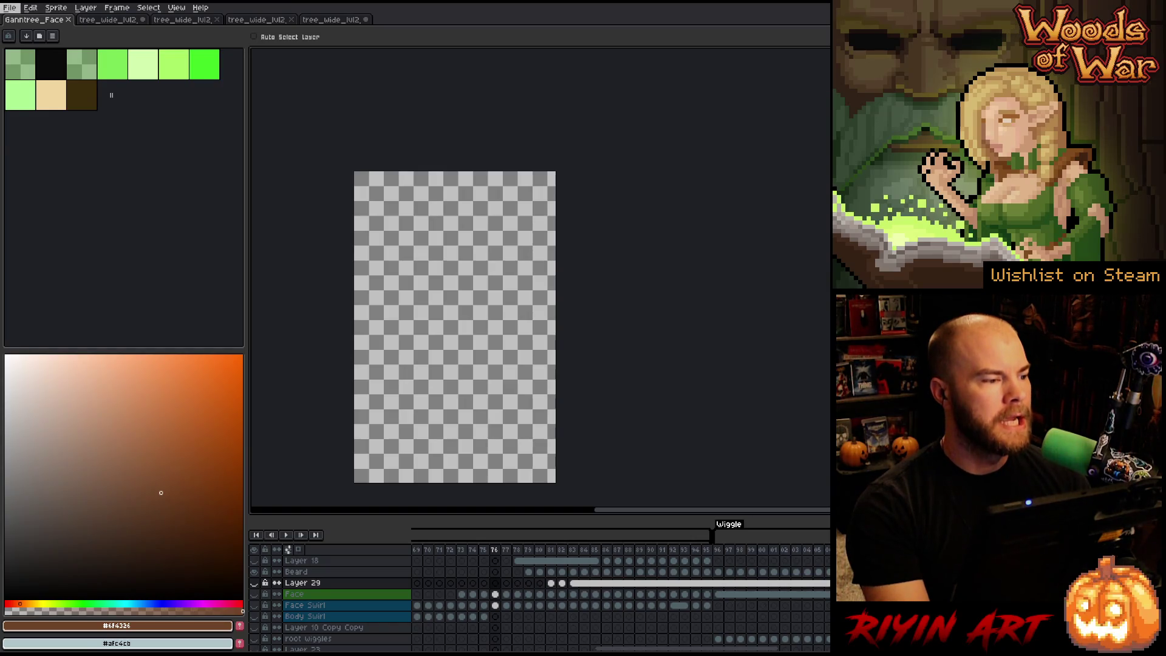
Step: Toggle the tree's layer visibility over frames 82–87 to compare the face with and without the beard
click(10, 7)
key(Escape)
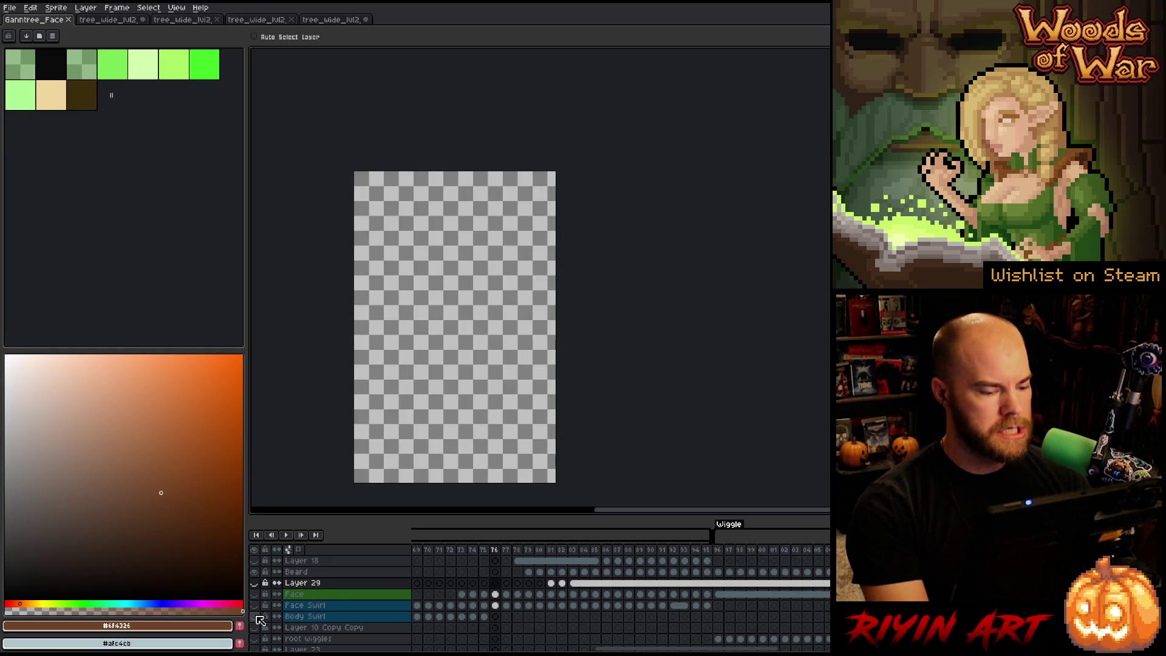
alt+click(255, 573)
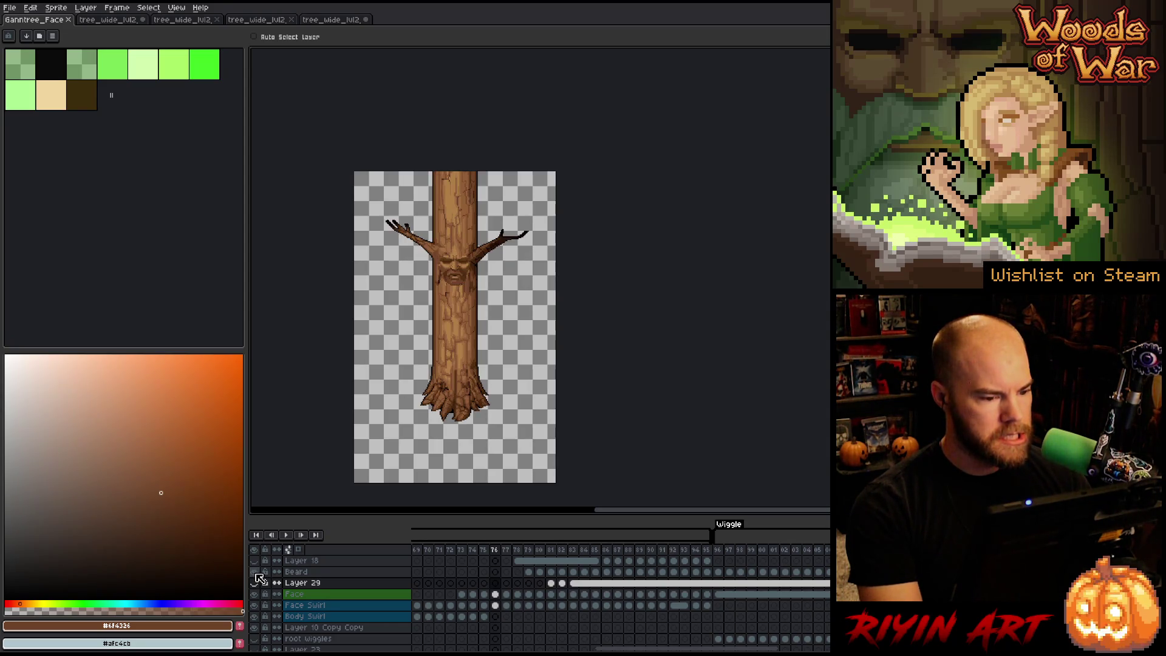
click(254, 582)
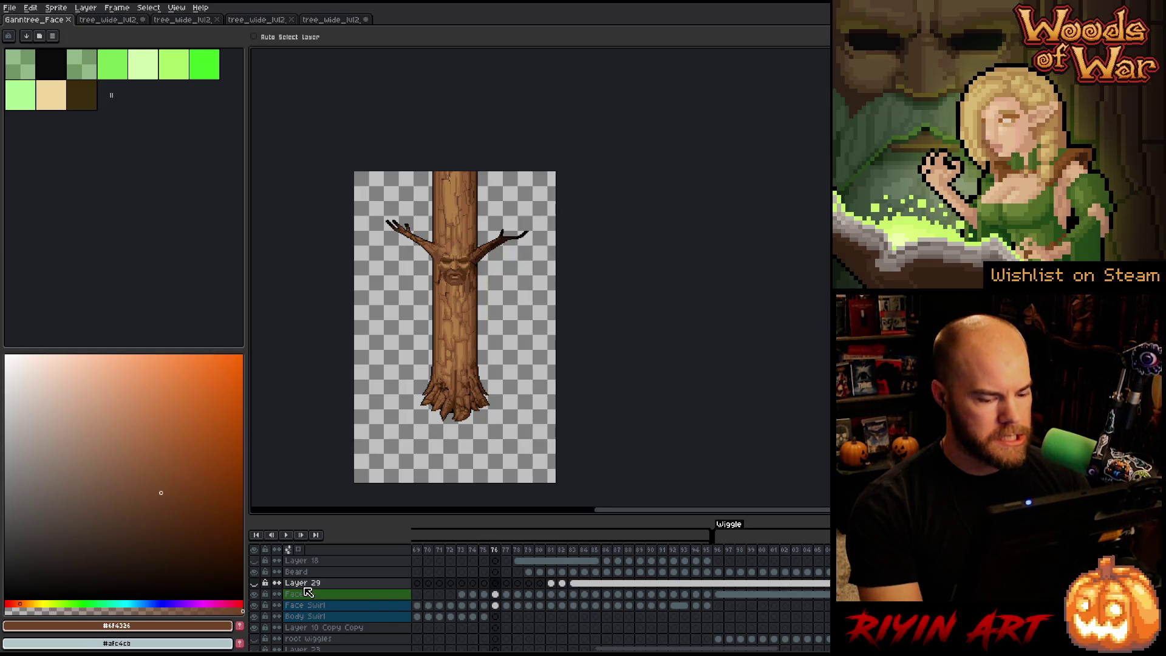
click(564, 549)
drag(569, 551, 617, 551)
click(255, 572)
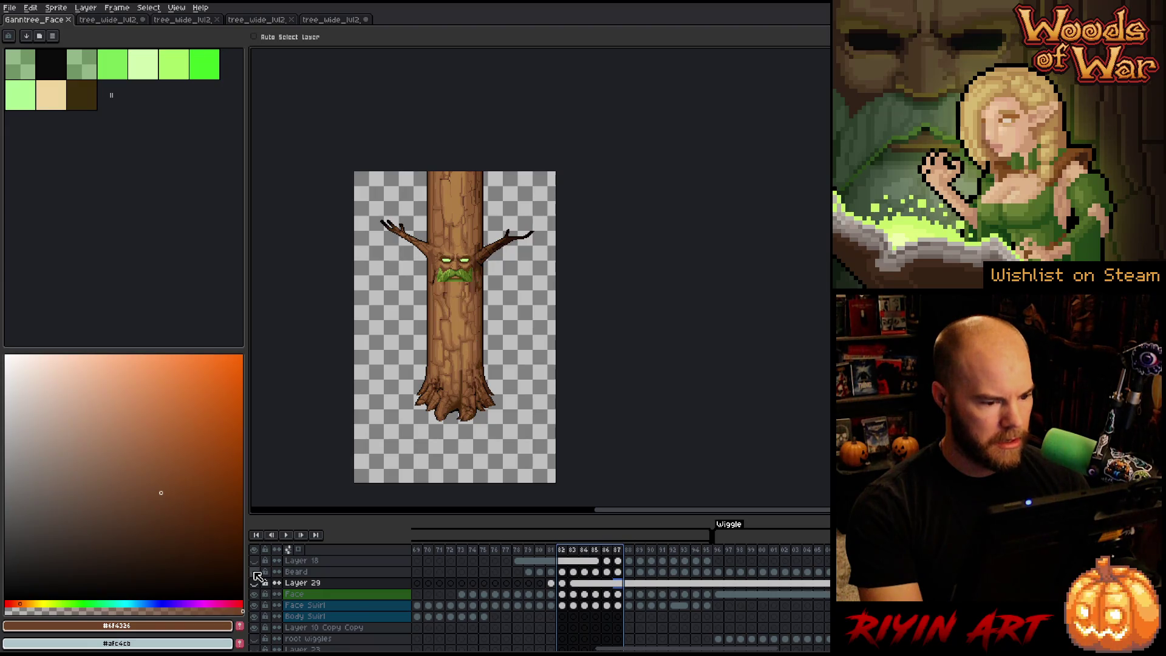
click(254, 582)
click(254, 583)
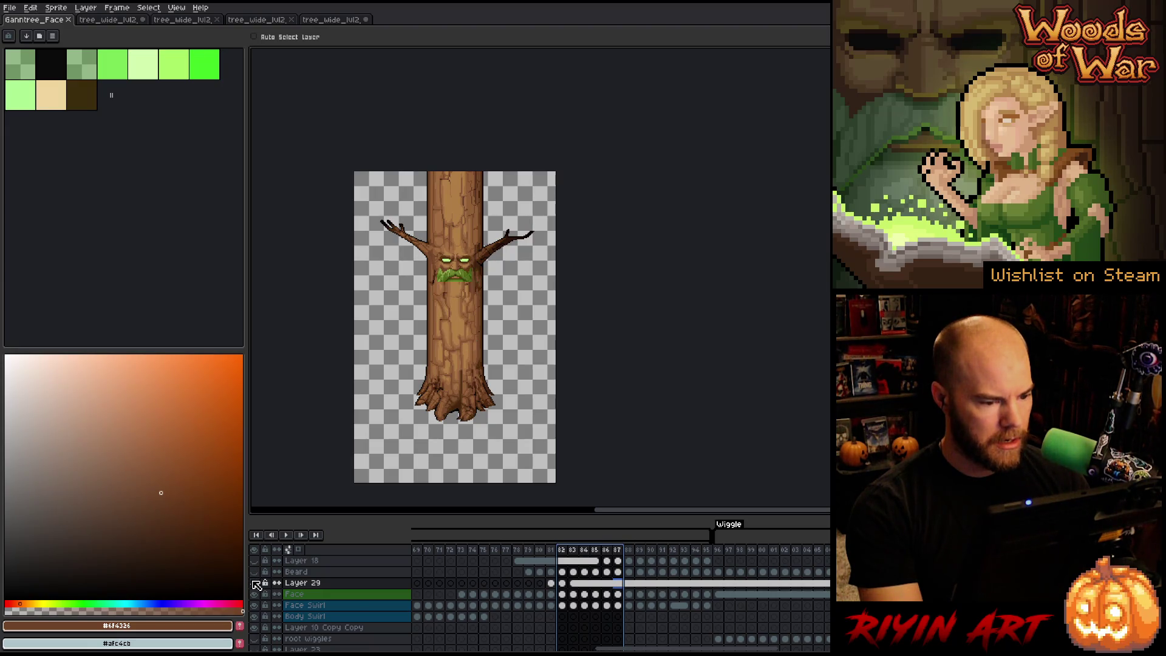
click(254, 571)
Step: Rename Layer 29 to 'face normal cover' and save the Ganntree_Face sprite
double_click(309, 583)
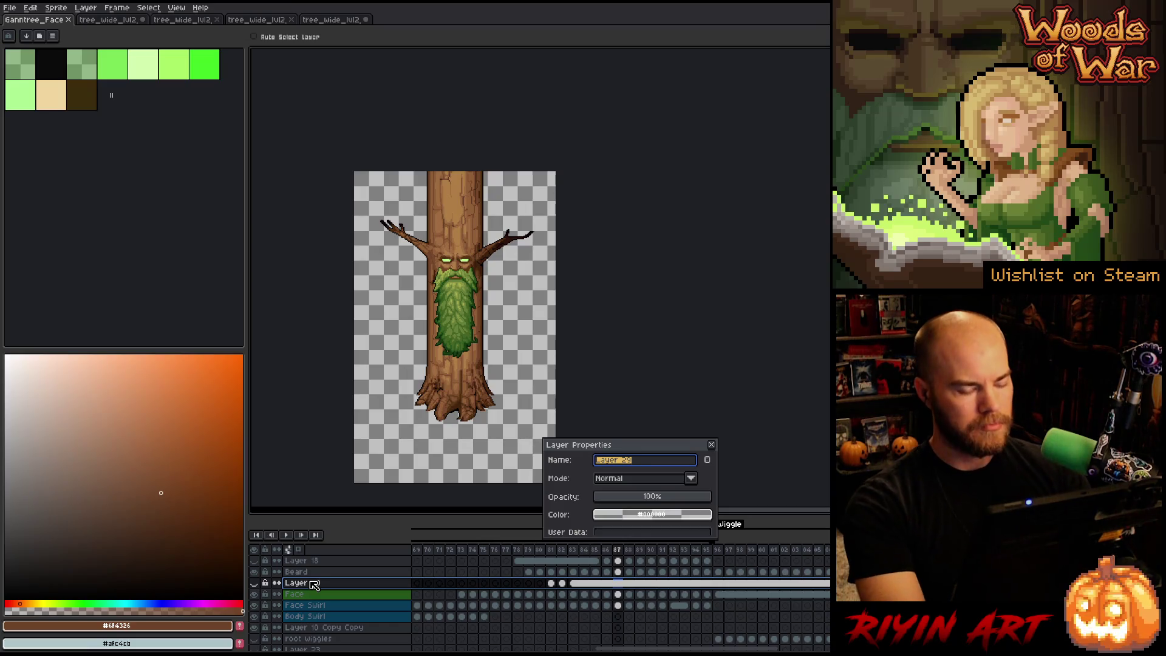
text(beard normal cover)
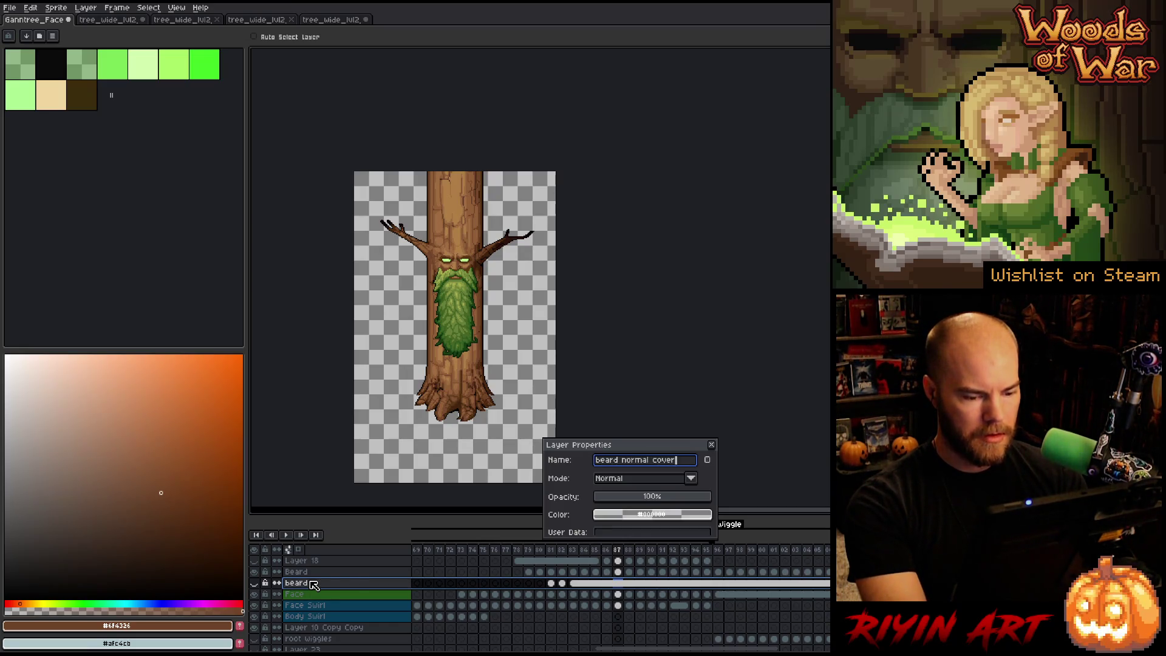
key(Return)
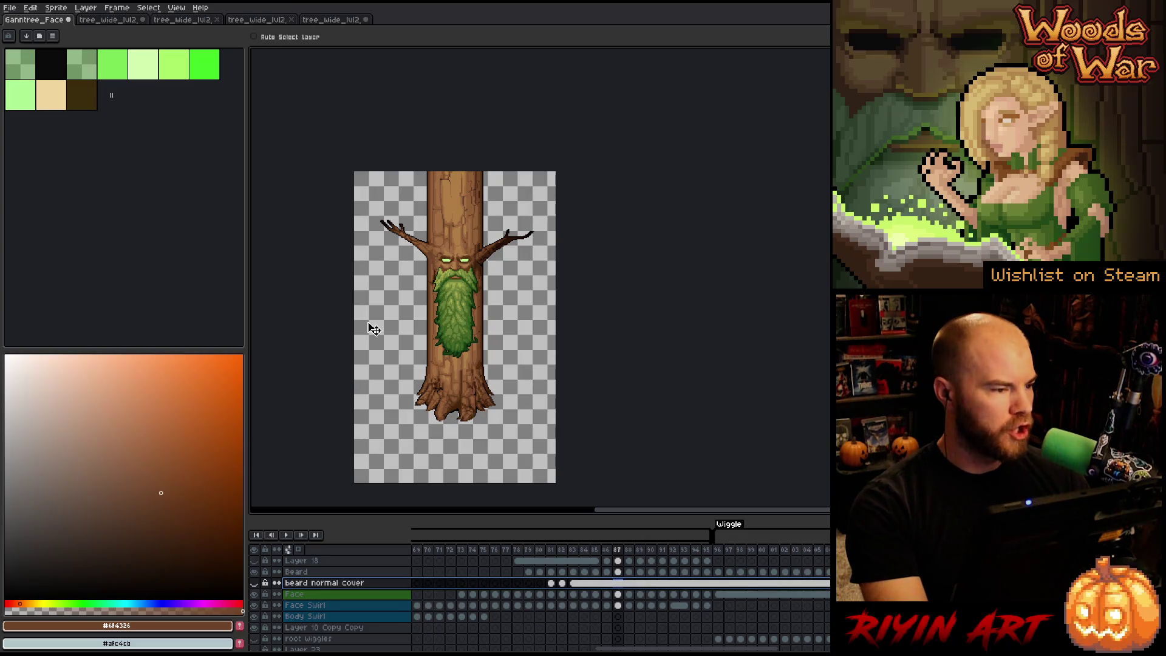
double_click(305, 584)
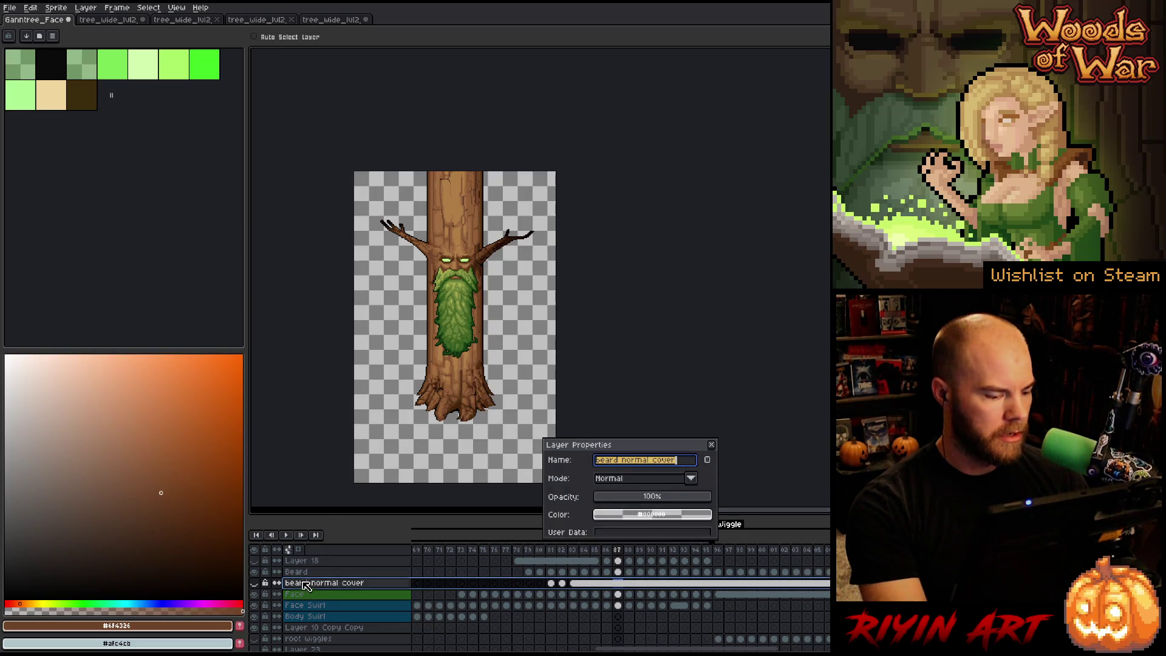
text(r)
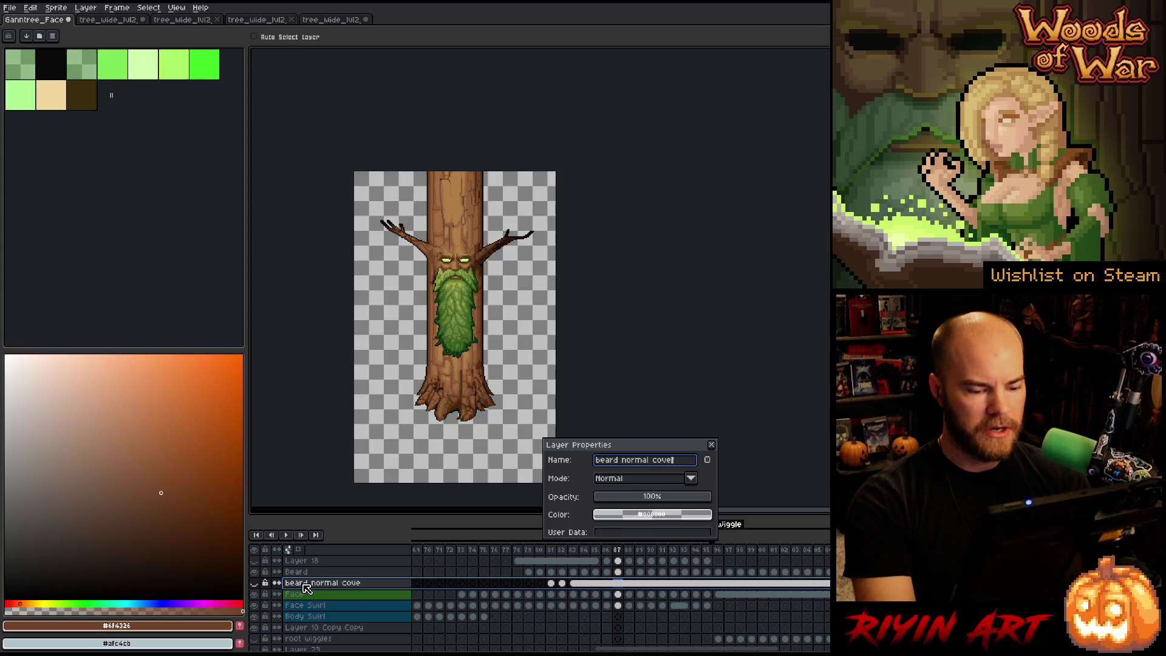
key(BackSpace)
key(BackSpace)
key(BackSpace)
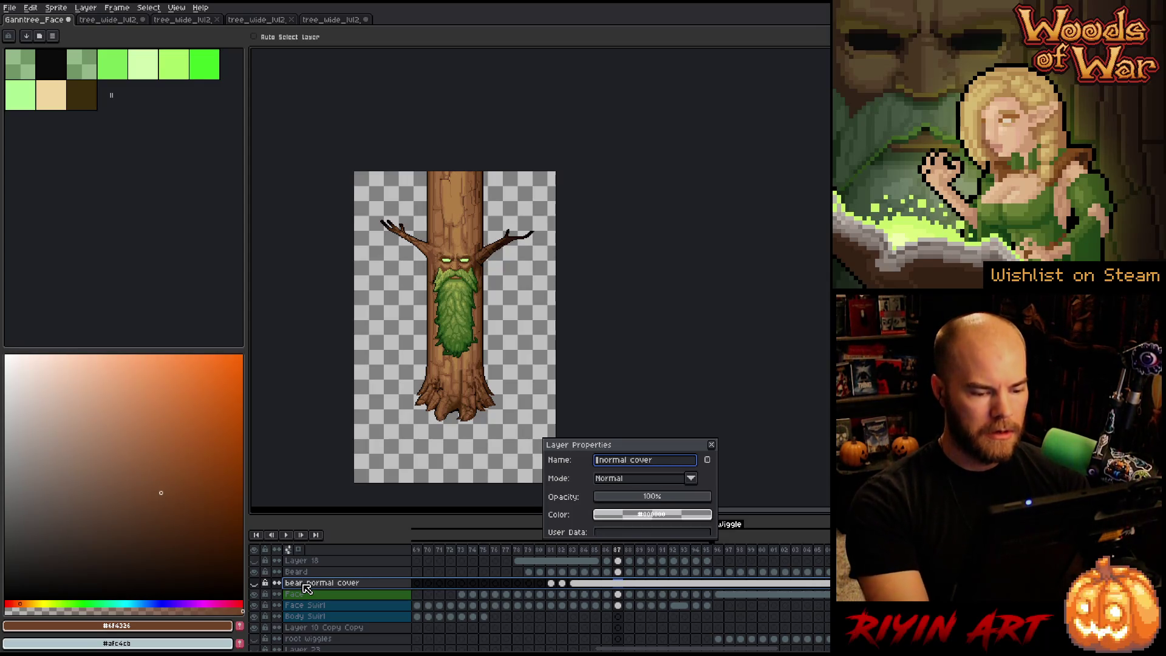
text(face)
key(Return)
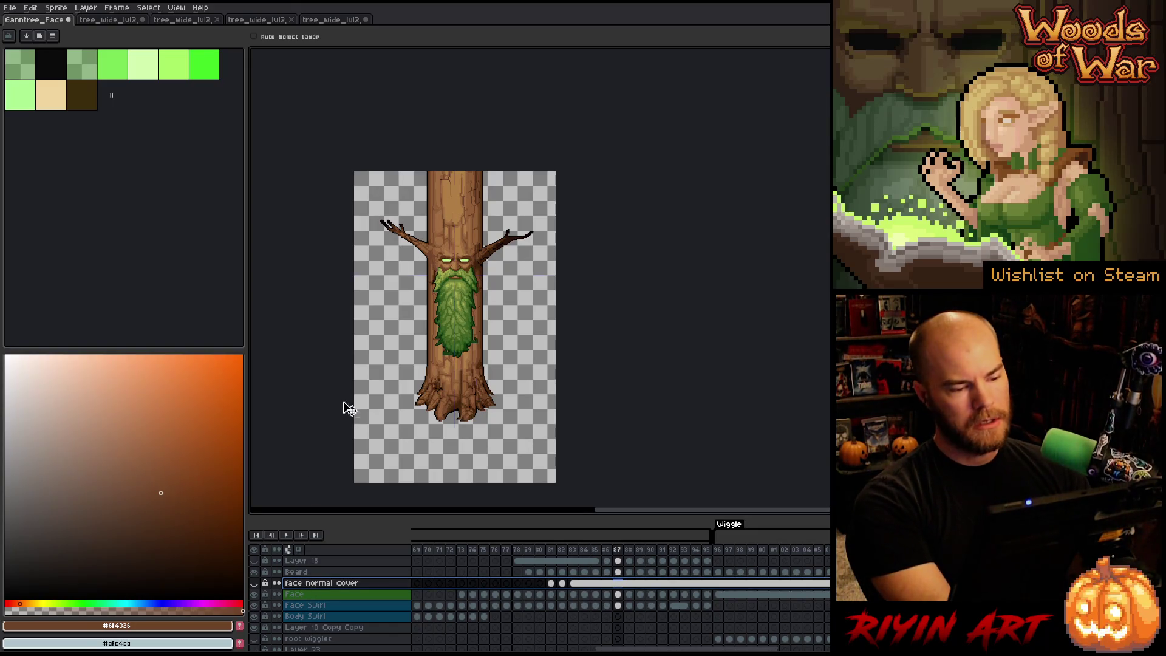
key(ctrl+s)
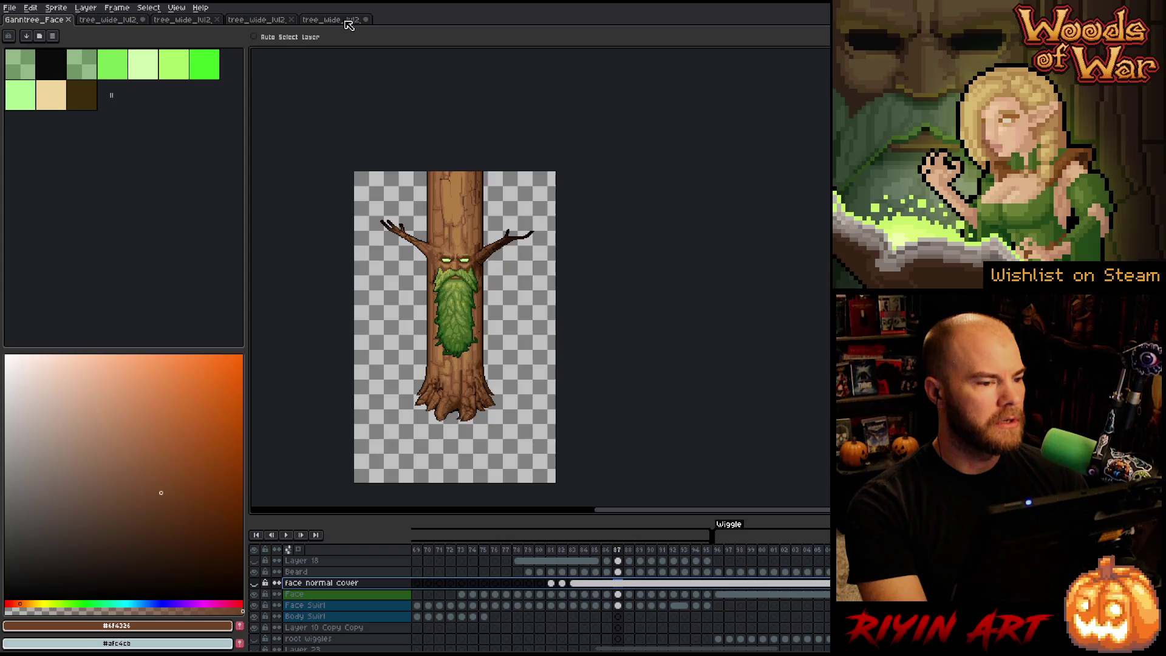
Step: Close the last tree_wide_lvl2 sheet without saving its changes
click(354, 22)
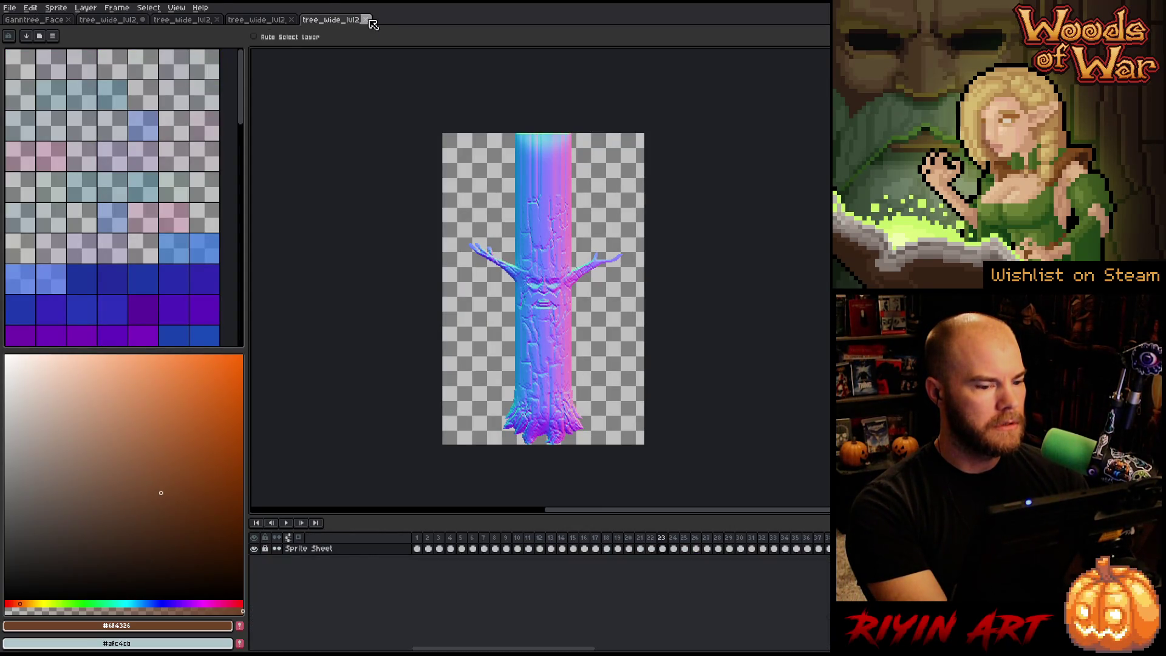
click(371, 22)
click(601, 357)
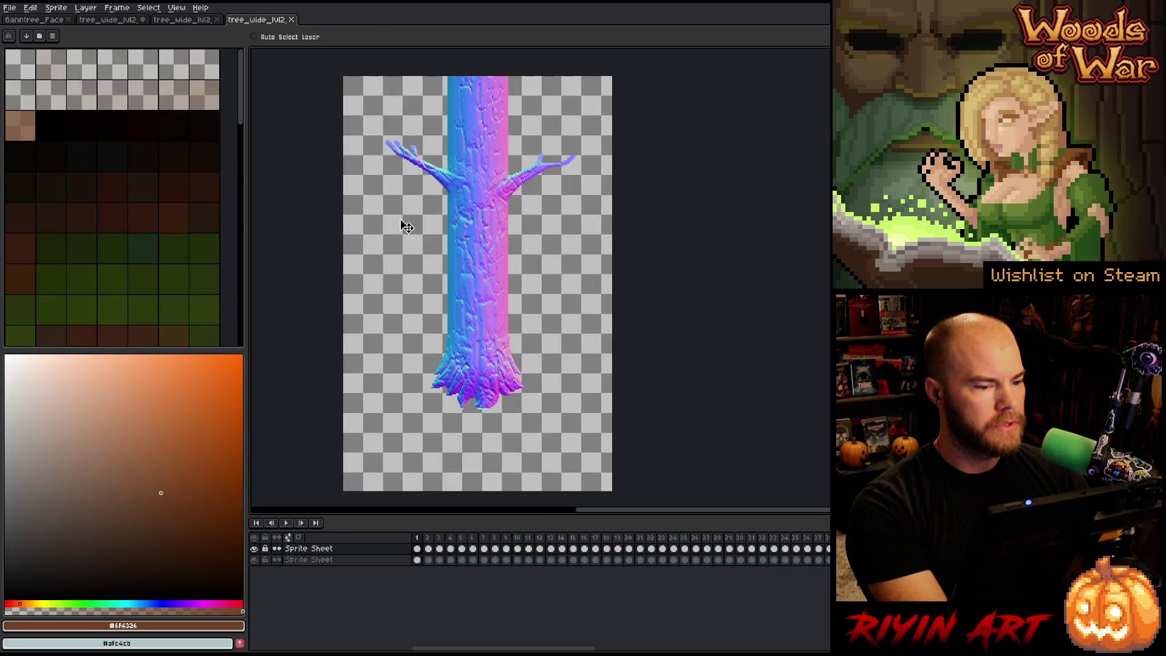
Step: Inspect the third tree_wide_lvl2 sheet, then close the second one without saving
click(195, 22)
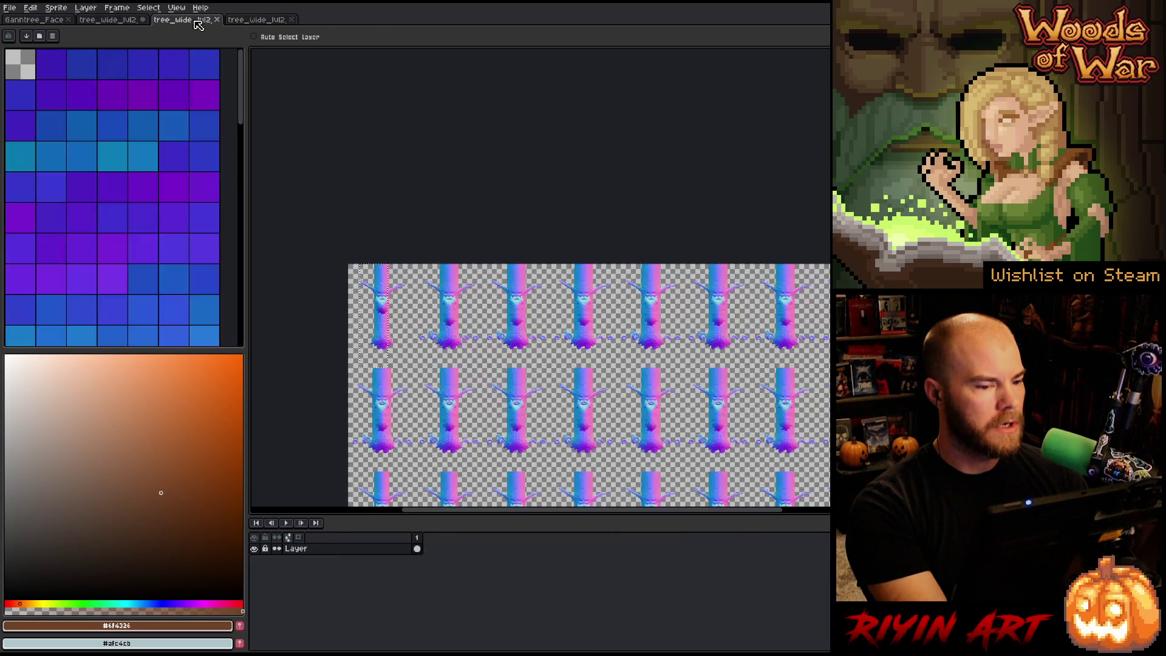
scroll(617, 318, up, 5)
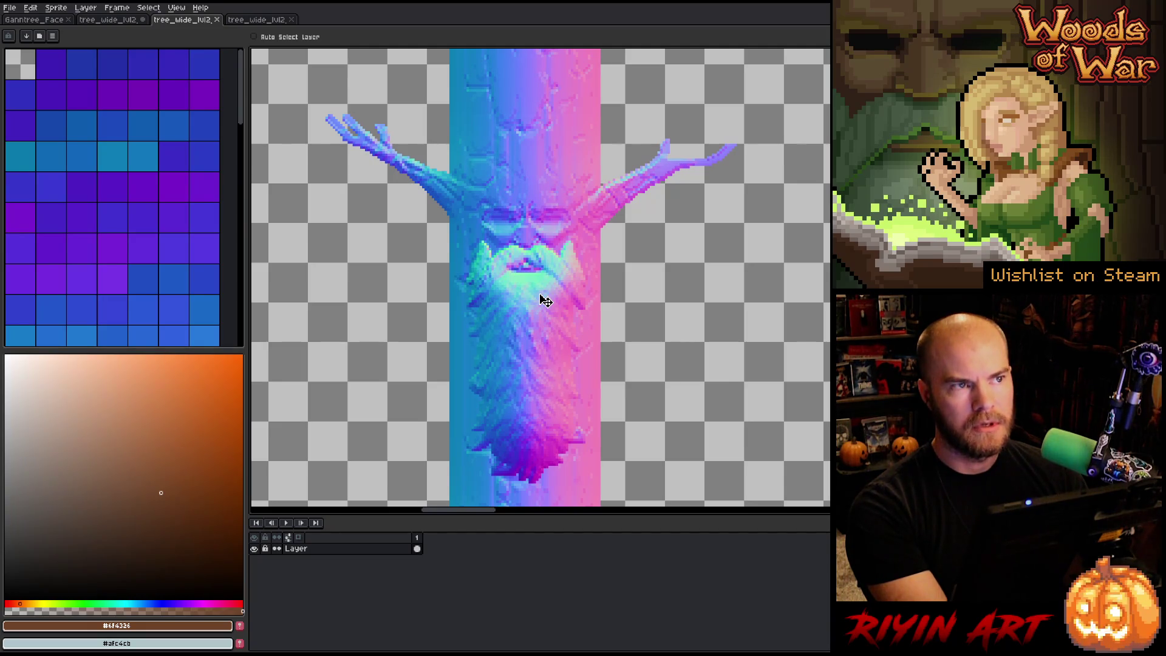
scroll(541, 293, down, 4)
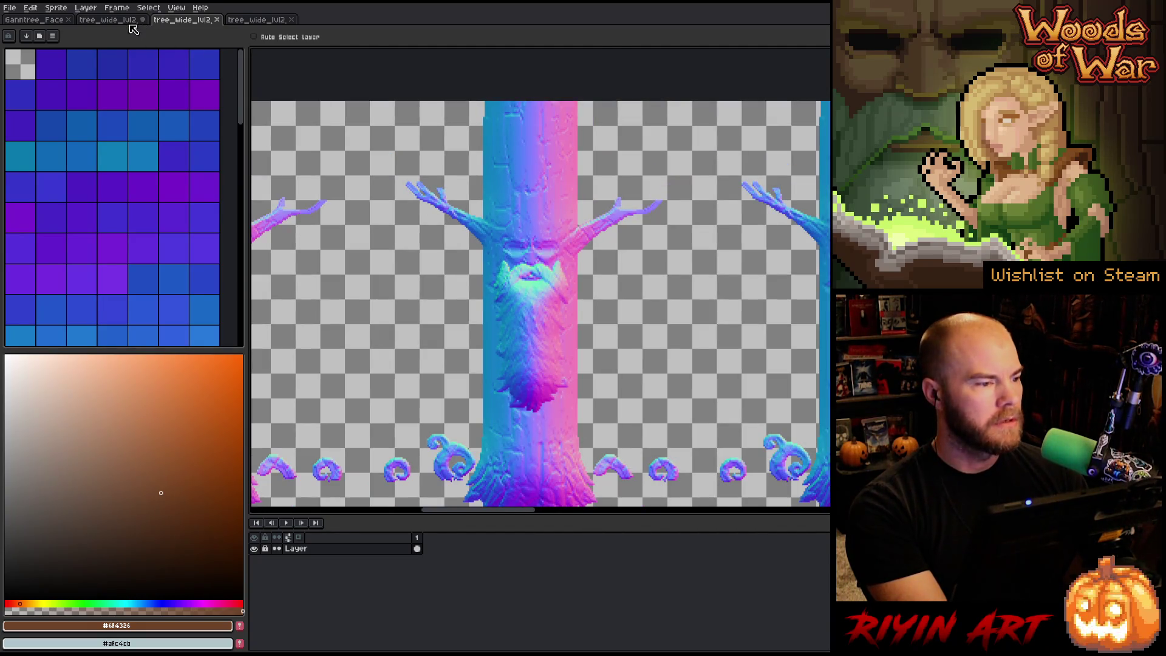
click(124, 20)
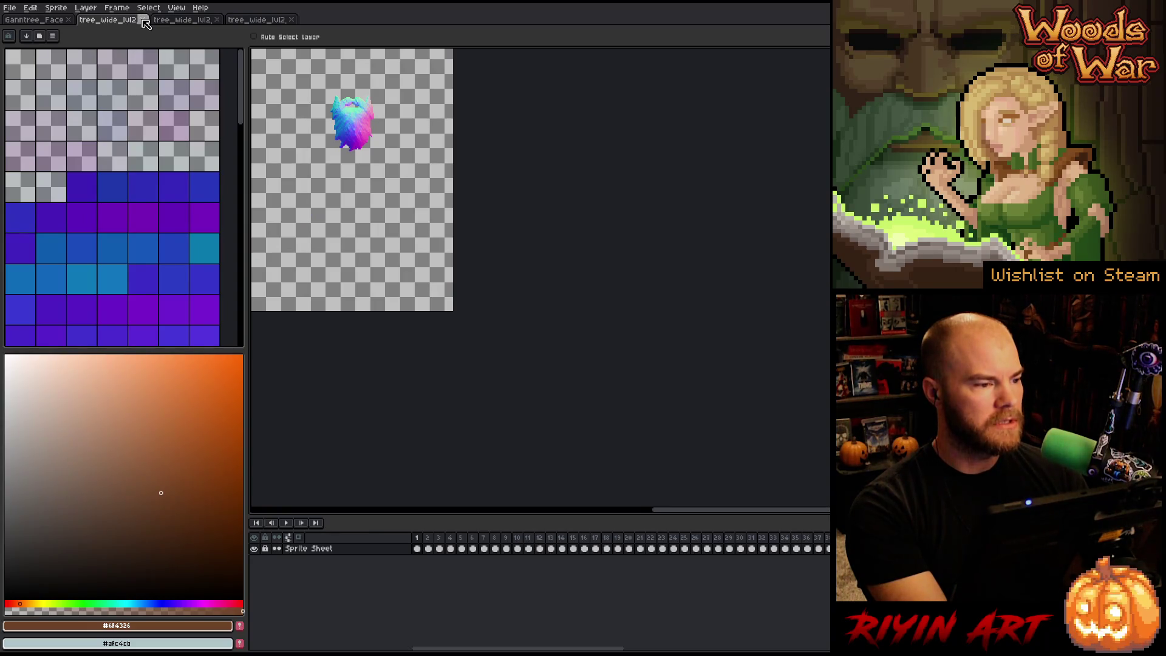
click(143, 20)
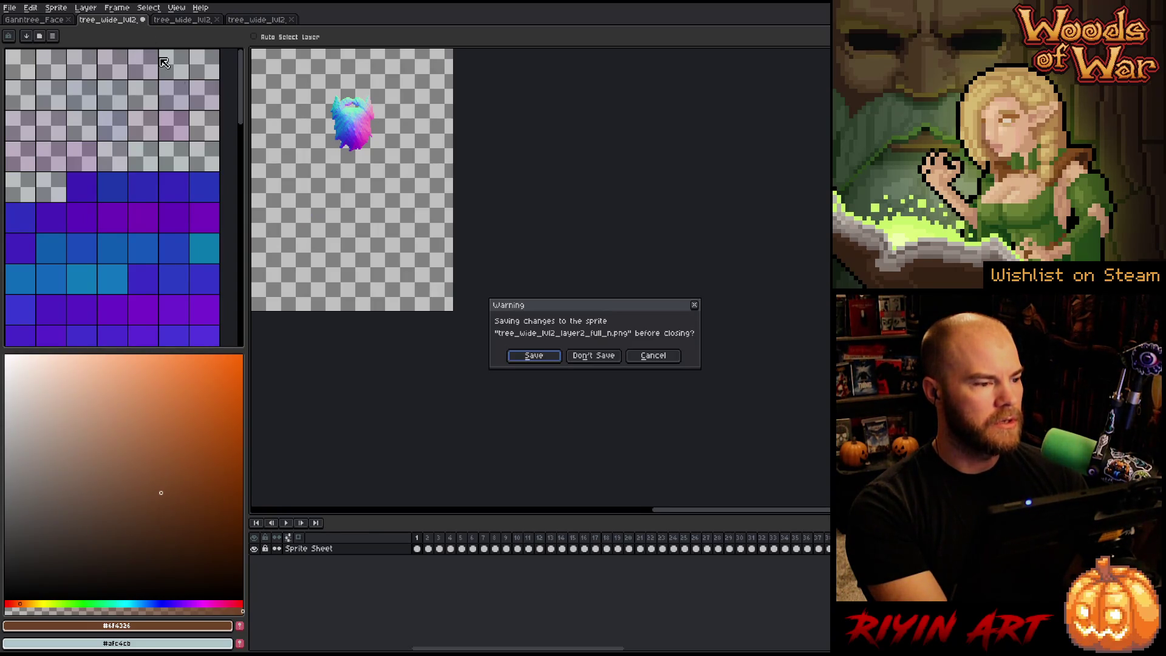
click(601, 362)
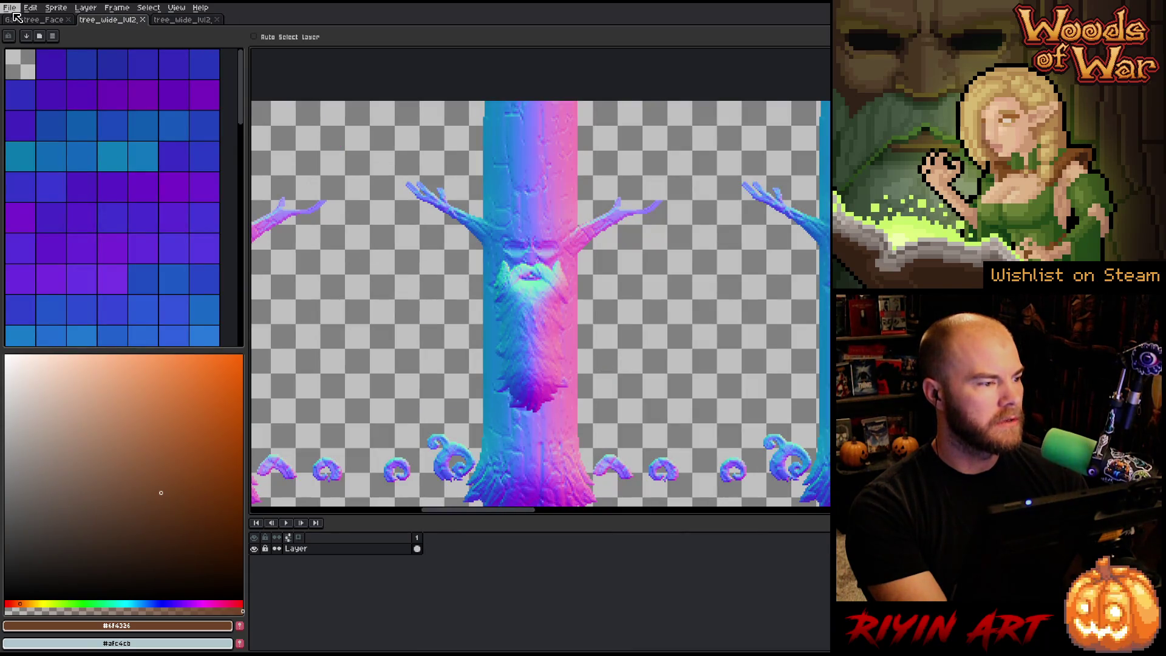
Step: Open spring/tree_wide_lvl2_bark_beard_n.png from the pinned Tree images folder
click(9, 8)
click(28, 36)
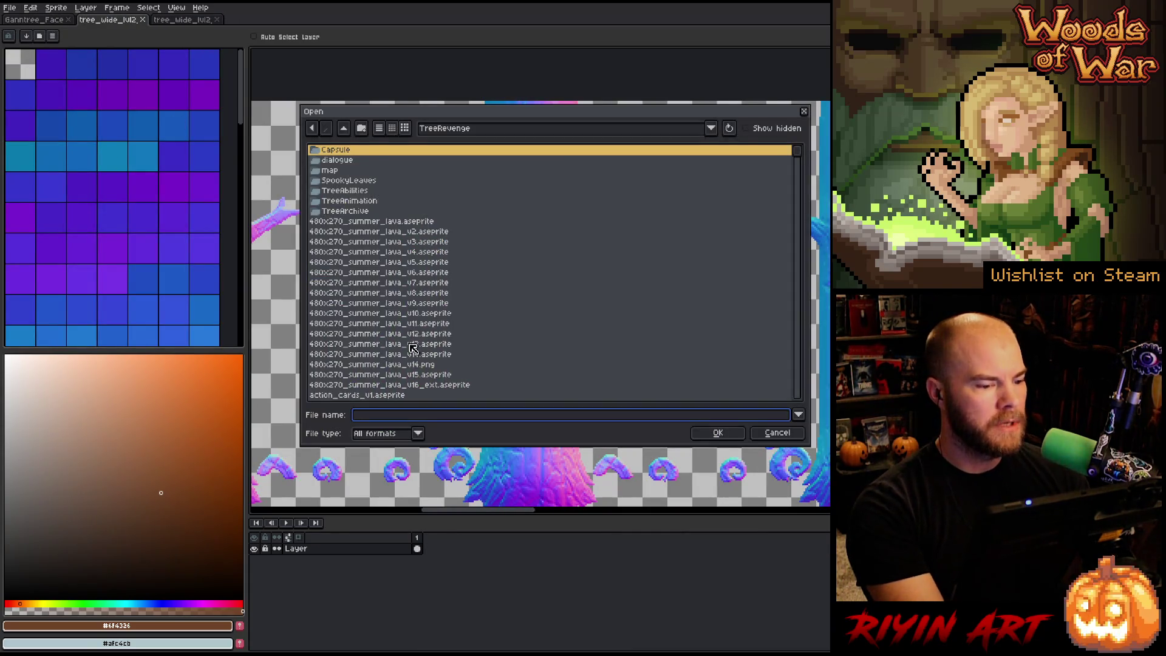
scroll(419, 365, down, 5)
click(440, 127)
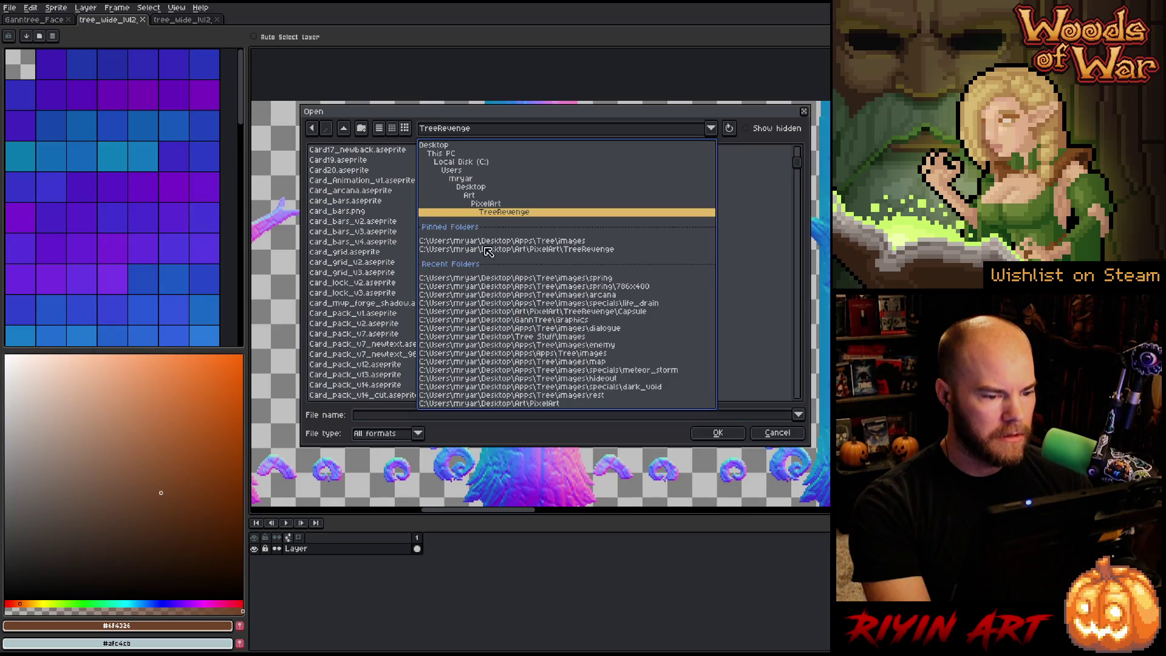
click(535, 242)
click(361, 254)
double_click(361, 254)
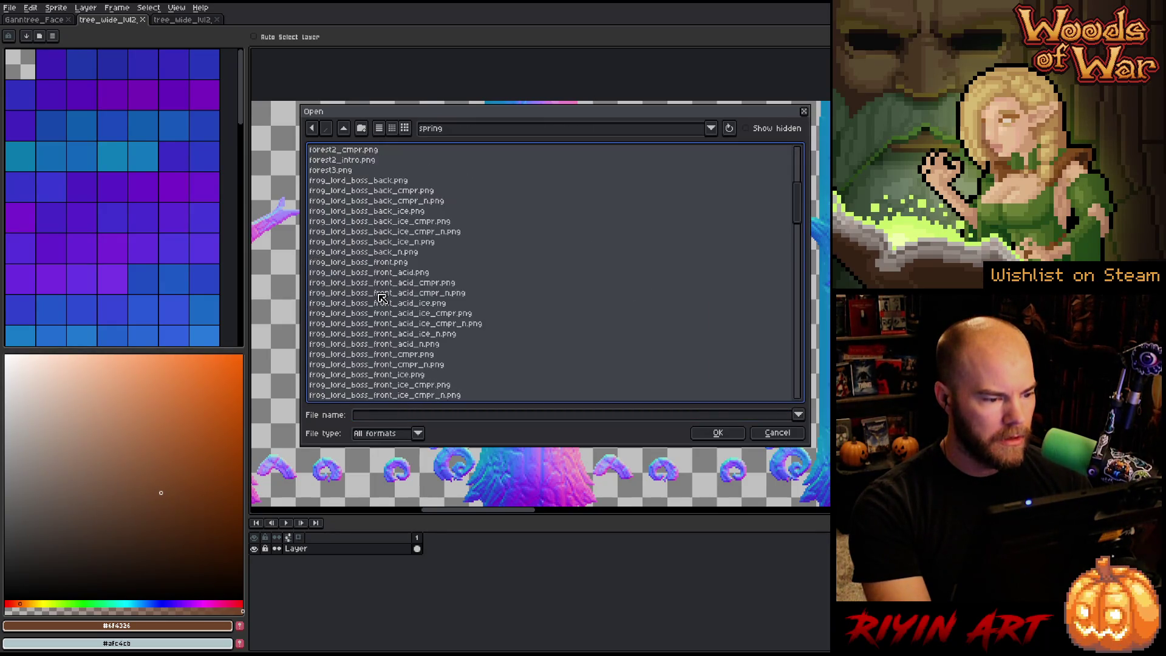
scroll(383, 298, down, 10)
scroll(382, 298, down, 5)
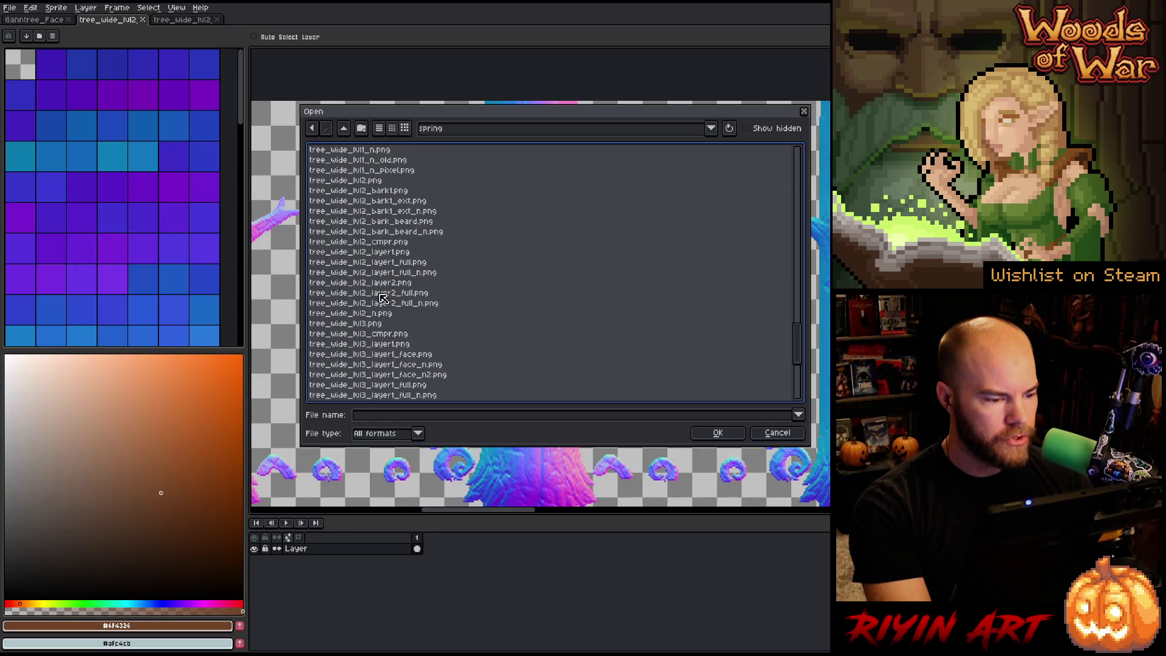
click(406, 221)
click(413, 231)
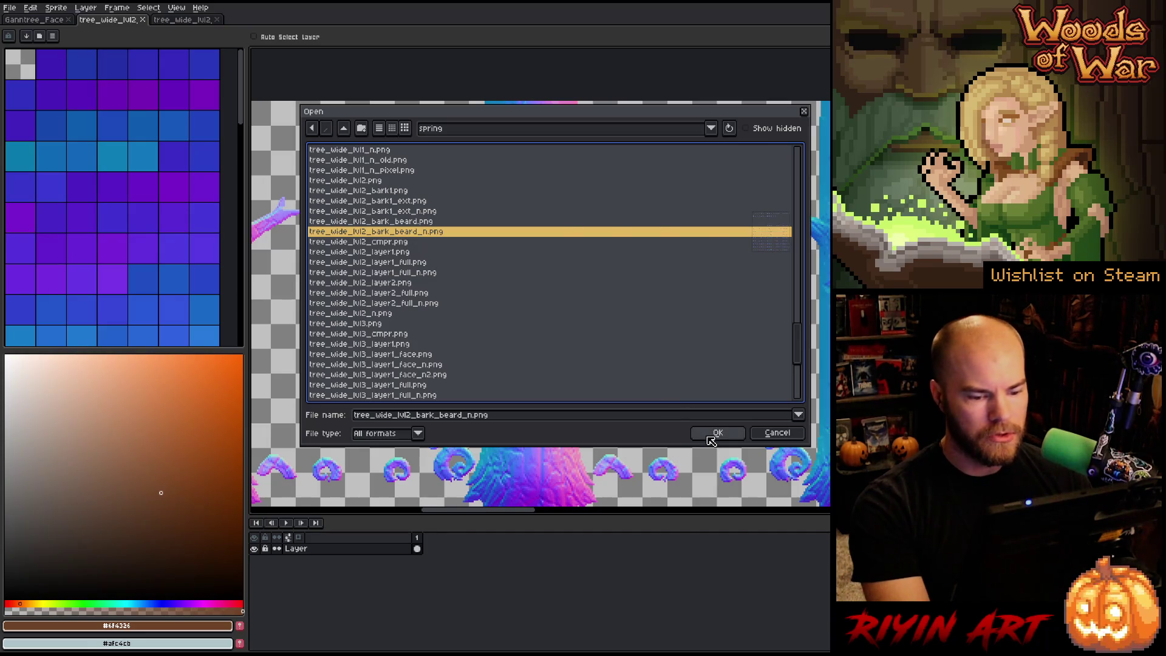
click(717, 432)
Step: Import it as a sprite sheet with 19 columns and a 335-pixel frame height
click(61, 8)
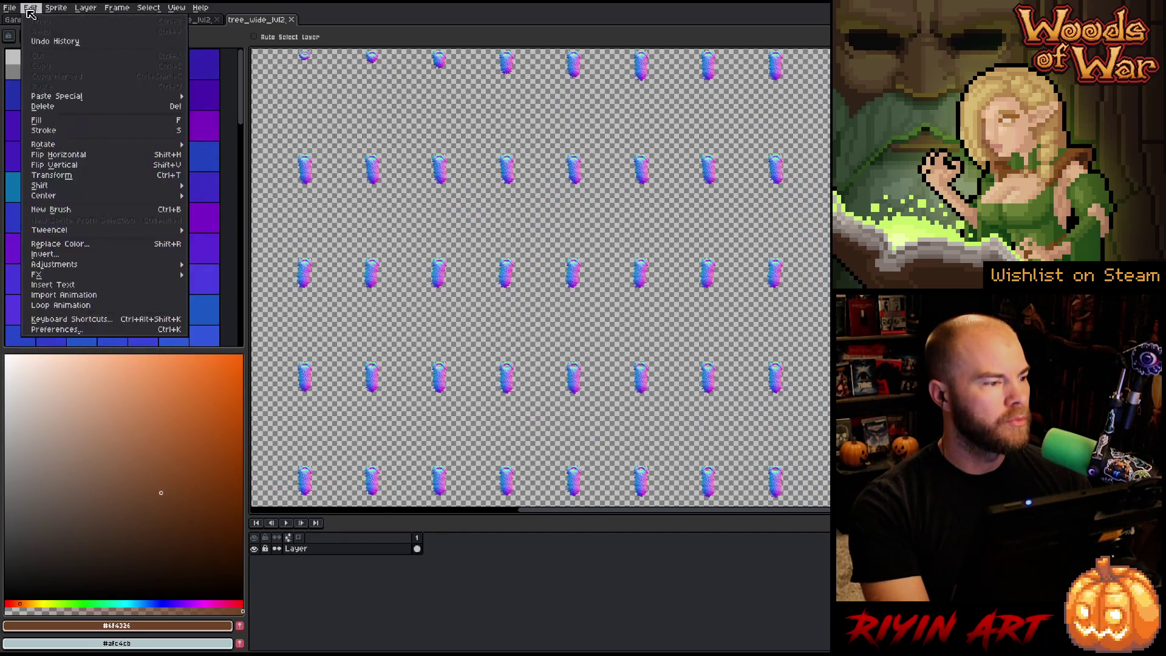
mouse_move(12, 9)
mouse_move(37, 111)
click(126, 112)
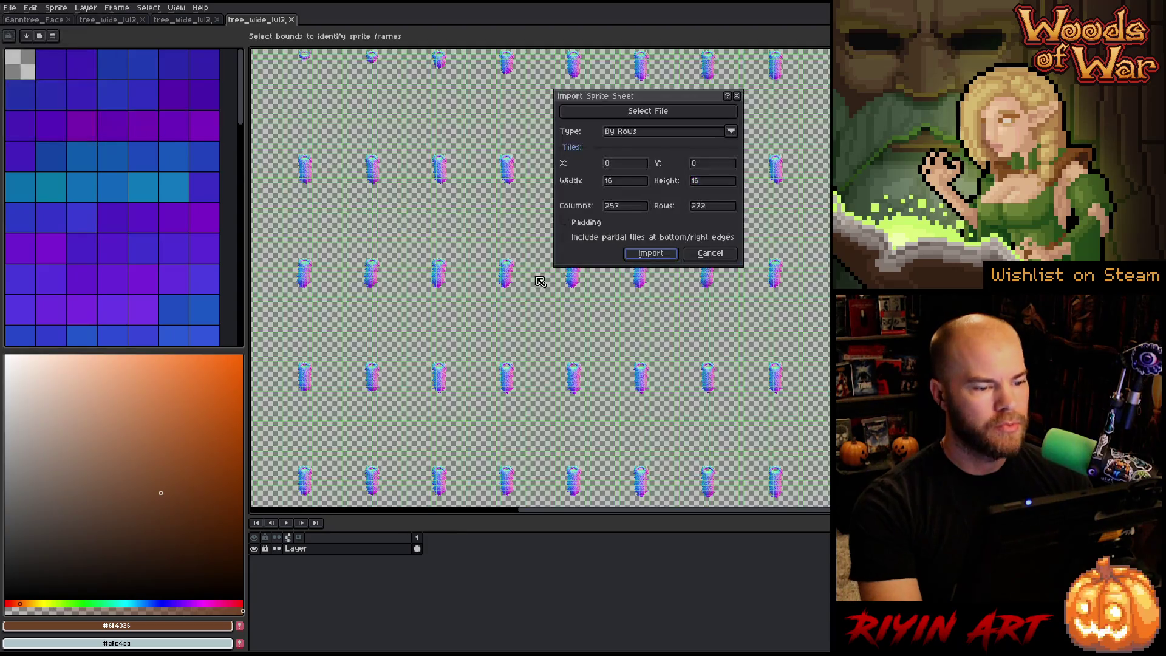
double_click(631, 206)
text(19)
click(716, 182)
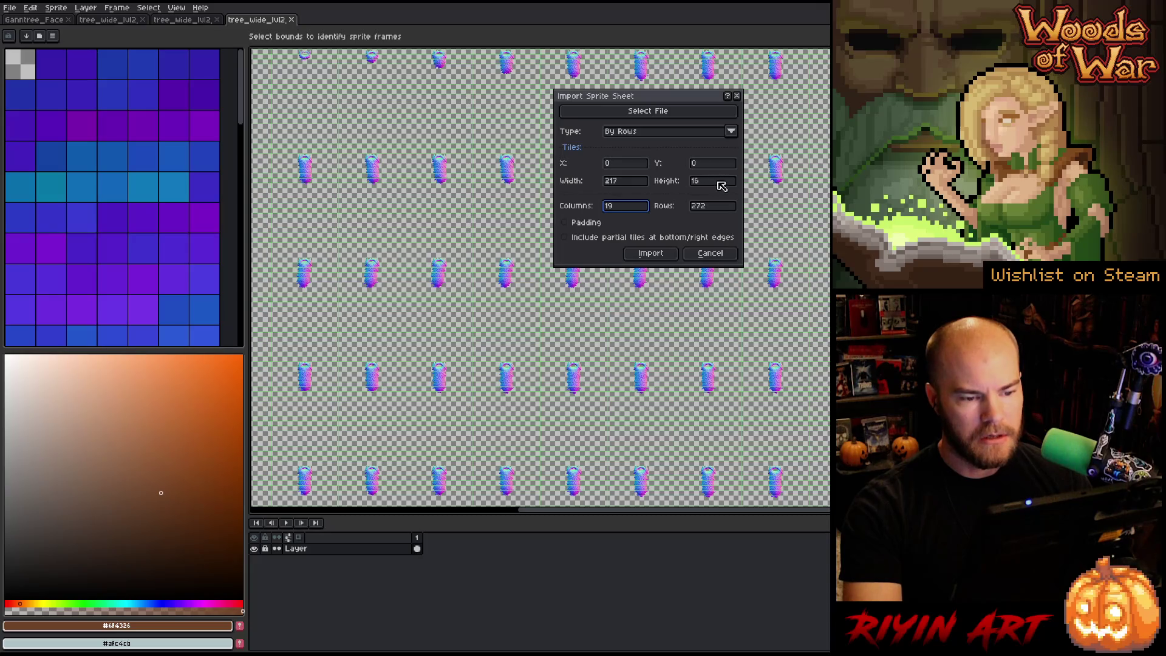
key(BackSpace)
key(BackSpace)
text(335)
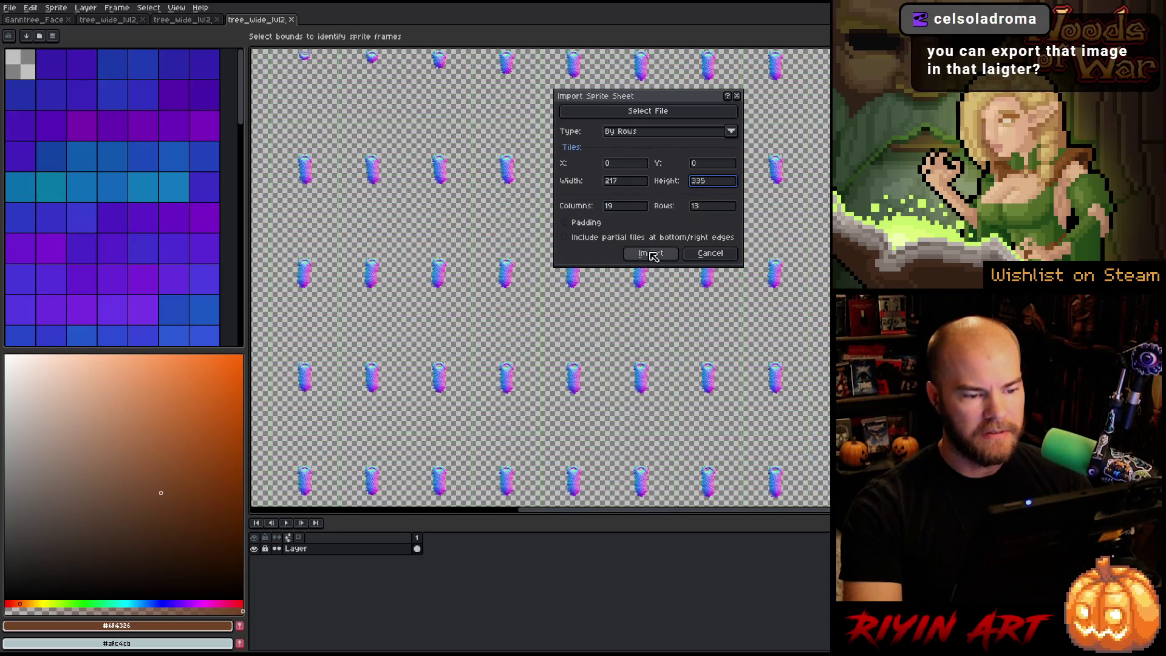
click(651, 253)
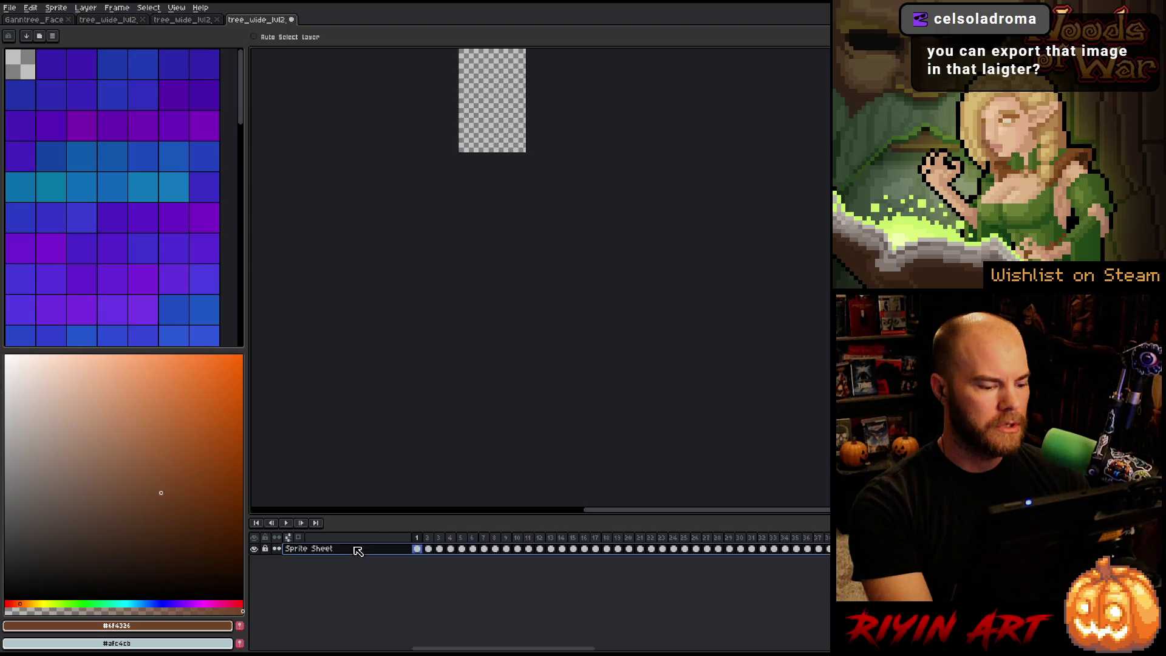
click(182, 19)
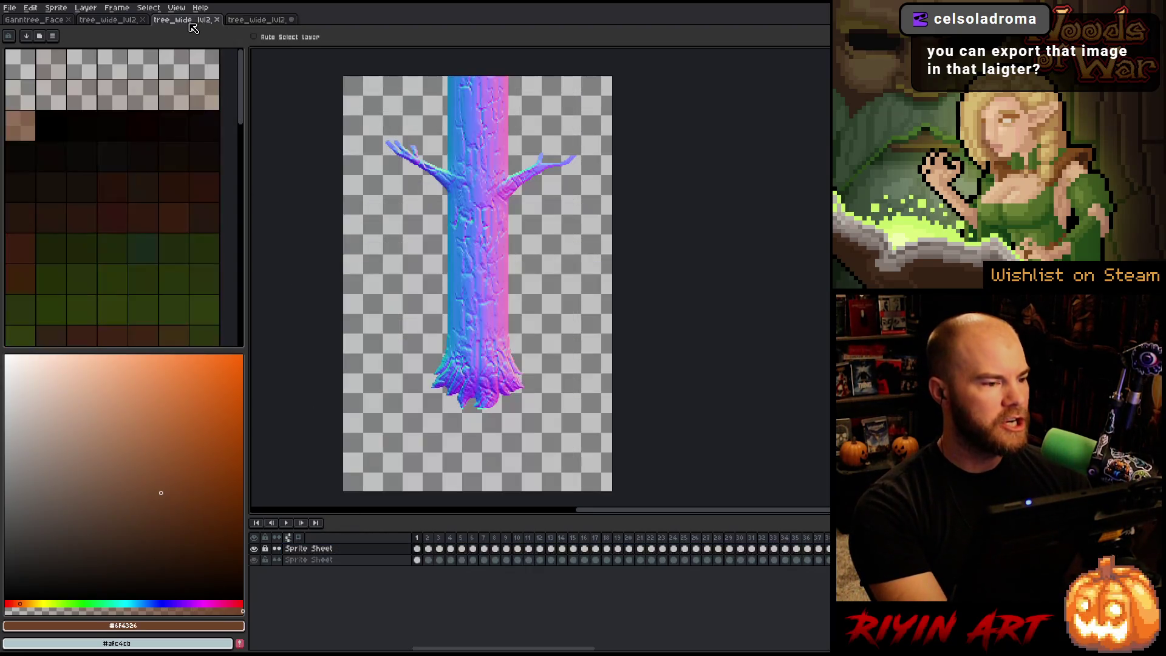
Step: Paste the beard normal-map frames as a third layer and centre the view on the tree's face
key(ctrl+v)
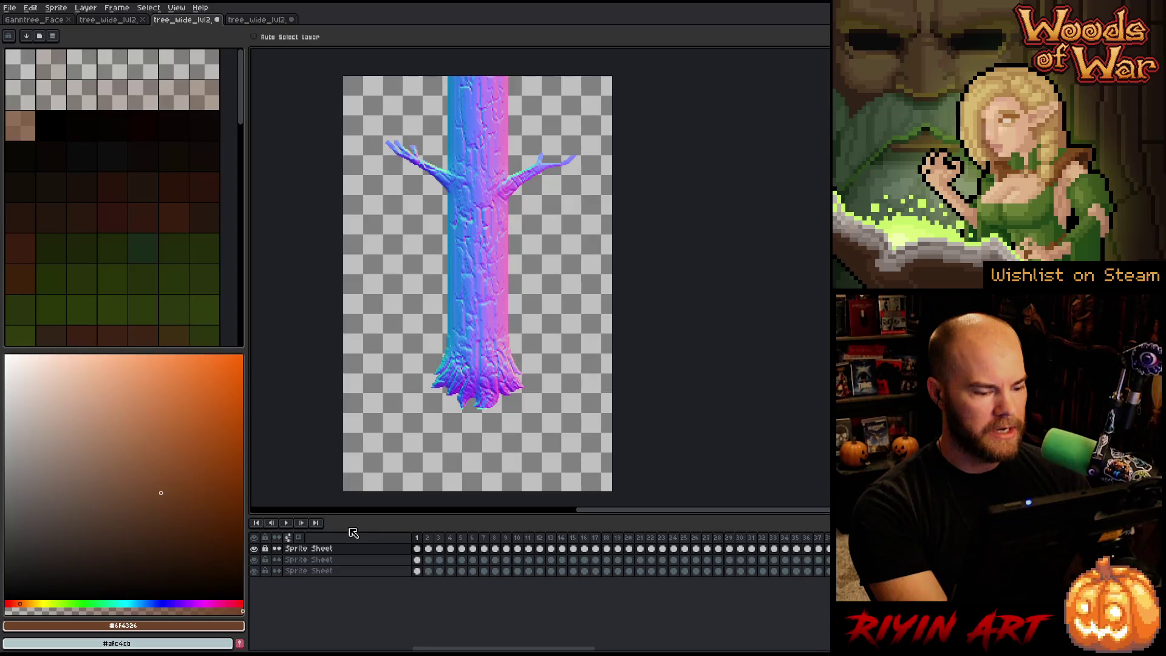
mouse_move(432, 548)
mouse_down()
mouse_move(442, 565)
mouse_move(495, 571)
mouse_up()
scroll(479, 257, up, 2)
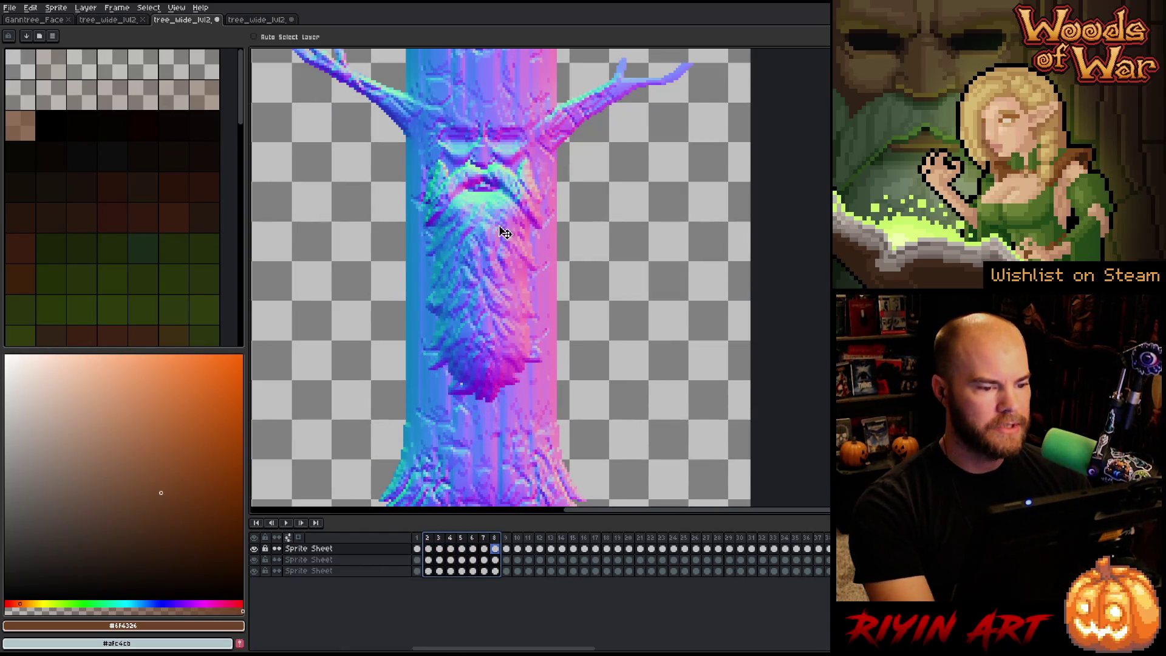
scroll(511, 317, up, 1)
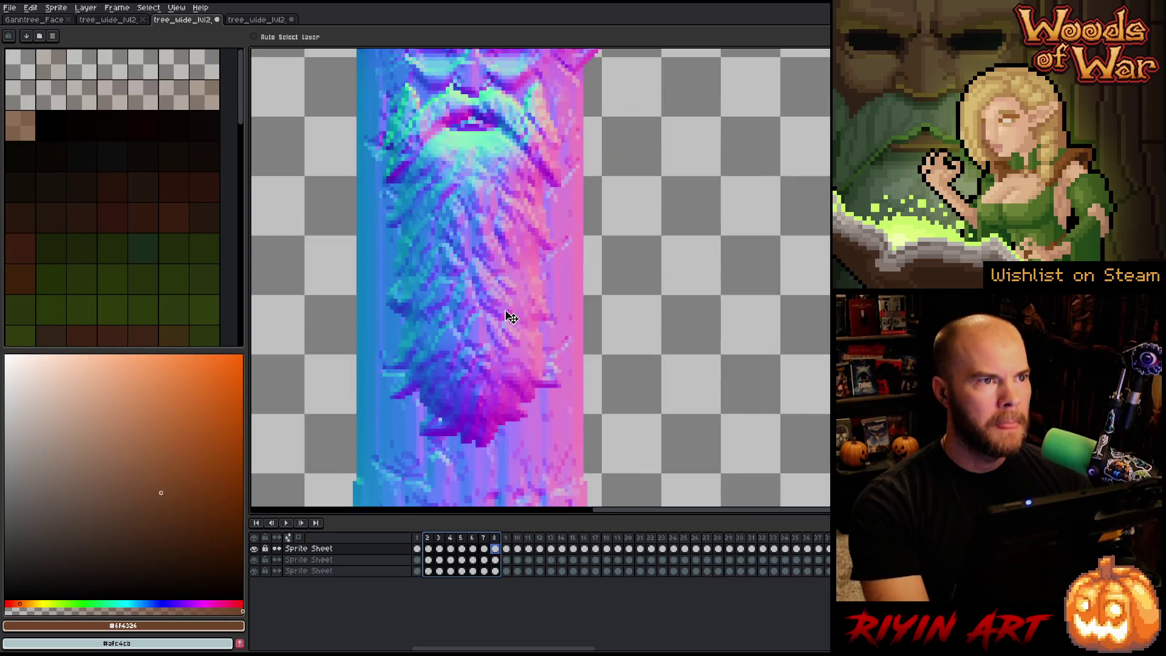
scroll(510, 316, down, 1)
drag(503, 310, 484, 357)
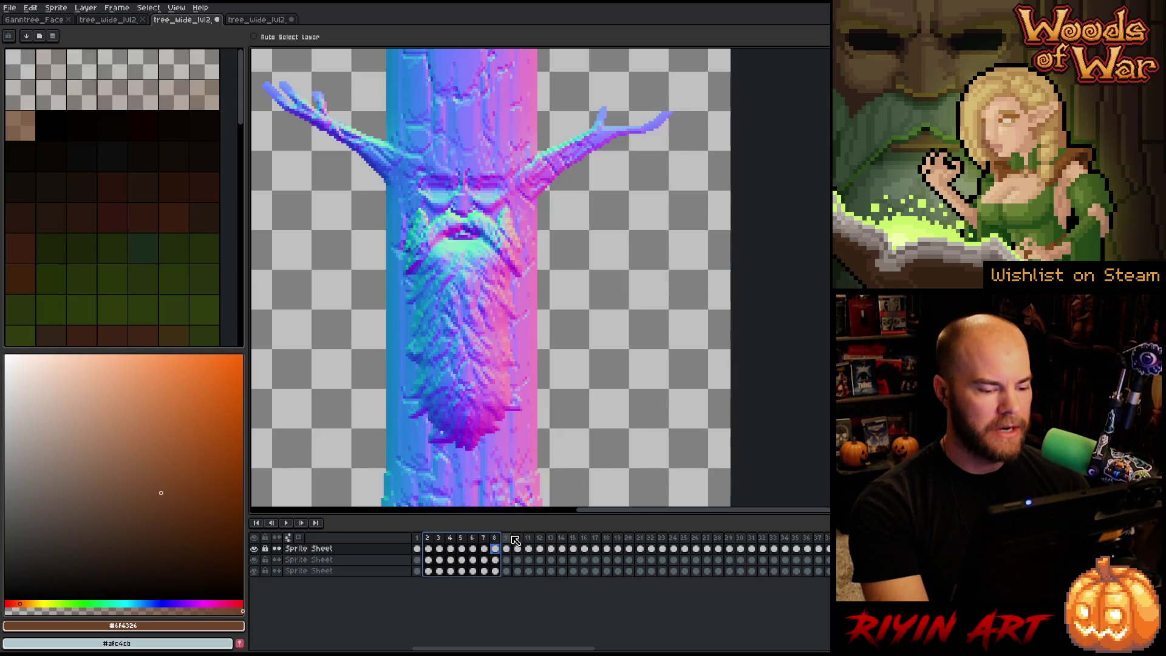
Step: Play back frames 9–18 and review frames 1–9 to check all layers stay in sync
drag(506, 538, 614, 534)
mouse_move(505, 537)
mouse_down()
mouse_move(744, 537)
mouse_move(560, 555)
mouse_up()
key(Return)
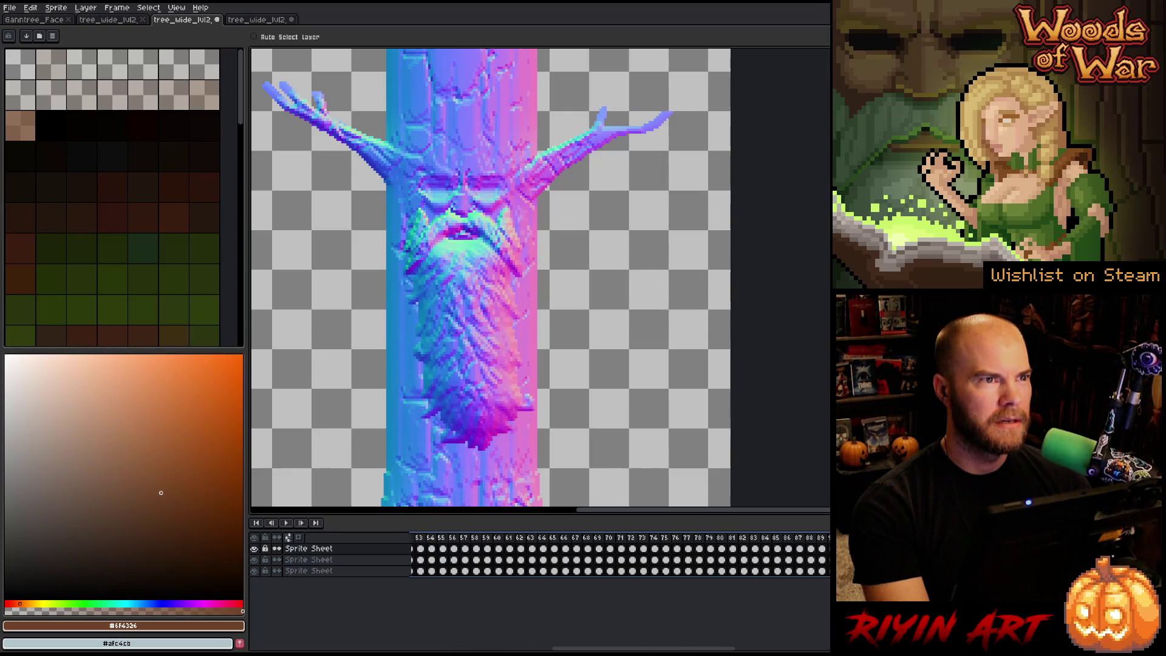
mouse_move(818, 561)
mouse_down()
mouse_move(680, 564)
mouse_move(829, 567)
mouse_move(683, 566)
mouse_move(823, 554)
mouse_move(631, 555)
mouse_move(829, 554)
mouse_up()
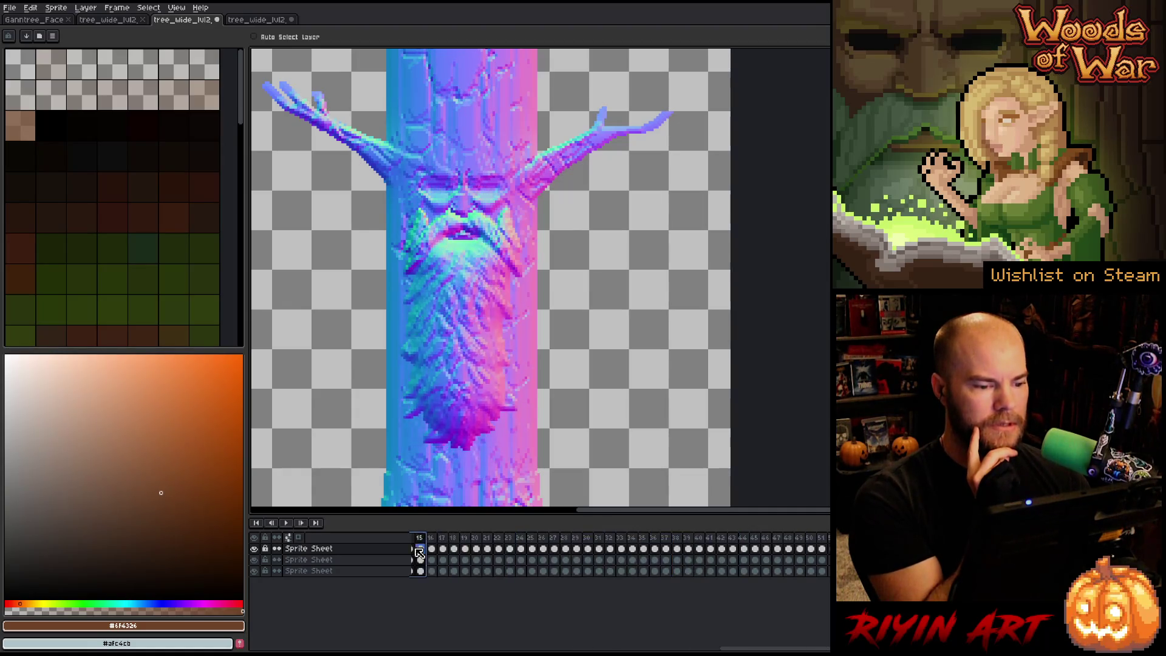
drag(450, 571, 506, 548)
shift+click(416, 537)
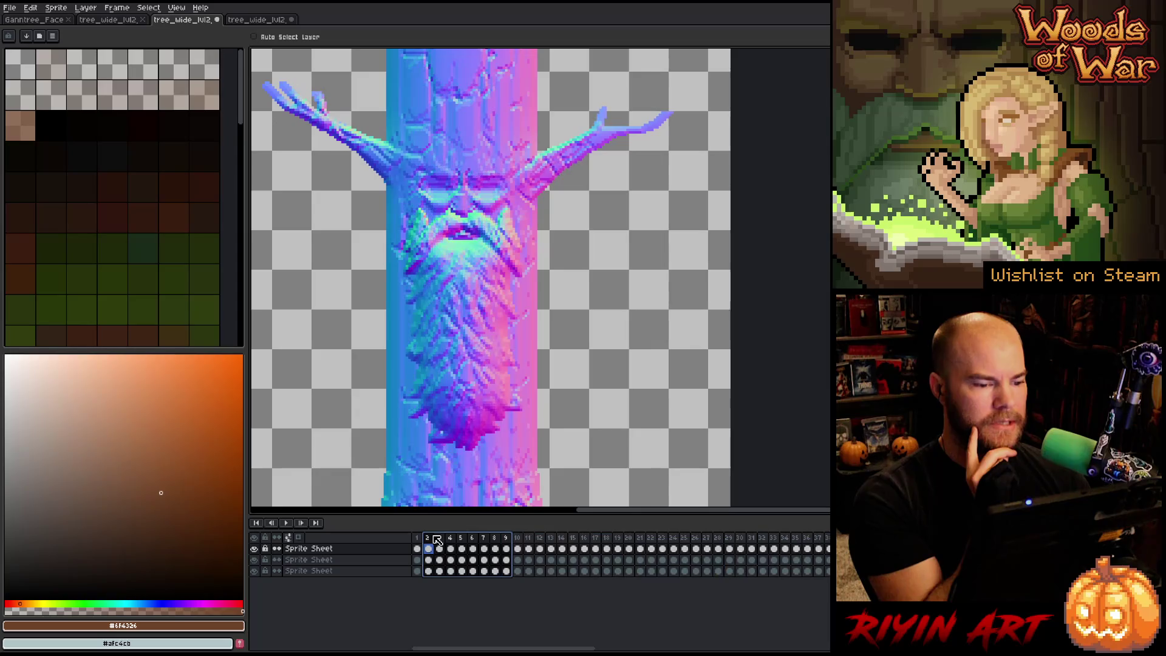
Step: Save the updated tree animation and bring up Export Sprite Sheet
click(10, 7)
click(25, 57)
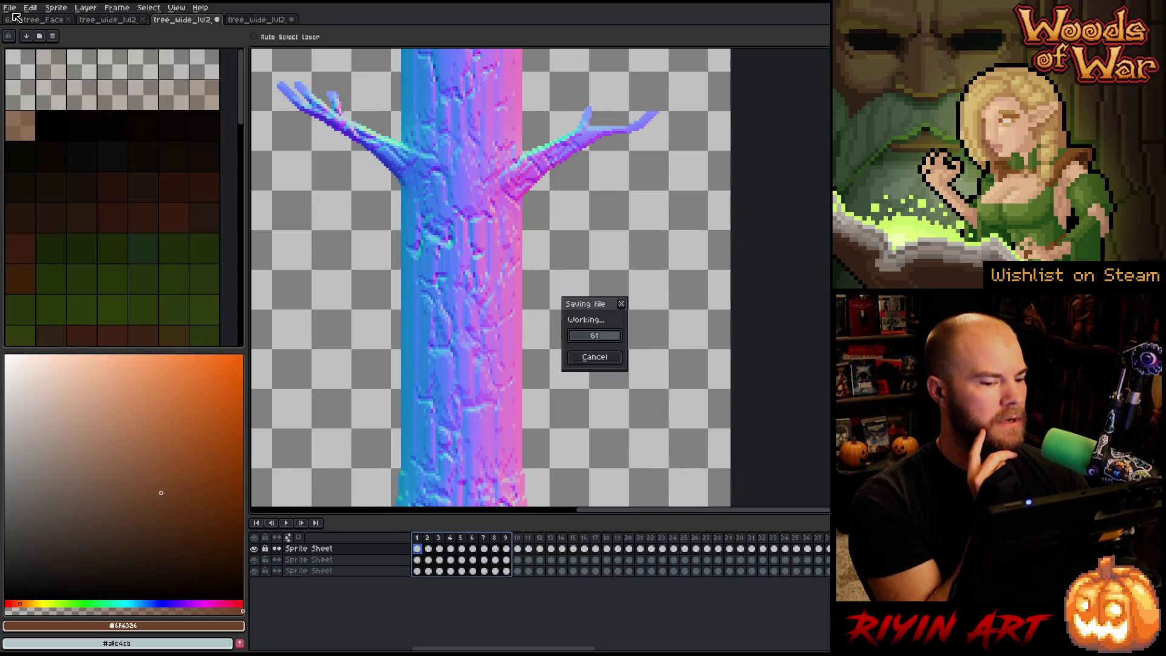
click(9, 9)
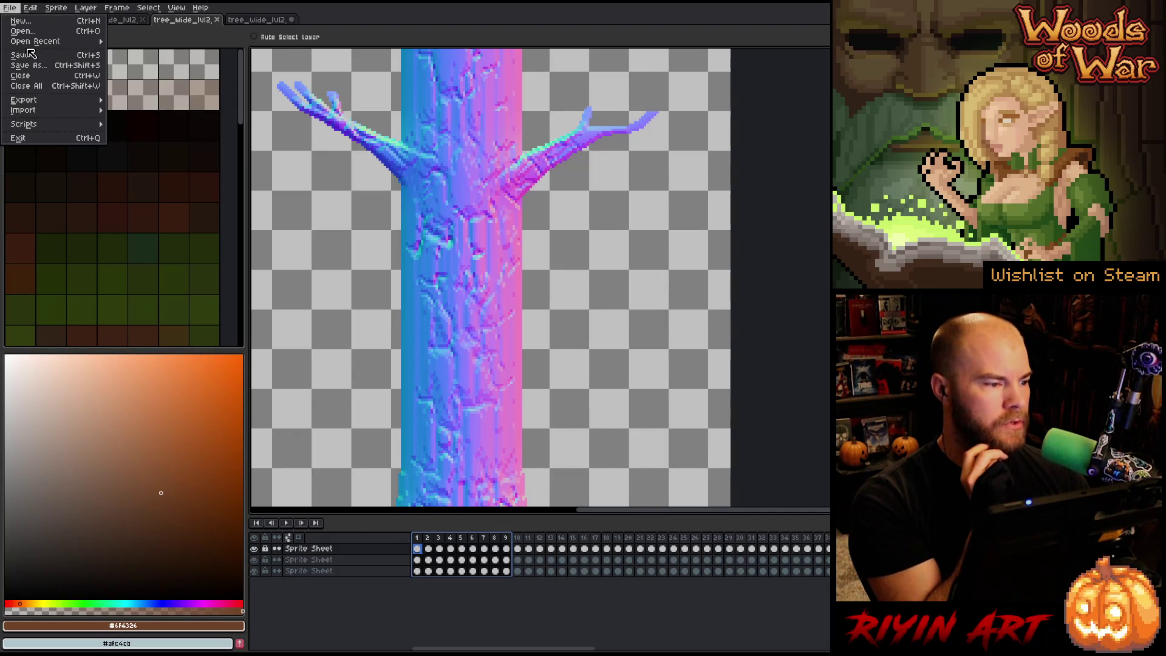
mouse_move(55, 100)
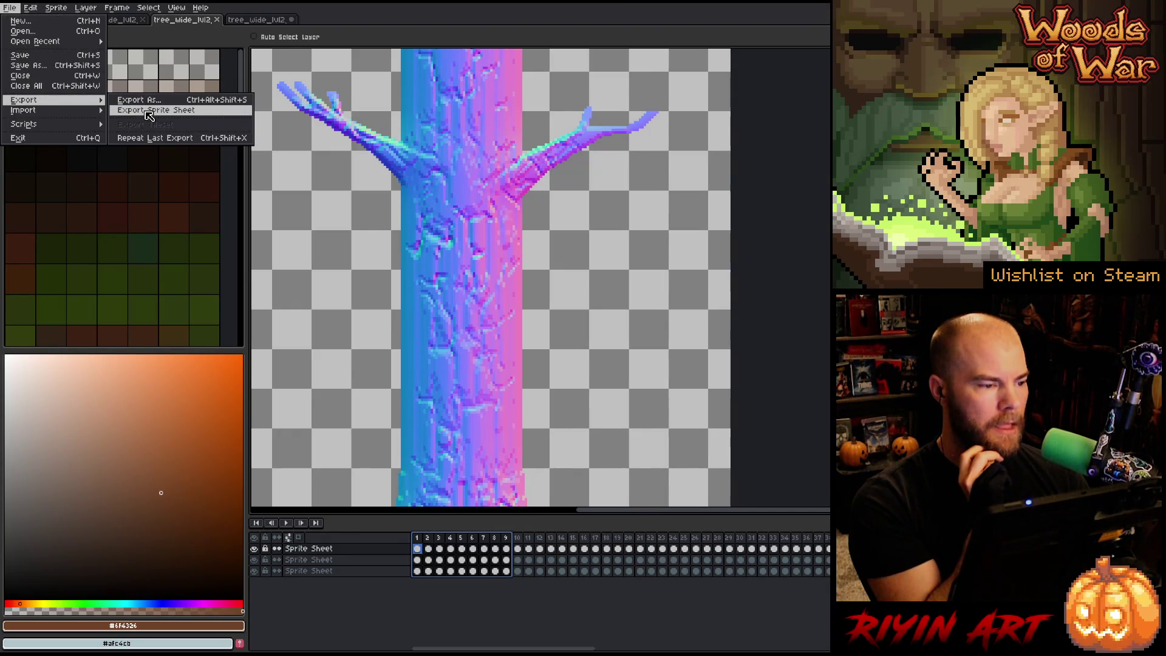
click(146, 111)
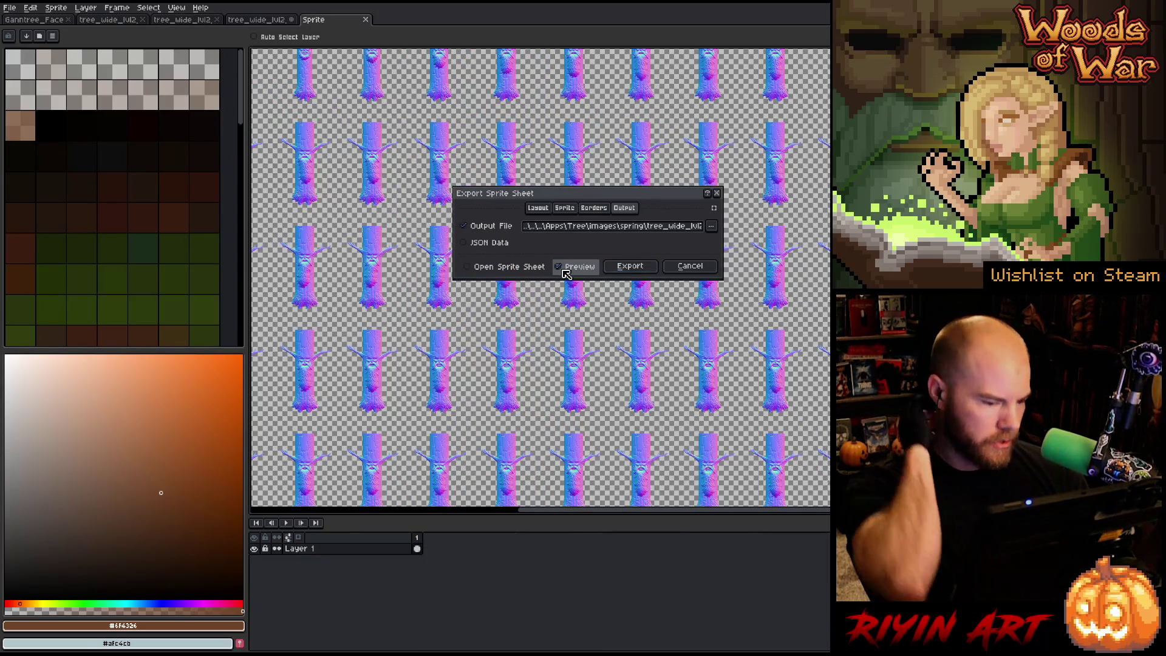
Step: Export the sprite sheet to spring/tree_wide_lvl2_n.png, overwriting the existing file
click(711, 226)
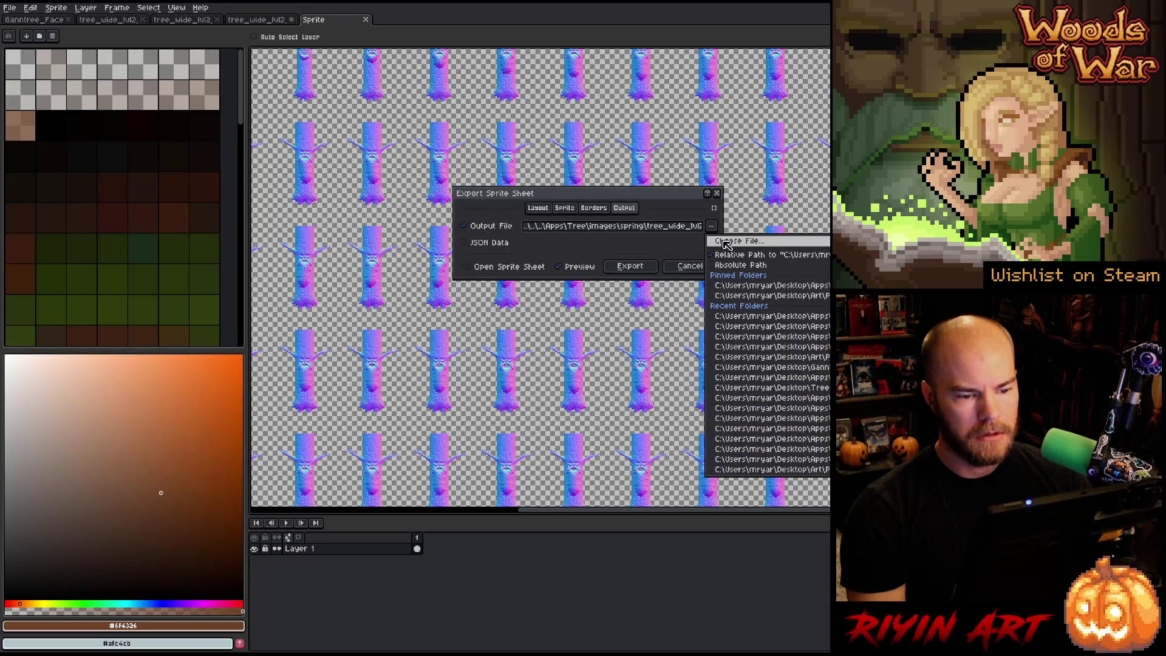
click(726, 241)
click(429, 128)
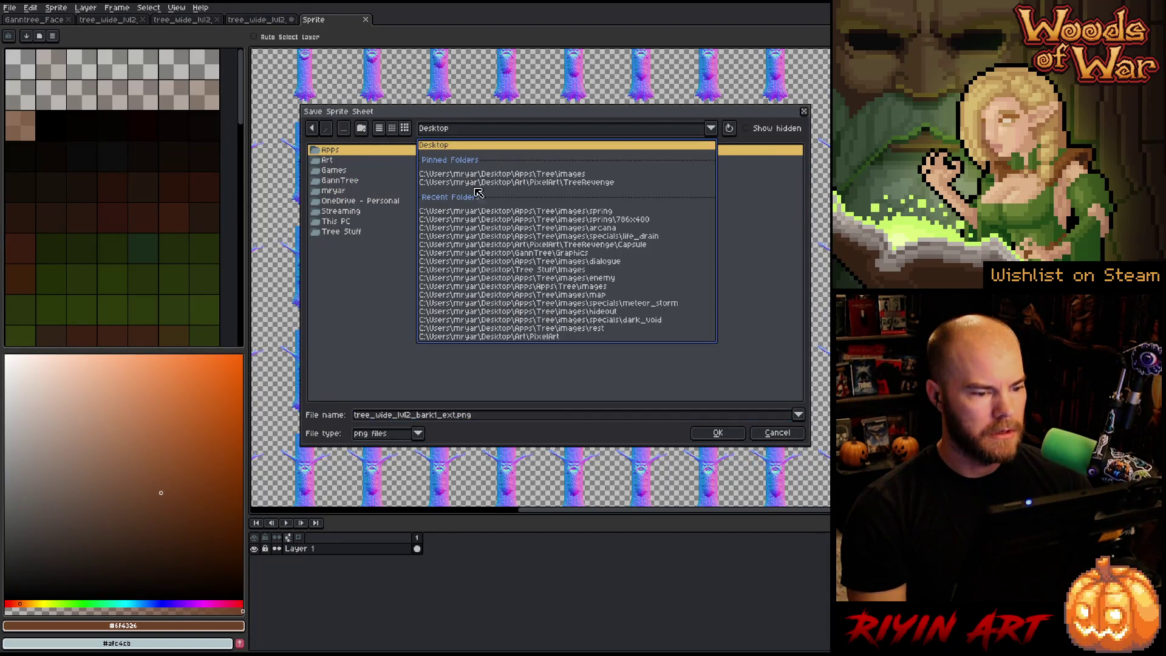
click(526, 175)
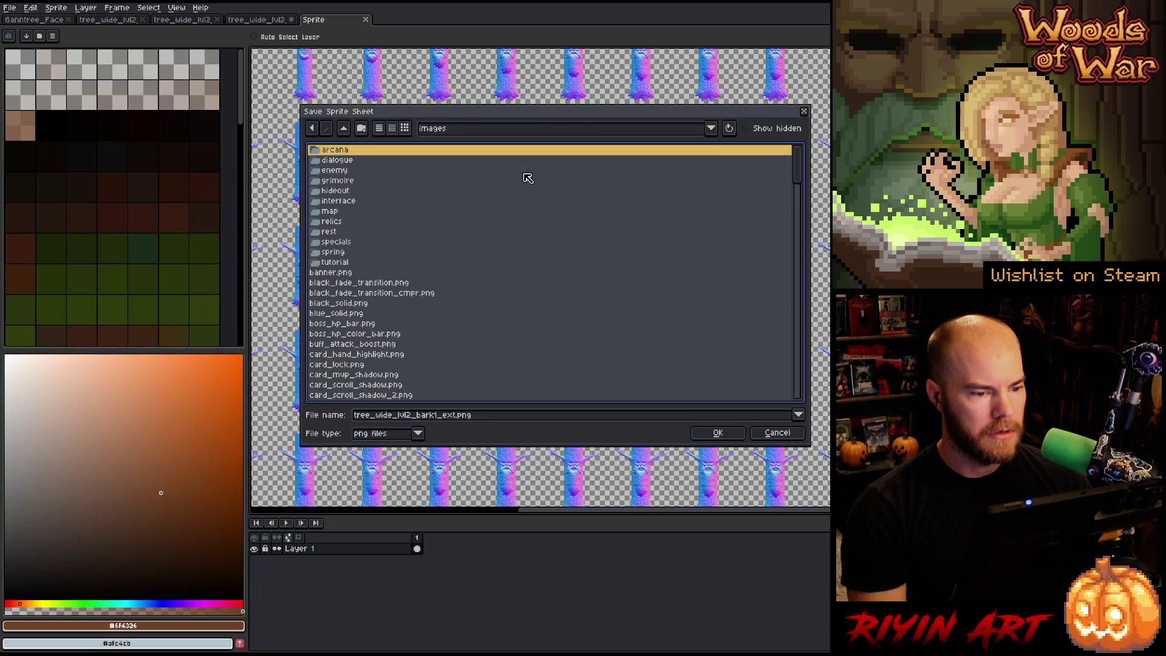
double_click(342, 254)
scroll(449, 347, down, 10)
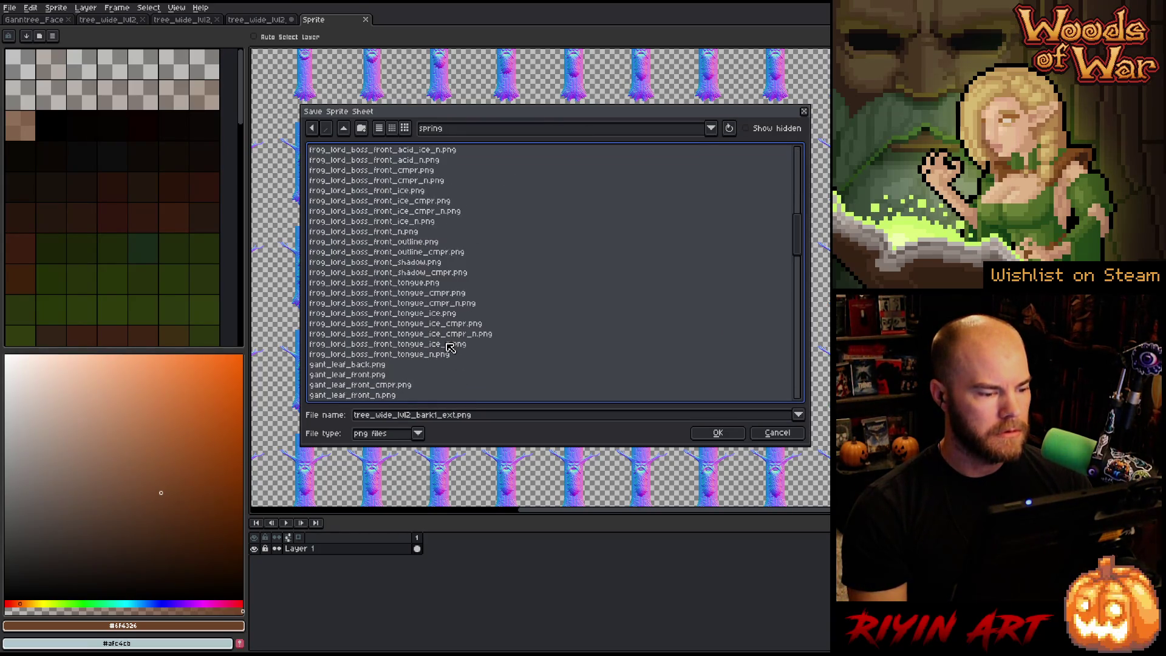
scroll(449, 346, down, 10)
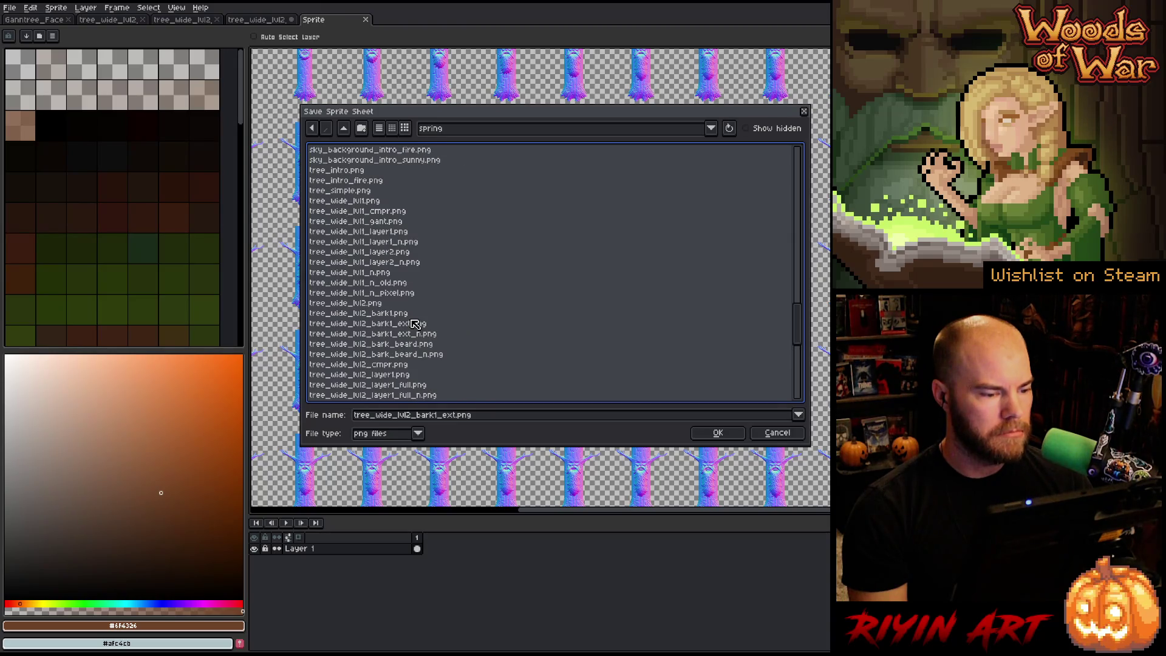
click(376, 304)
scroll(413, 310, down, 5)
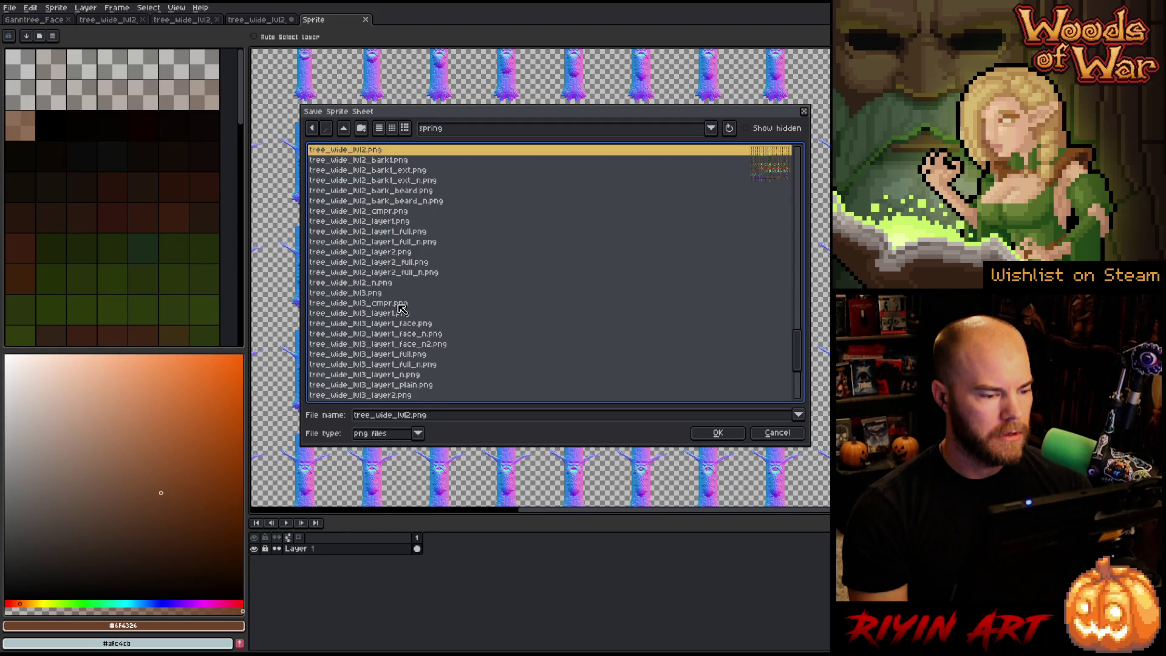
scroll(380, 302, up, 1)
click(385, 314)
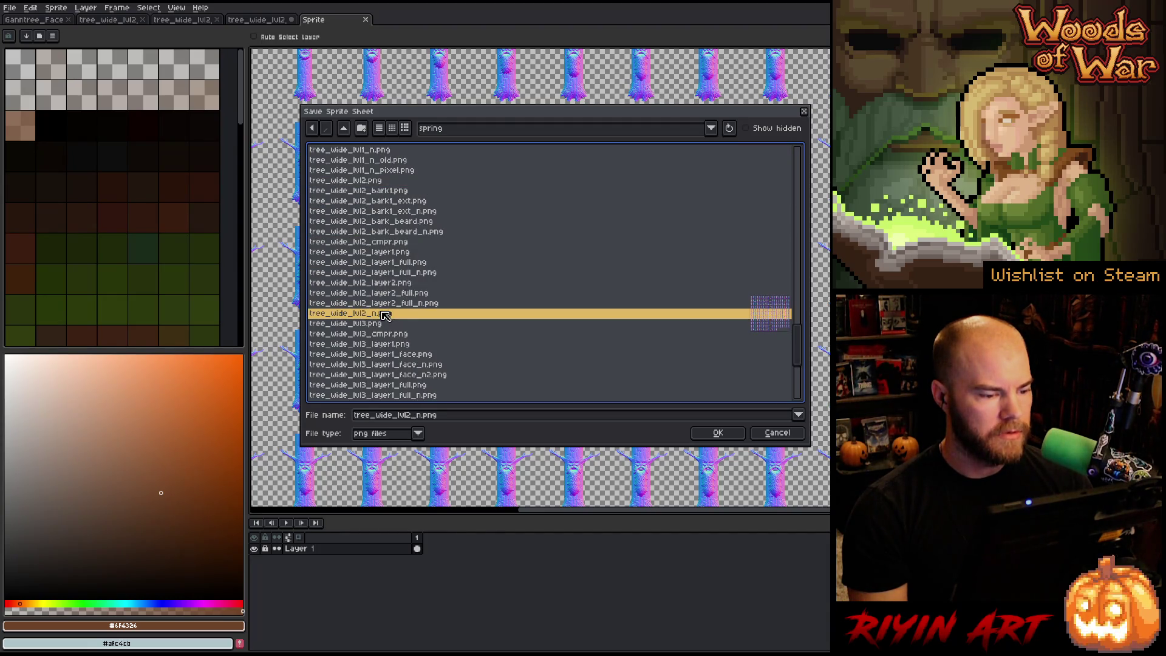
click(728, 431)
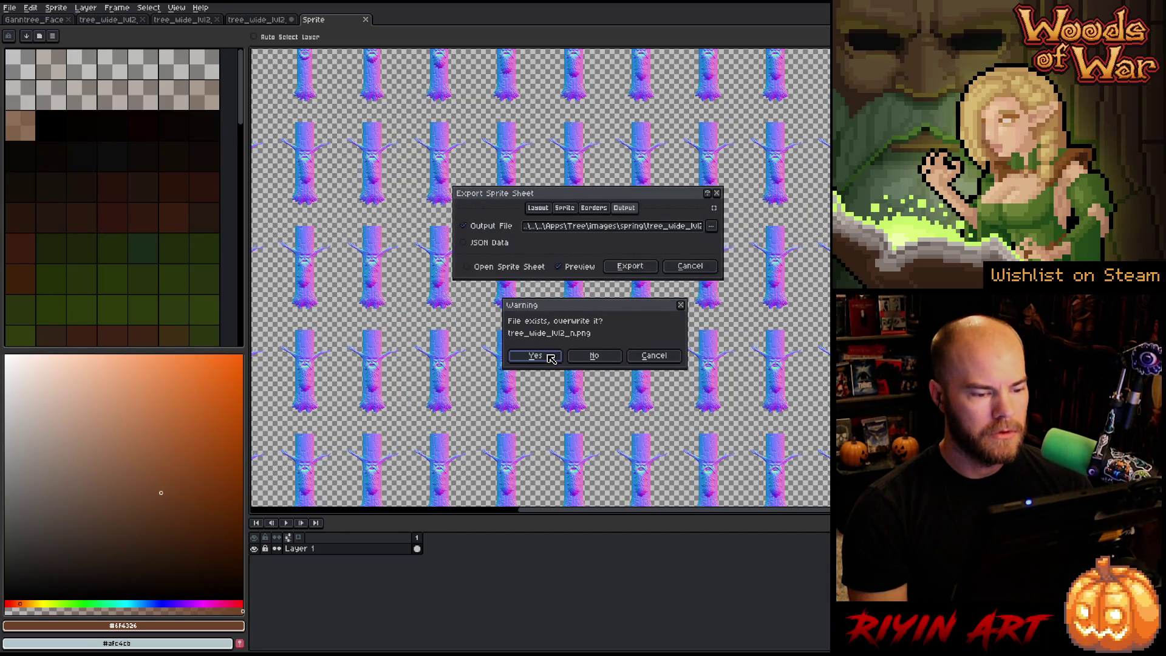
click(548, 360)
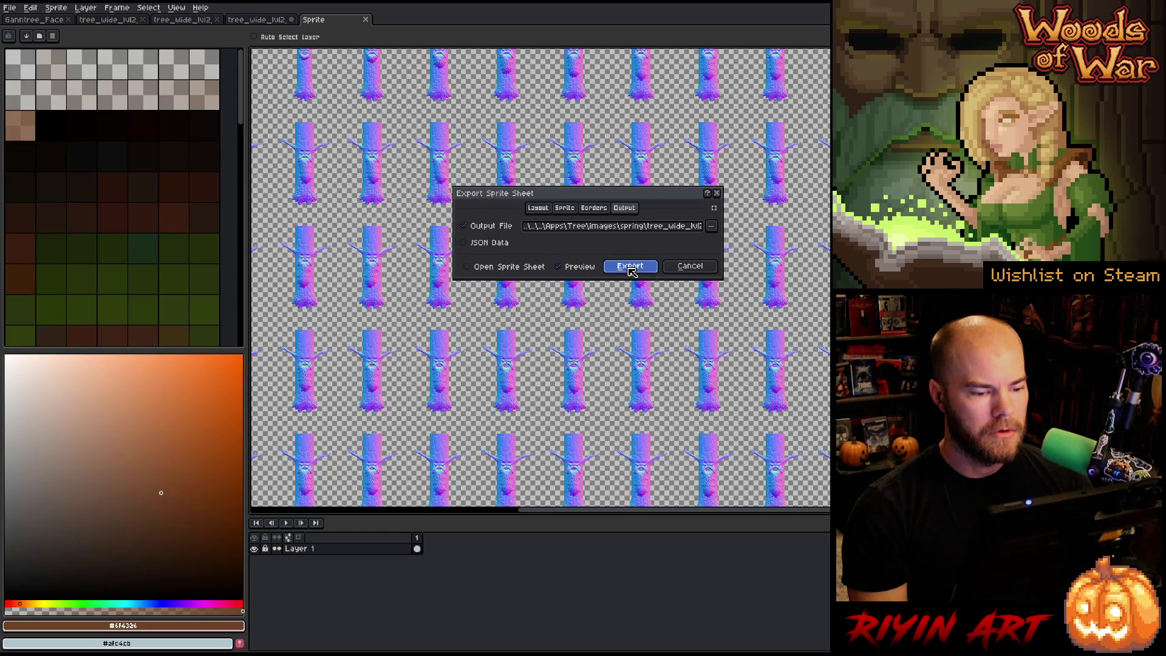
click(630, 267)
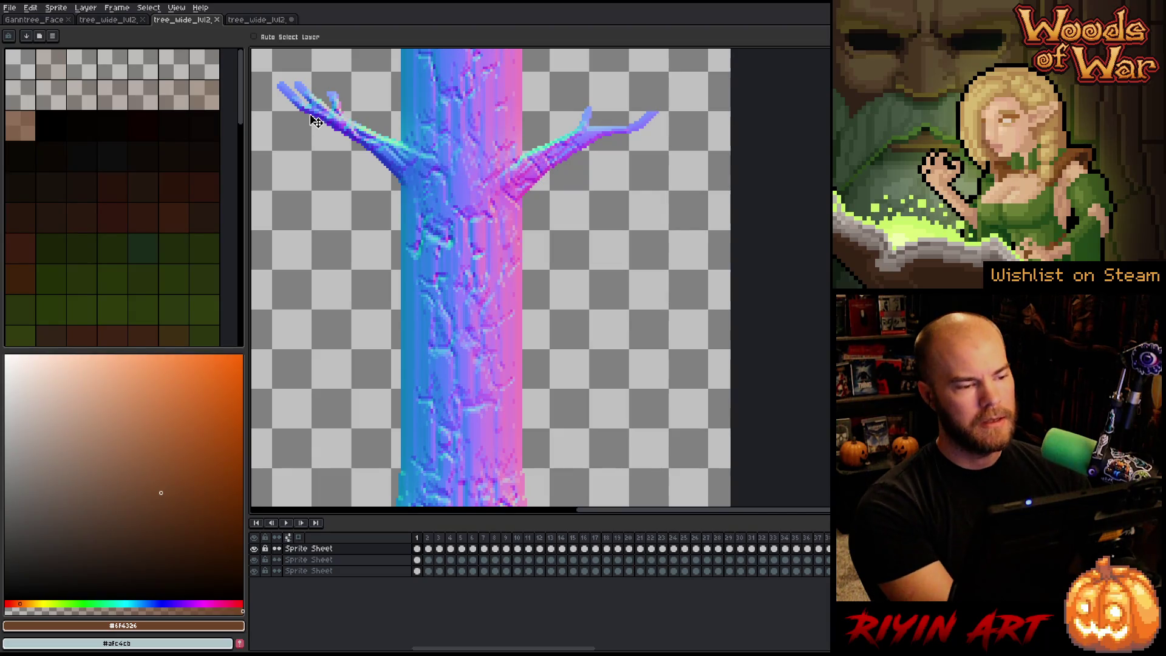
Step: Close the leftover tree sprites, discarding their unsaved changes
key(ctrl+s)
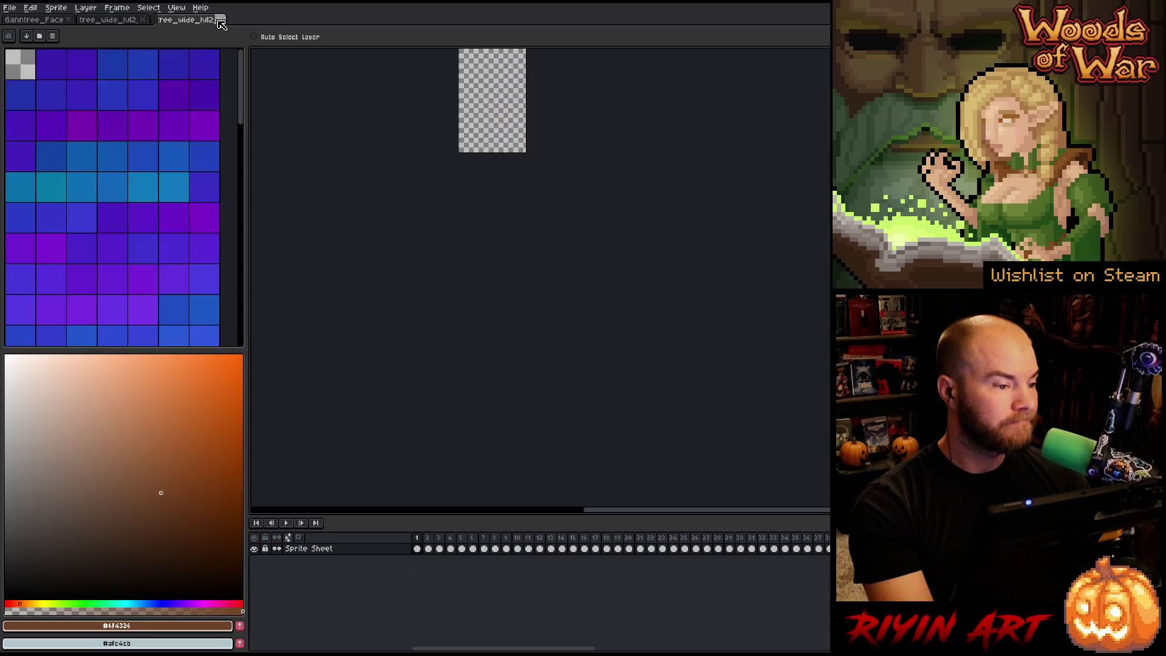
click(217, 20)
scroll(468, 247, up, 3)
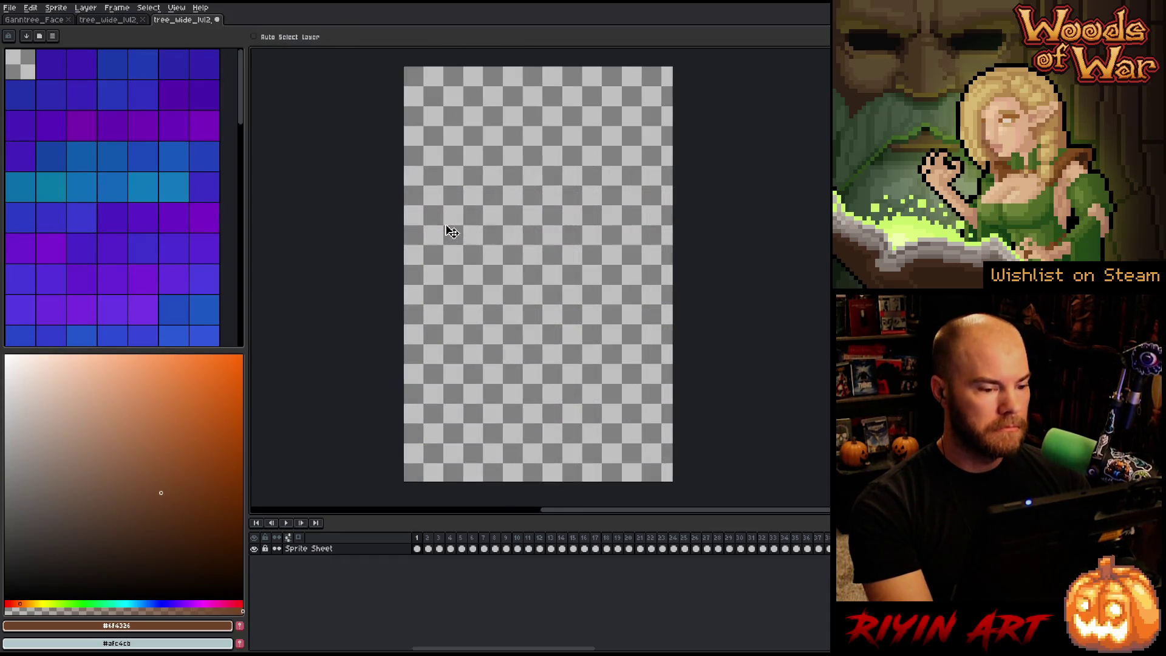
drag(472, 548, 795, 548)
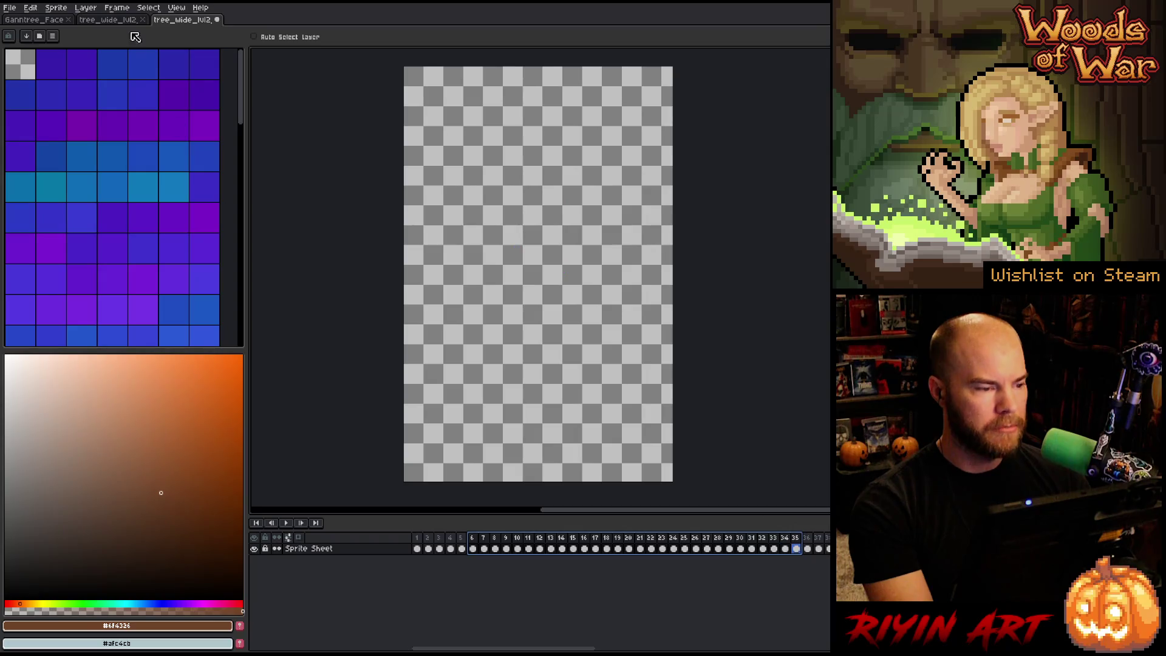
click(217, 20)
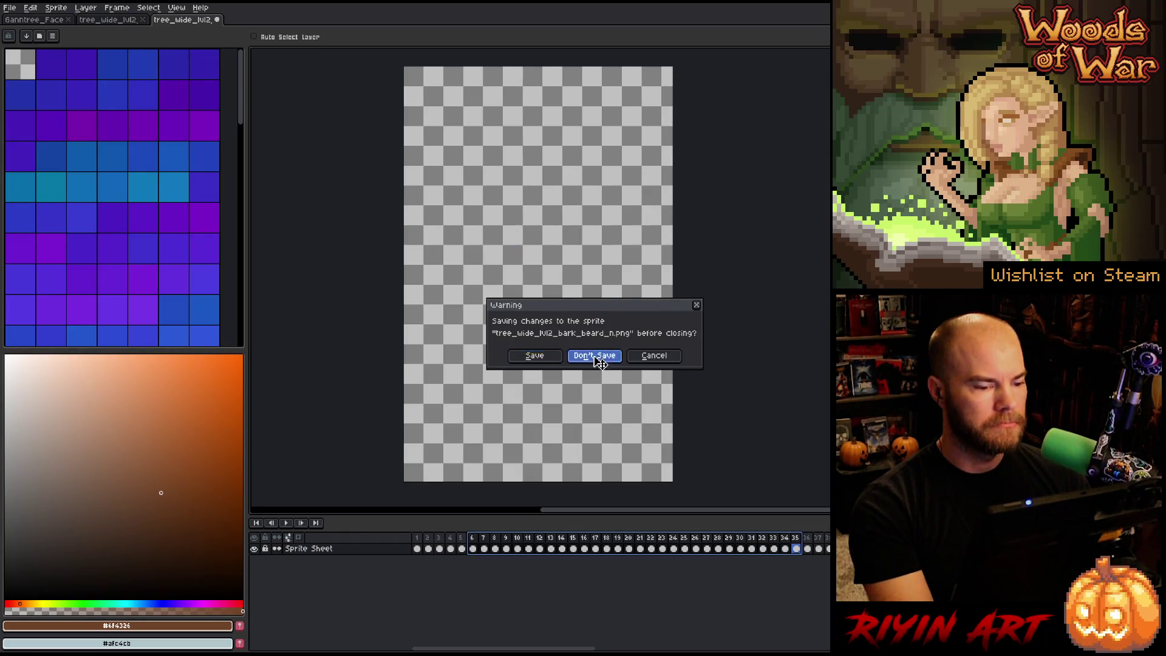
click(592, 356)
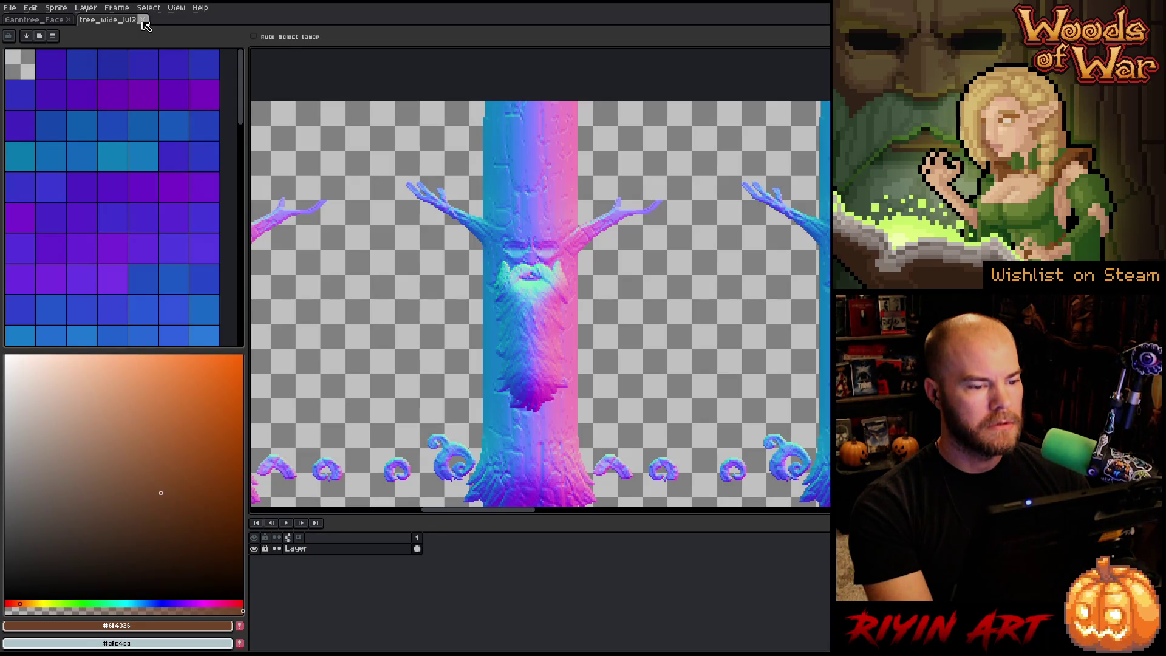
scroll(645, 200, up, 2)
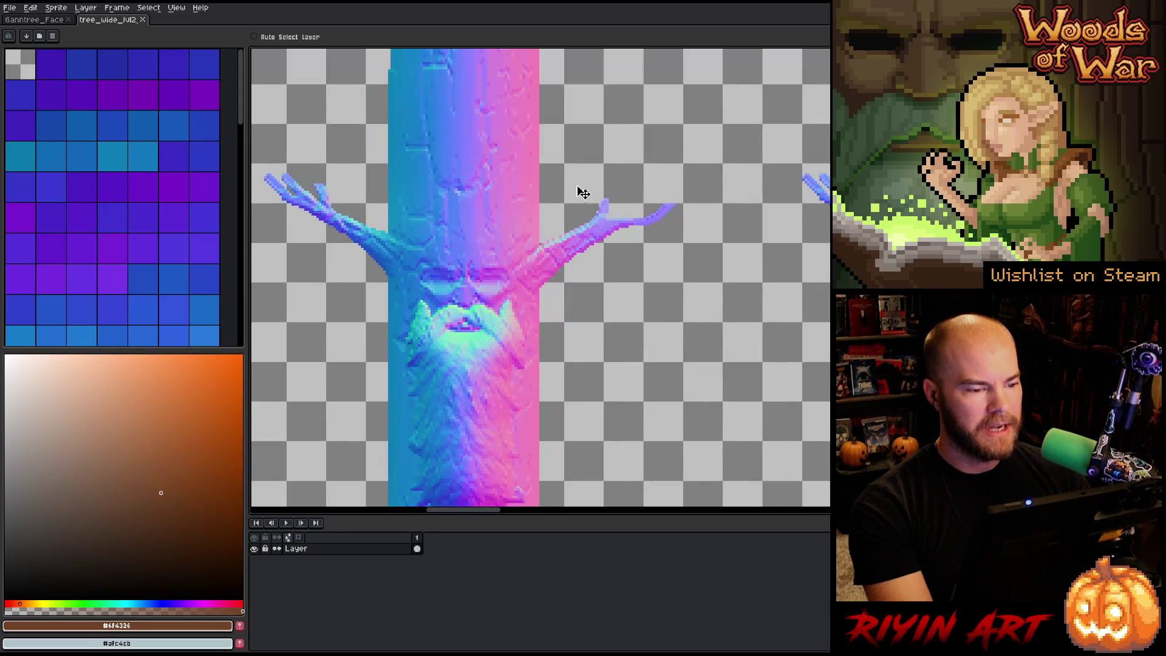
scroll(439, 138, down, 1)
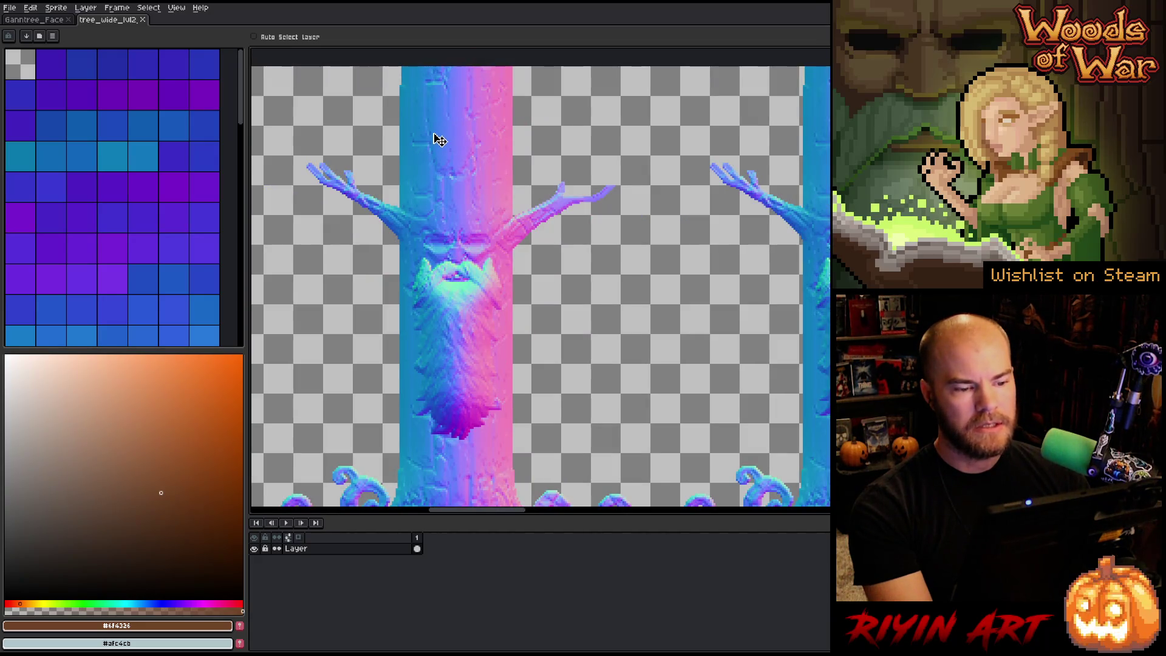
Step: Reopen the freshly exported tree_wide_lvl2_n.png from the spring folder
click(10, 7)
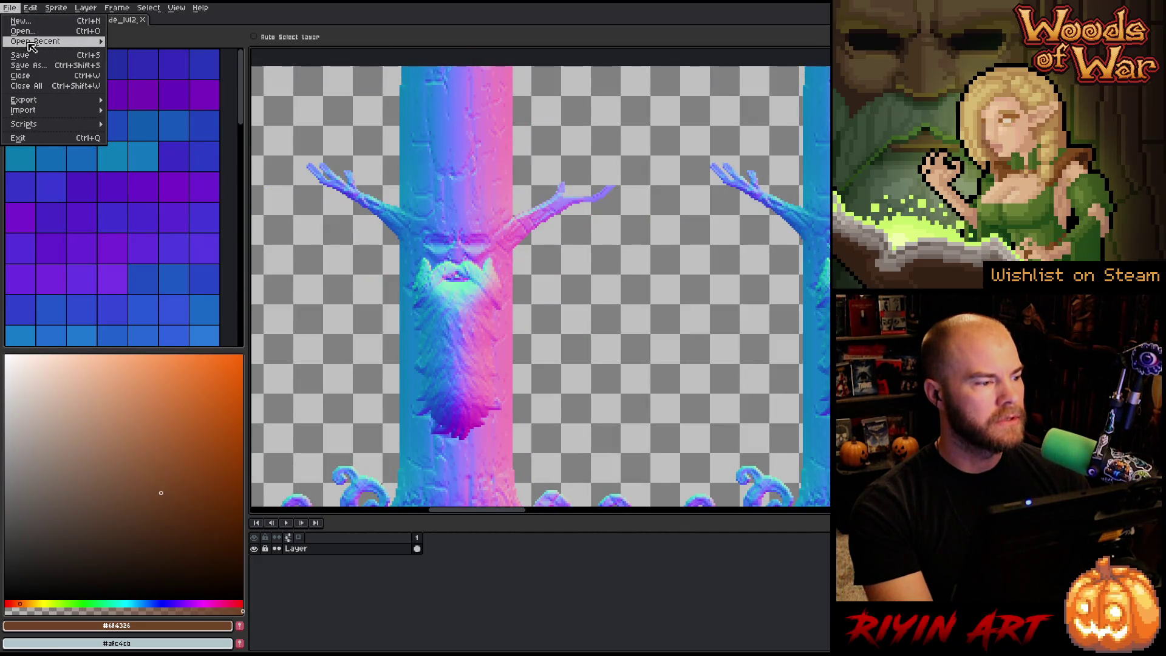
click(24, 31)
scroll(400, 285, down, 10)
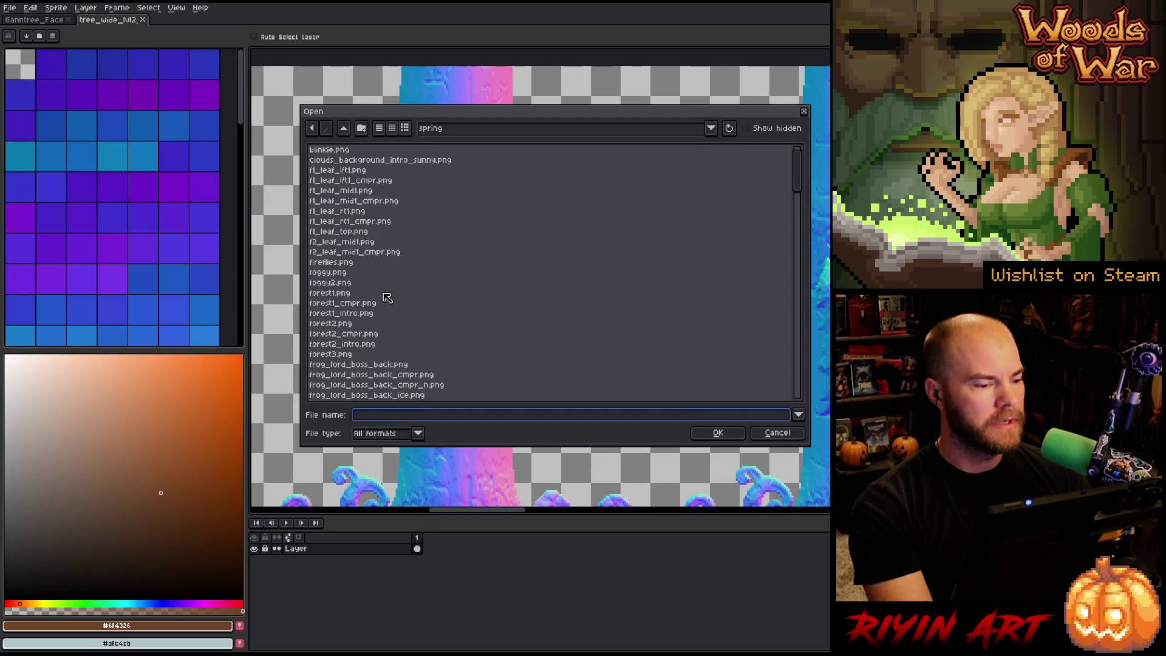
scroll(385, 307, down, 15)
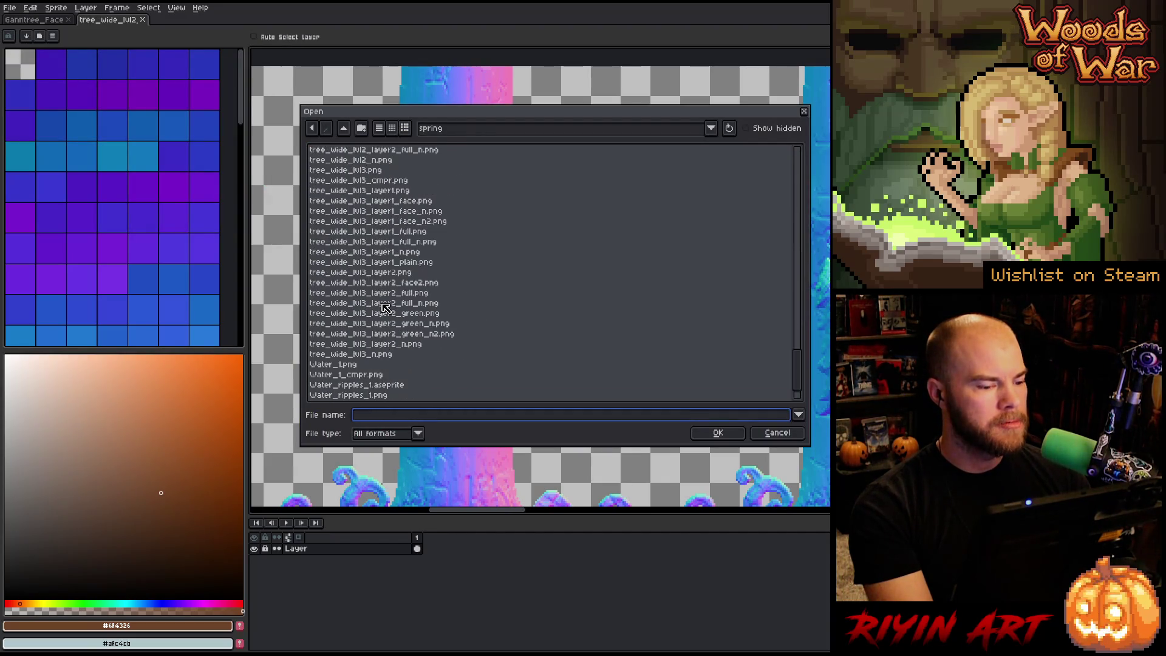
scroll(388, 315, up, 2)
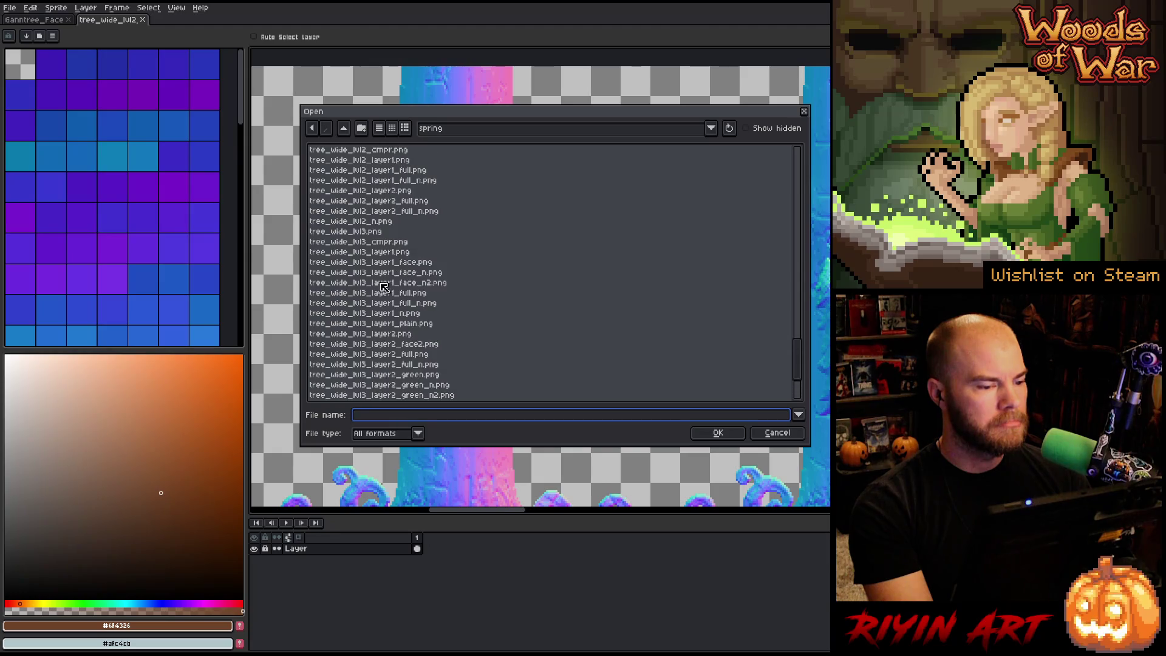
double_click(376, 223)
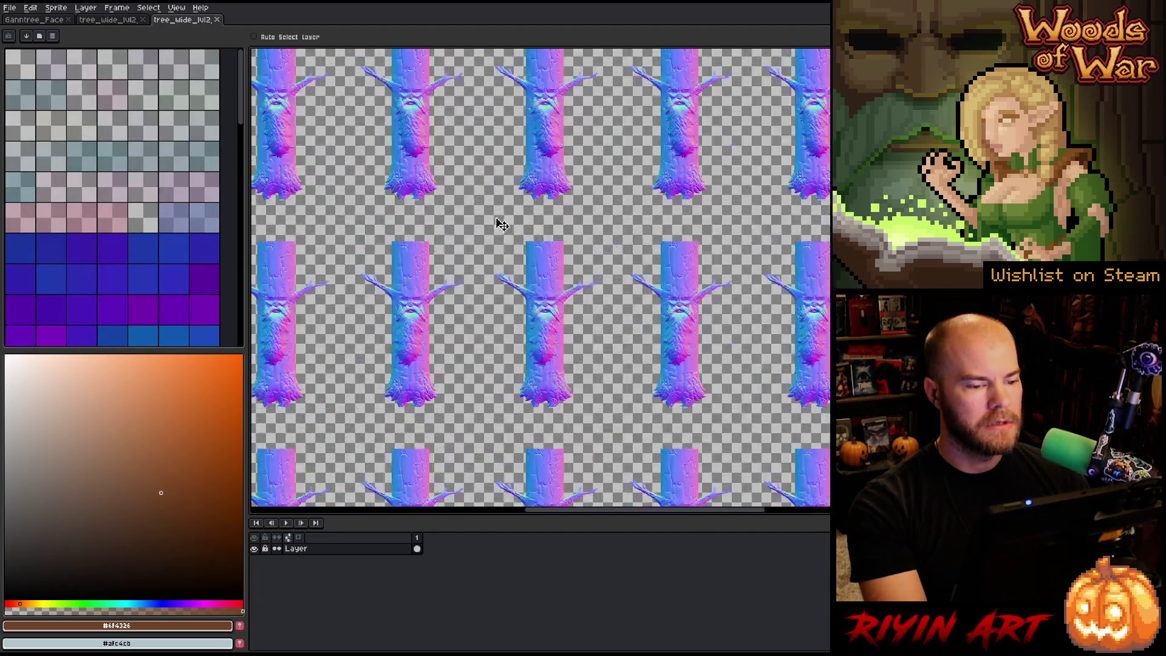
Step: Dock the exported tree_wide_lvl2_n.png sheet beside the other tree sprite in a split view
scroll(614, 297, up, 2)
scroll(546, 250, up, 3)
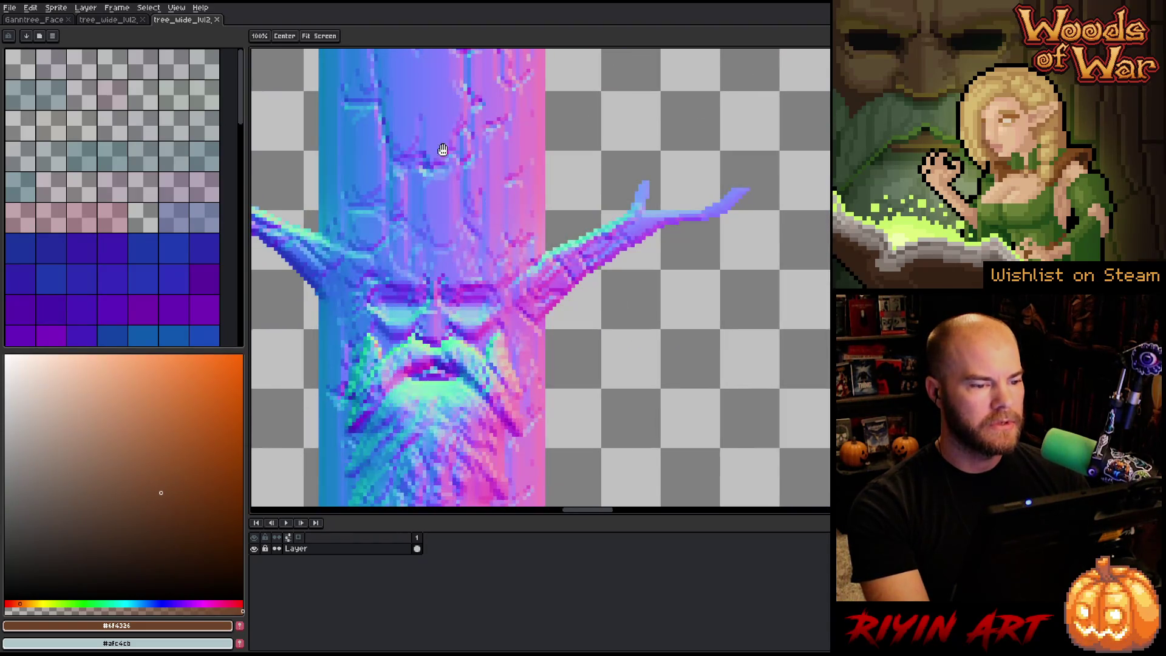
mouse_move(442, 150)
mouse_down()
mouse_move(492, 318)
mouse_move(503, 253)
mouse_up()
click(101, 21)
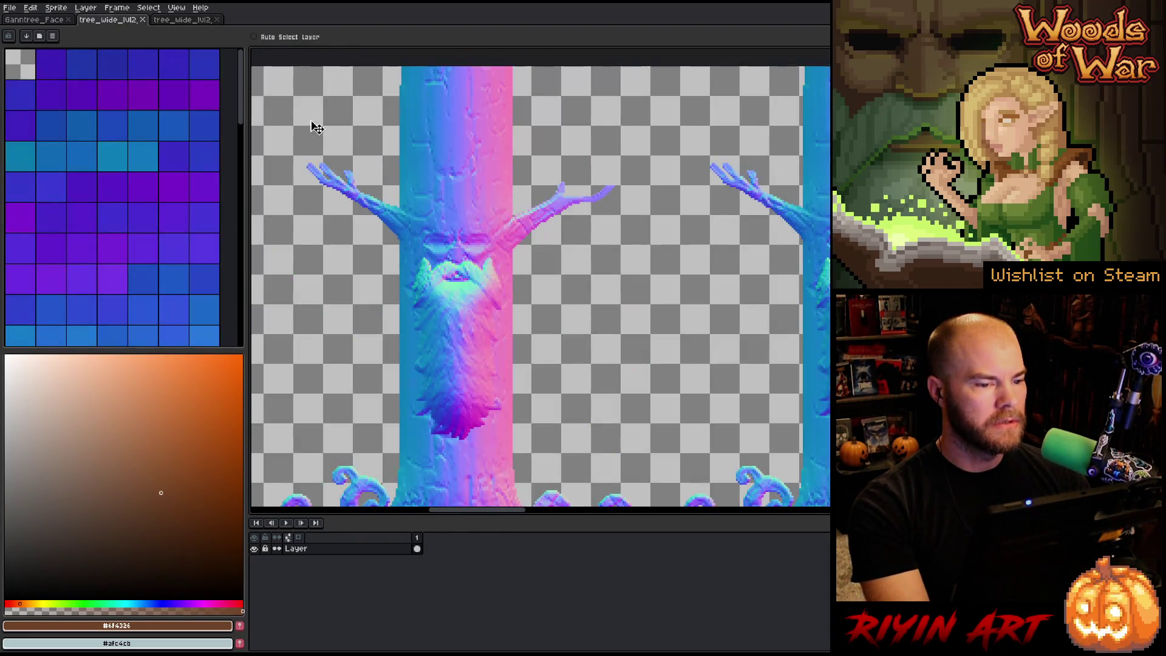
scroll(430, 157, up, 2)
scroll(443, 262, down, 1)
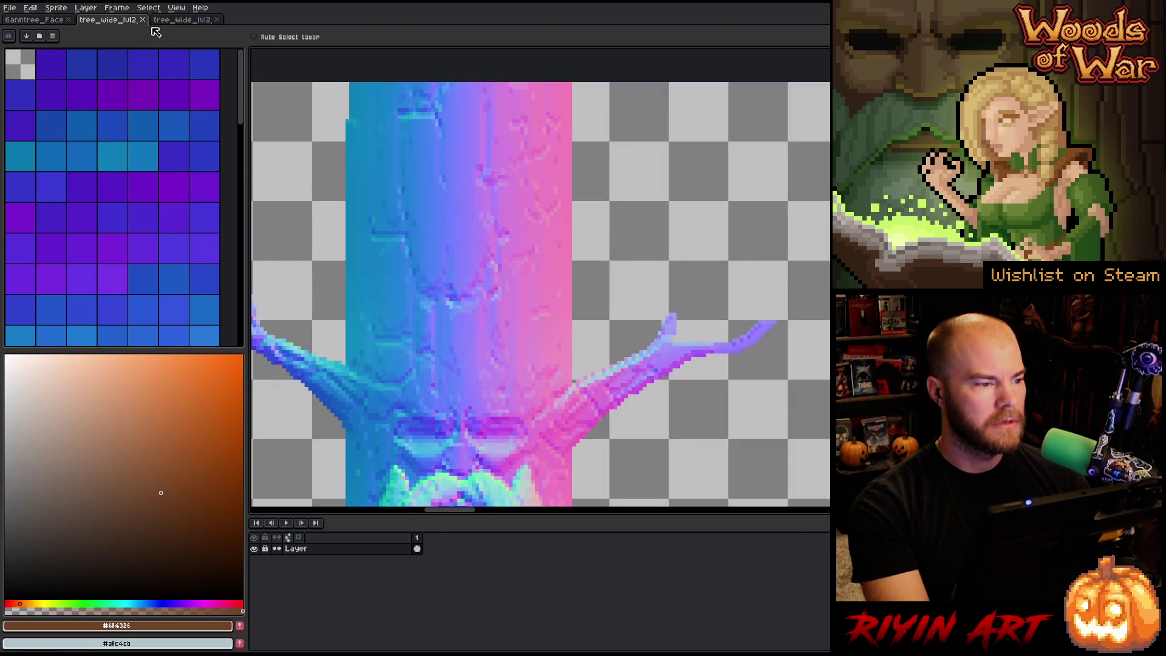
drag(177, 23, 272, 92)
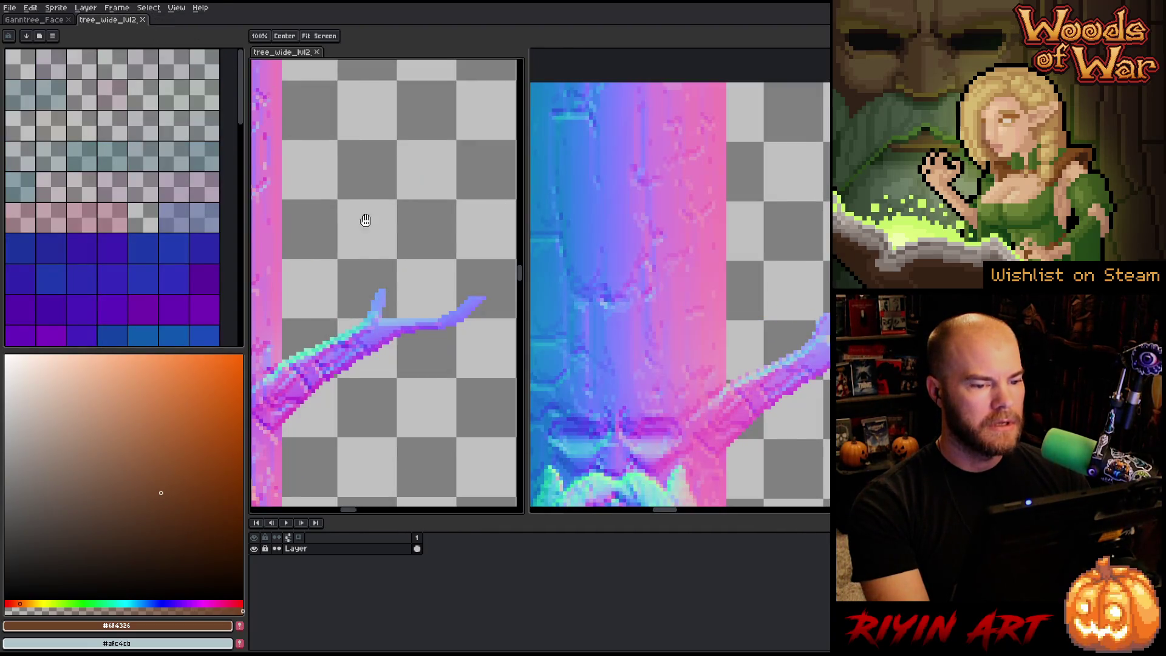
Step: Pan and zoom both views to line up the tree's face and beard for comparison
scroll(364, 230, up, 1)
drag(515, 251, 567, 227)
scroll(664, 229, down, 1)
scroll(812, 252, left, 3)
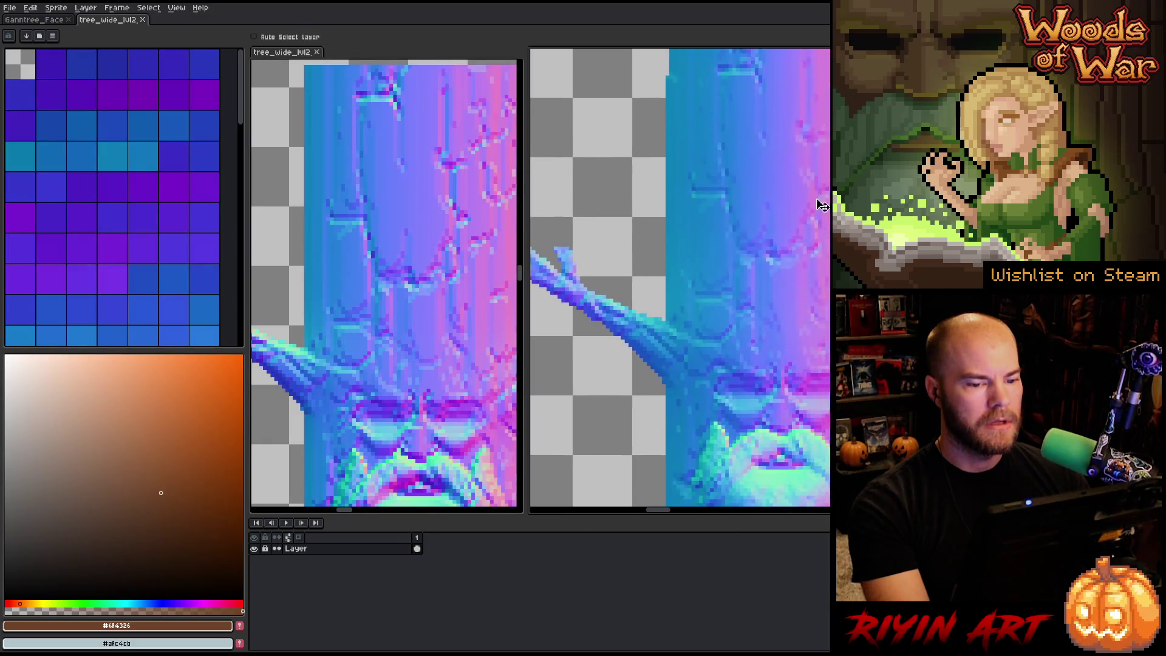
scroll(812, 252, right, 2)
scroll(390, 255, down, 2)
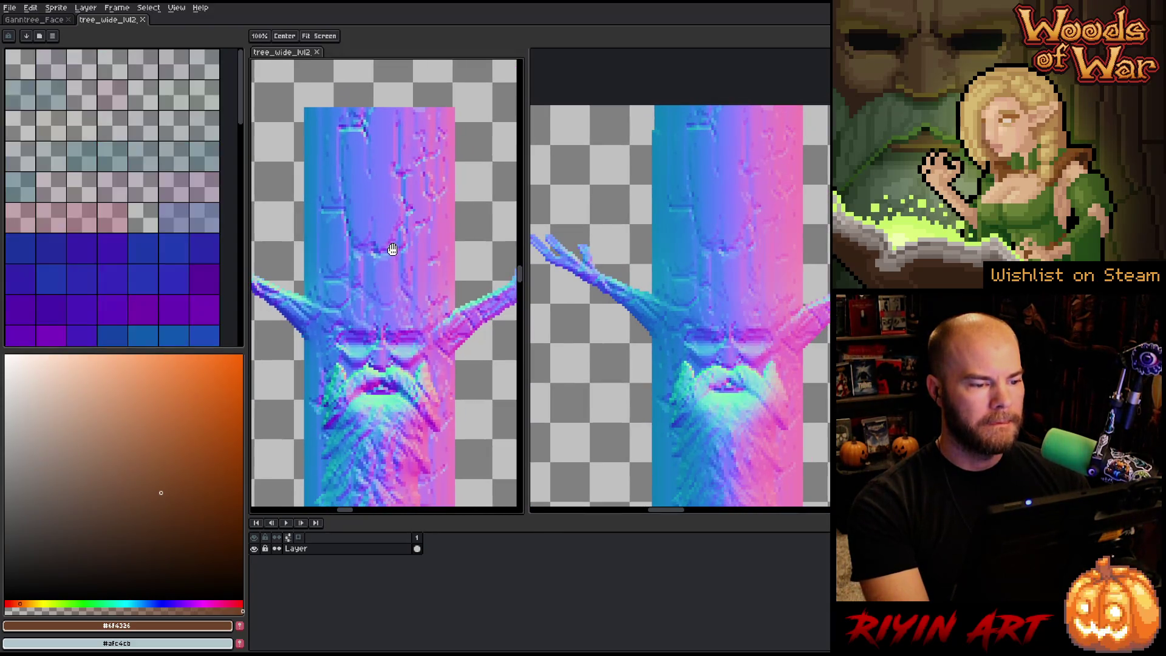
drag(393, 247, 395, 247)
key(v)
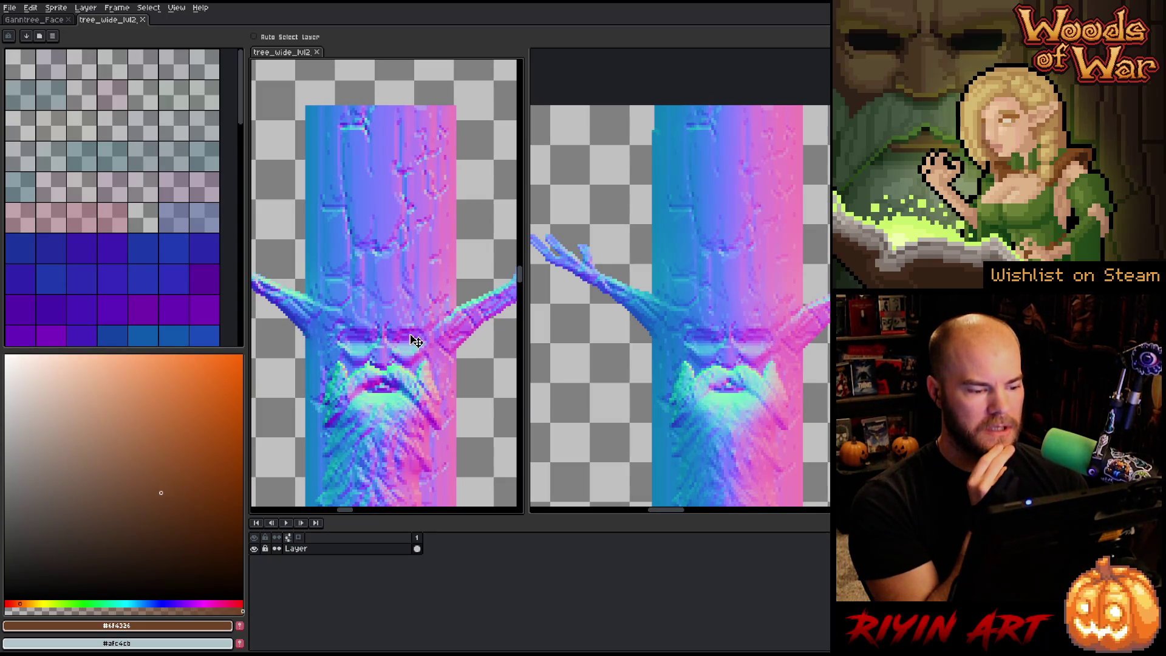
drag(415, 341, 386, 247)
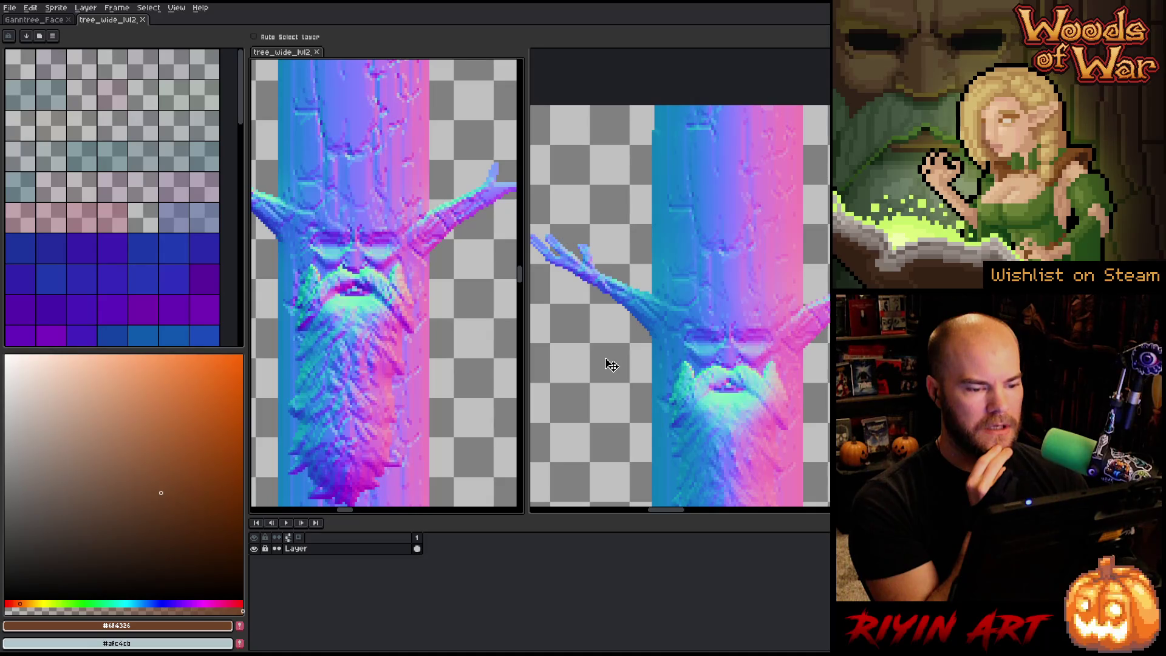
mouse_move(707, 382)
mouse_down()
mouse_move(682, 243)
mouse_move(684, 276)
mouse_up()
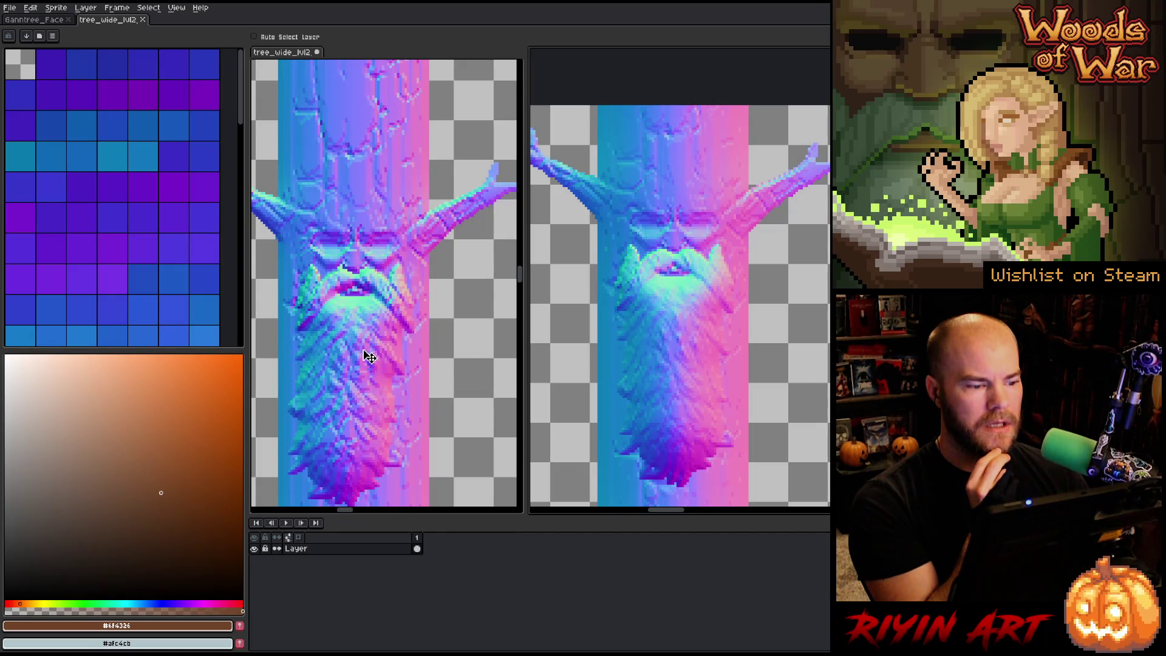
scroll(357, 394, up, 1)
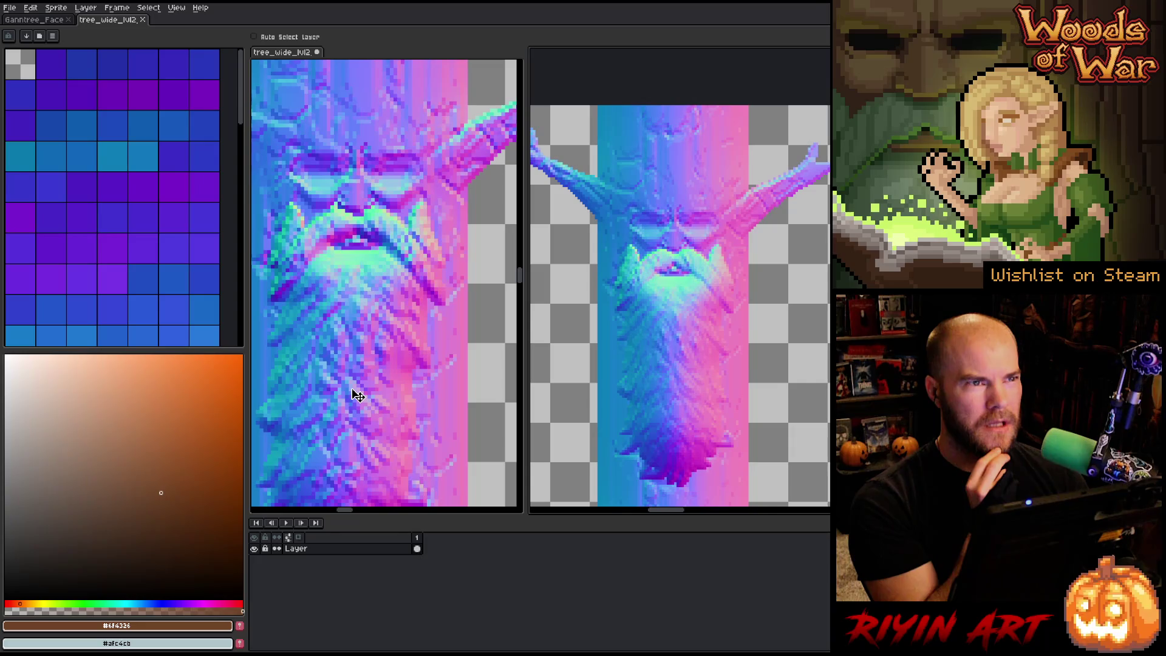
scroll(357, 395, down, 1)
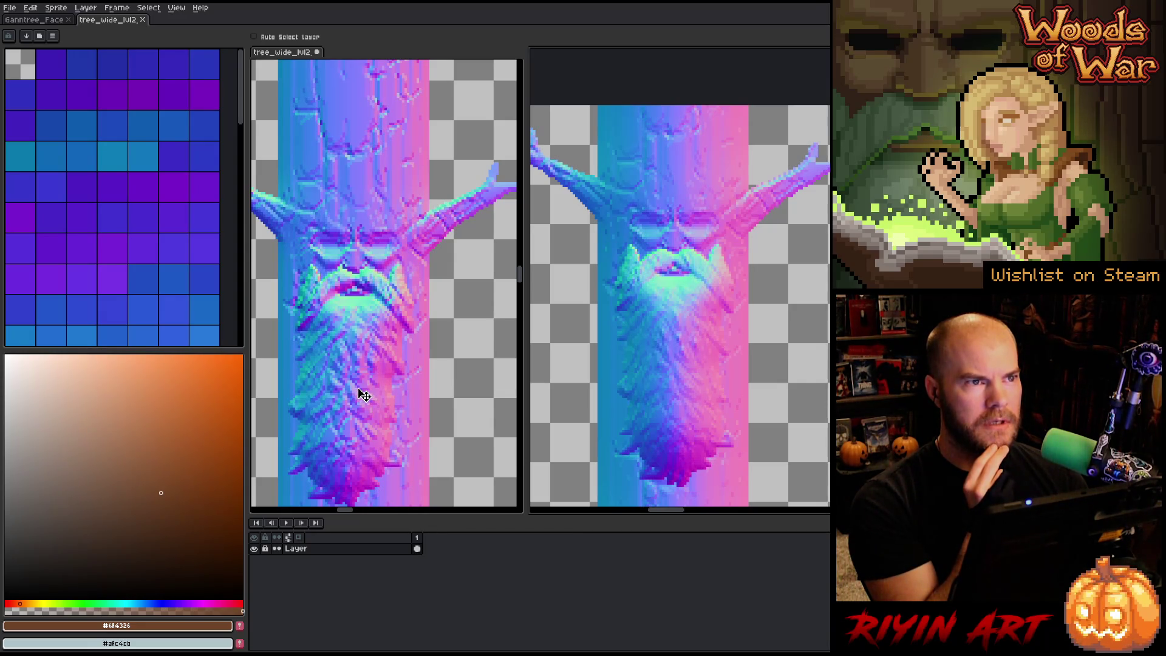
scroll(363, 394, down, 1)
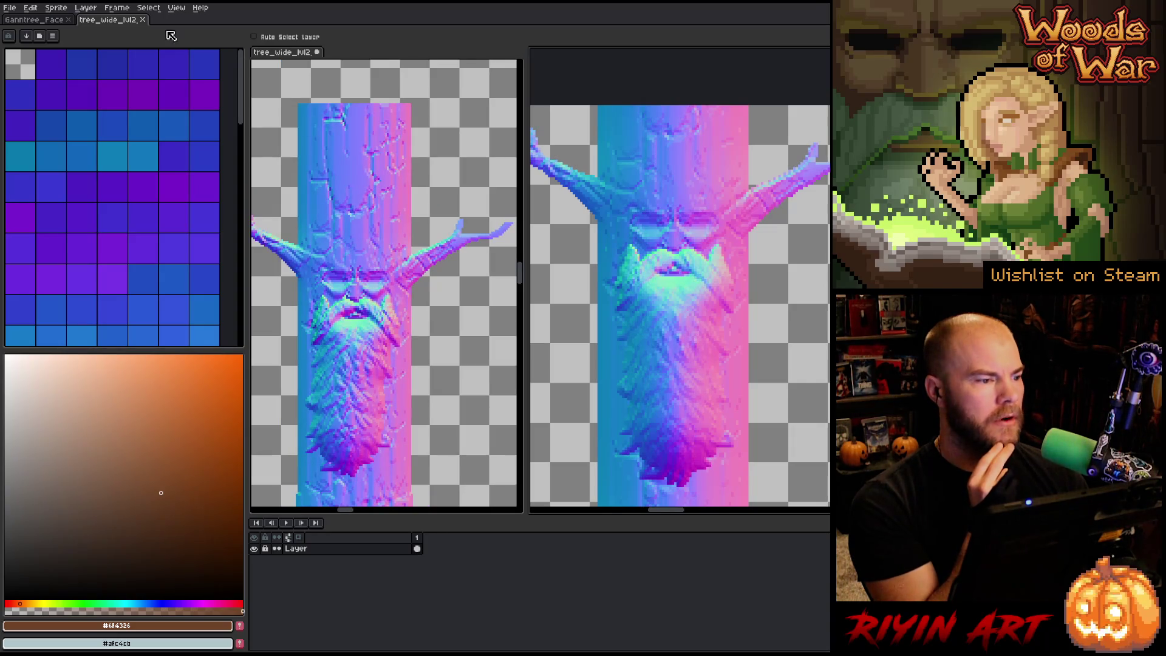
click(144, 20)
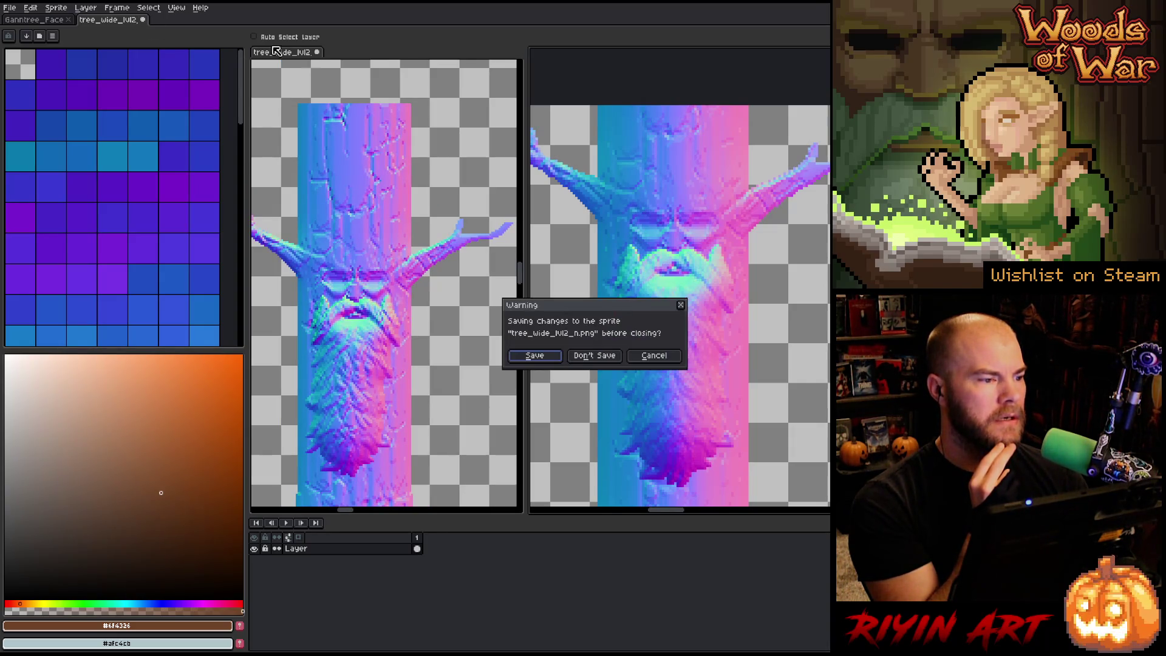
Step: Close the tree_wide_lvl2 sheet and the tree_wide_lvl2_n normal map without saving
click(595, 357)
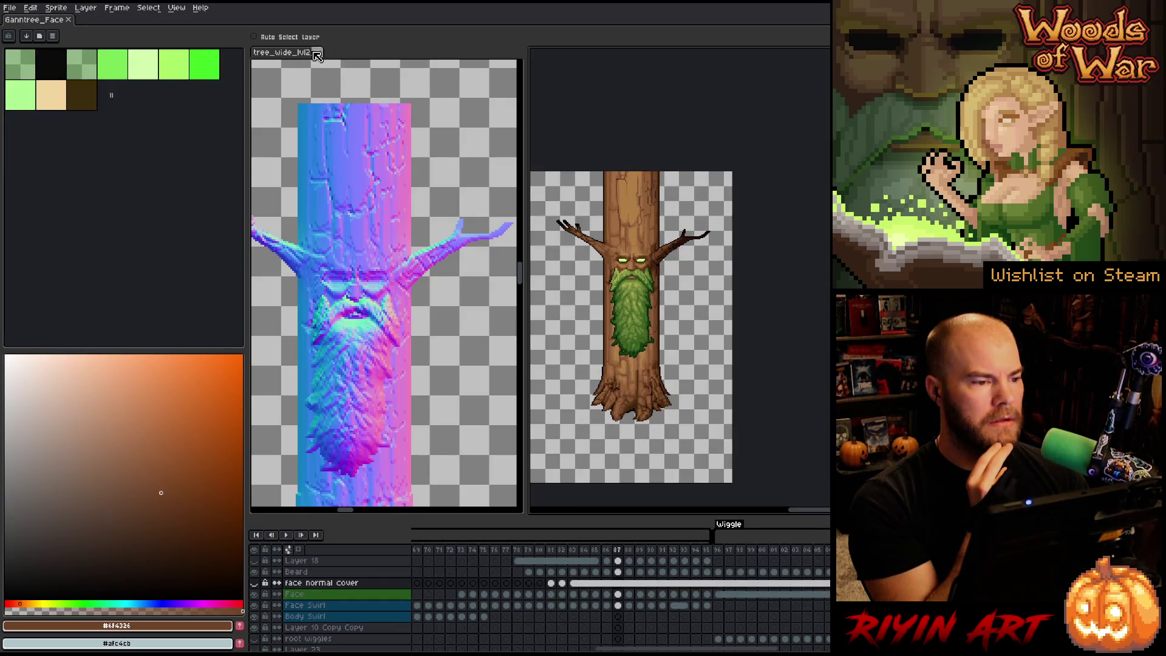
click(317, 53)
click(612, 356)
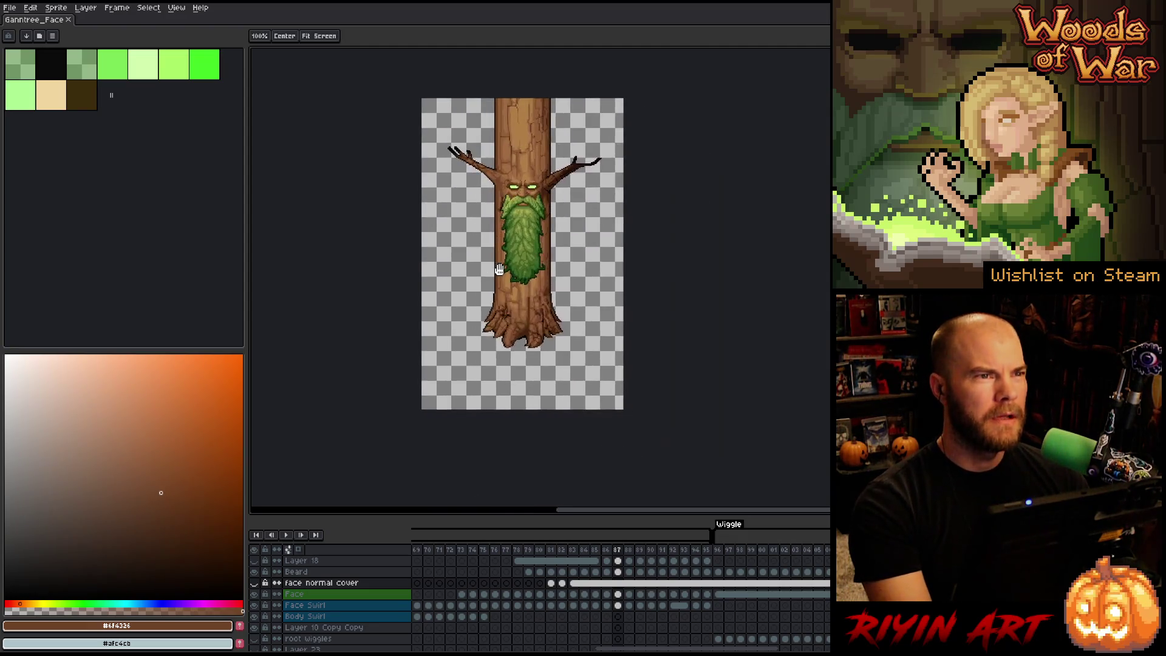
Step: Review Ganntree_Face frames 2 through 22, then close that sprite
scroll(491, 315, up, 2)
scroll(491, 315, down, 1)
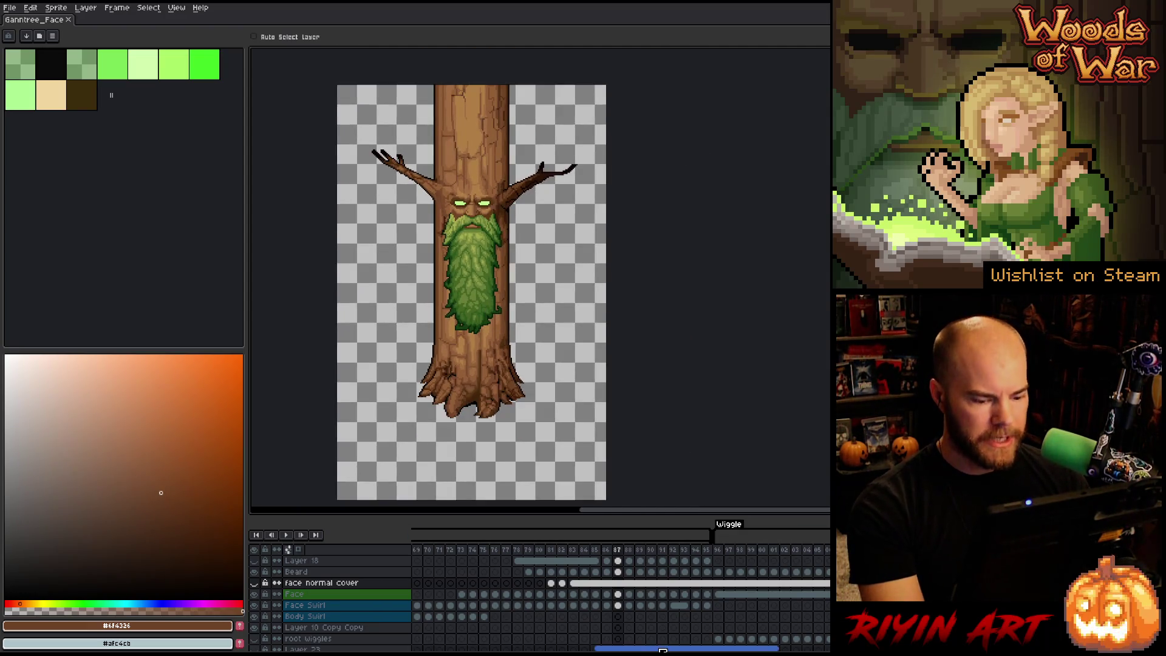
drag(663, 650, 415, 649)
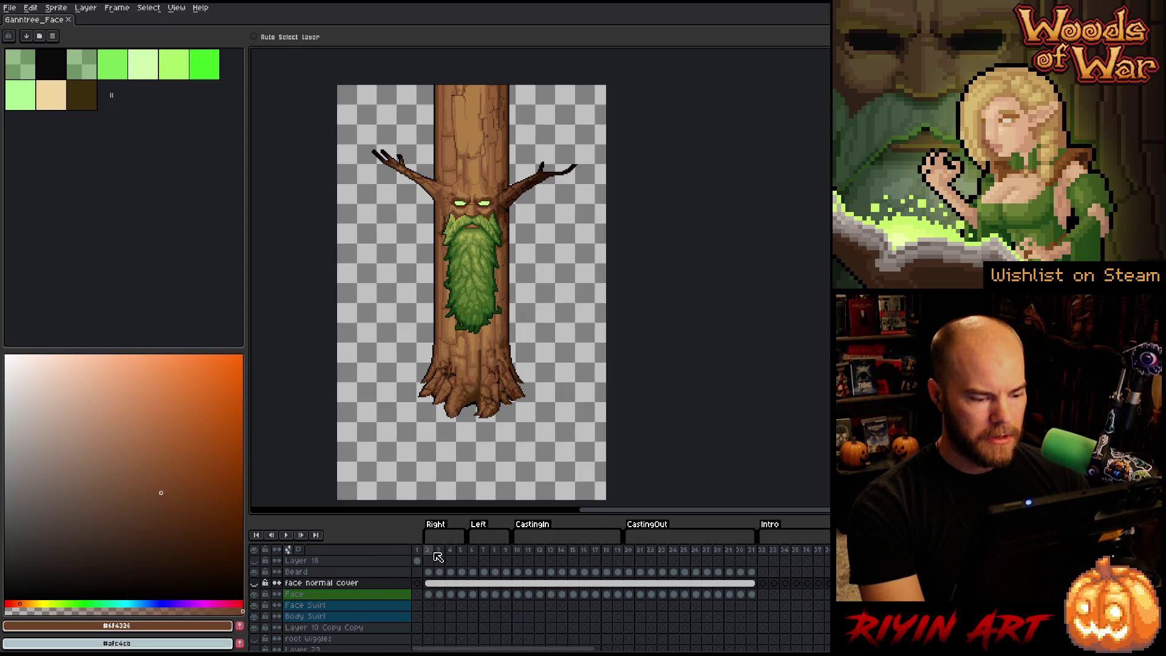
mouse_move(429, 551)
mouse_down()
mouse_move(661, 542)
mouse_move(559, 535)
mouse_move(753, 542)
mouse_move(583, 539)
mouse_move(657, 538)
mouse_up()
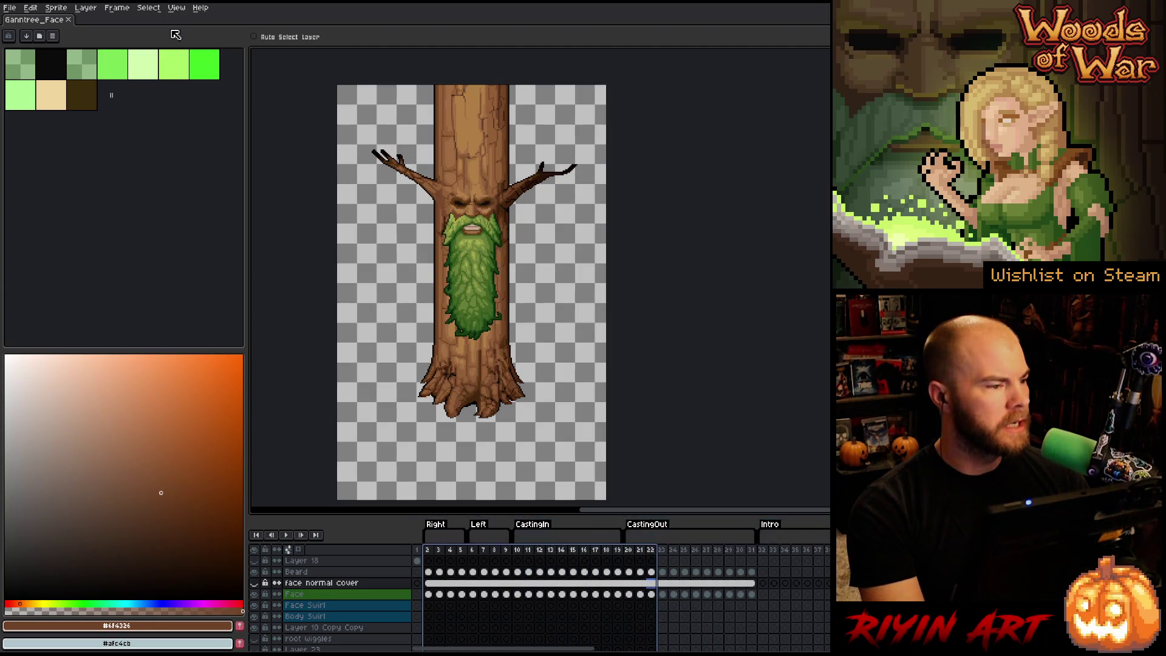
click(68, 19)
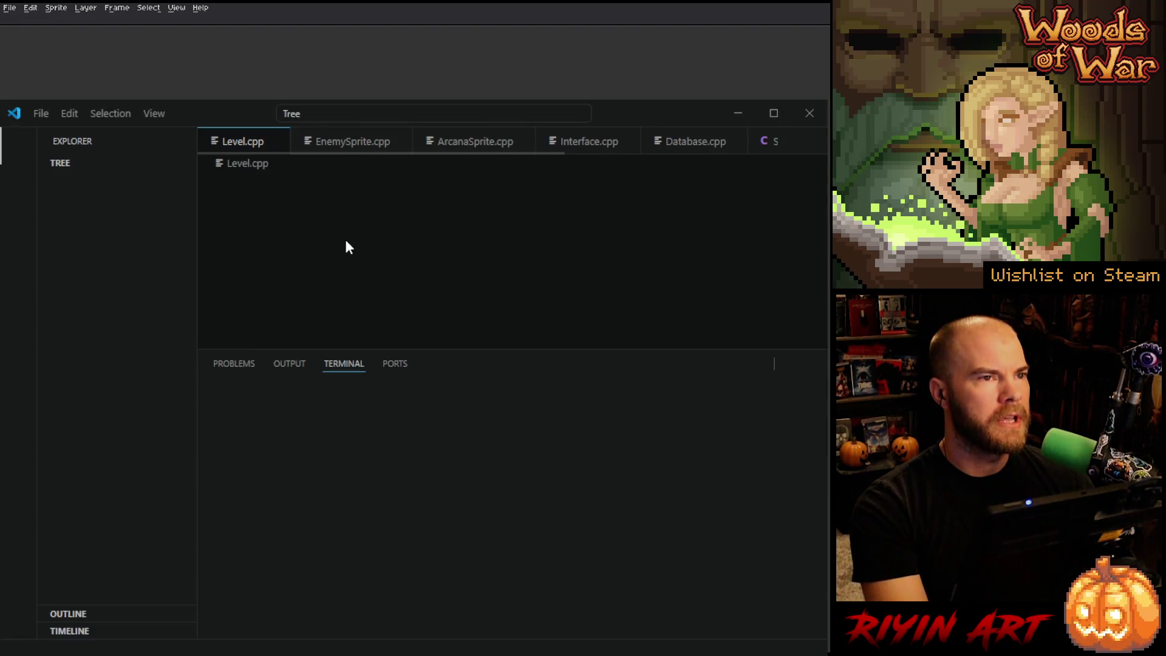
Step: Close the terminal panel and every open editor tab, from EnemySprite.cpp to Level.cpp
click(810, 363)
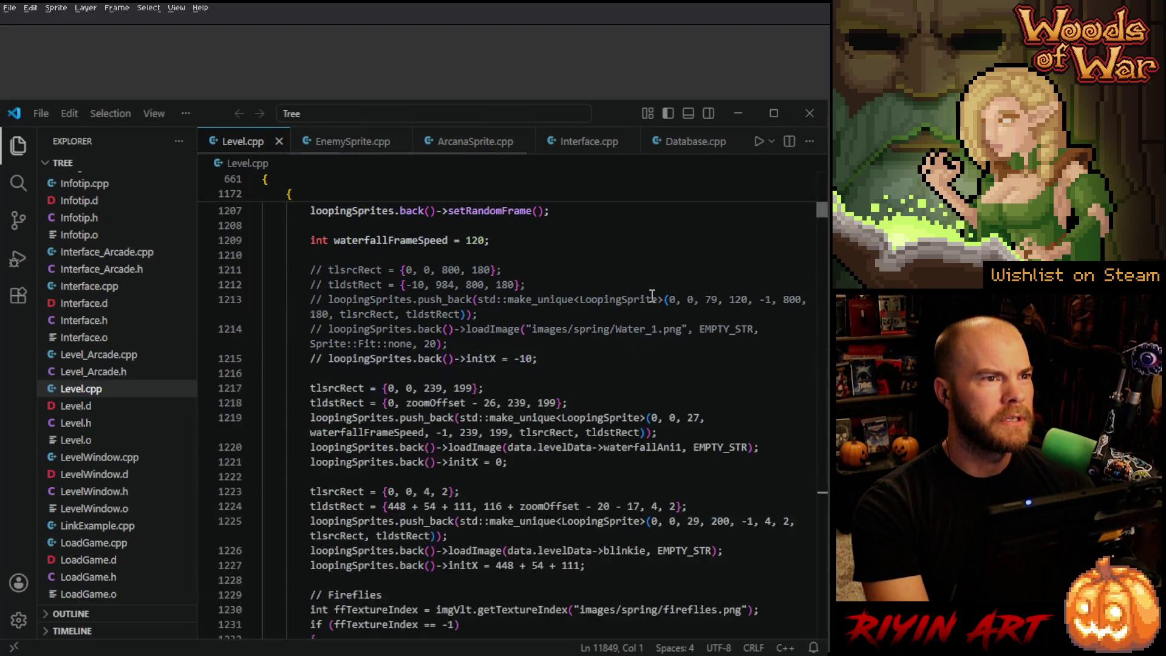
click(401, 141)
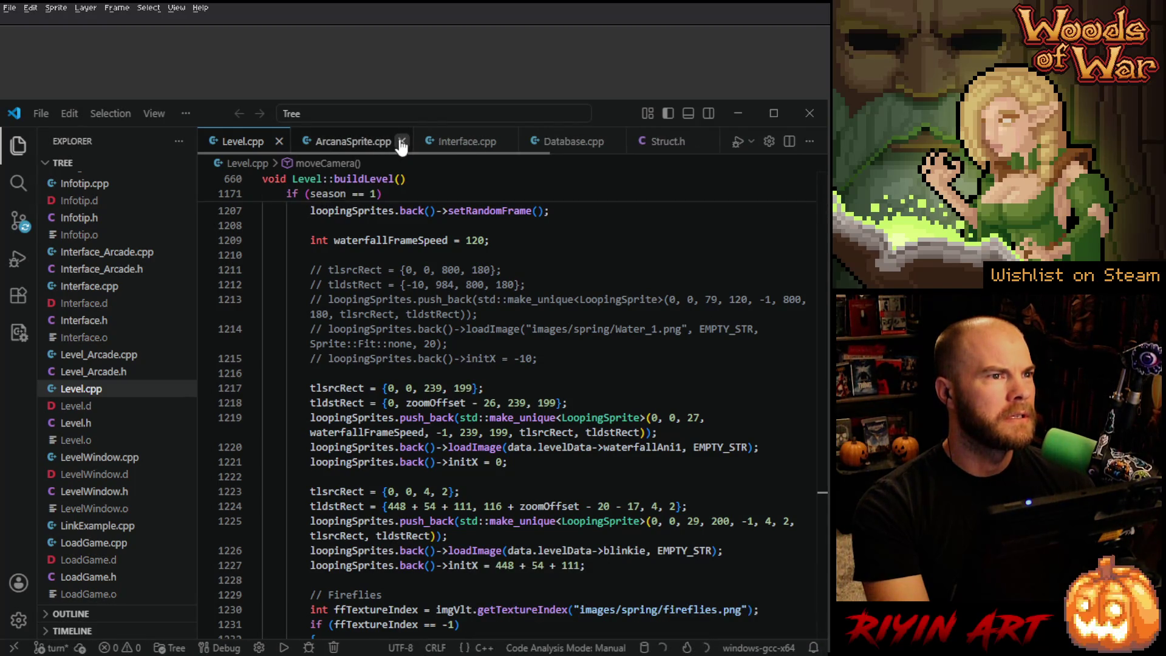
click(400, 141)
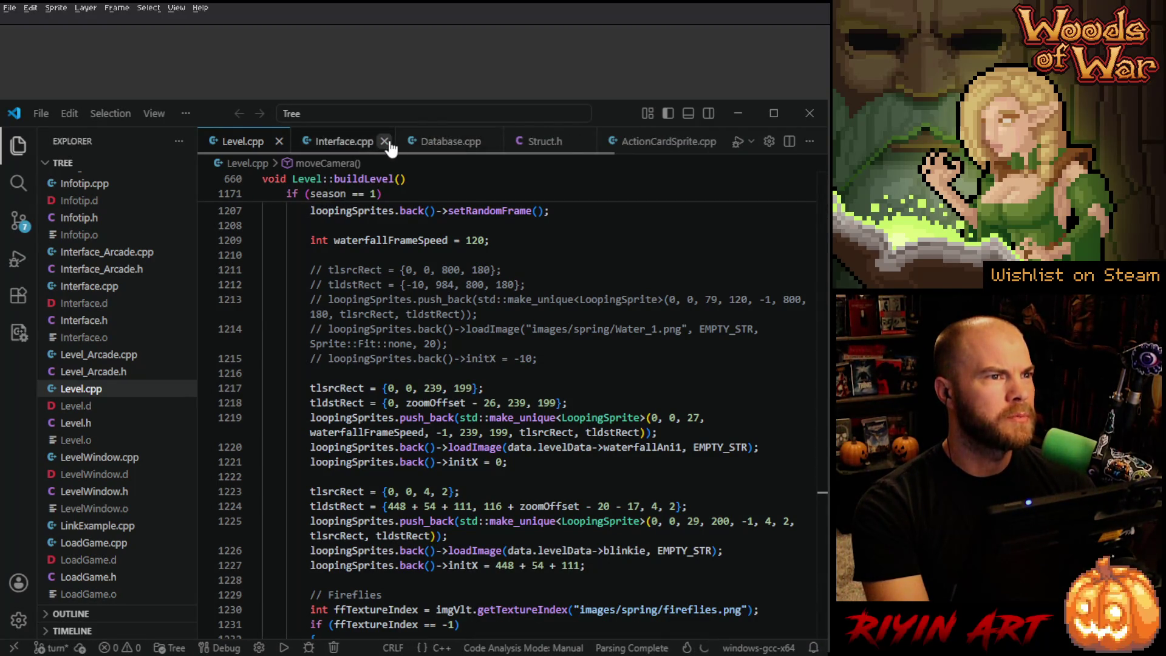
click(387, 142)
click(387, 142)
click(374, 141)
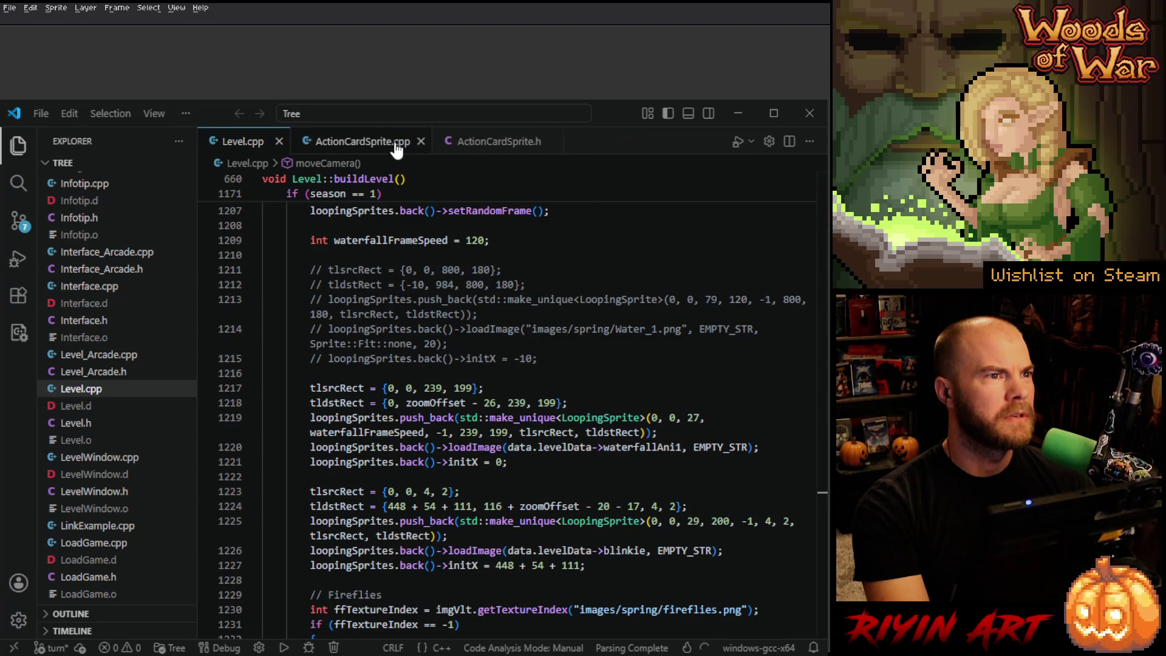
click(421, 141)
click(409, 141)
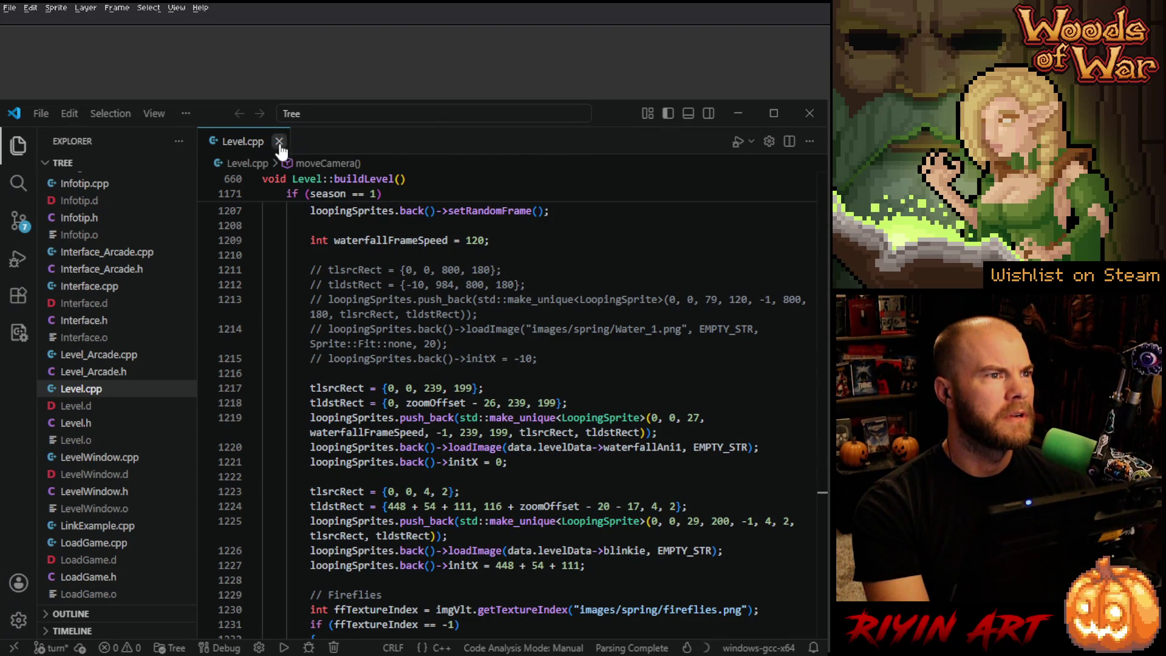
click(278, 141)
scroll(139, 291, down, 10)
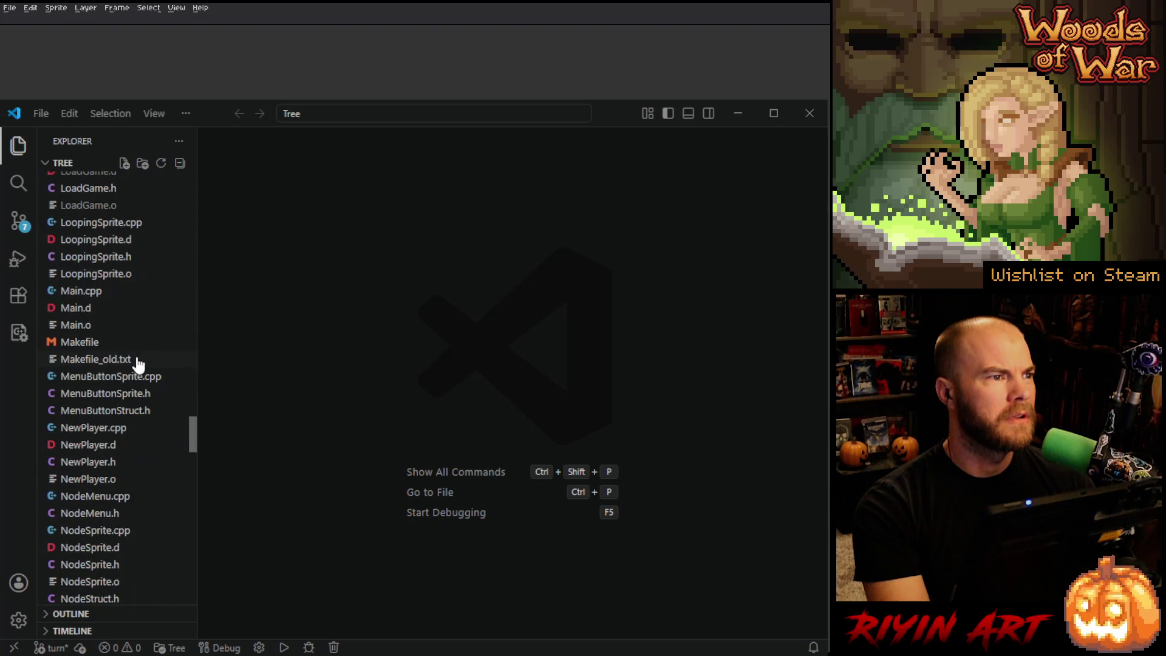
scroll(139, 365, up, 15)
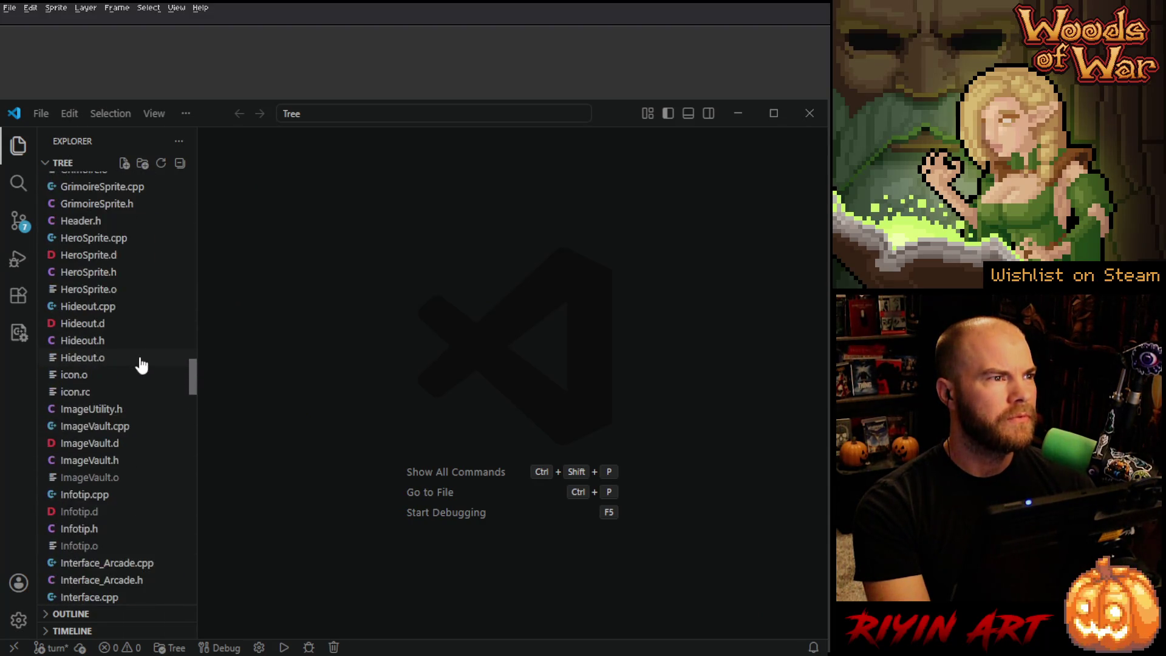
Step: Open HeroSprite.cpp and select the treeLevel 1 sprite-map lines 26–37
click(113, 439)
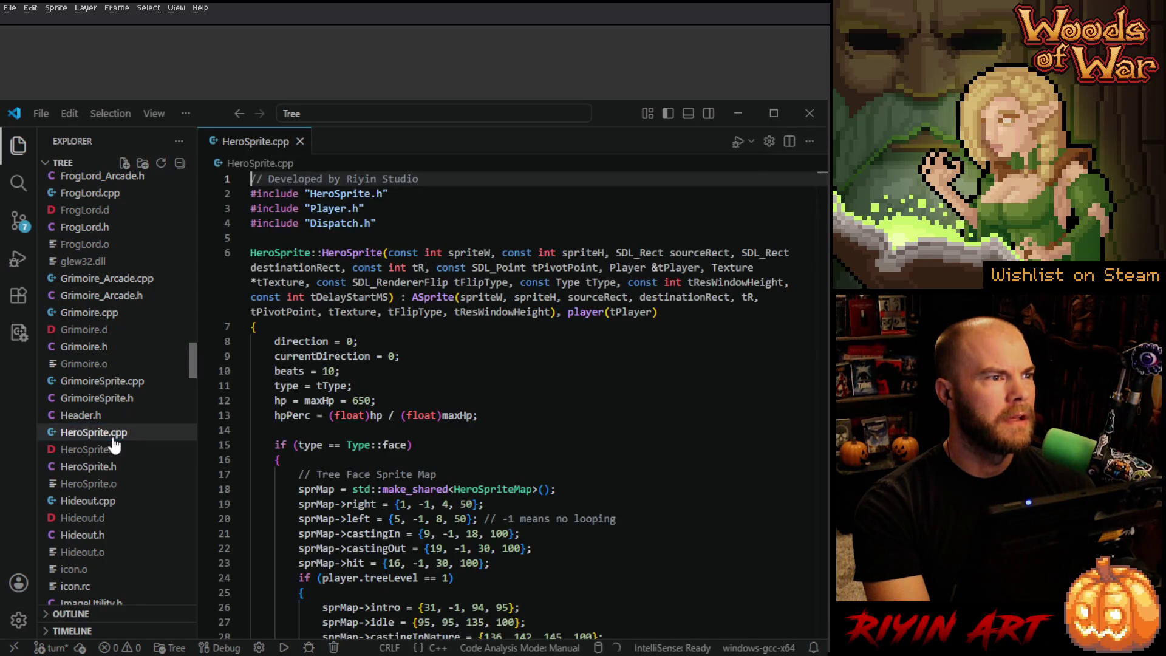
scroll(542, 430, down, 3)
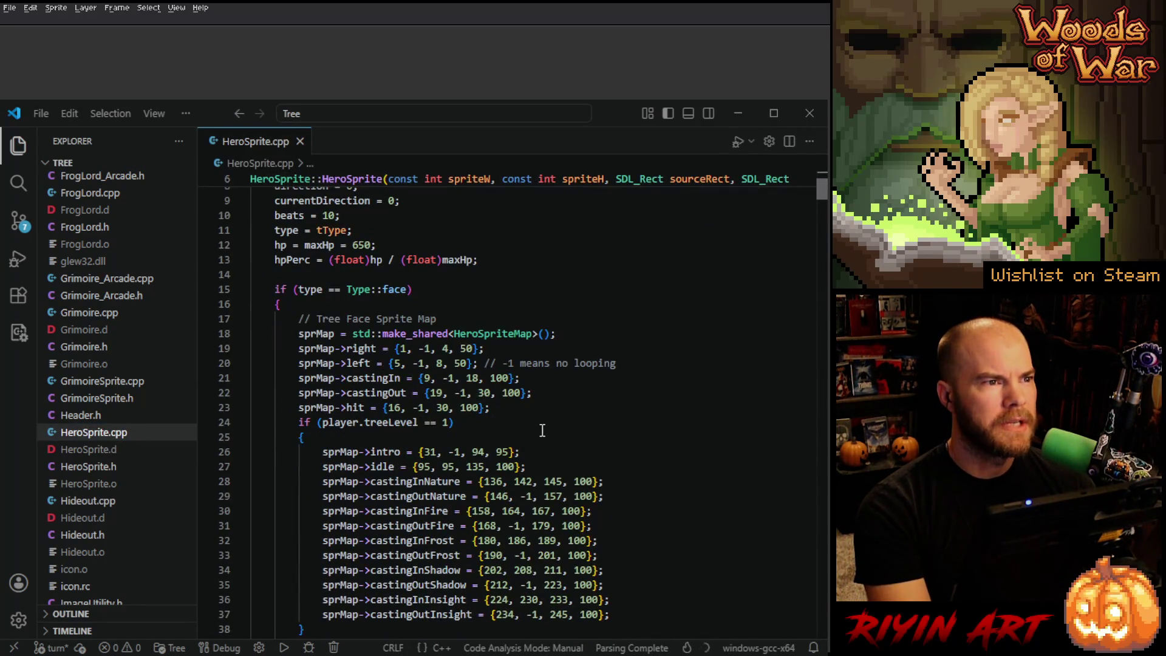
scroll(543, 429, down, 2)
scroll(494, 395, down, 2)
scroll(495, 395, down, 3)
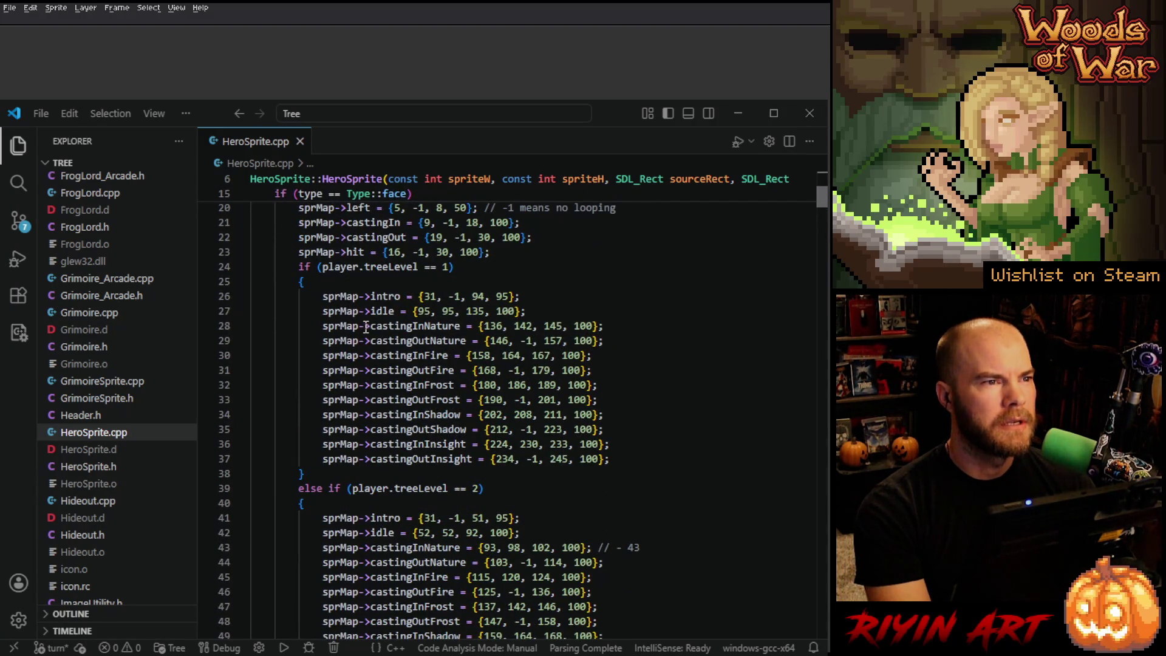
click(656, 385)
click(535, 296)
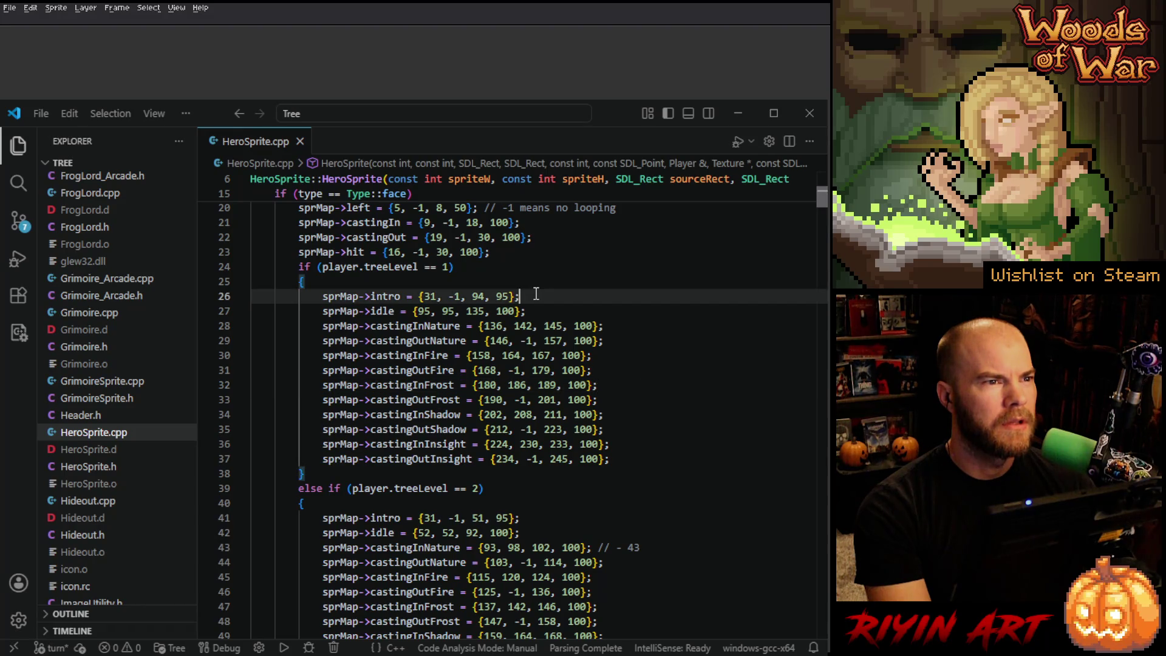
click(525, 284)
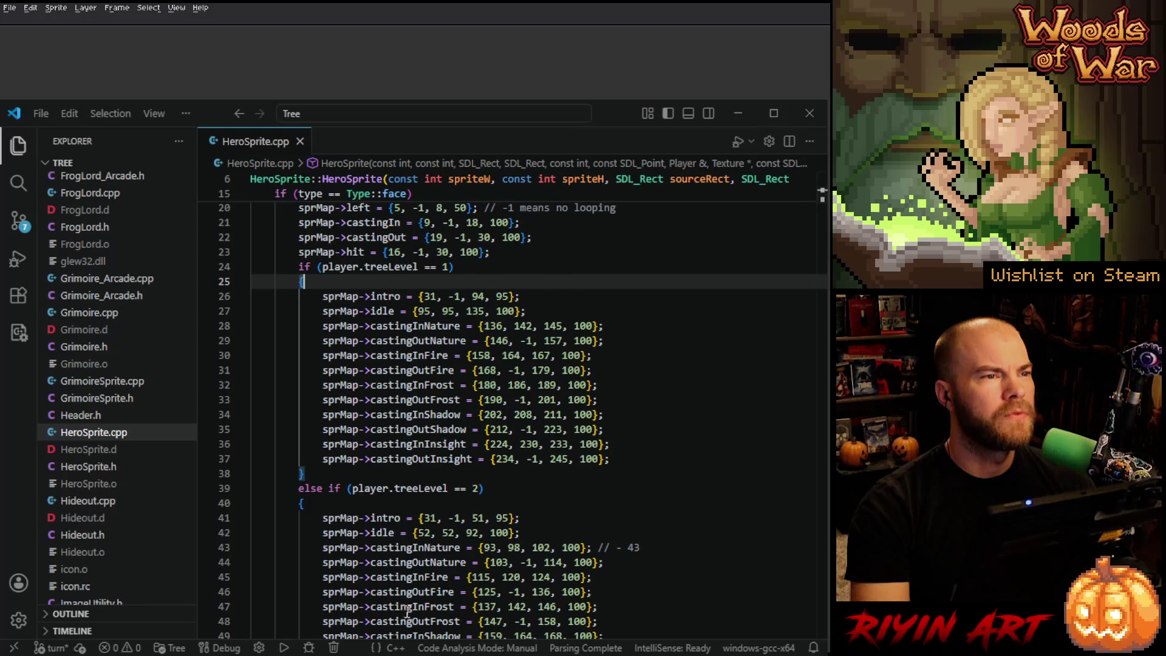
scroll(407, 613, down, 3)
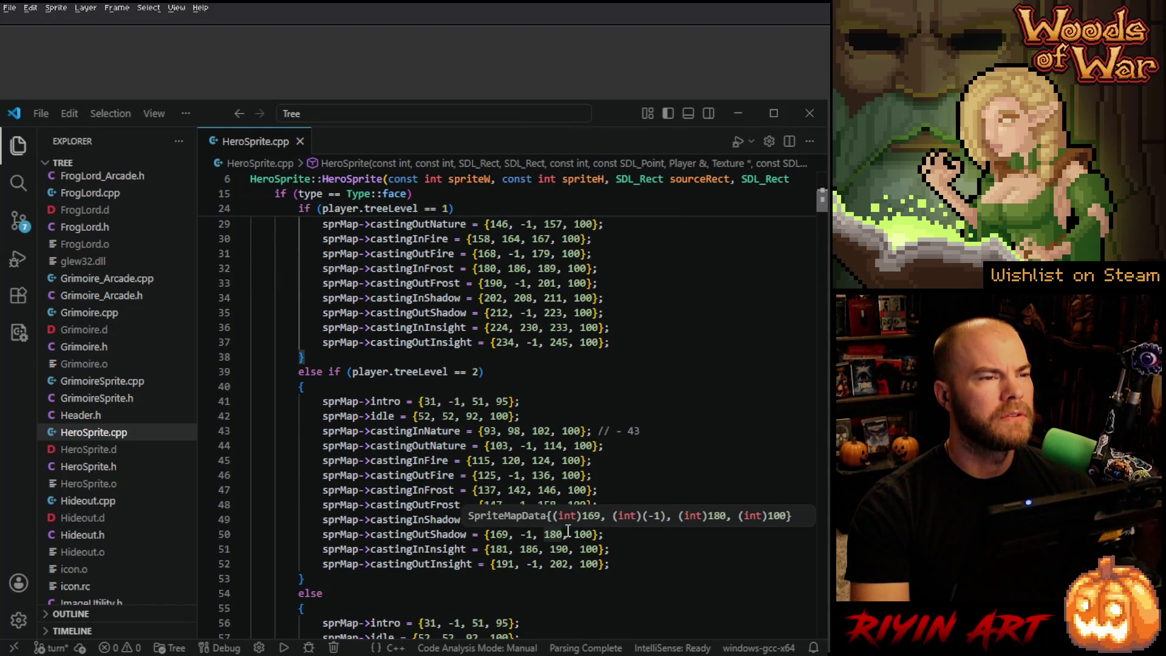
scroll(567, 530, up, 3)
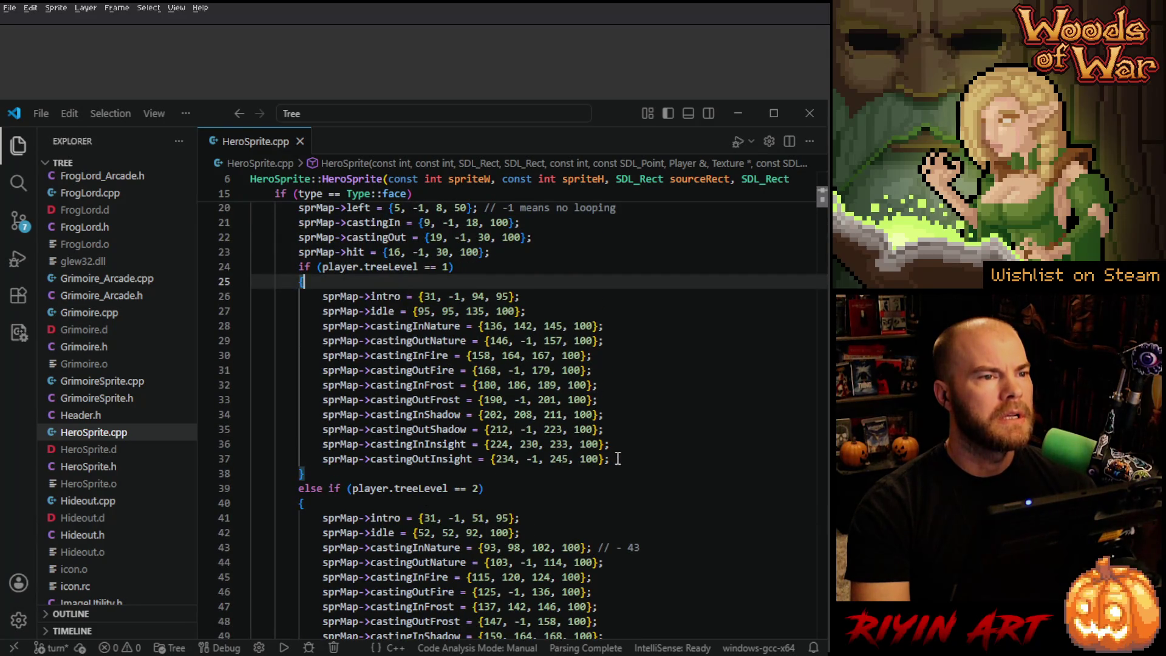
drag(618, 459, 567, 289)
key(ctrl+c)
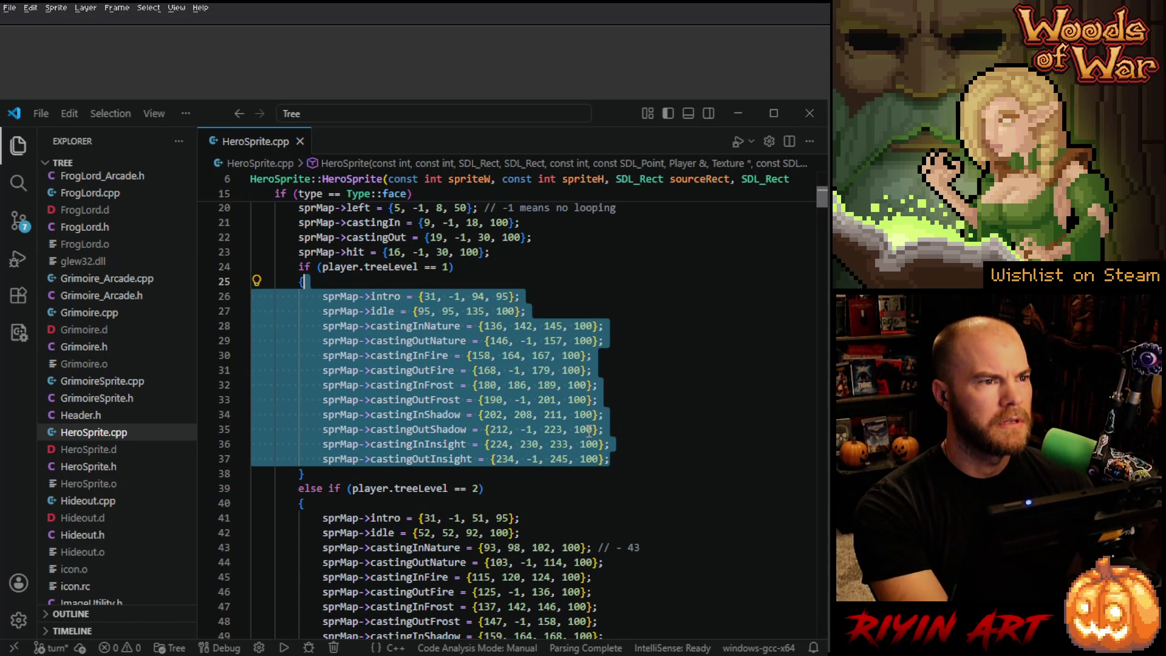
Step: Comment out the old level 2 sprite-map lines, paste the level 1 ranges above, and save
mouse_move(589, 430)
scroll(588, 430, down, 5)
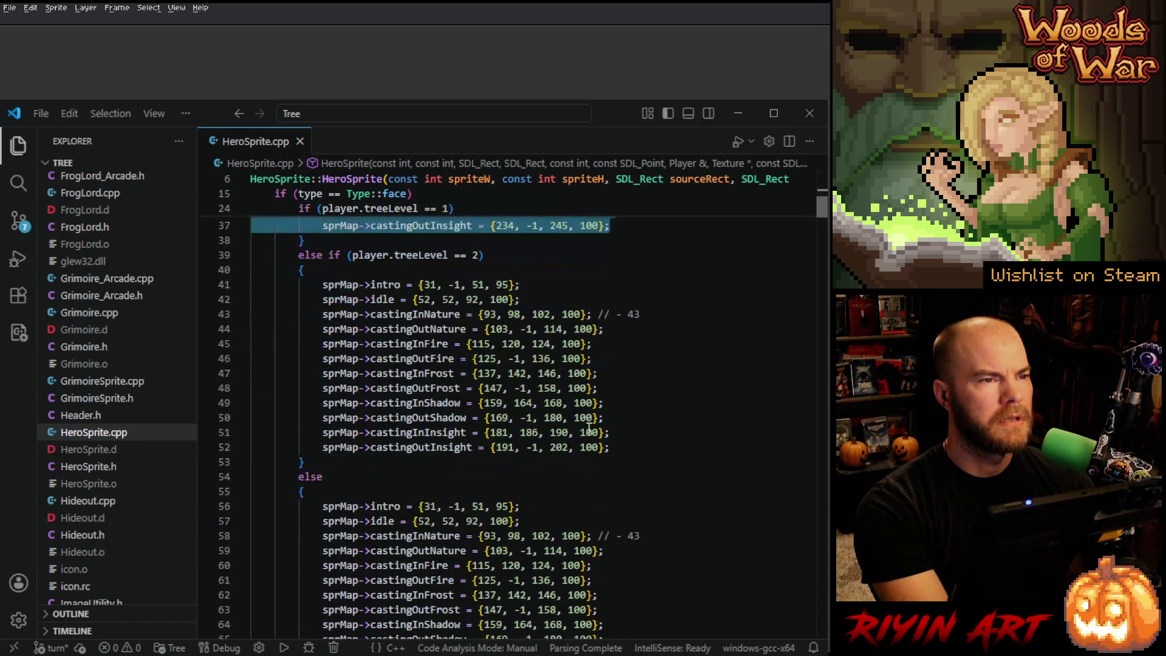
mouse_move(614, 447)
mouse_down()
mouse_move(326, 300)
mouse_move(316, 284)
mouse_up()
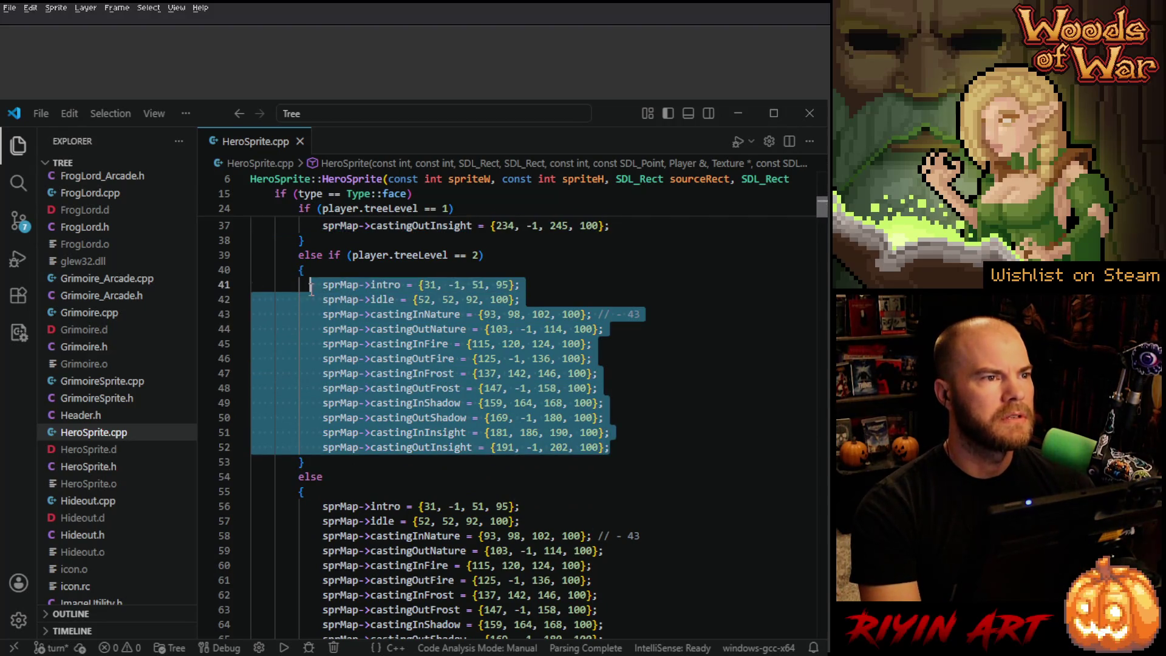
key(ctrl+slash)
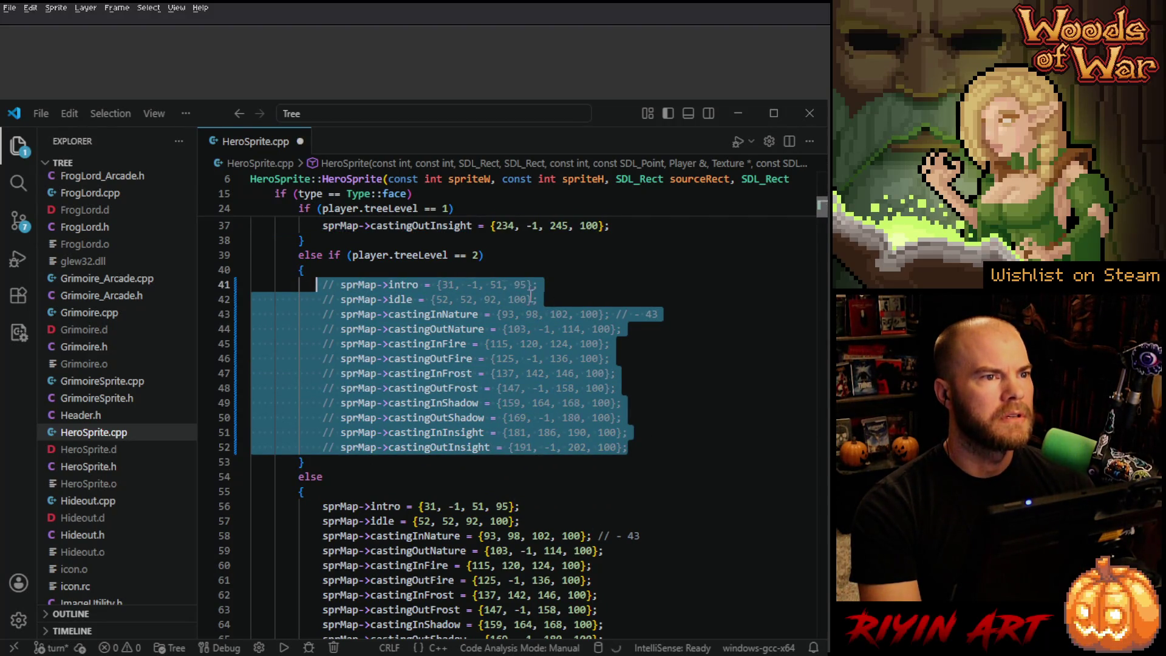
click(497, 267)
key(ctrl+v)
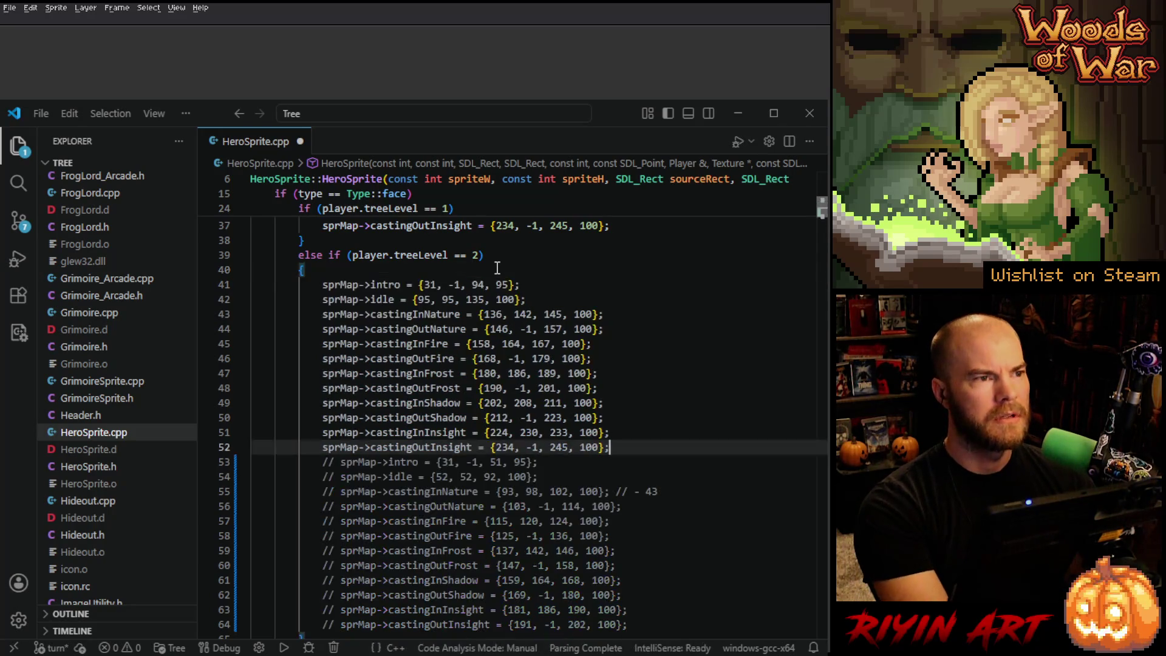
key(ctrl+s)
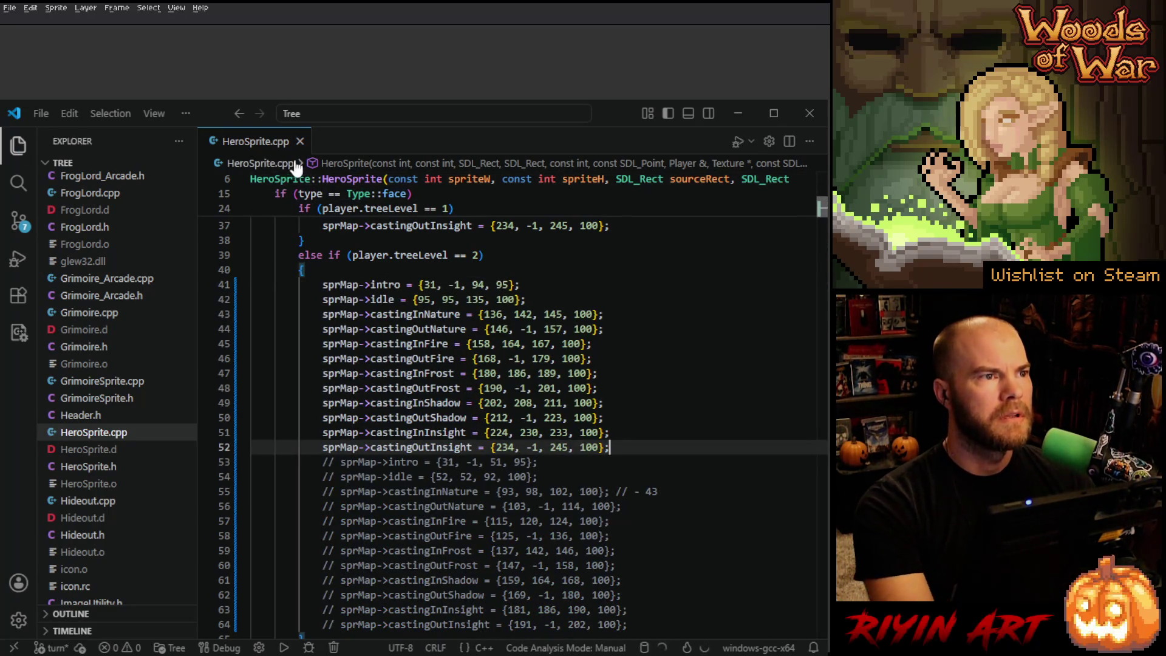
click(732, 119)
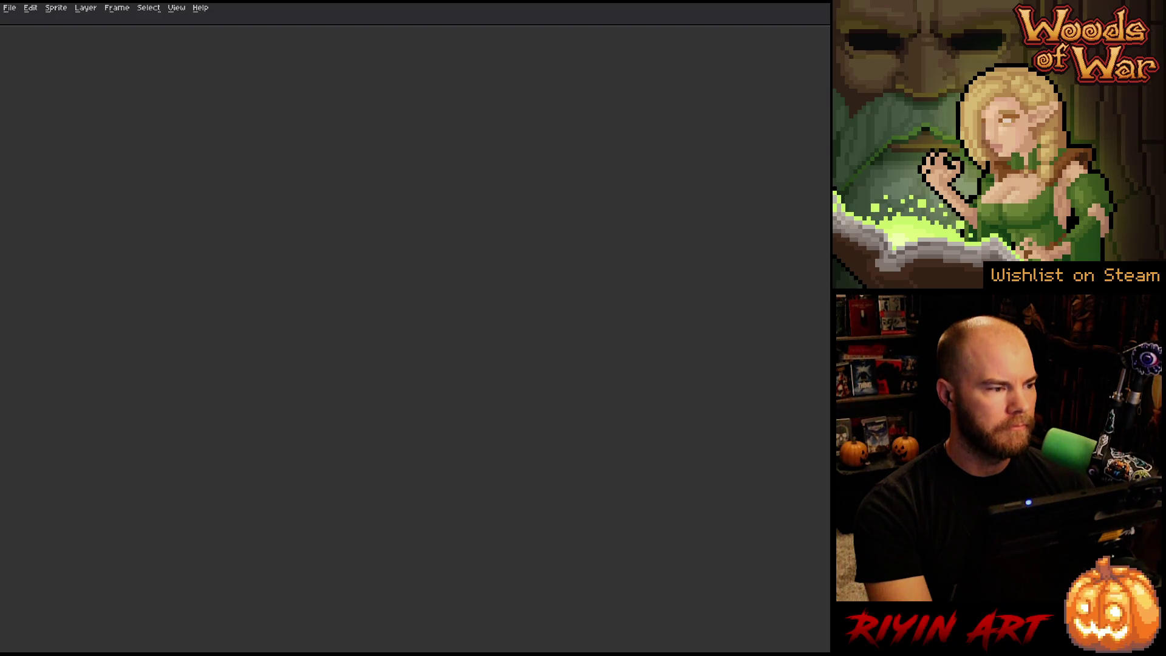
Step: Open gant_leaf_back.png and gant_leaf_front.png together from the spring folder
click(10, 7)
click(24, 31)
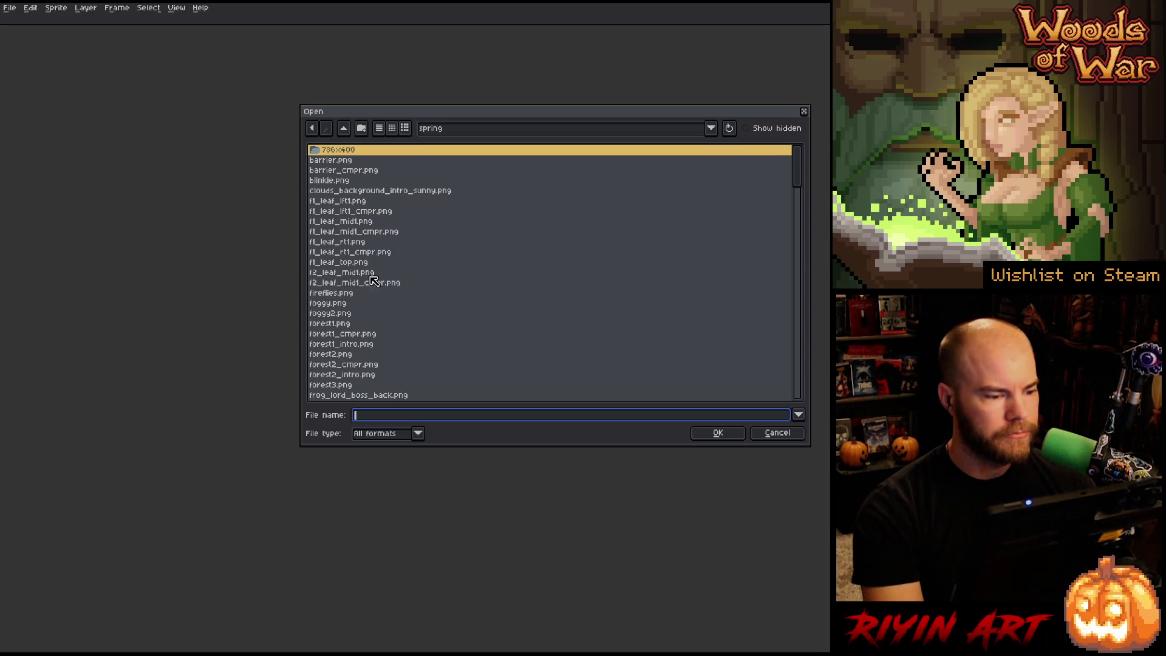
scroll(372, 286, down, 5)
scroll(371, 292, down, 10)
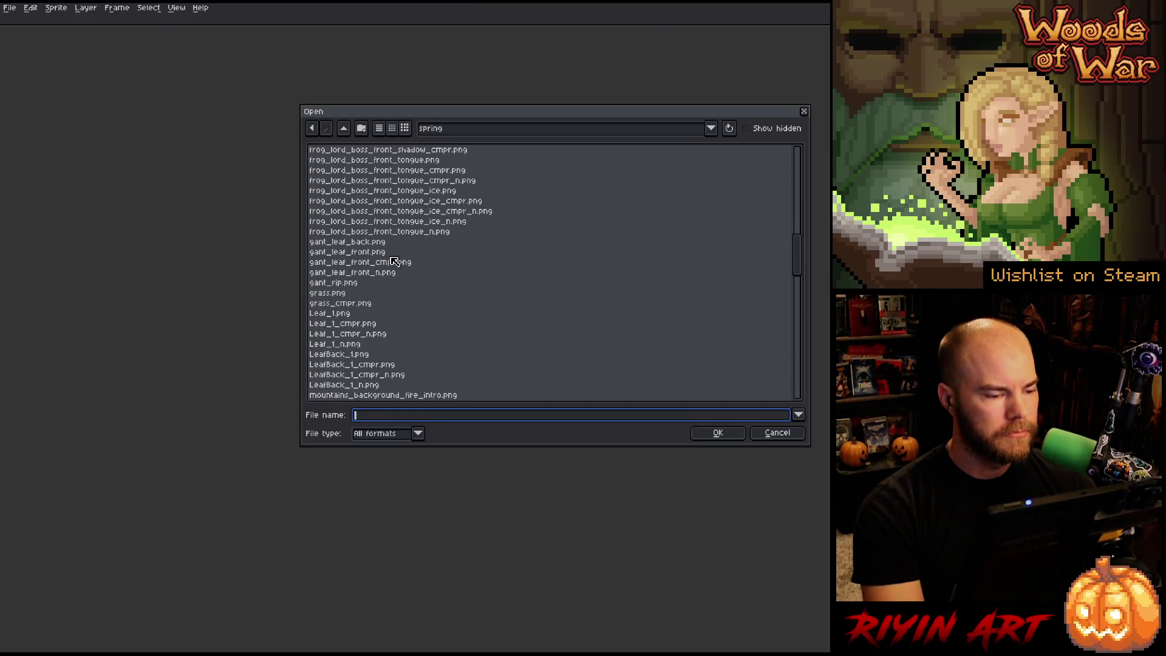
click(377, 242)
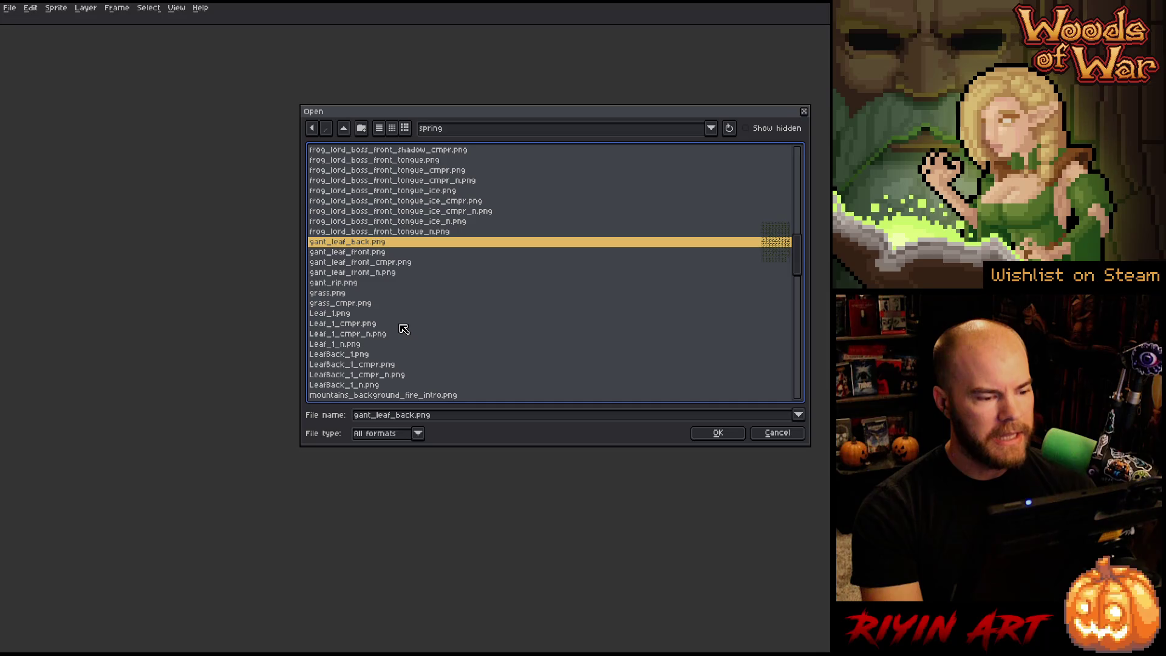
key(Down)
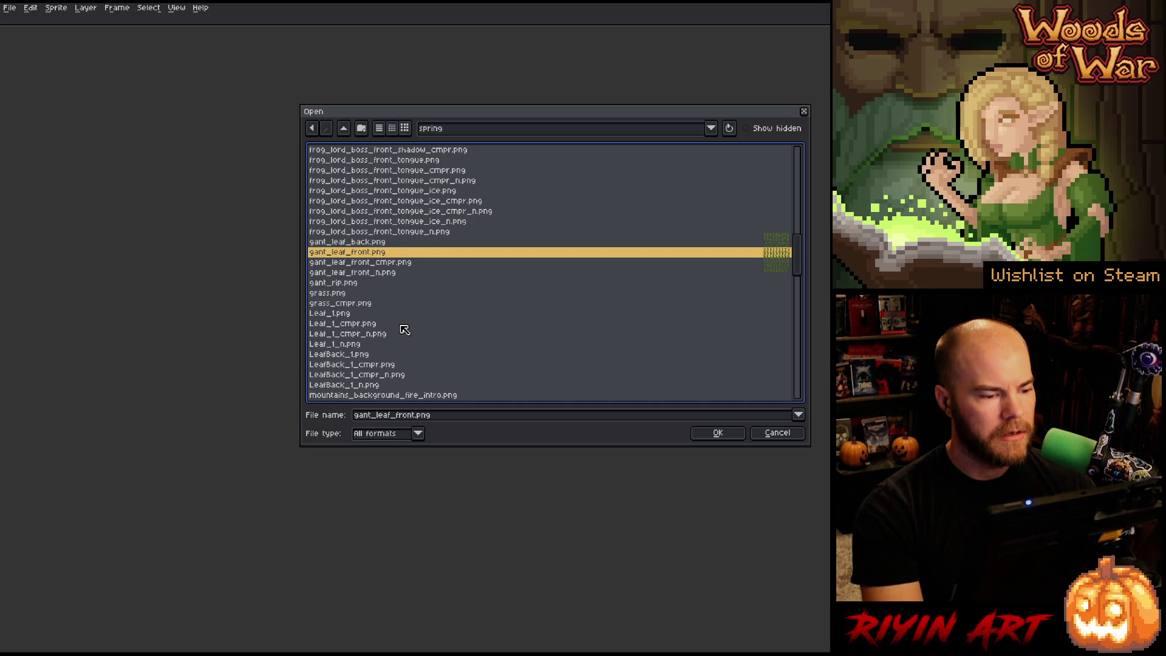
key(Up)
shift+click(372, 252)
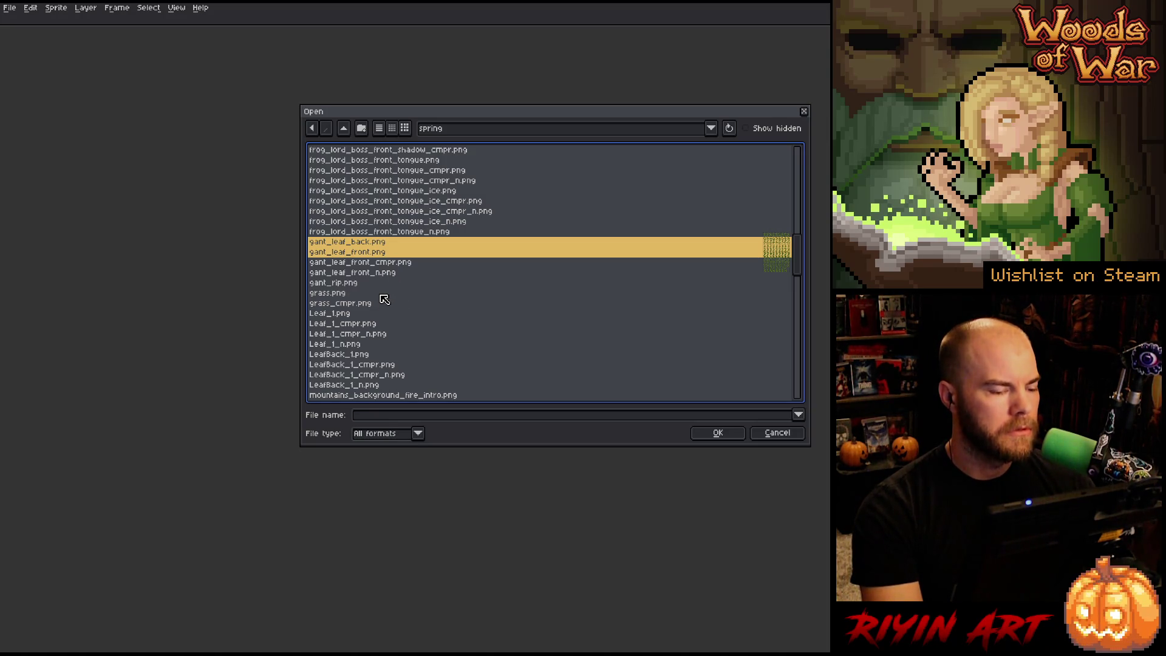
key(Return)
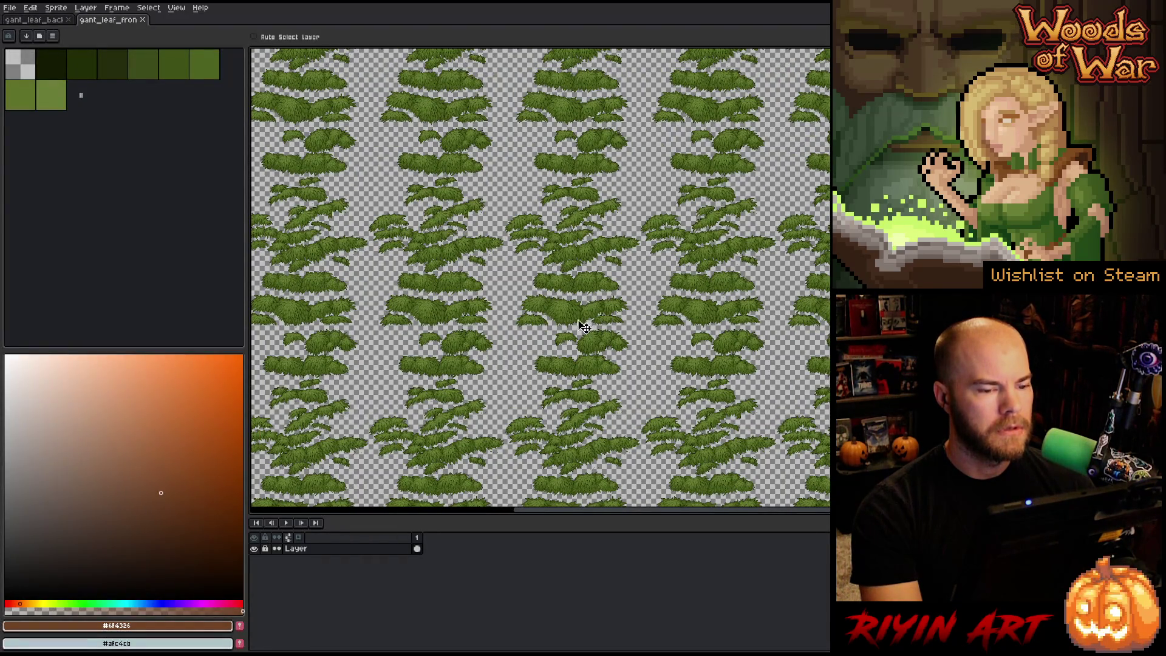
Step: Select Leaf_1.png and LeafBack_1.png in the spring folder and open both
scroll(587, 333, up, 3)
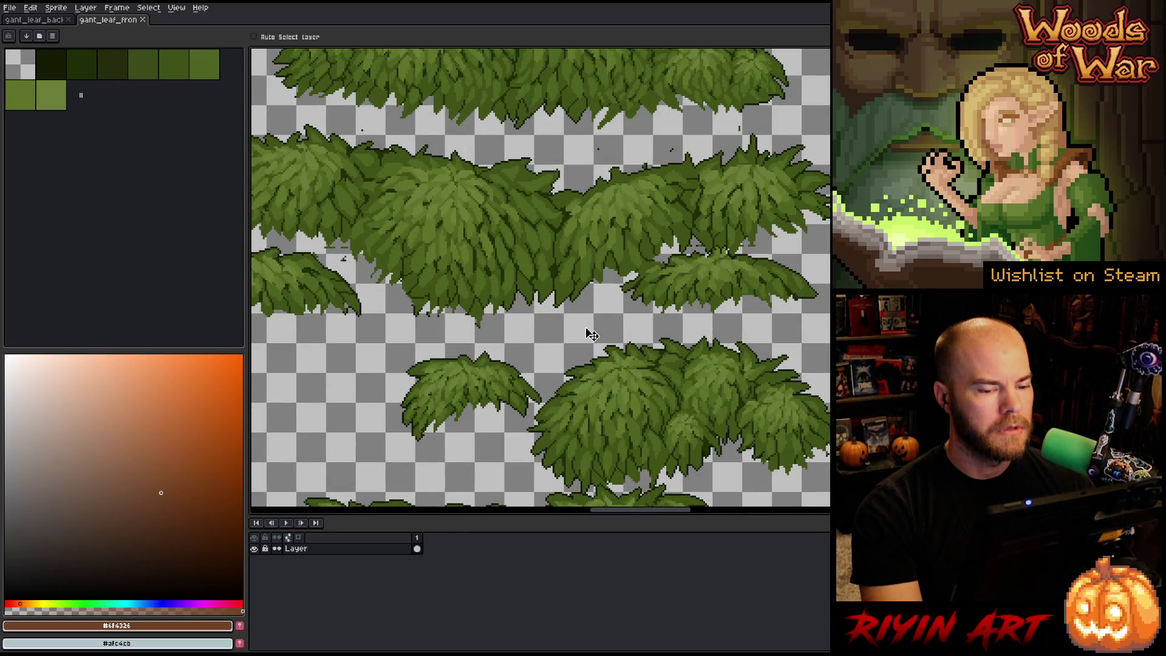
scroll(588, 332, down, 4)
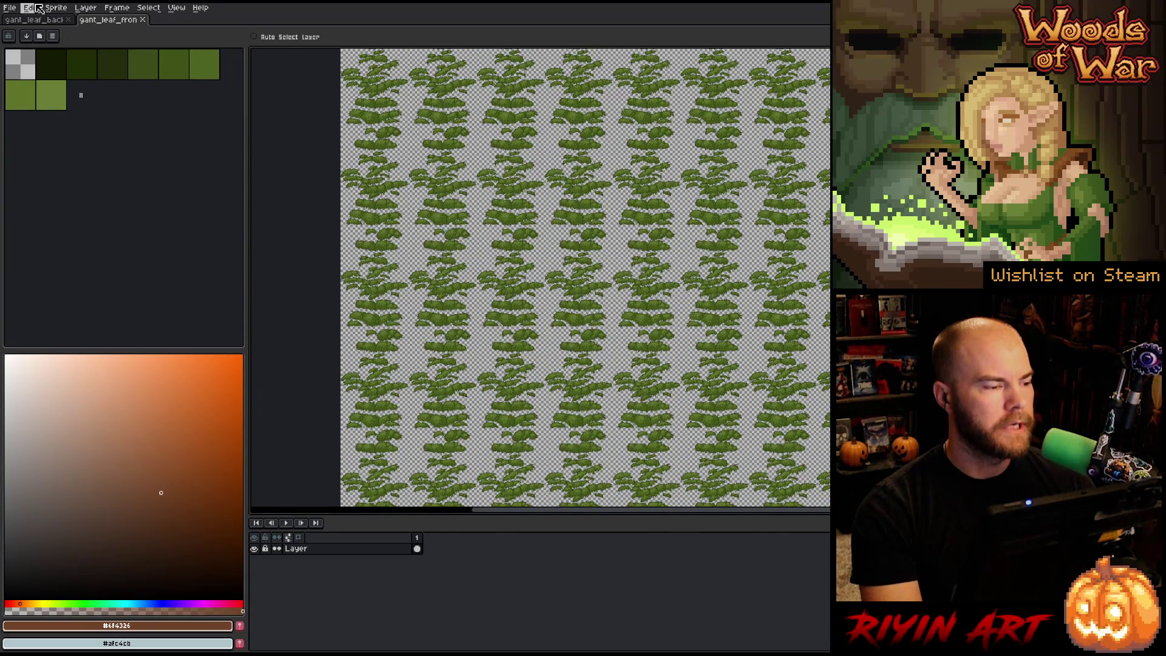
click(10, 7)
click(24, 33)
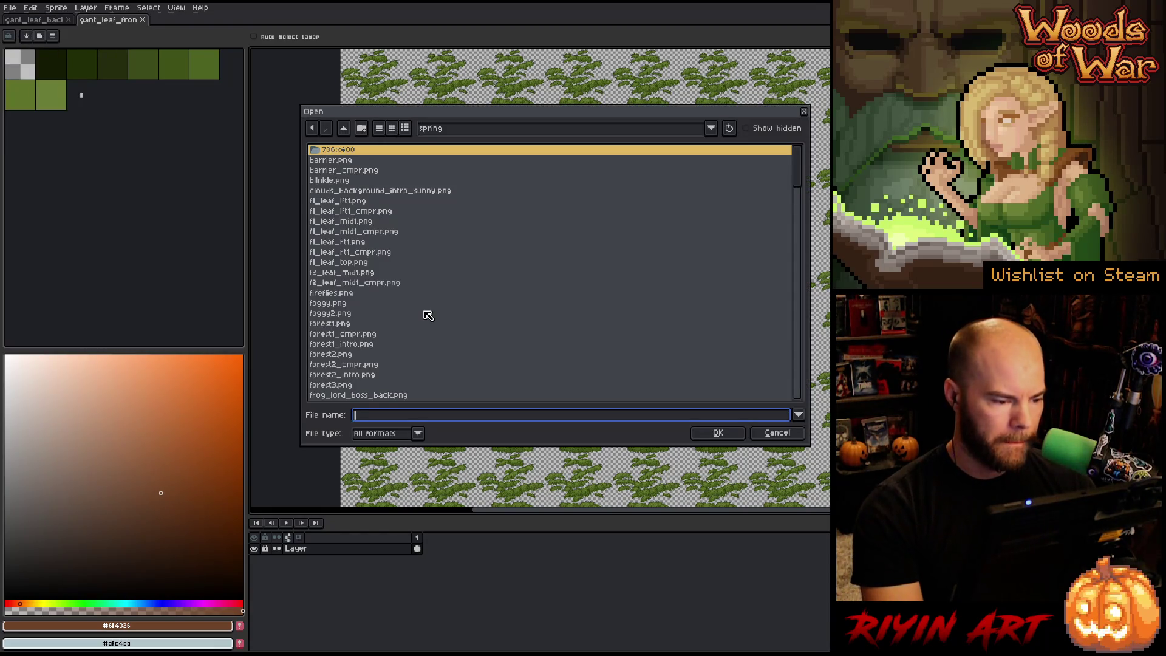
scroll(428, 315, down, 2)
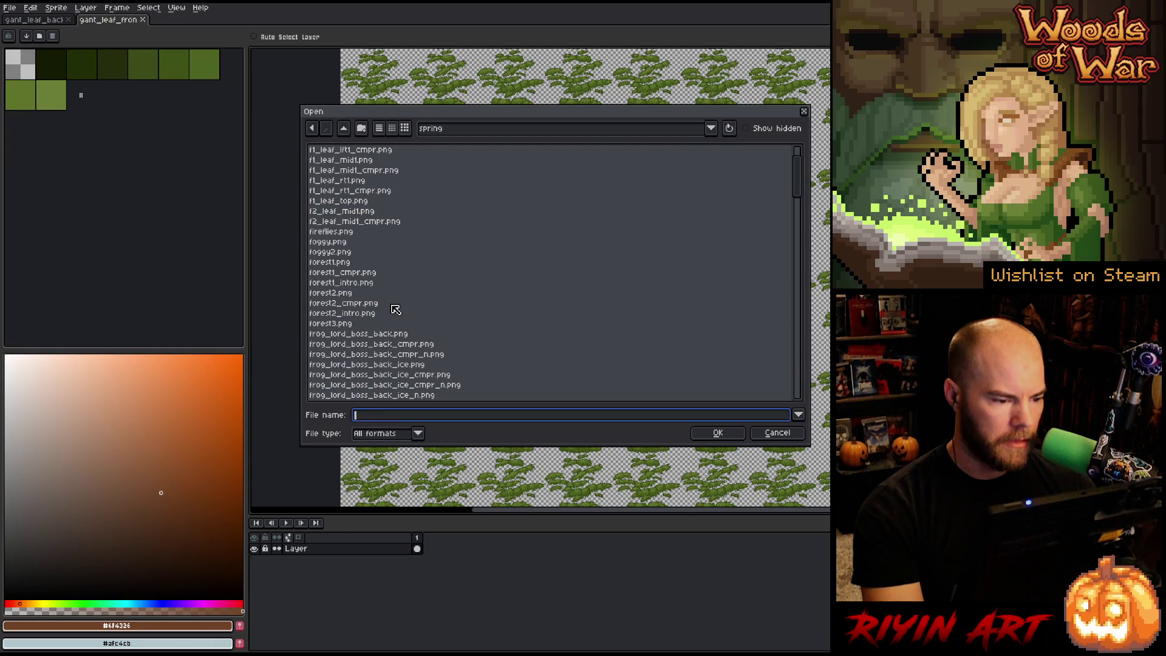
scroll(395, 309, down, 10)
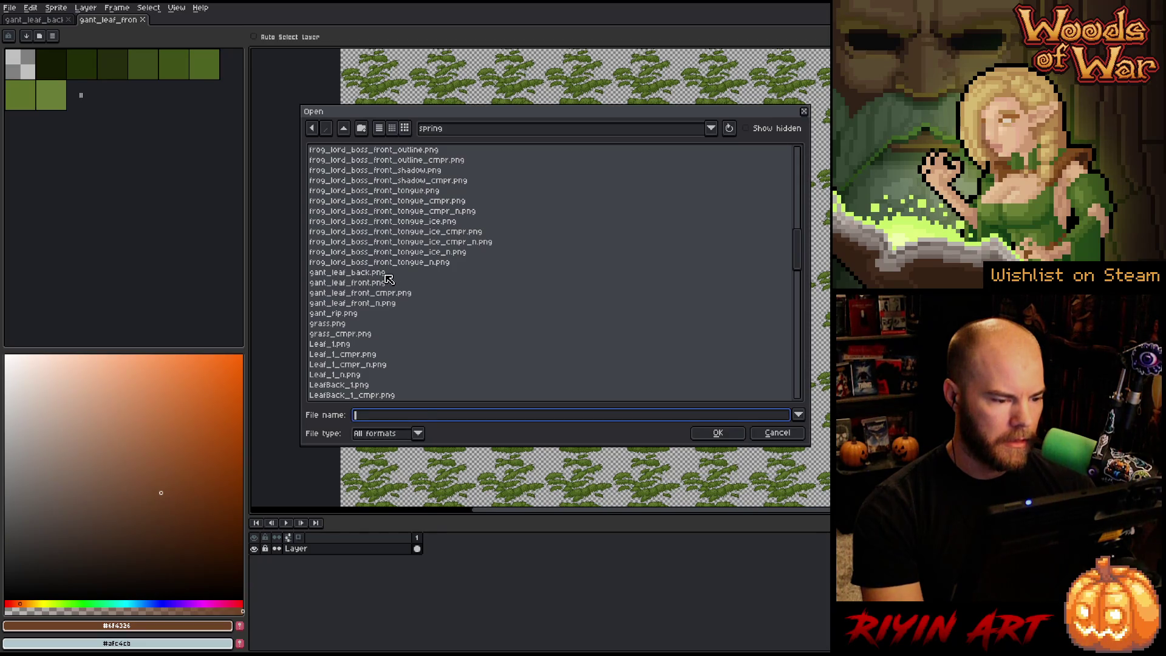
click(389, 273)
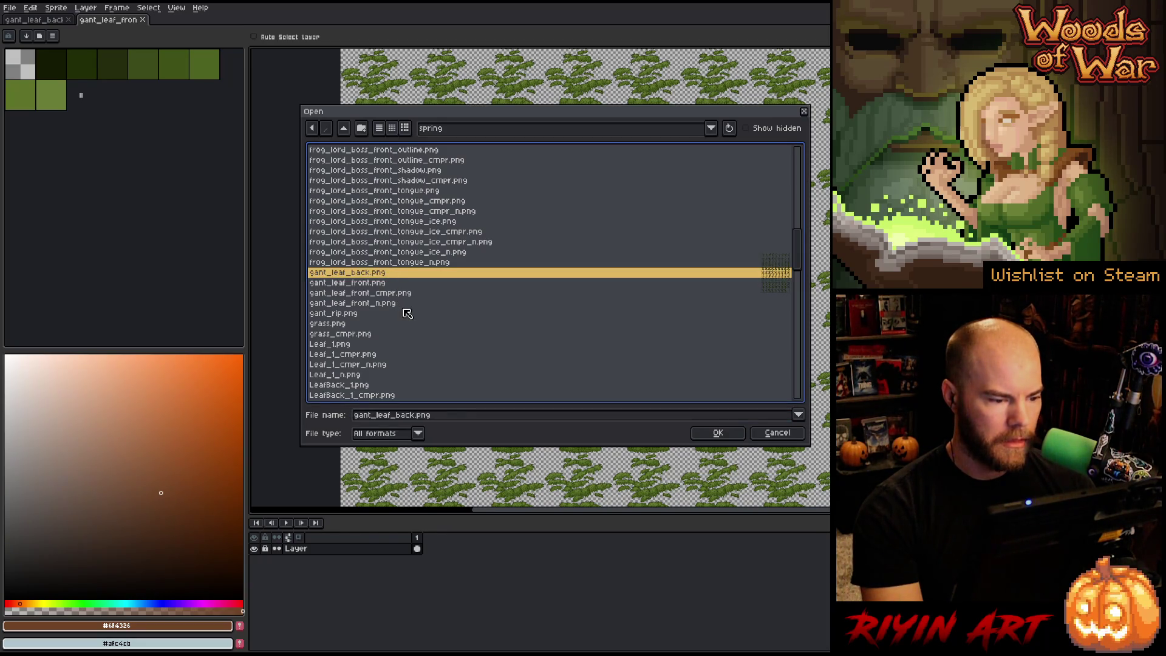
key(Down)
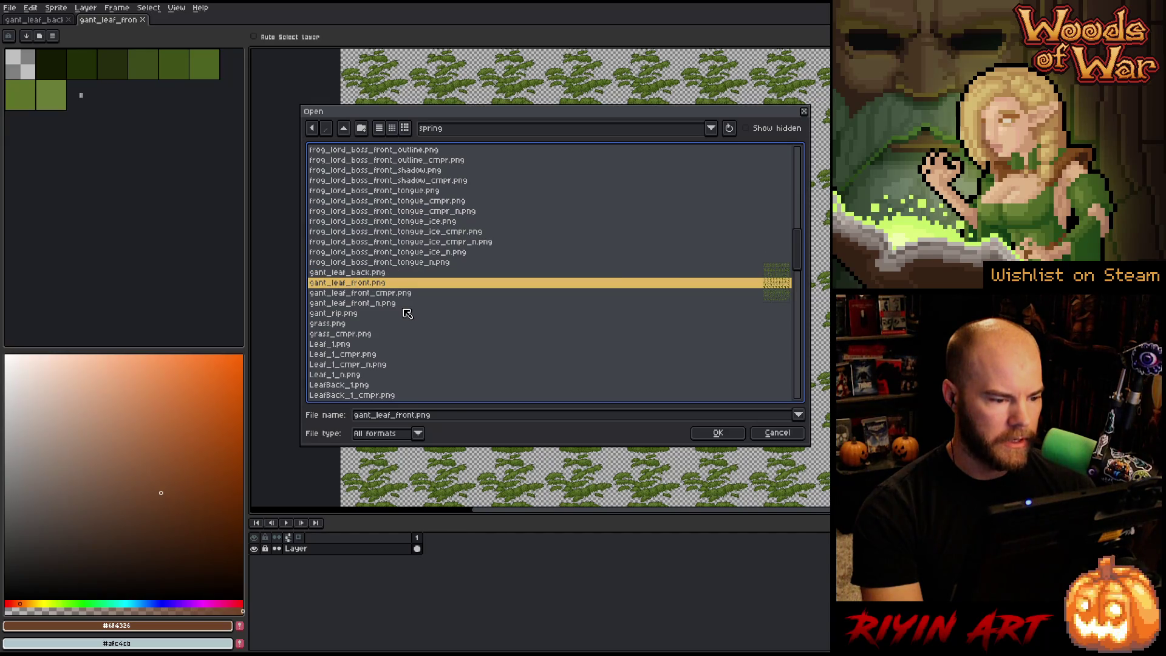
key(Down)
key(Down)
key(Down)
scroll(407, 312, down, 2)
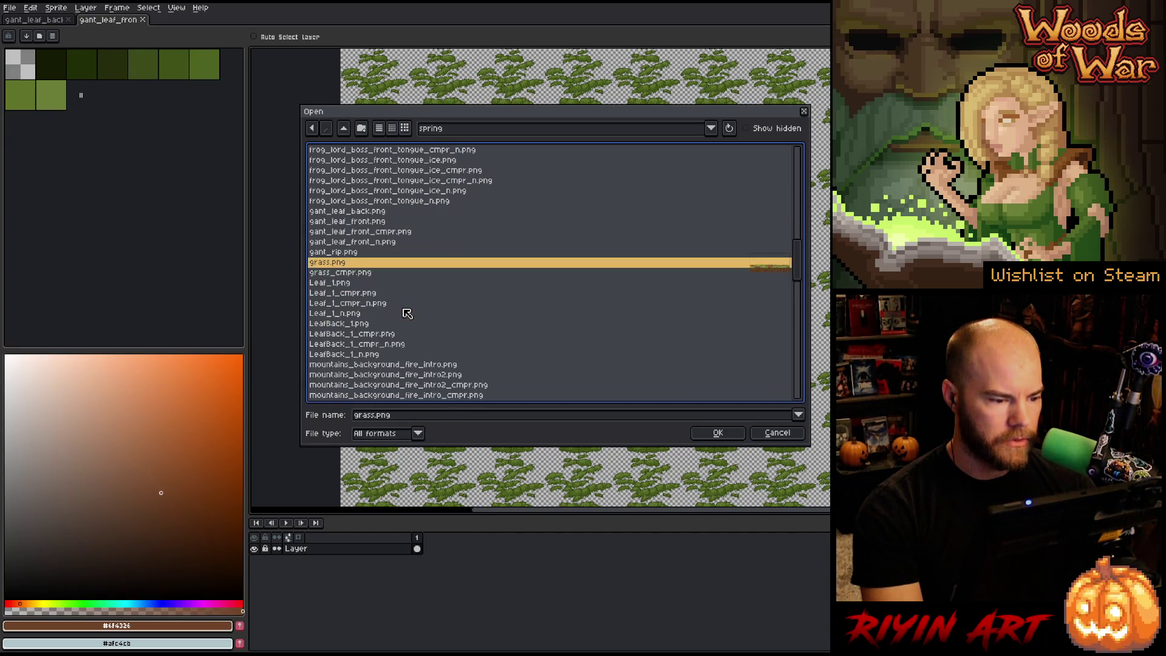
click(357, 286)
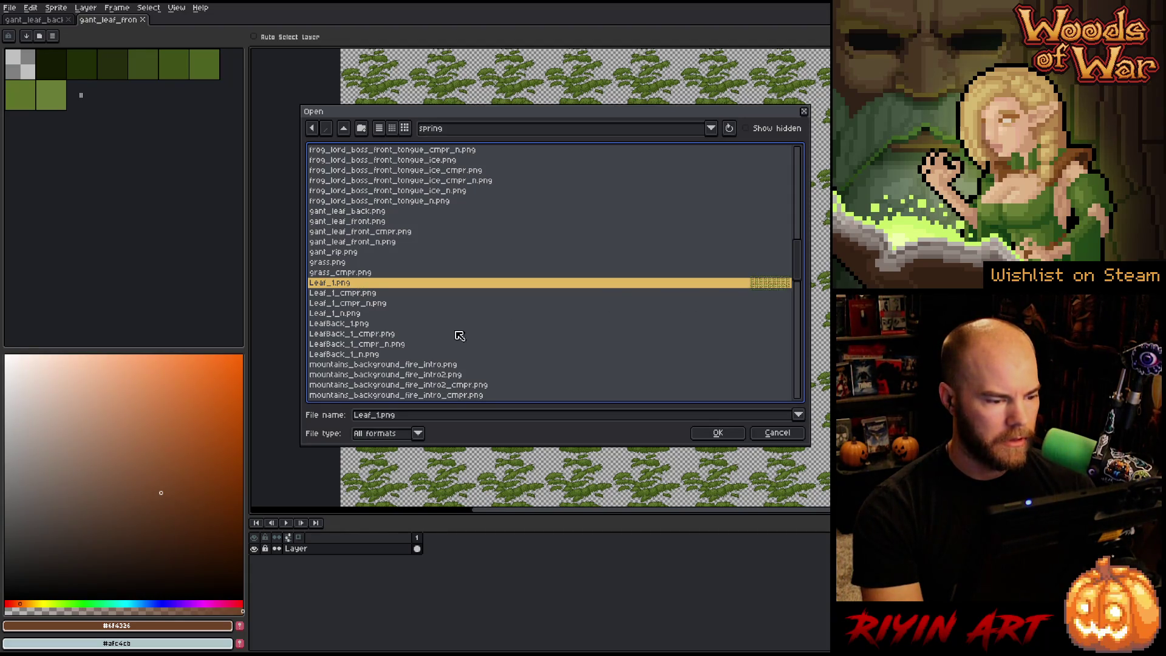
ctrl+click(365, 325)
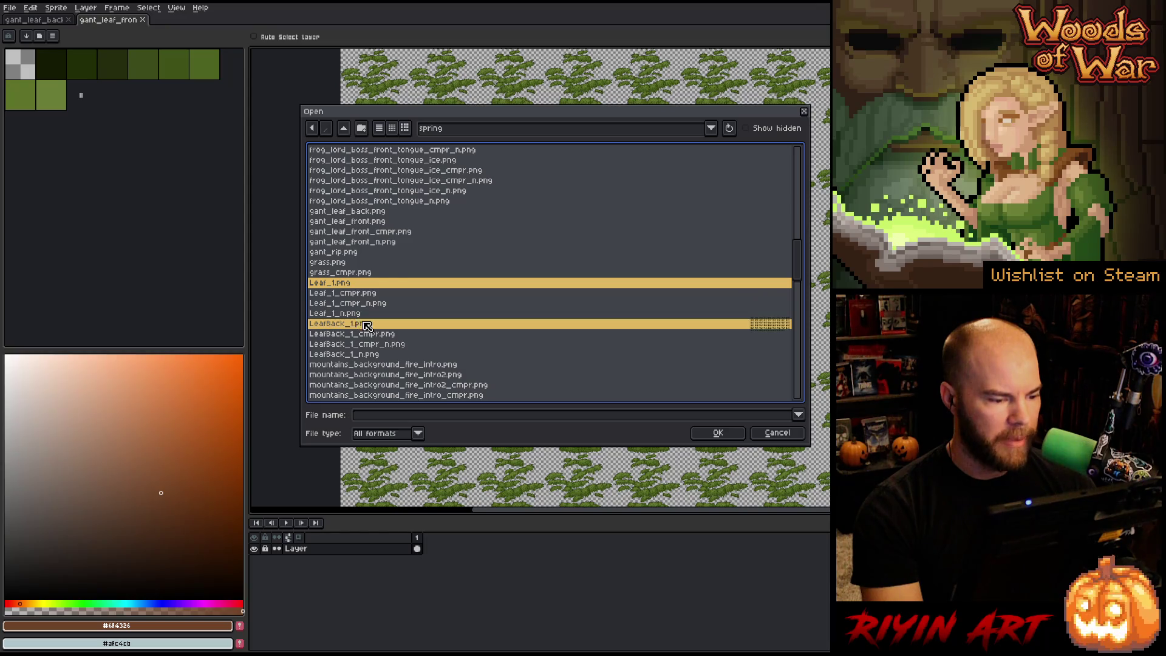
scroll(367, 326, down, 4)
scroll(452, 344, down, 10)
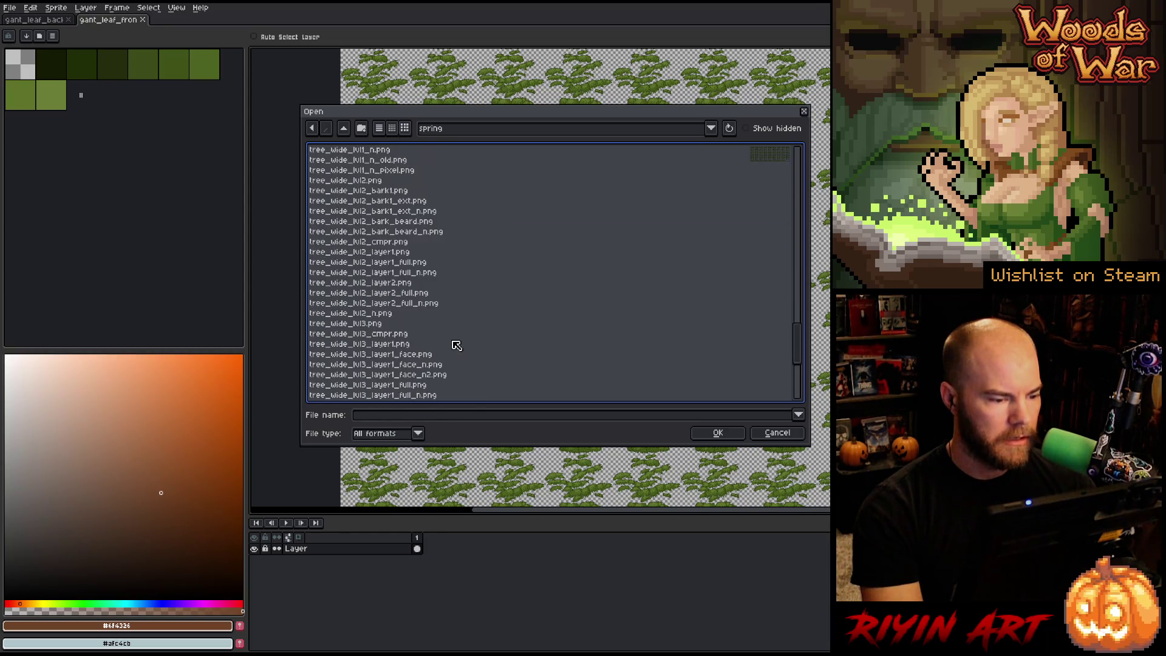
scroll(457, 345, up, 6)
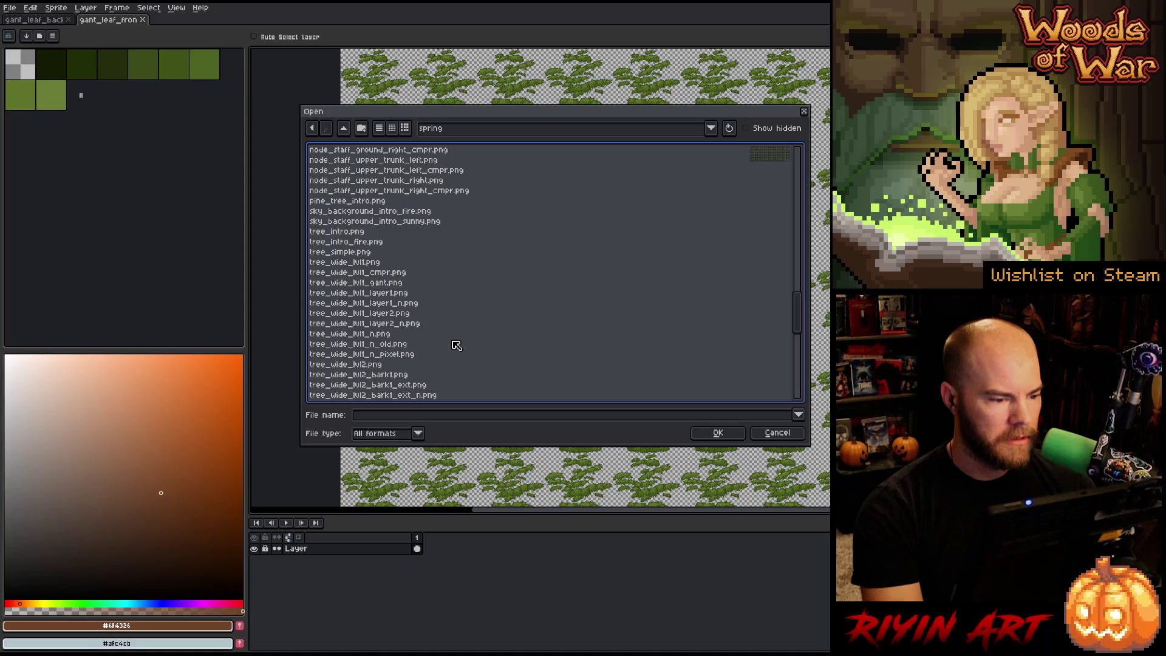
scroll(456, 345, down, 12)
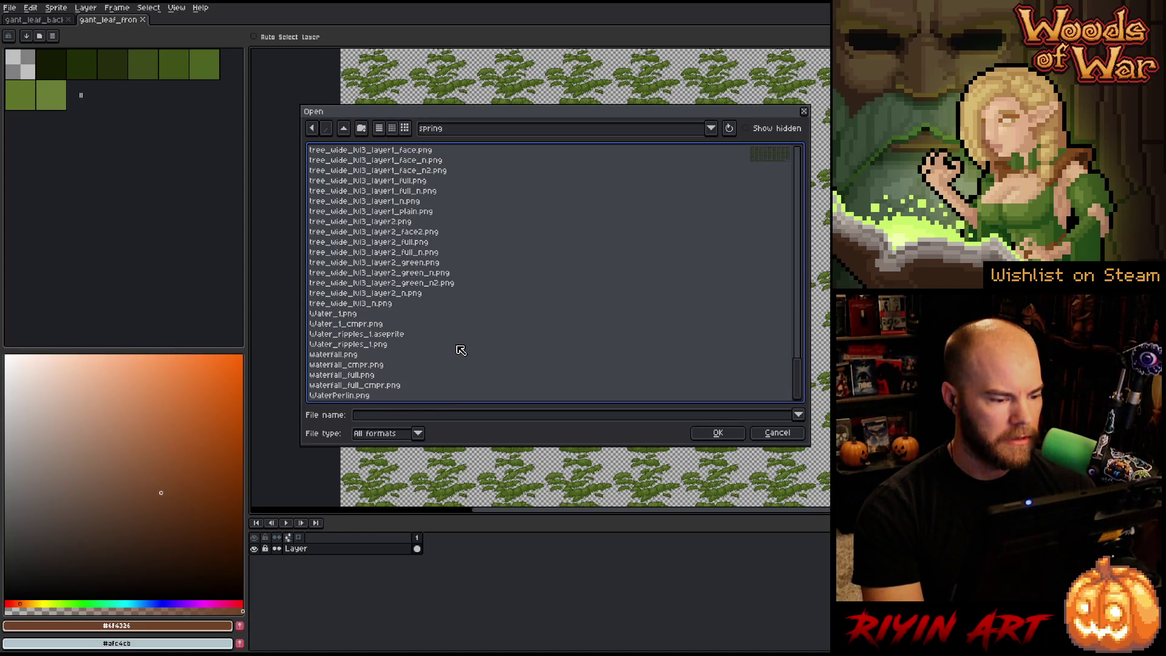
scroll(461, 349, up, 20)
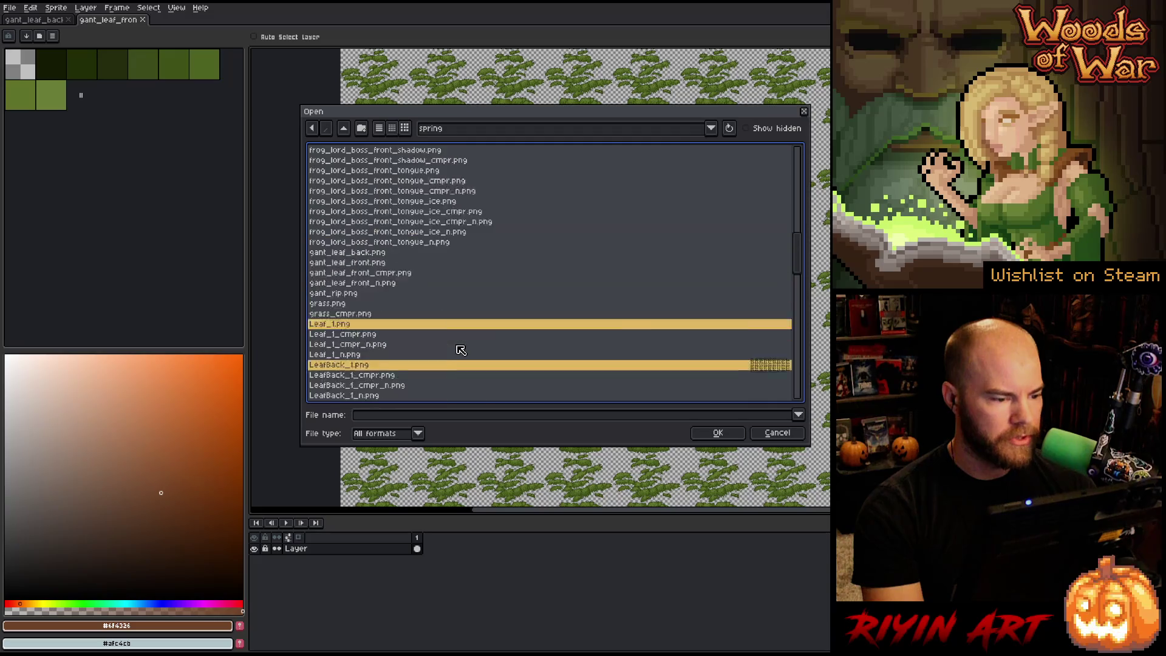
scroll(460, 349, up, 2)
scroll(467, 349, up, 15)
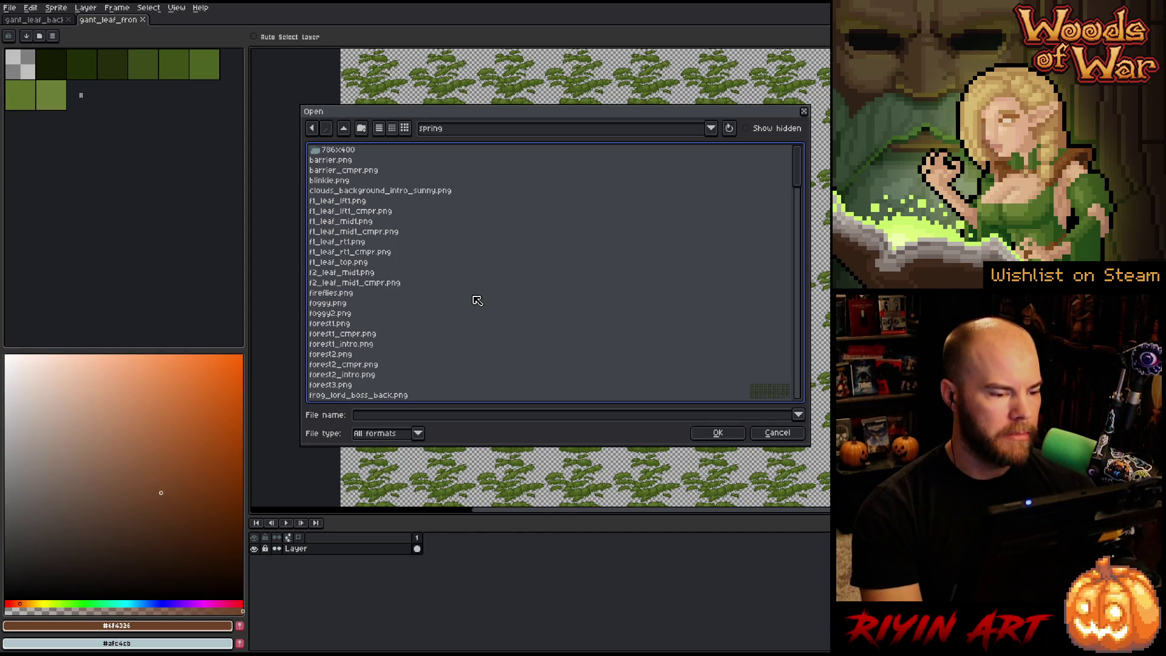
click(720, 436)
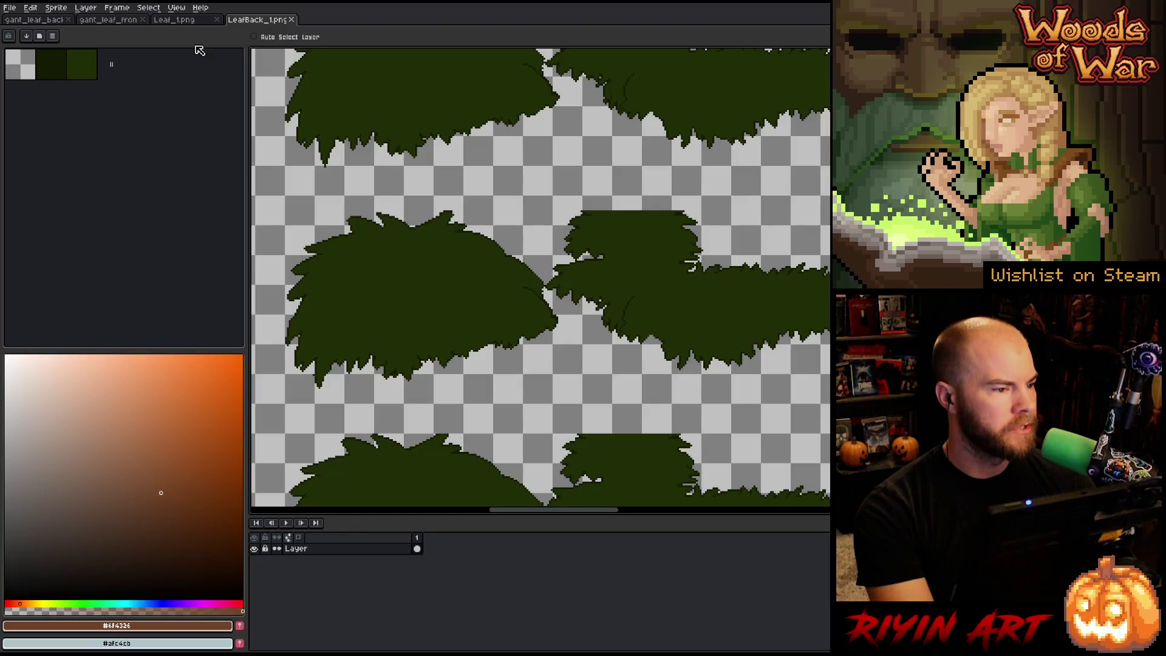
Step: Open wider_battle_v11.aseprite from the pinned TreeRevenge folder
click(9, 12)
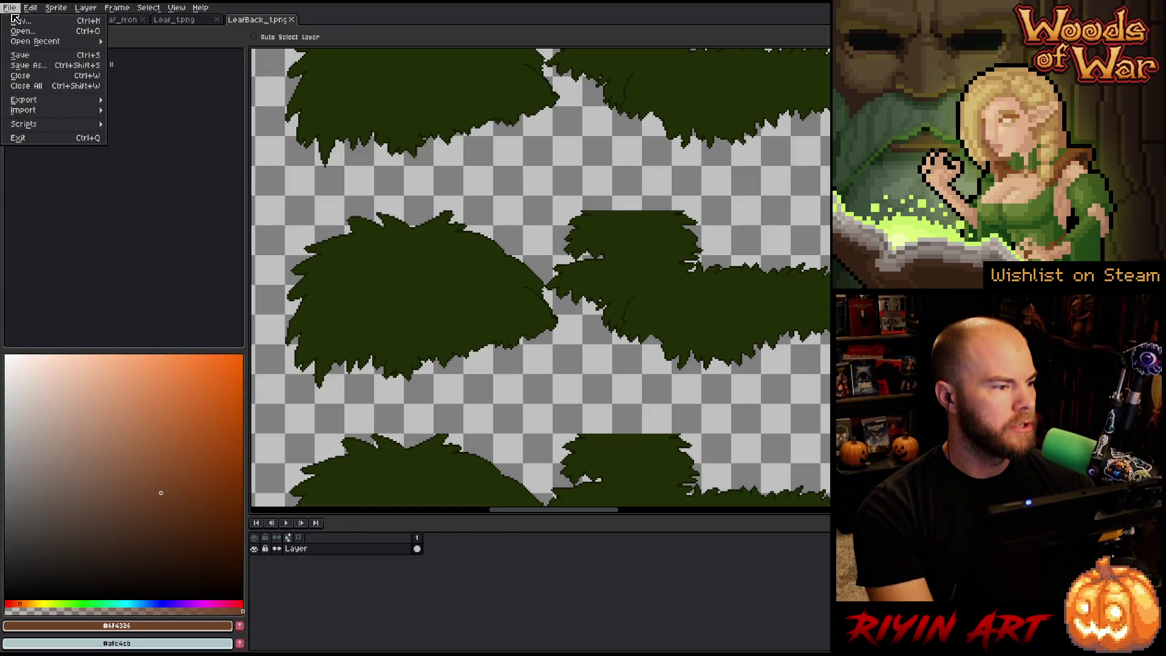
mouse_move(60, 41)
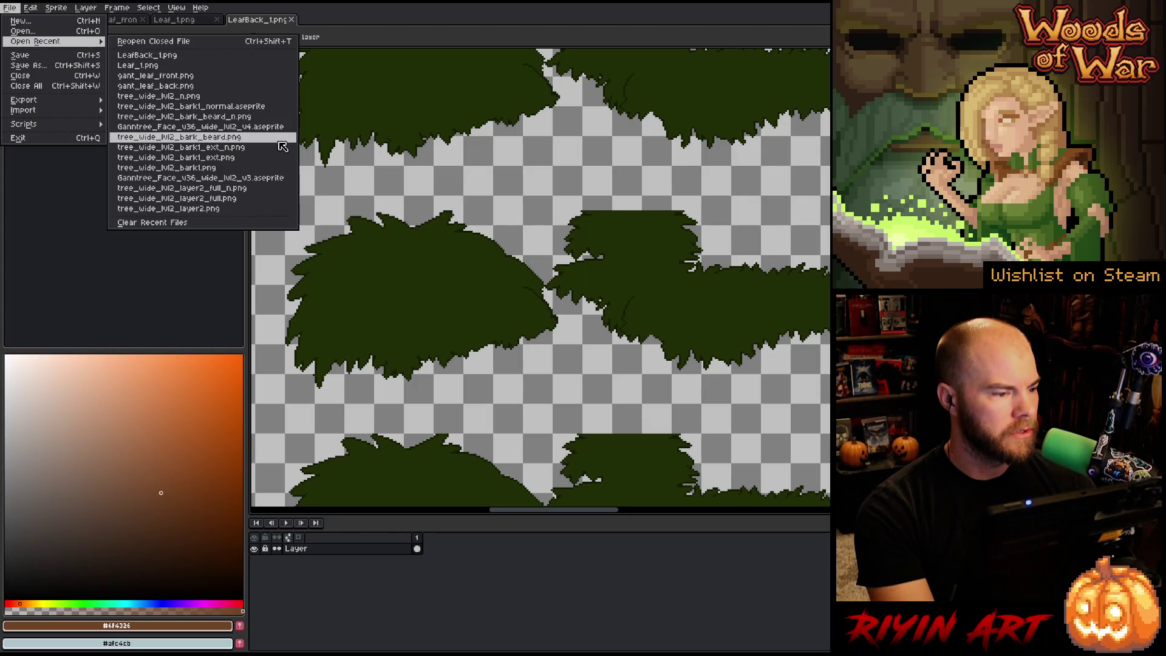
click(66, 31)
scroll(455, 322, down, 5)
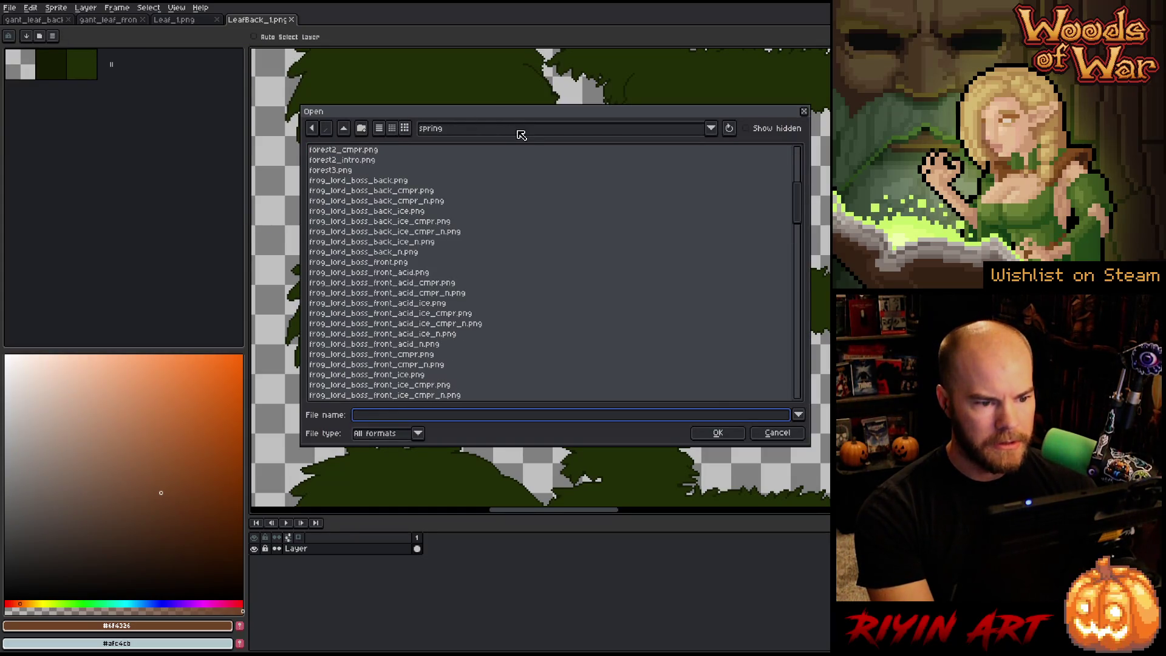
click(459, 129)
click(537, 257)
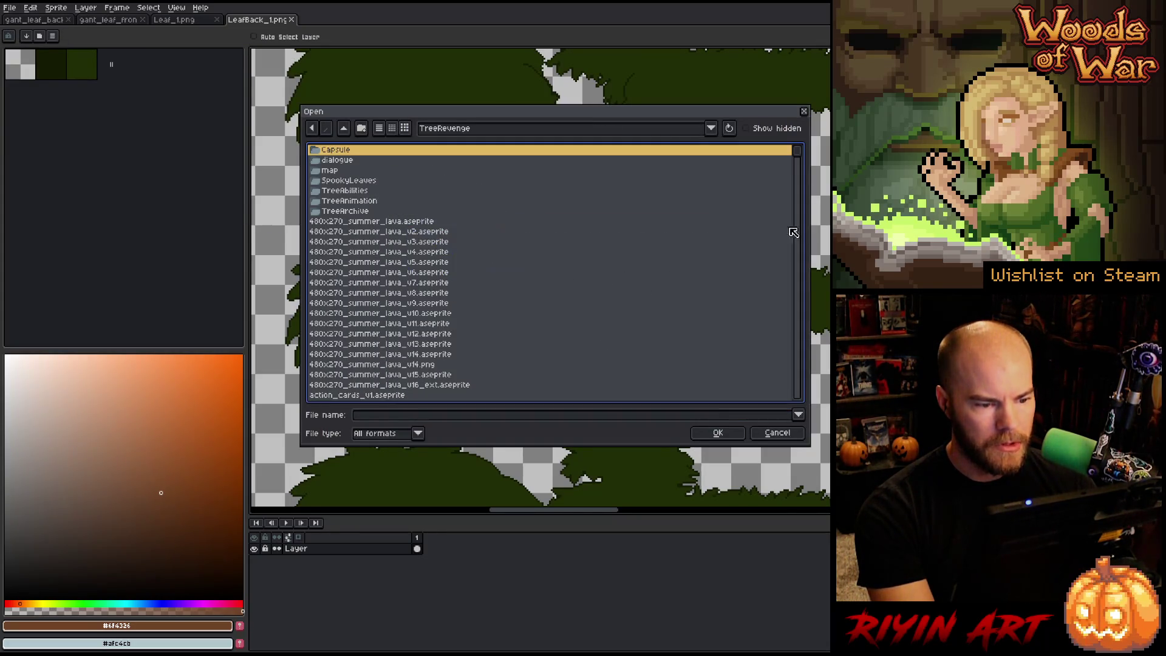
drag(796, 161, 818, 433)
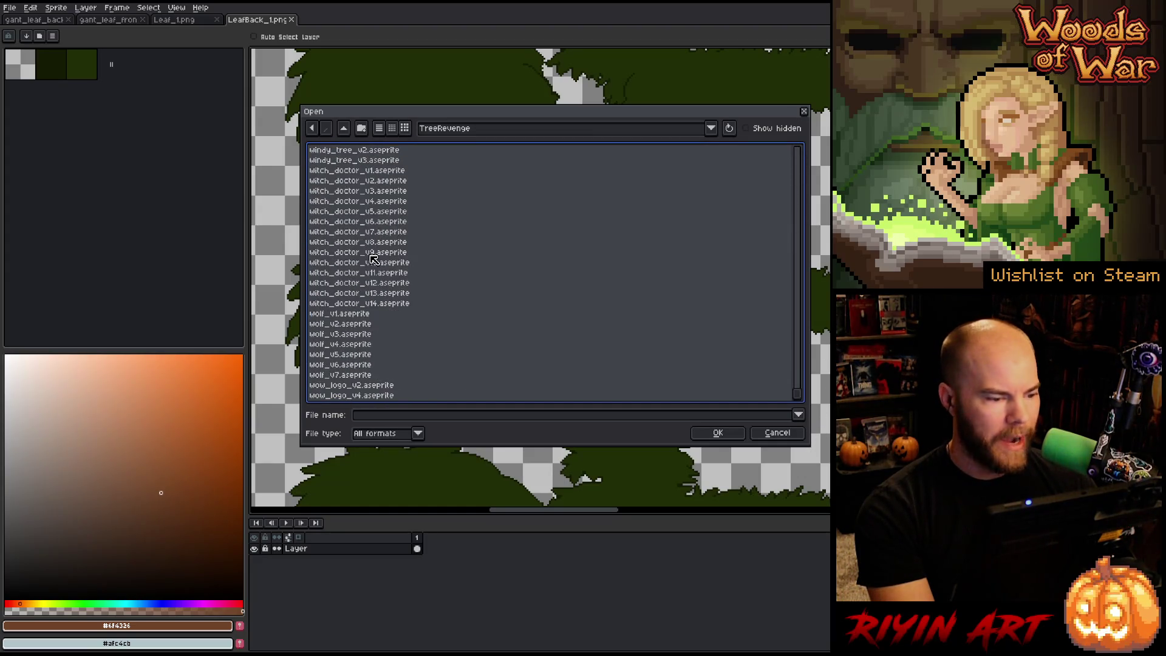
scroll(420, 308, up, 6)
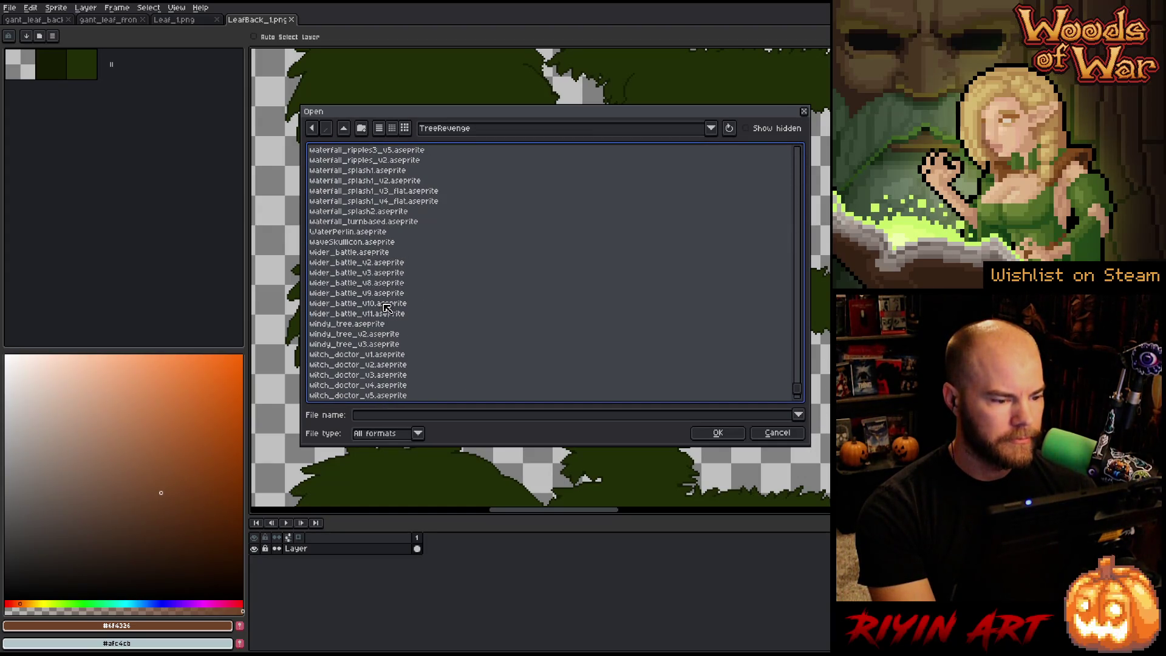
double_click(388, 313)
scroll(692, 289, up, 5)
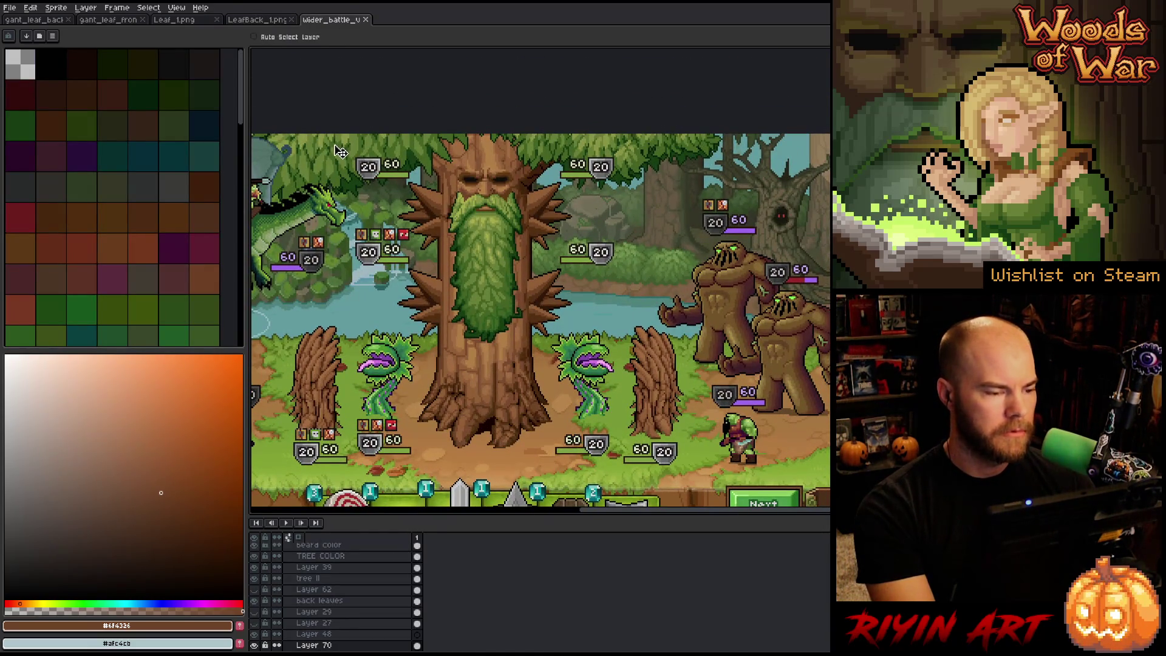
Step: Dock the wider_battle mockup in a split view above the LeafBack_1 sheet
drag(321, 23, 340, 61)
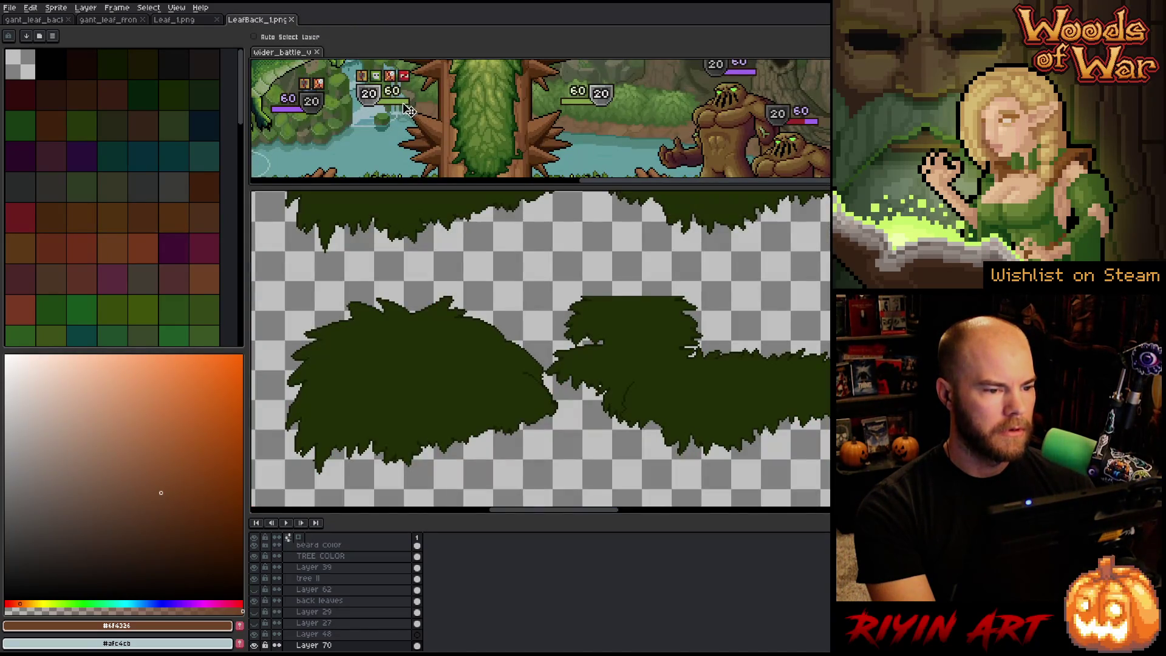
mouse_move(522, 109)
mouse_down()
mouse_move(529, 177)
mouse_move(517, 137)
mouse_move(592, 140)
mouse_move(533, 148)
mouse_up()
scroll(517, 137, up, 4)
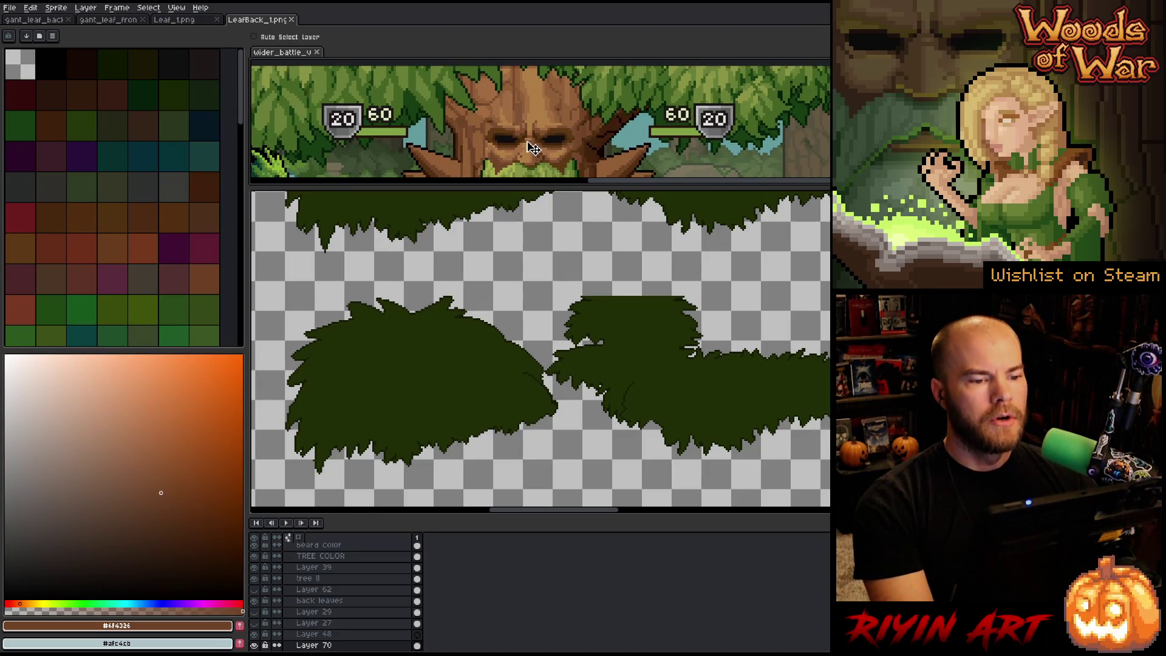
scroll(551, 112, down, 1)
scroll(552, 112, up, 1)
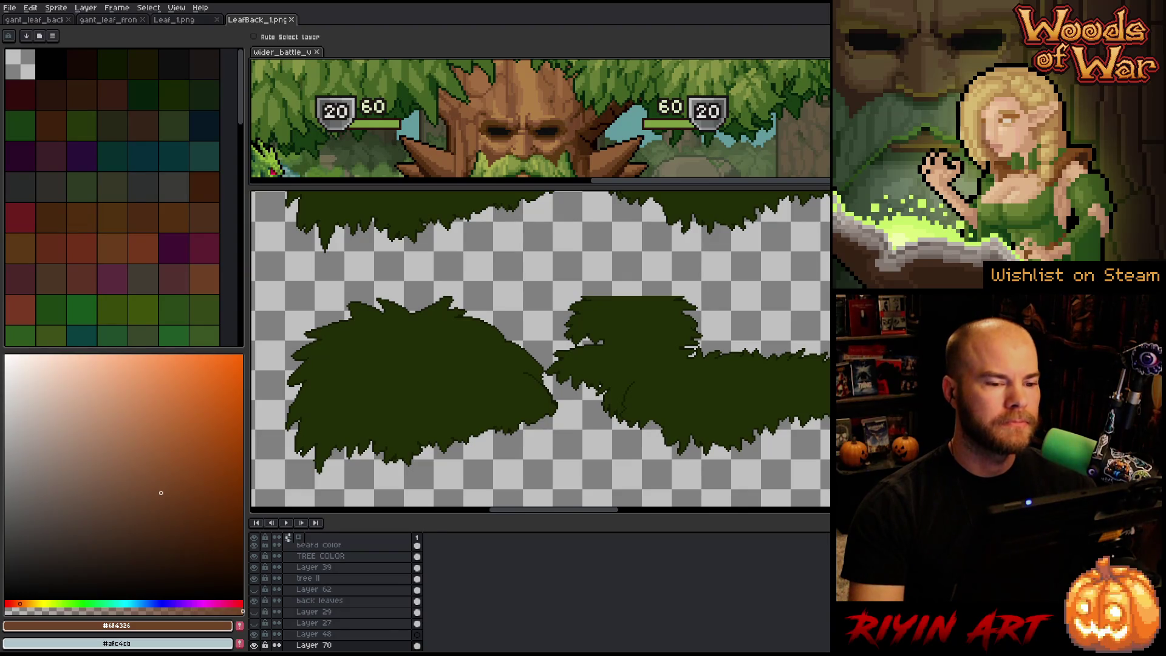
Step: Pick witch_doctor_v14.aseprite at the bottom of the TreeRevenge file list and confirm
click(10, 7)
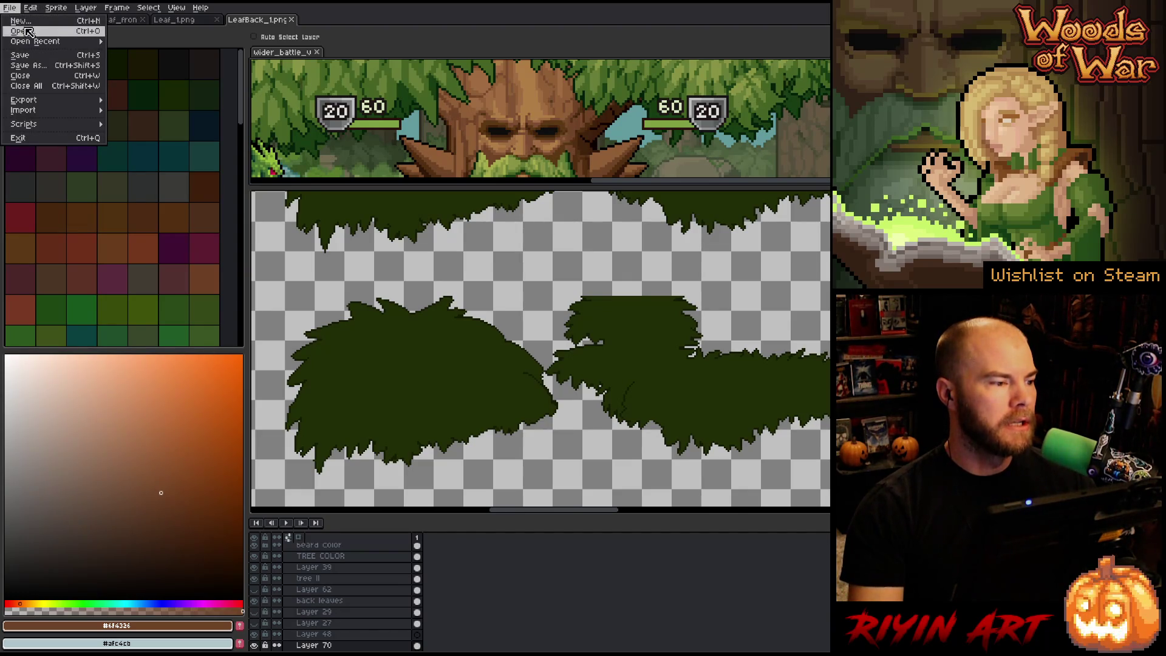
click(100, 38)
scroll(436, 354, down, 10)
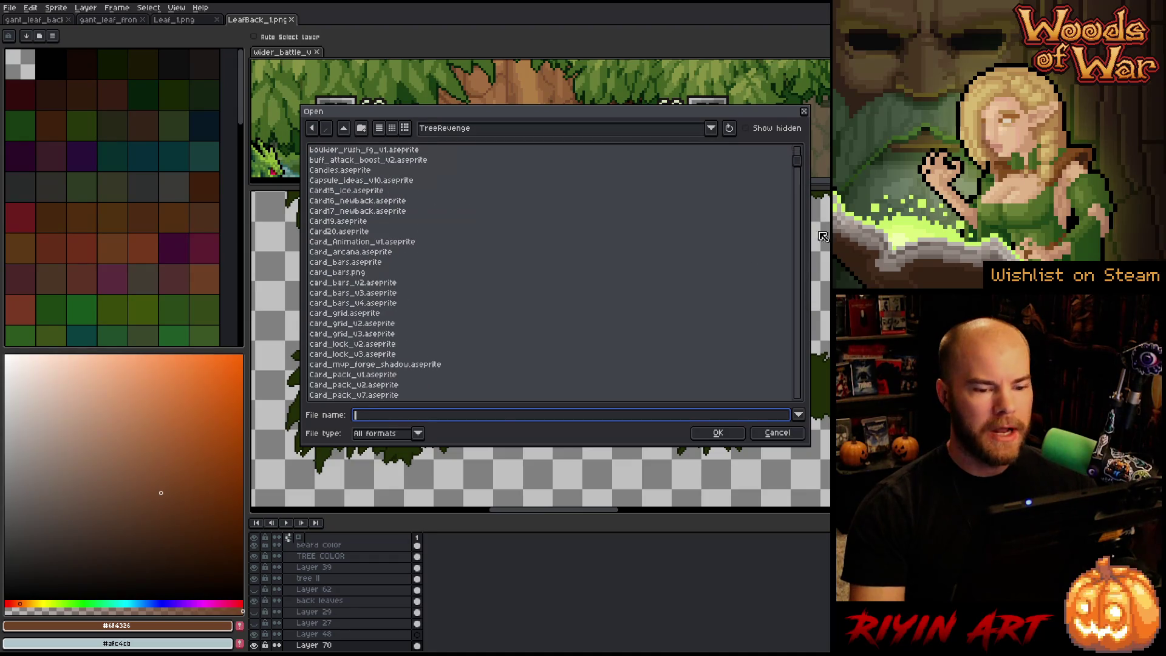
drag(800, 167, 806, 415)
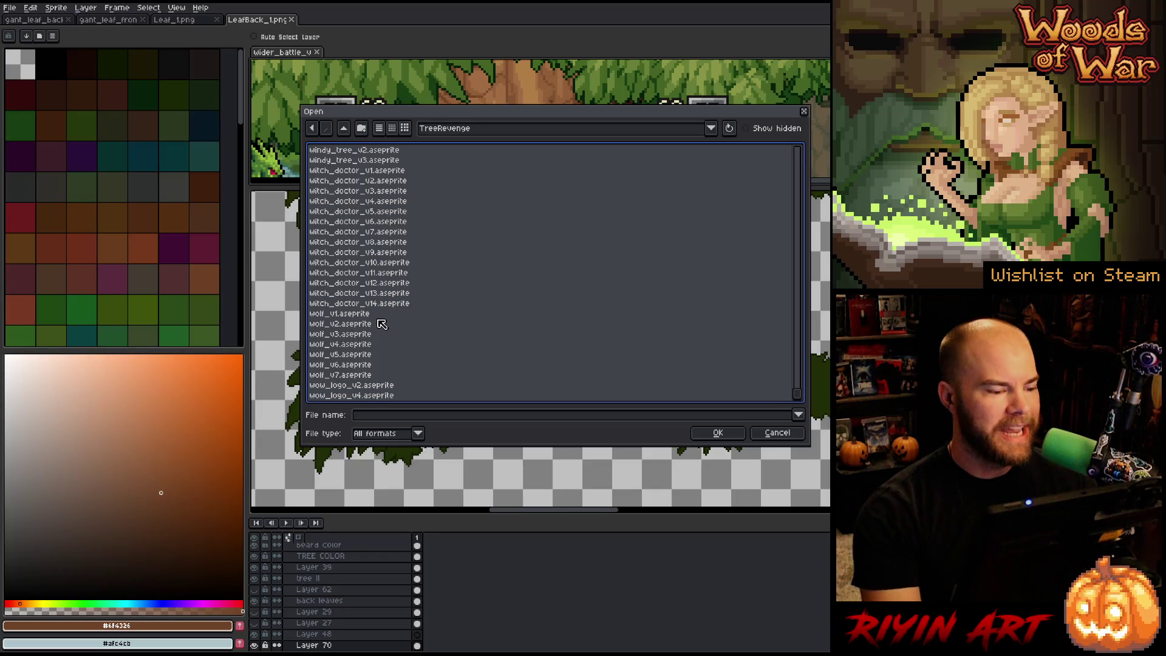
click(391, 305)
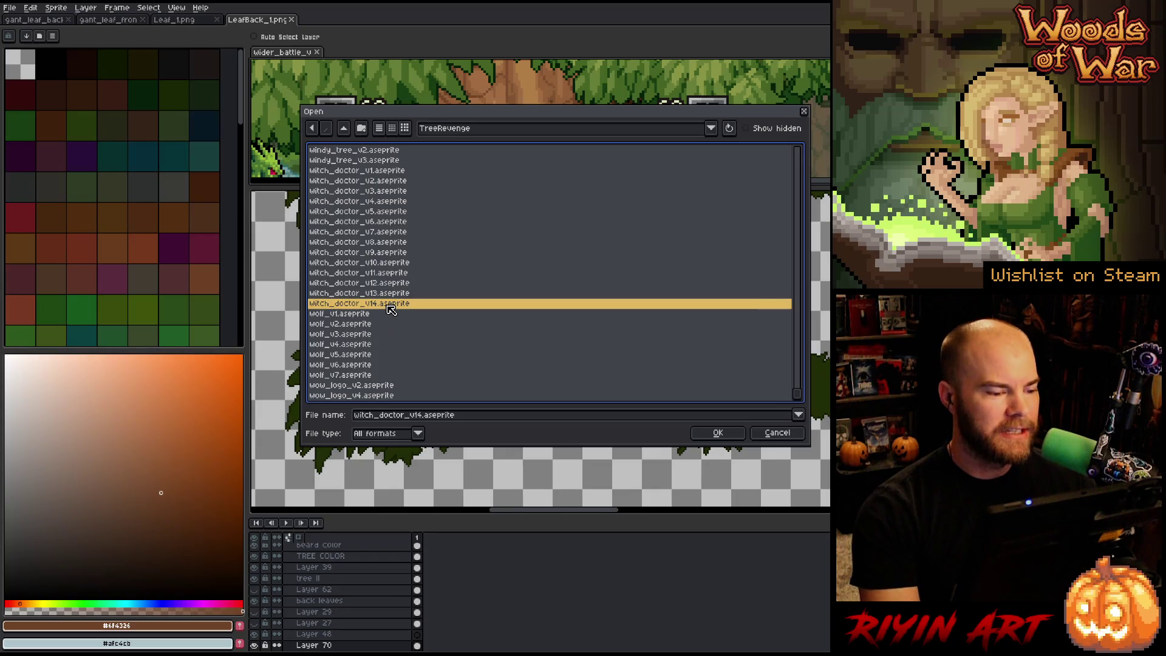
click(719, 434)
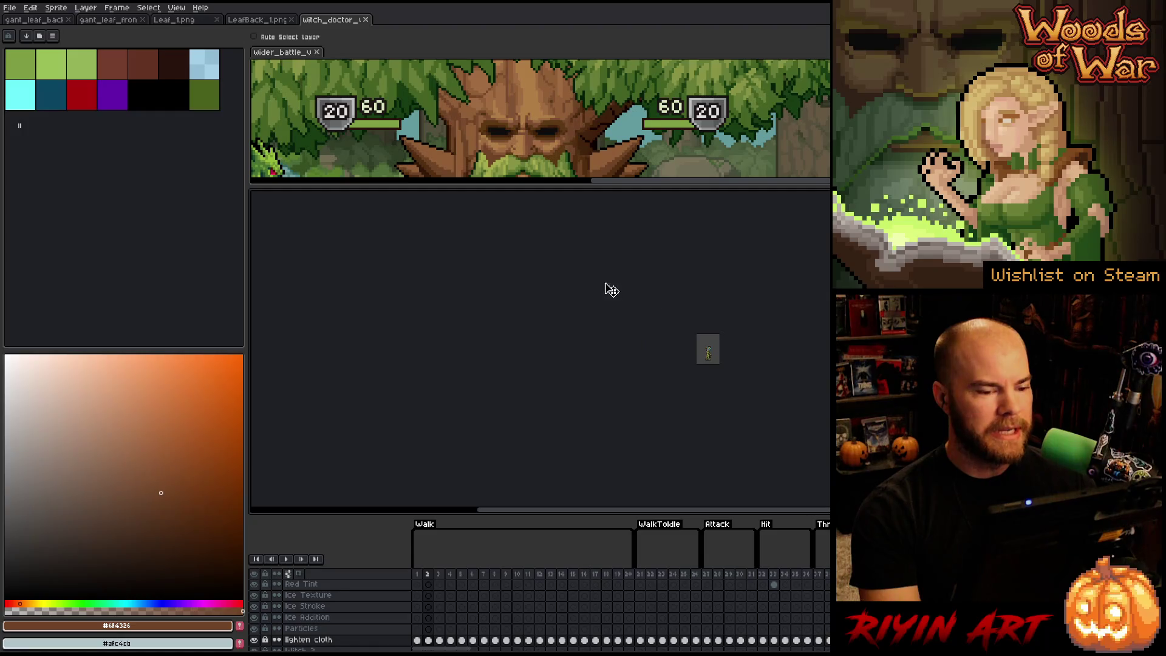
Step: Zoom and pan onto the witch doctor sprite and play its Walk animation
scroll(737, 355, up, 5)
mouse_move(699, 374)
mouse_down()
mouse_move(570, 326)
mouse_move(552, 330)
mouse_move(542, 357)
mouse_move(573, 362)
mouse_up()
scroll(534, 354, up, 1)
scroll(570, 347, up, 1)
scroll(571, 347, down, 1)
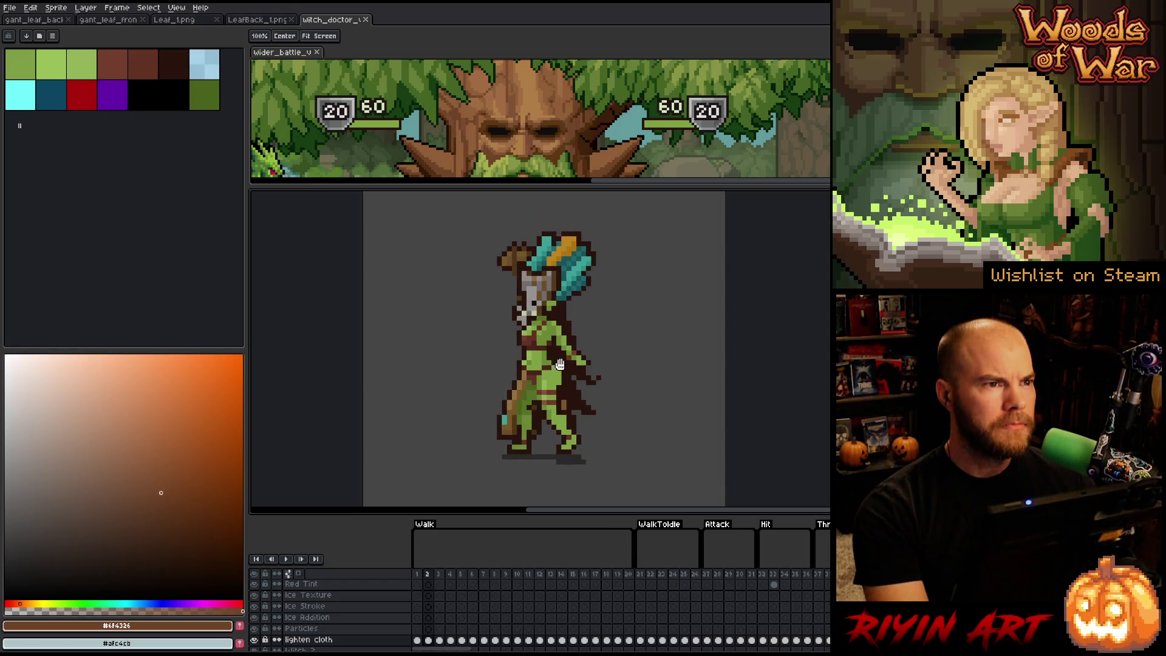
key(Return)
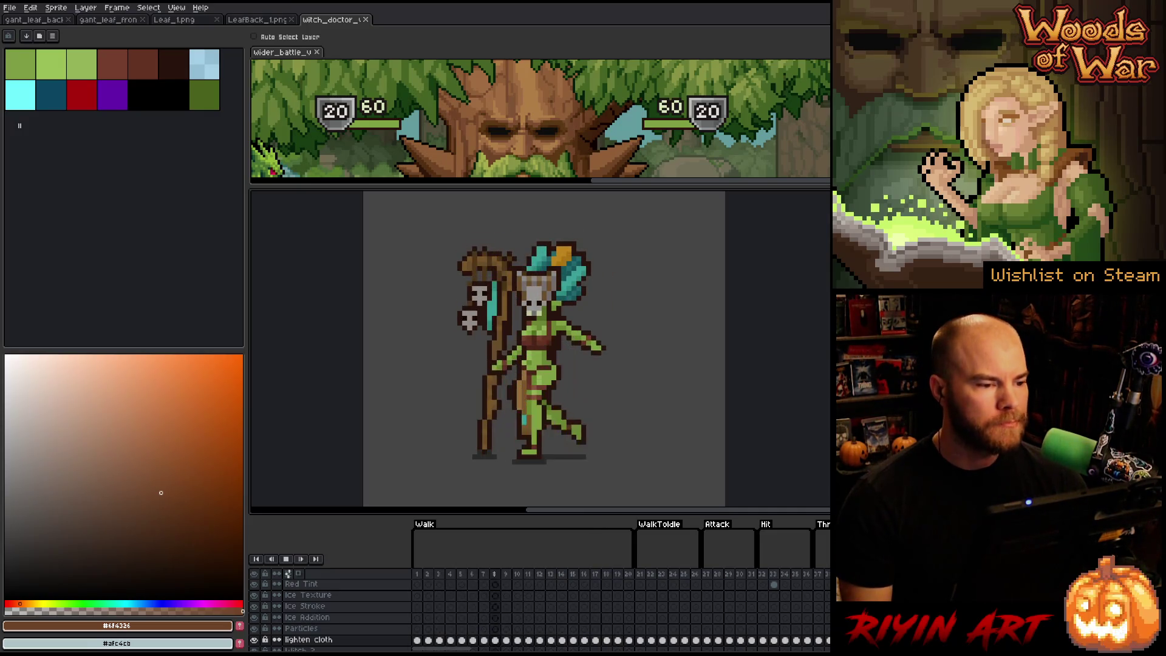
Step: Dock battle mockup and witch-doctor previews, widen the battle one, then refocus LeafBack_1
drag(283, 53, 255, 84)
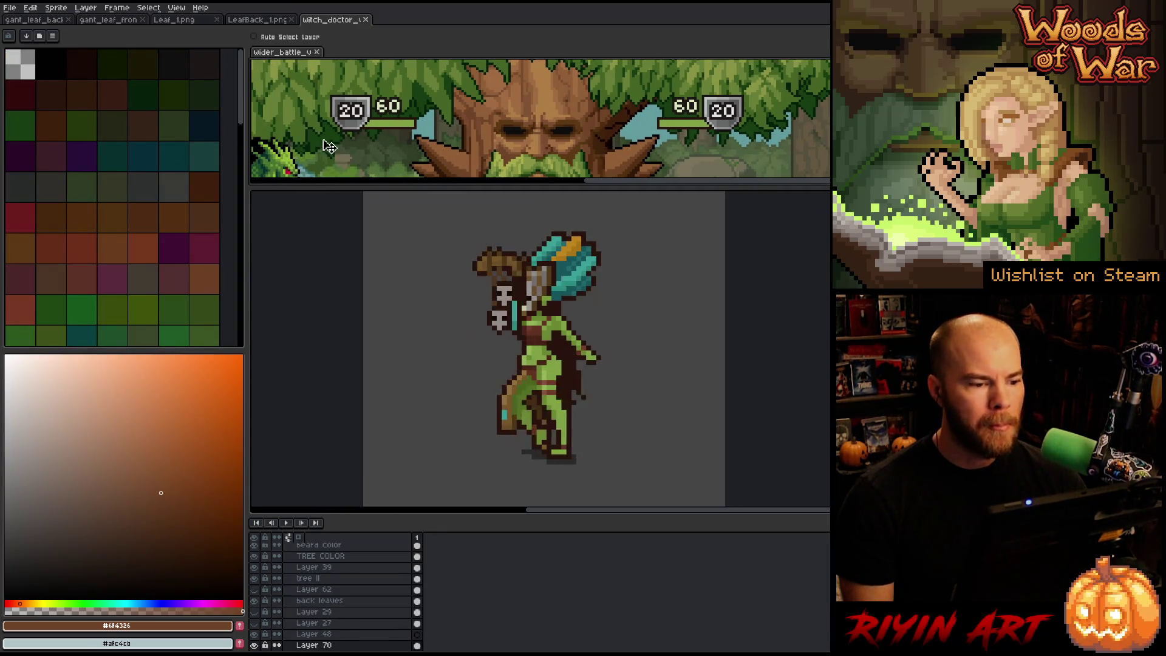
drag(332, 20, 266, 100)
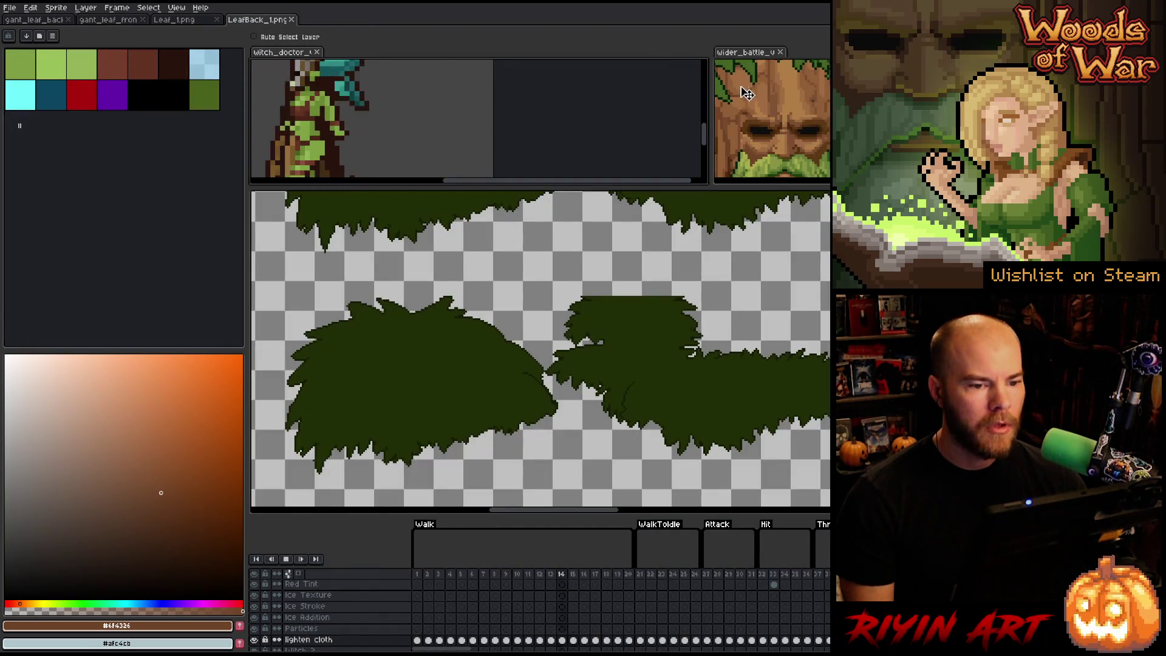
mouse_move(711, 97)
mouse_down()
mouse_move(361, 101)
mouse_move(381, 103)
mouse_up()
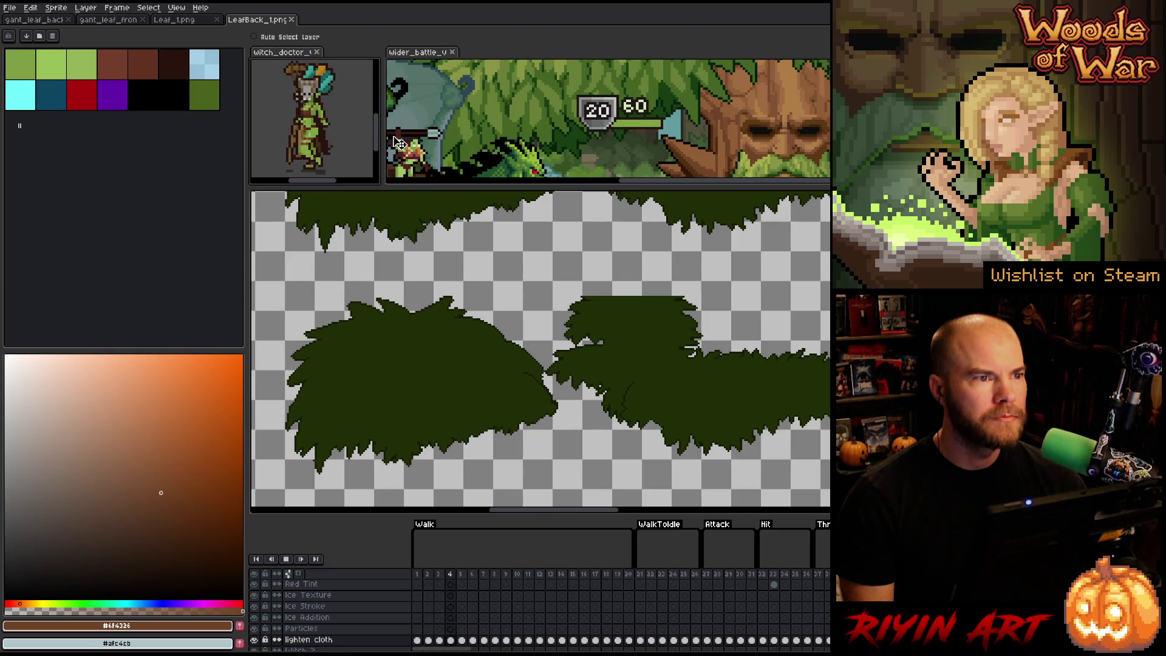
drag(381, 133, 369, 133)
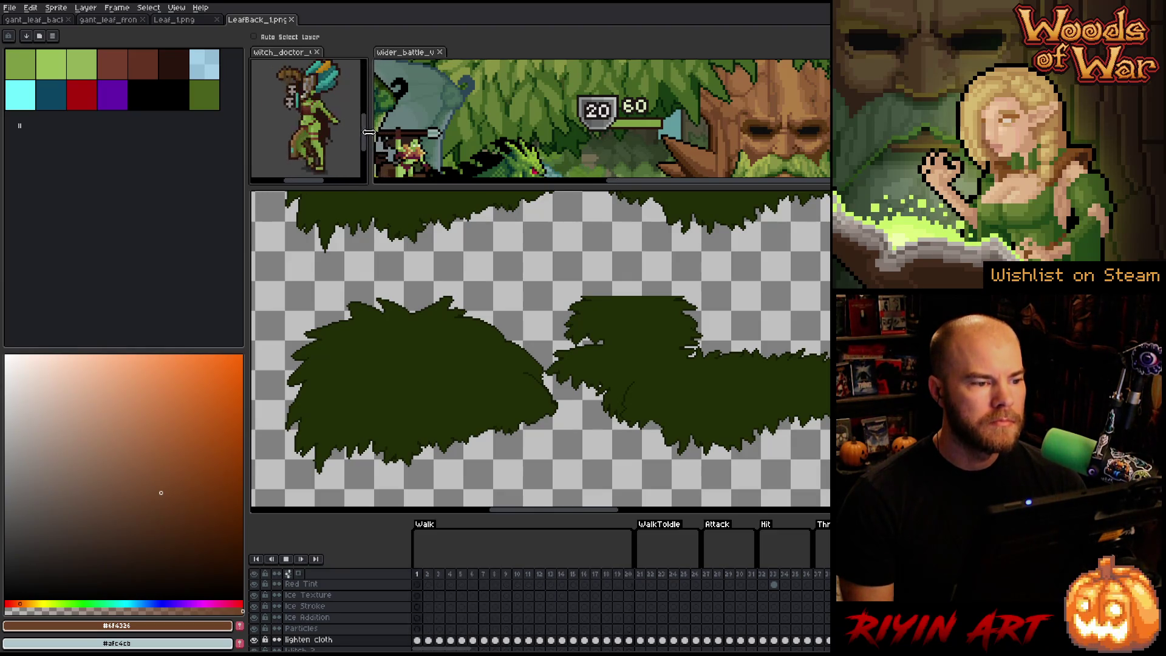
scroll(799, 107, up, 2)
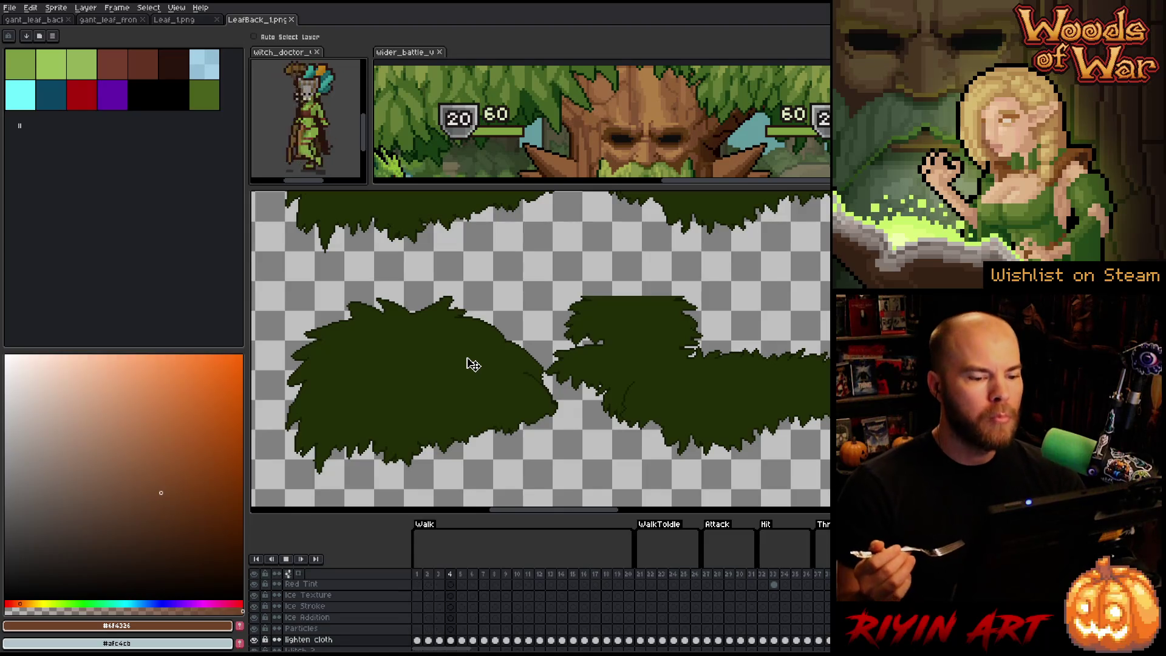
click(472, 363)
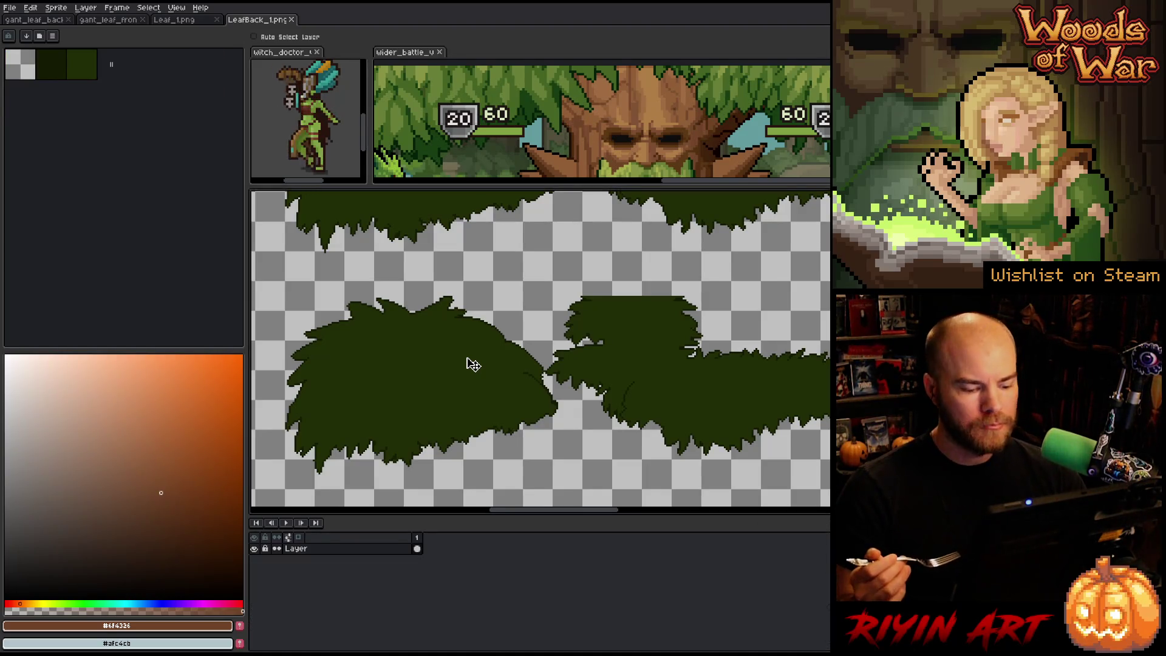
Step: Replace the leaf-back's dark olive fill colour with a richer forest green
key(i)
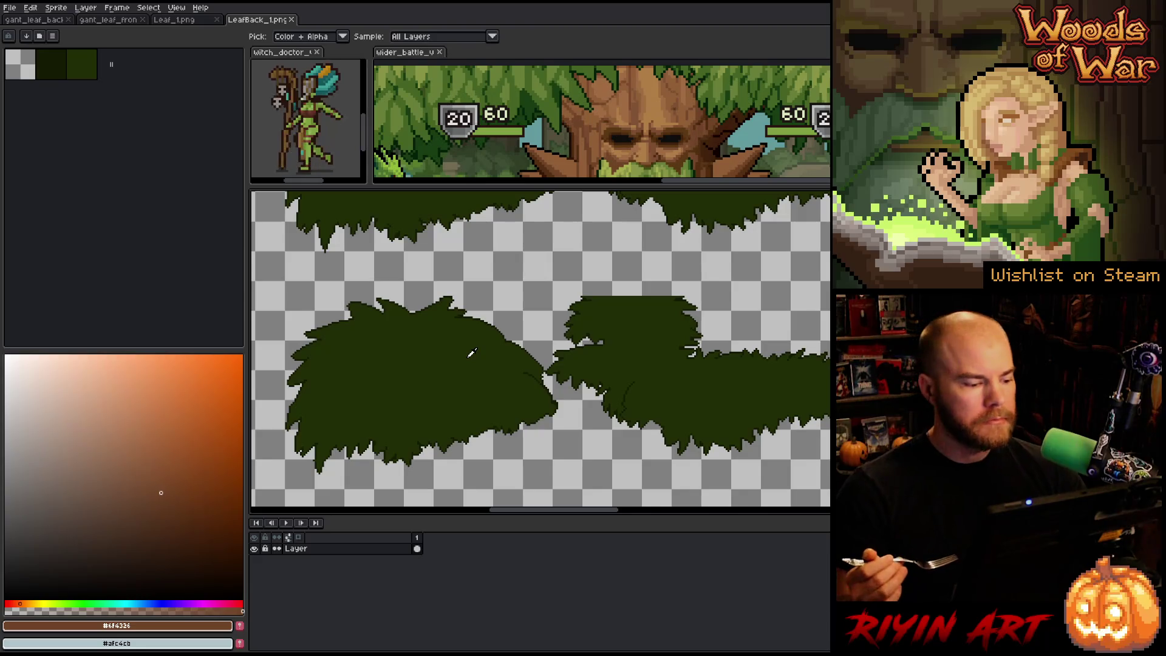
click(469, 355)
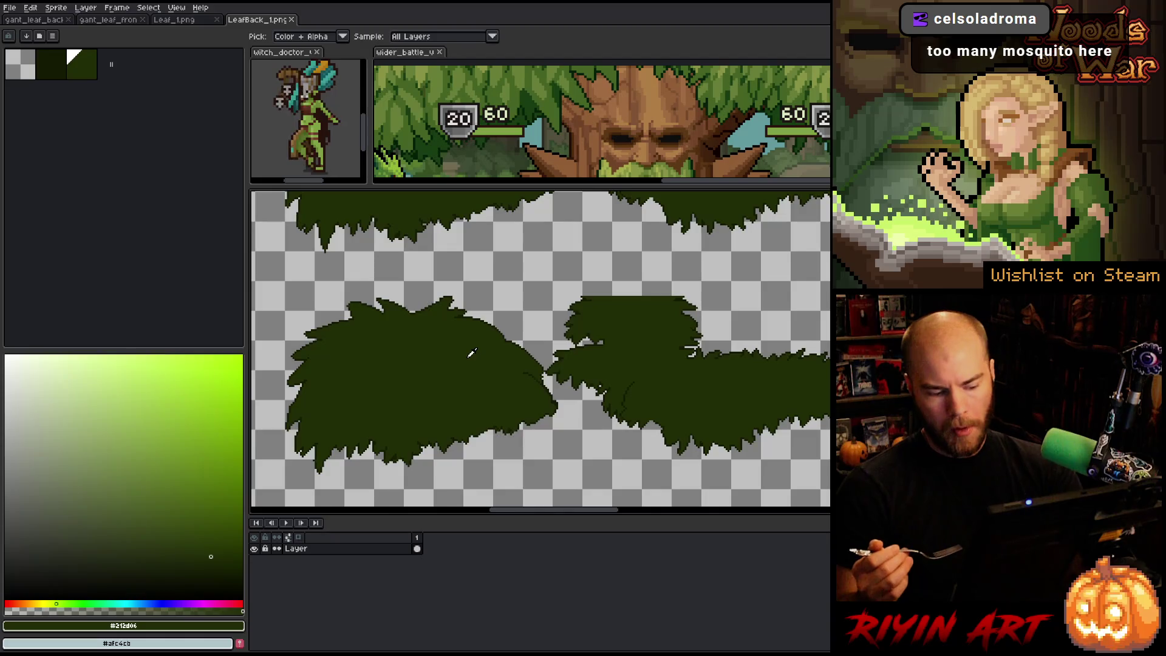
key(shift+r)
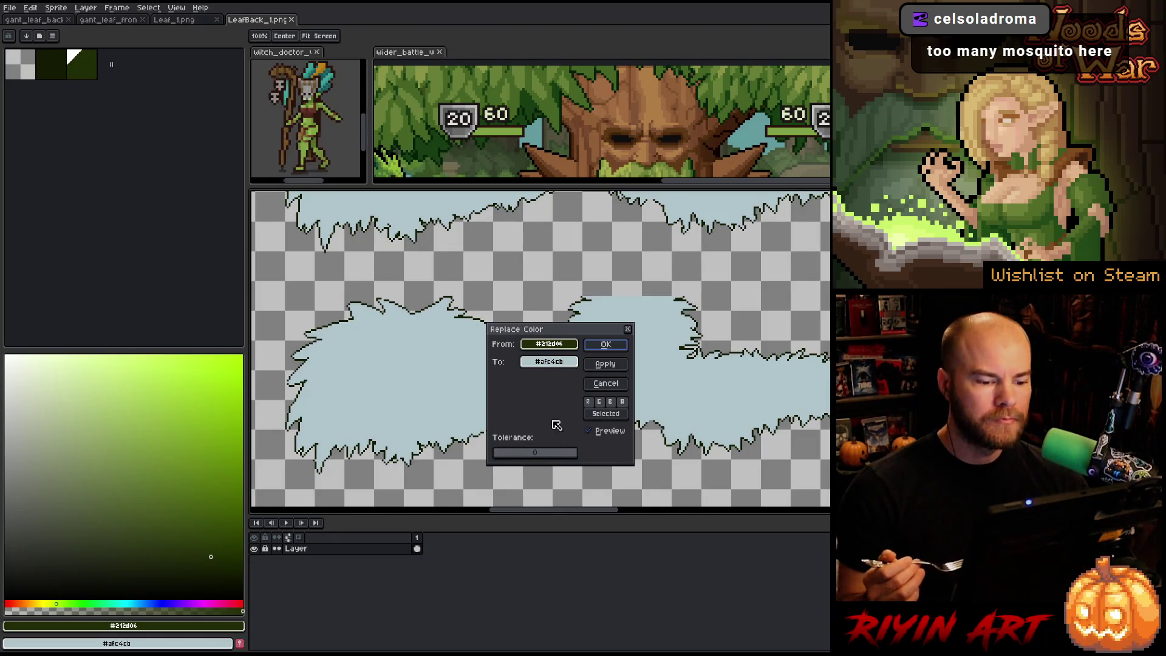
mouse_move(549, 361)
mouse_down()
mouse_move(733, 134)
mouse_move(784, 109)
mouse_up()
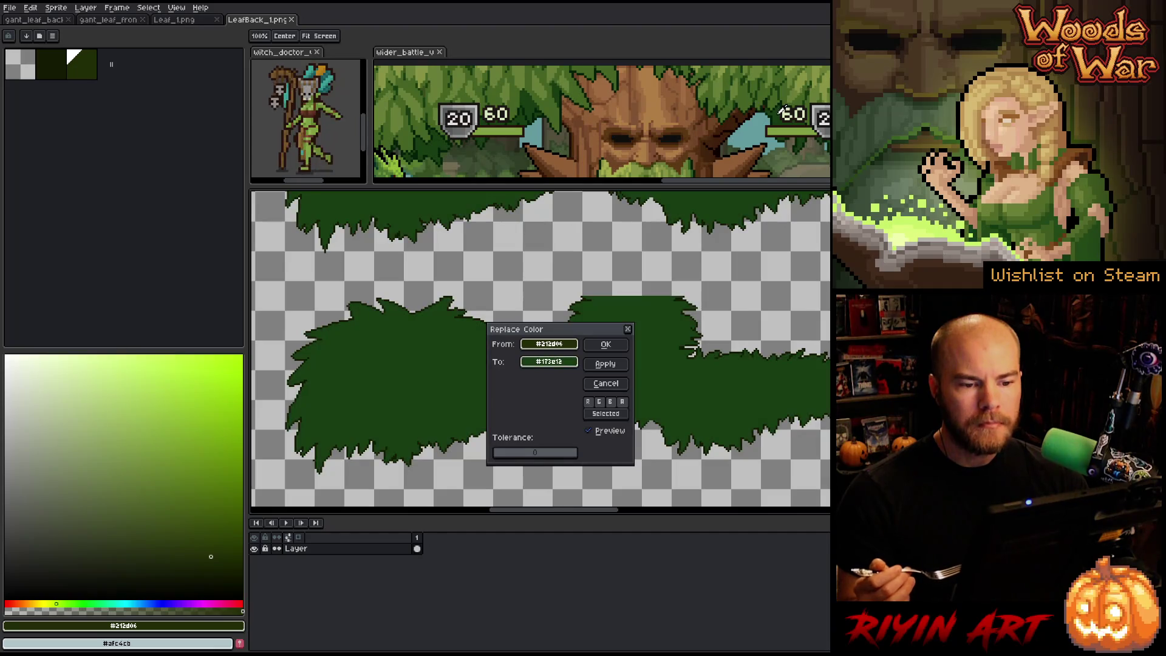
click(601, 430)
click(601, 430)
click(604, 346)
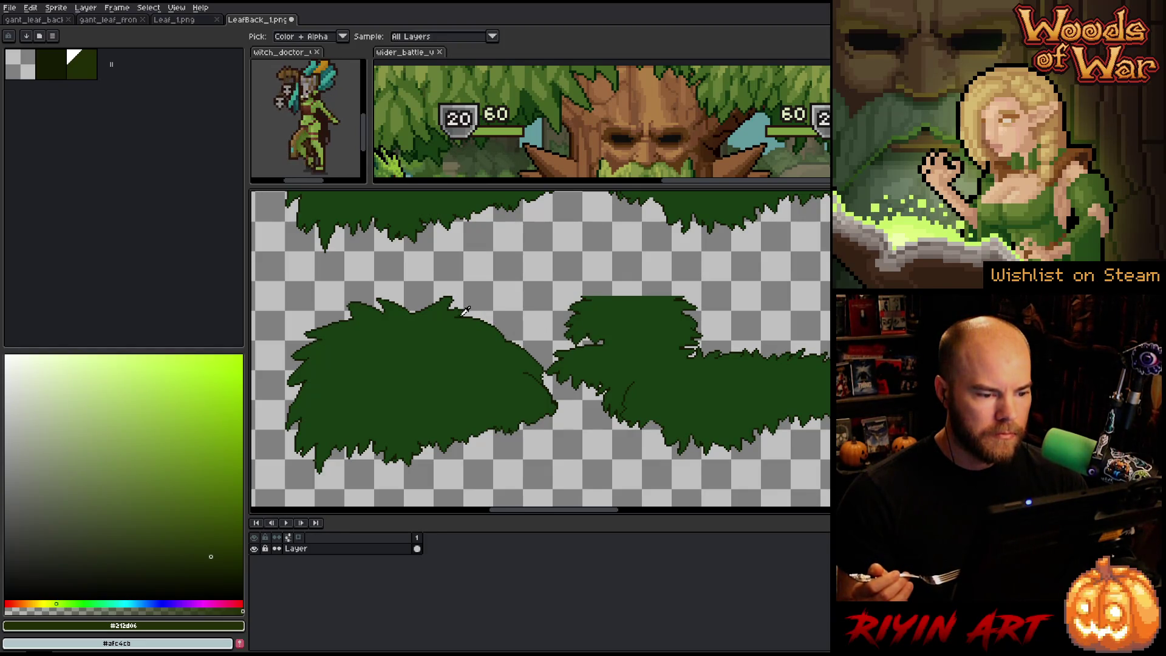
Step: Replace the dark leaf outline colour with a deeper forest green
click(465, 311)
key(shift+r)
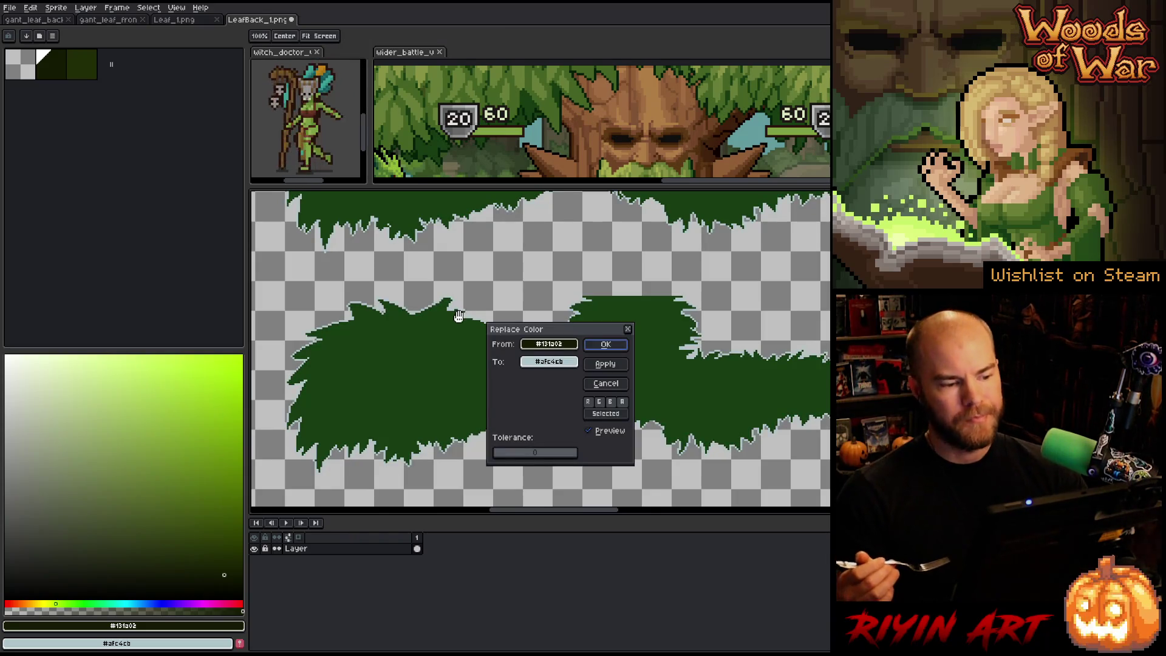
mouse_move(536, 363)
mouse_down()
mouse_move(293, 414)
mouse_move(437, 137)
mouse_move(419, 152)
mouse_up()
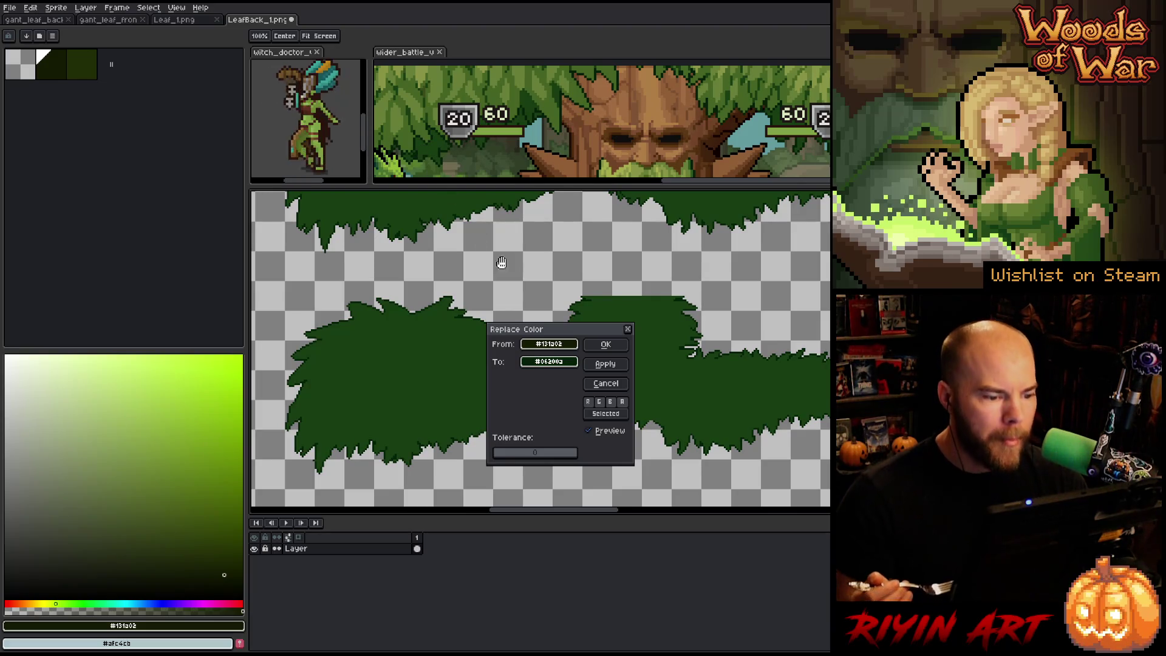
click(605, 344)
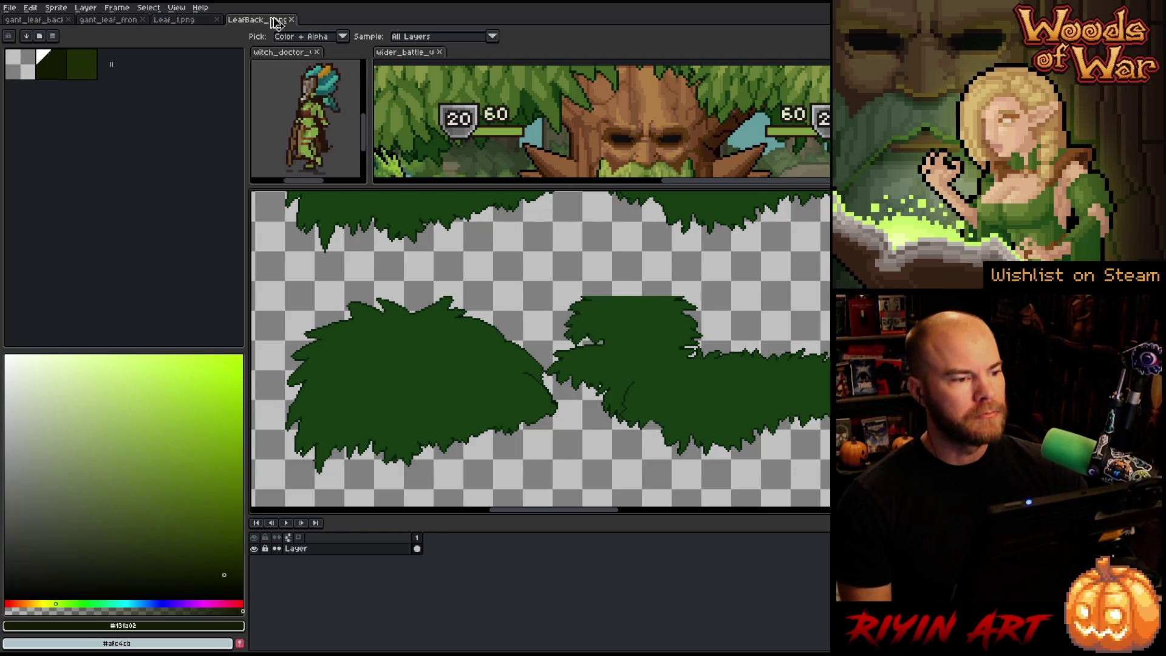
Step: Close LeafBack_1 and eyedrop the darkest green #212d06 from Leaf_1's main bush
click(291, 19)
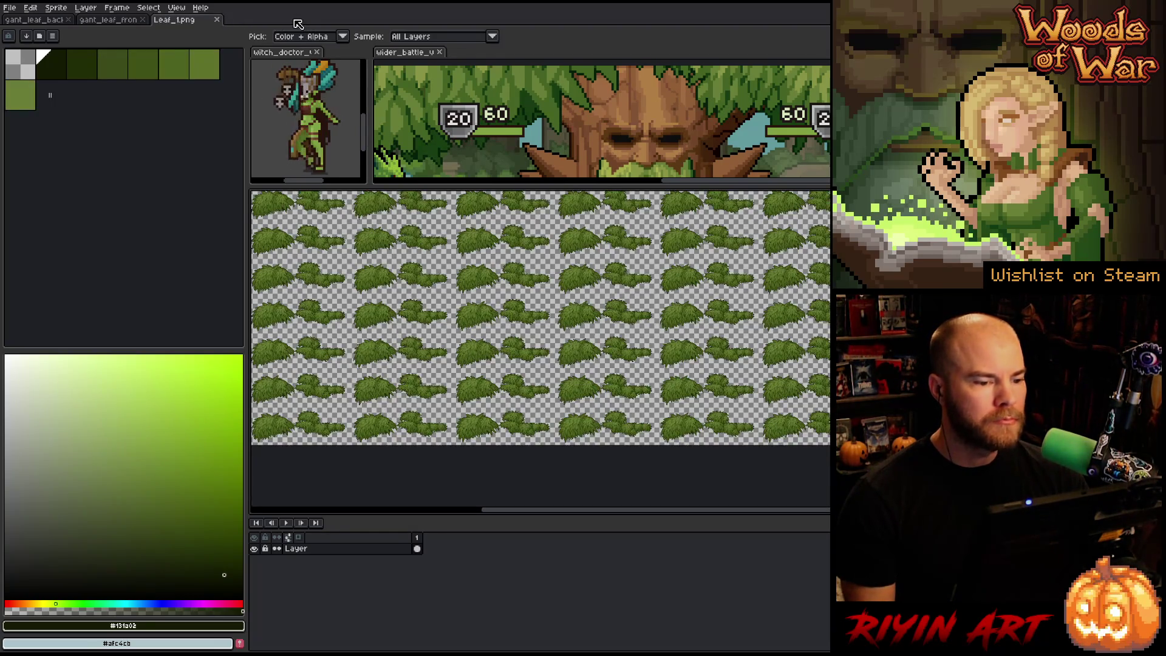
scroll(470, 249, up, 4)
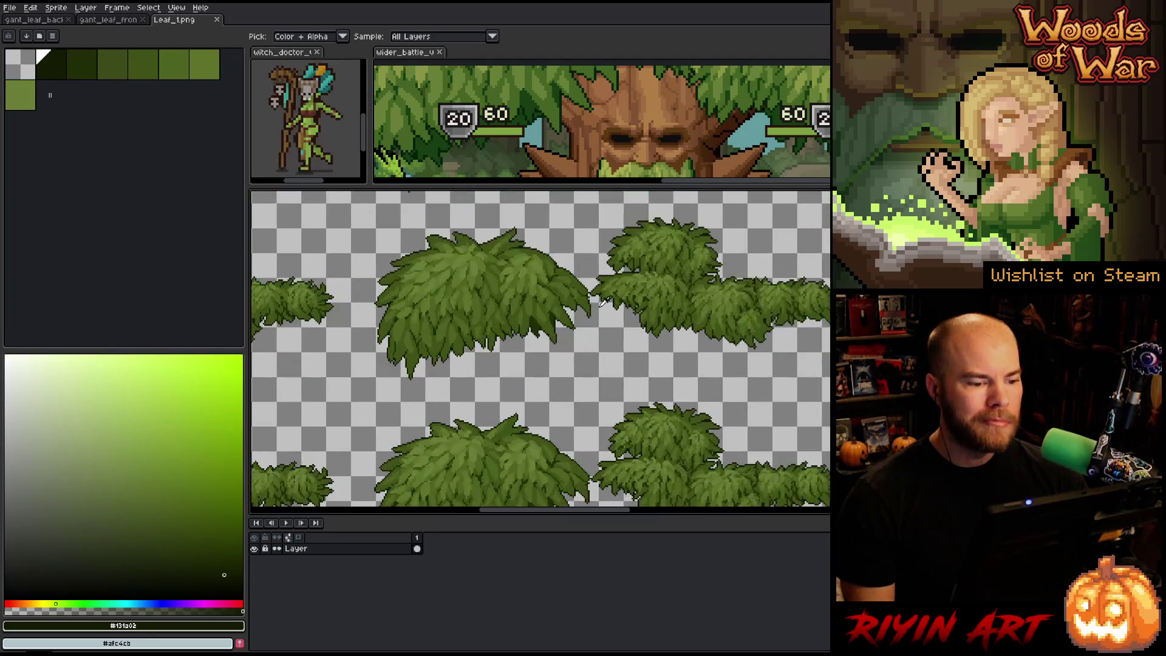
scroll(724, 255, up, 1)
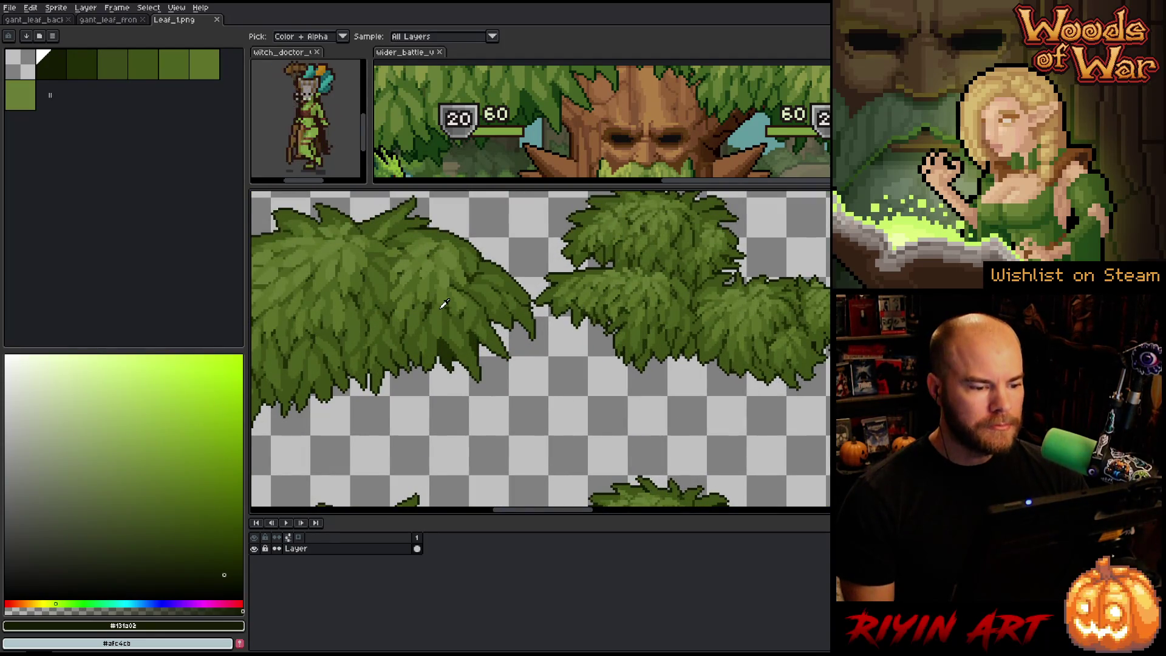
key(space)
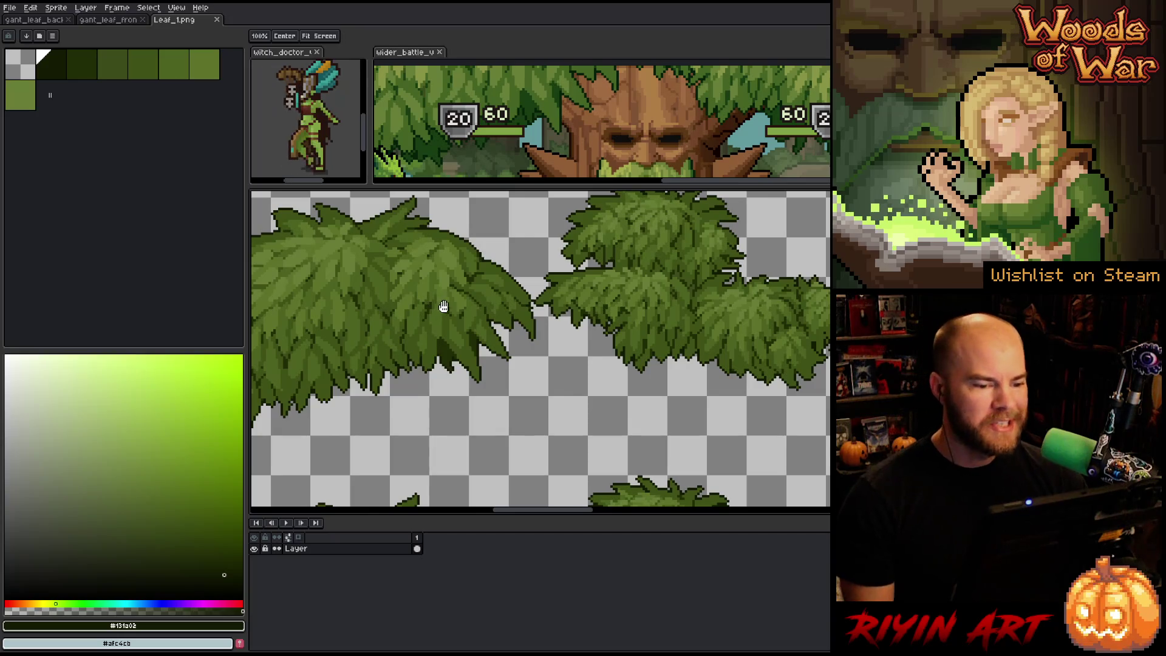
drag(442, 312, 509, 369)
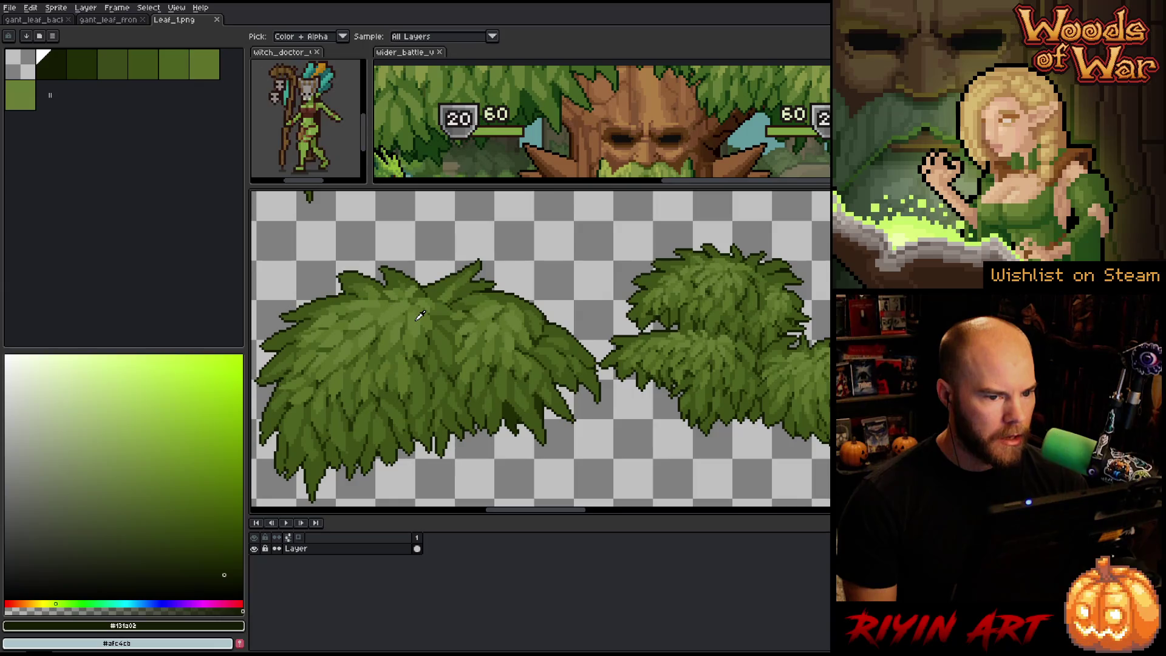
click(418, 316)
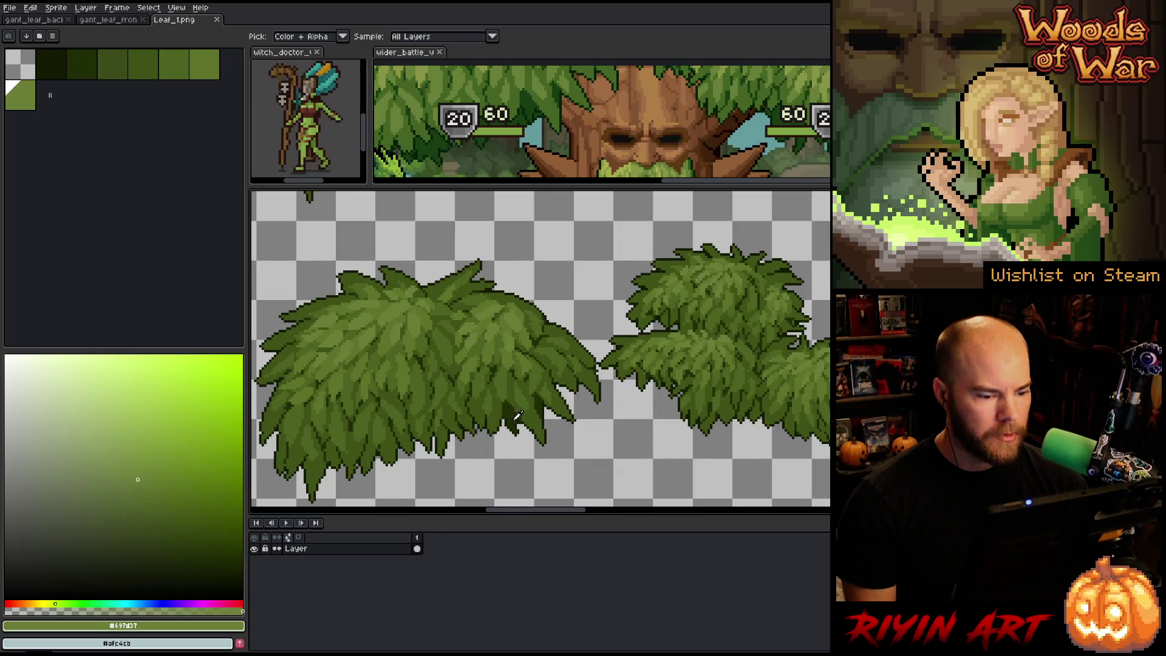
click(514, 418)
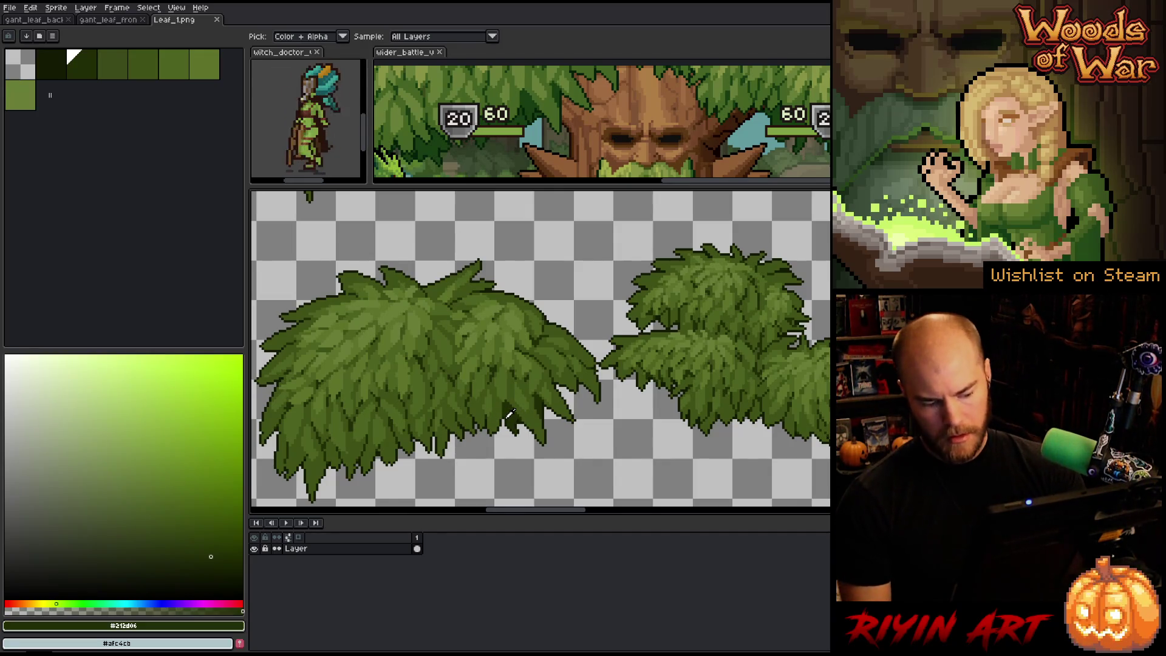
Step: Replace the dark leaf green with a darker shade using Replace Color
key(shift+r)
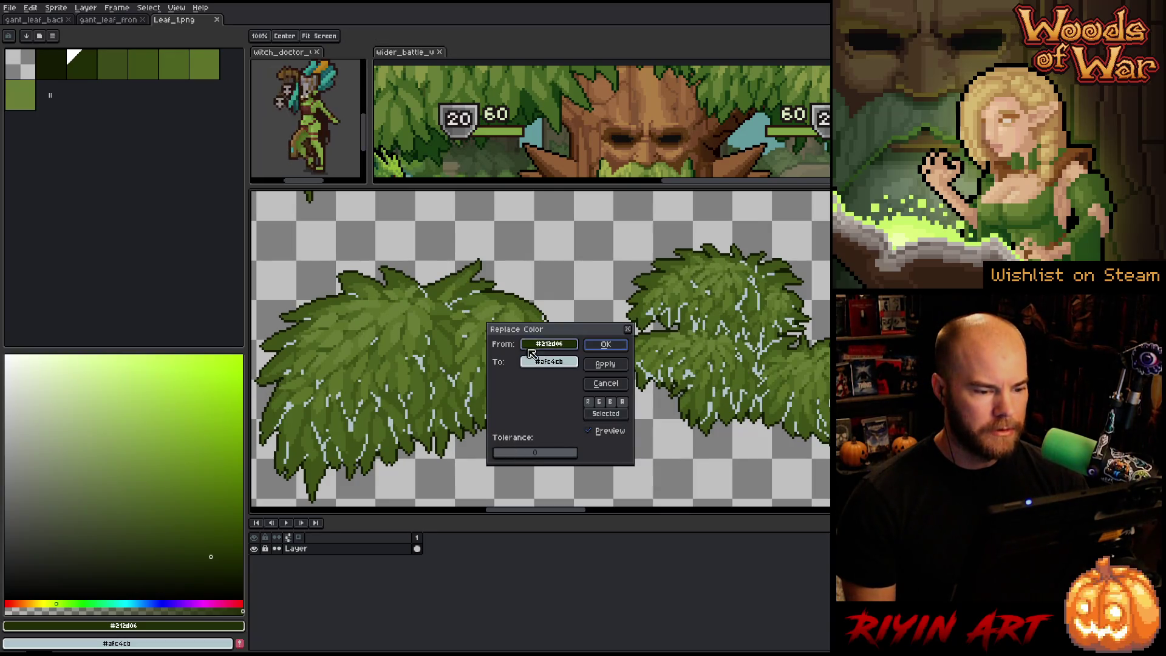
mouse_move(534, 334)
mouse_down()
mouse_move(507, 506)
mouse_move(528, 81)
mouse_move(535, 97)
mouse_up()
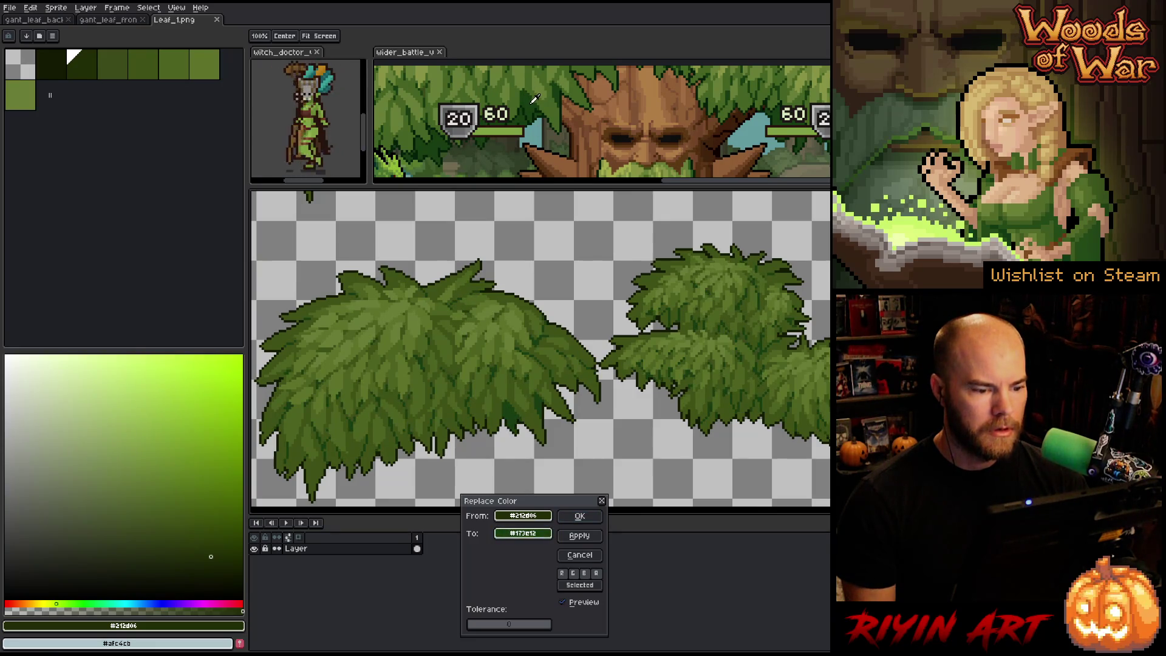
click(578, 516)
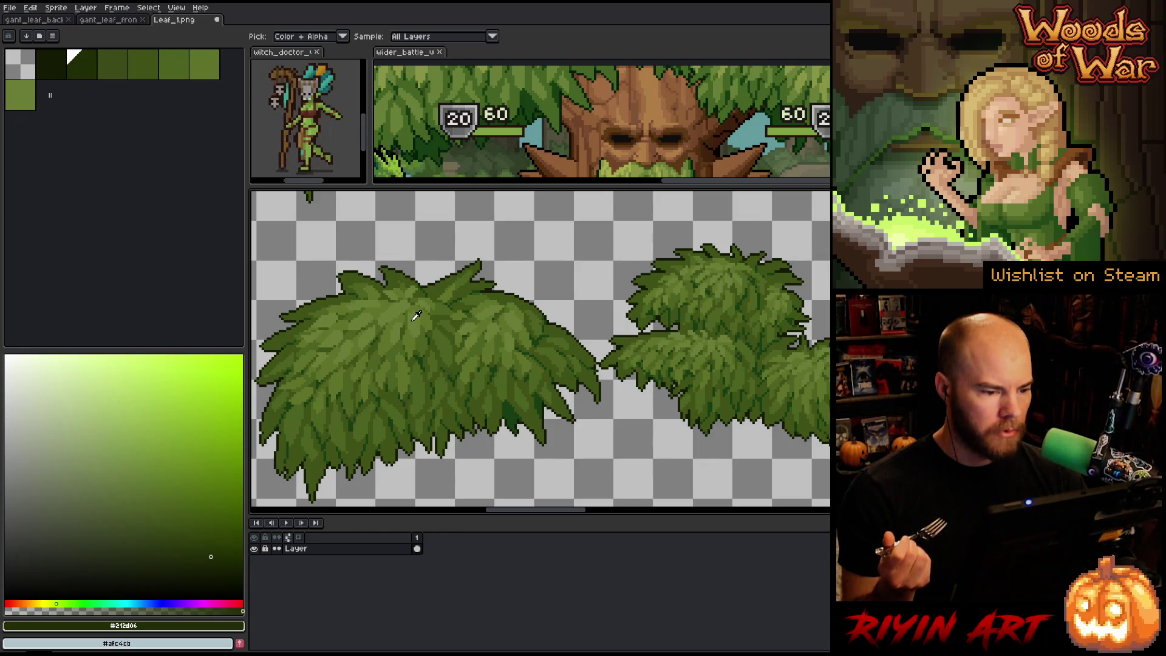
Step: Replace the mid leaf green #697d37 with #899443 sampled from the battle mockup
click(415, 316)
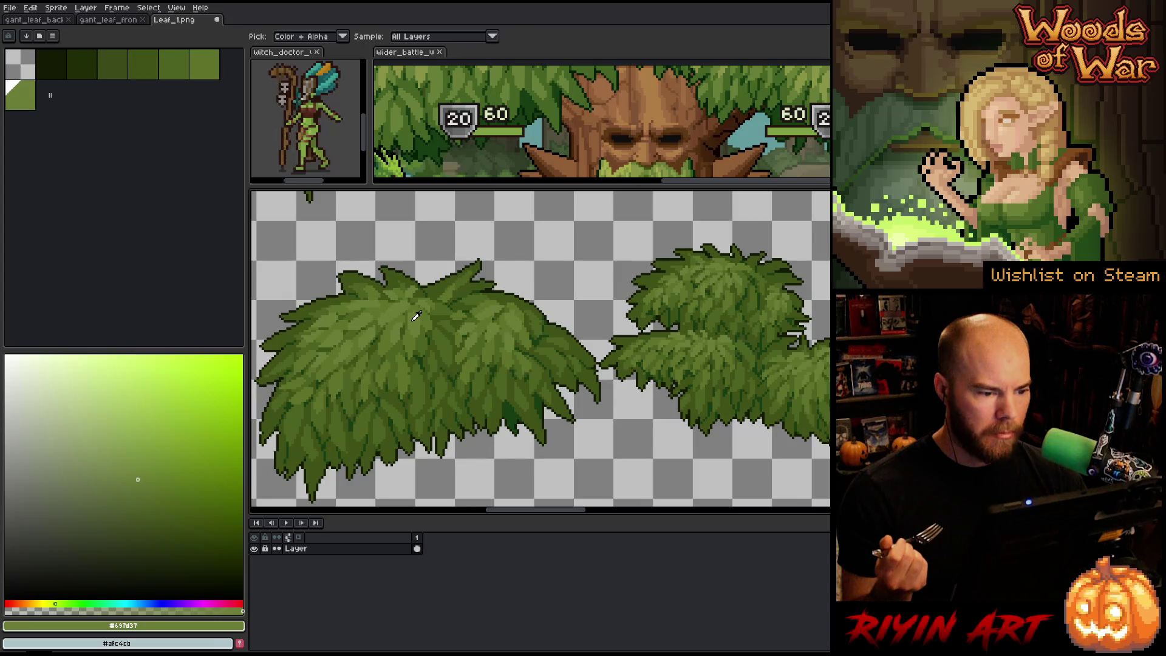
key(shift+r)
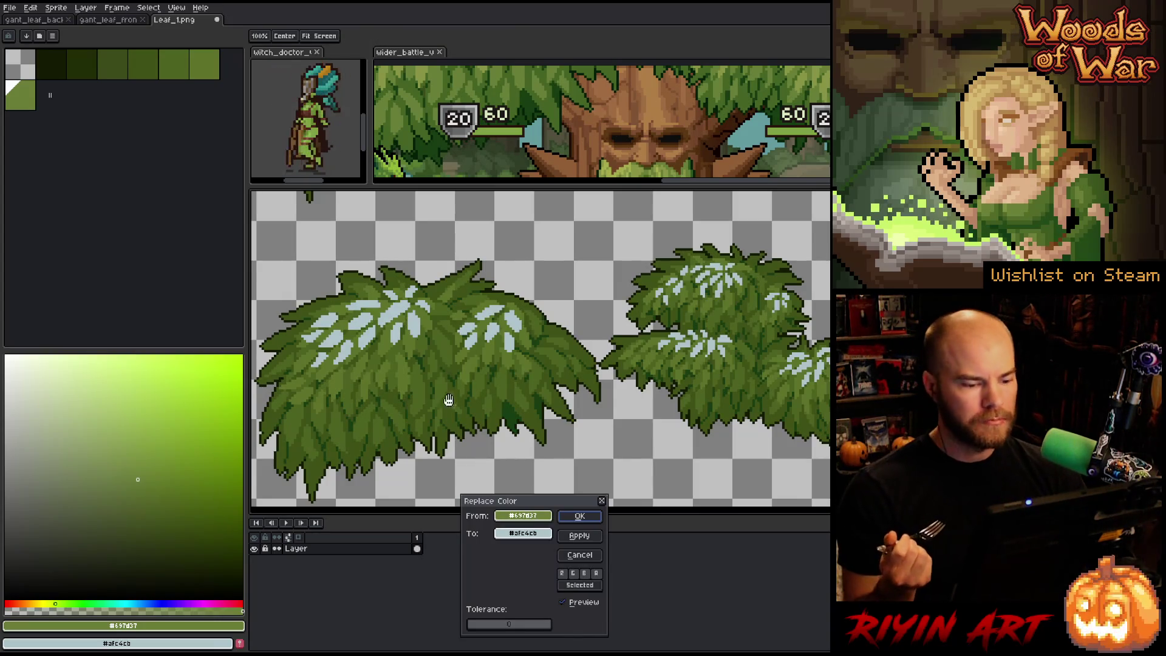
drag(448, 399, 423, 66)
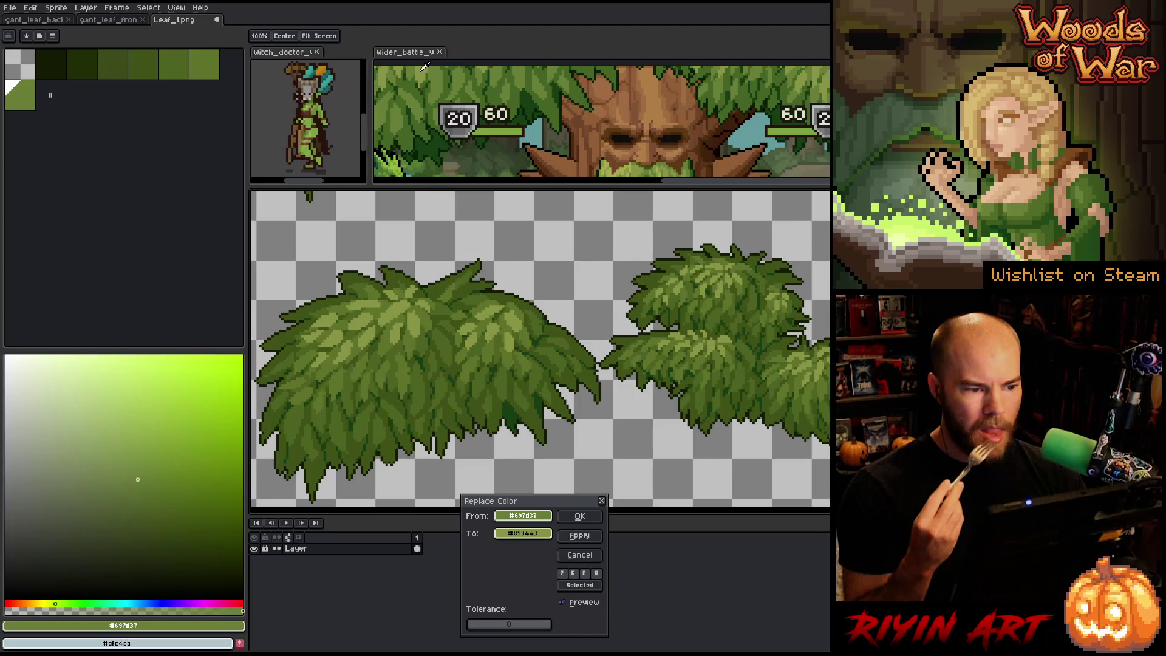
click(580, 516)
Step: Begin replacing the darker leaf green #3f5116, then cancel, leaving it unchanged
key(shift+r)
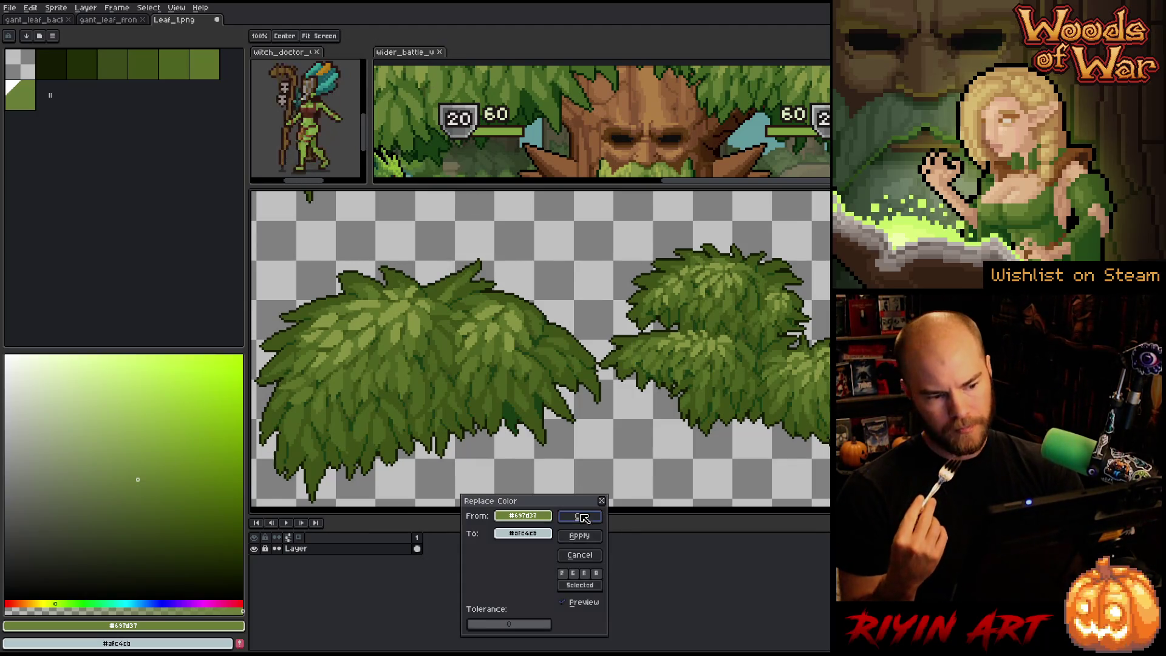
click(445, 431)
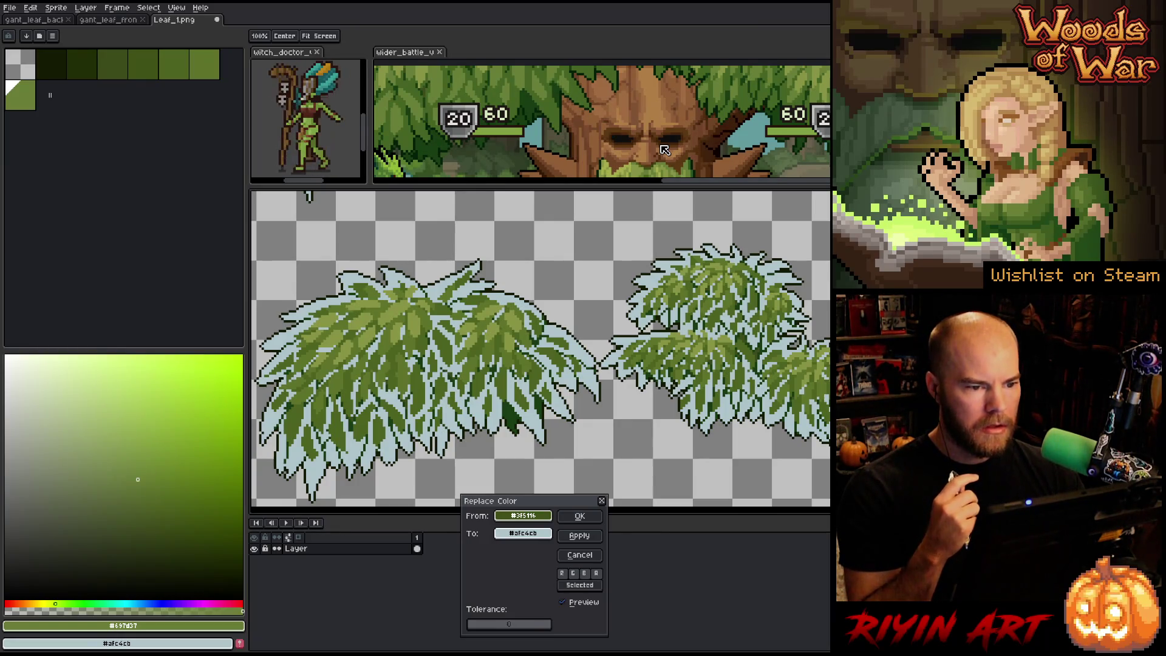
click(580, 554)
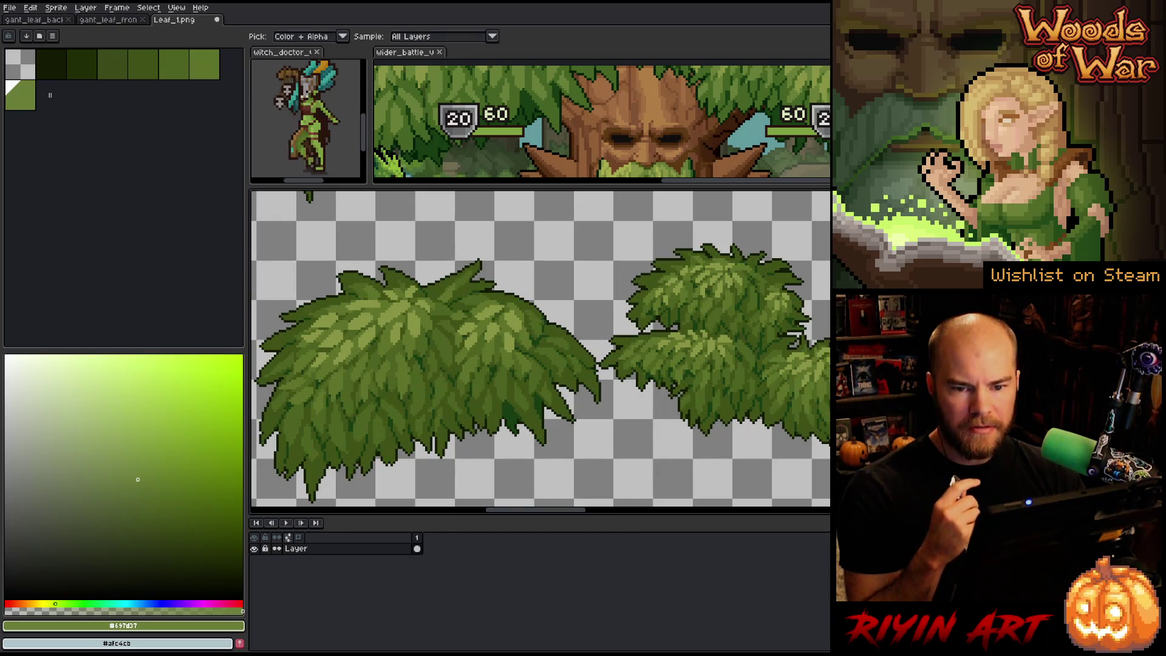
scroll(635, 150, down, 2)
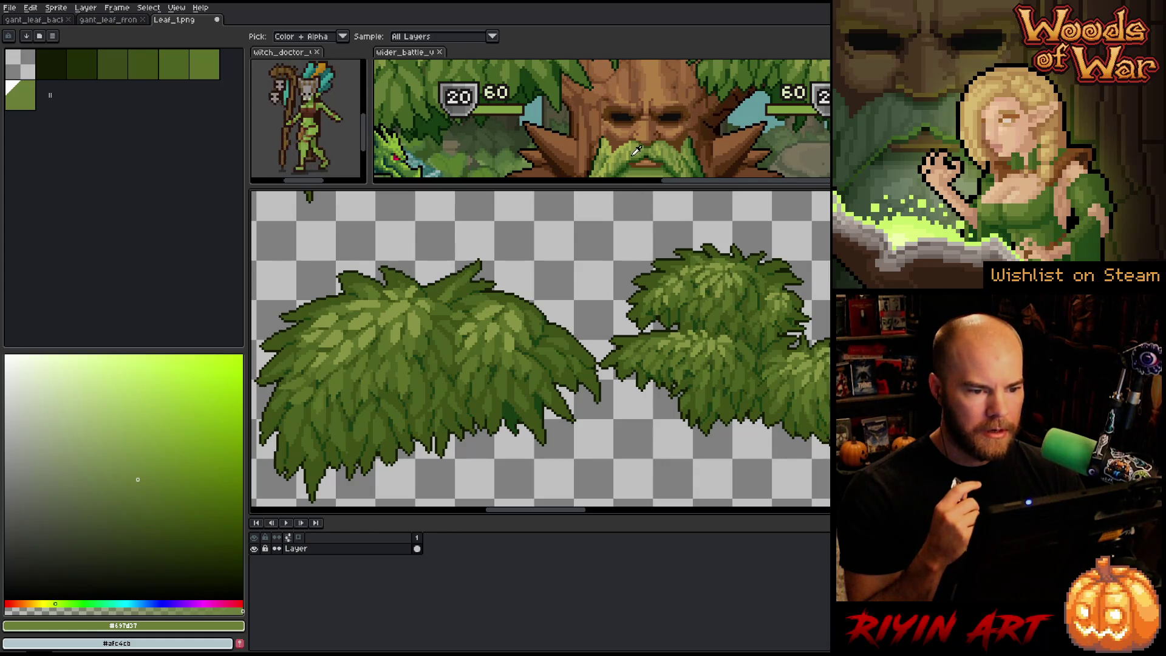
Step: Eyedrop greens alternately from the leaf sheet and mockup foliage, finishing on #899443
click(403, 300)
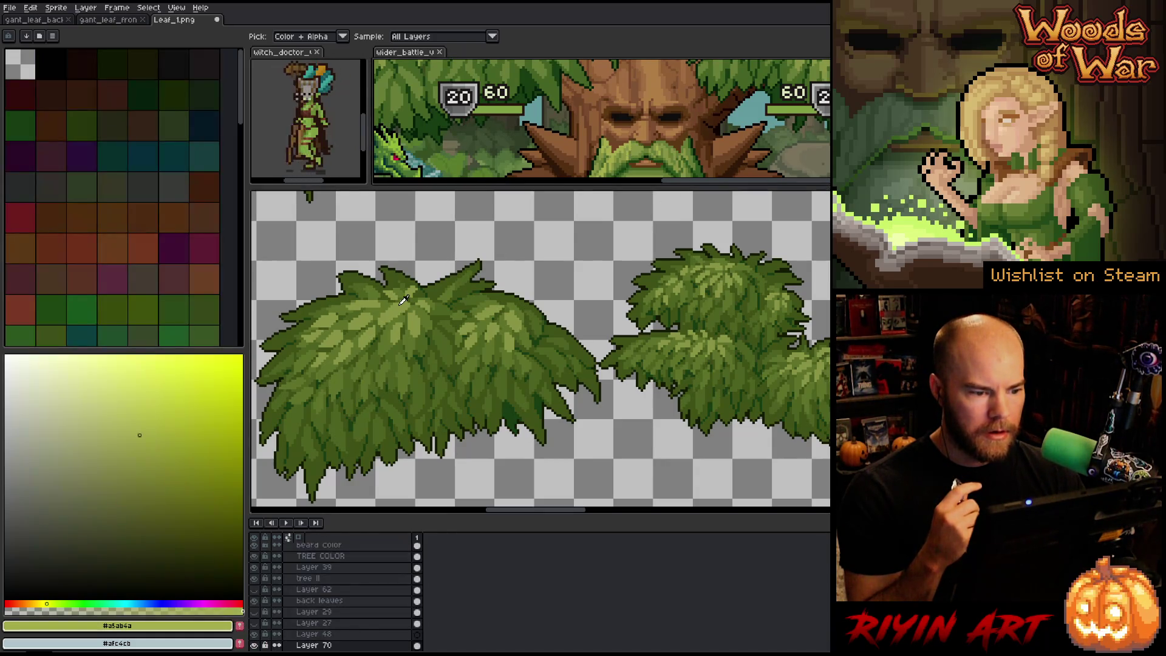
click(402, 302)
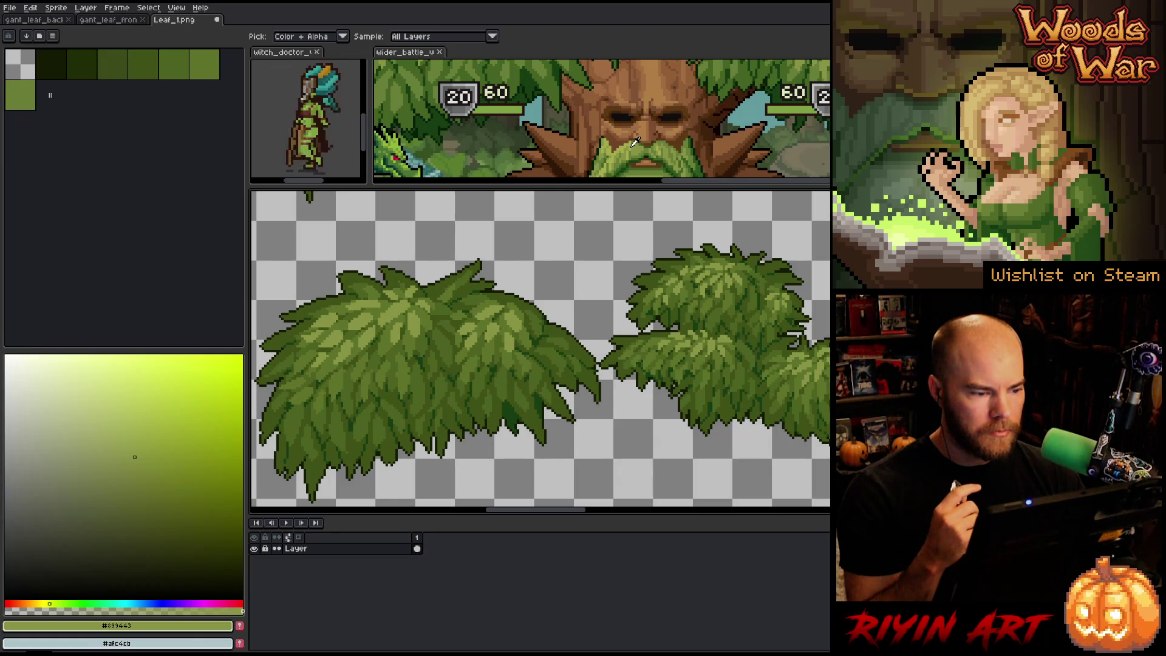
click(635, 141)
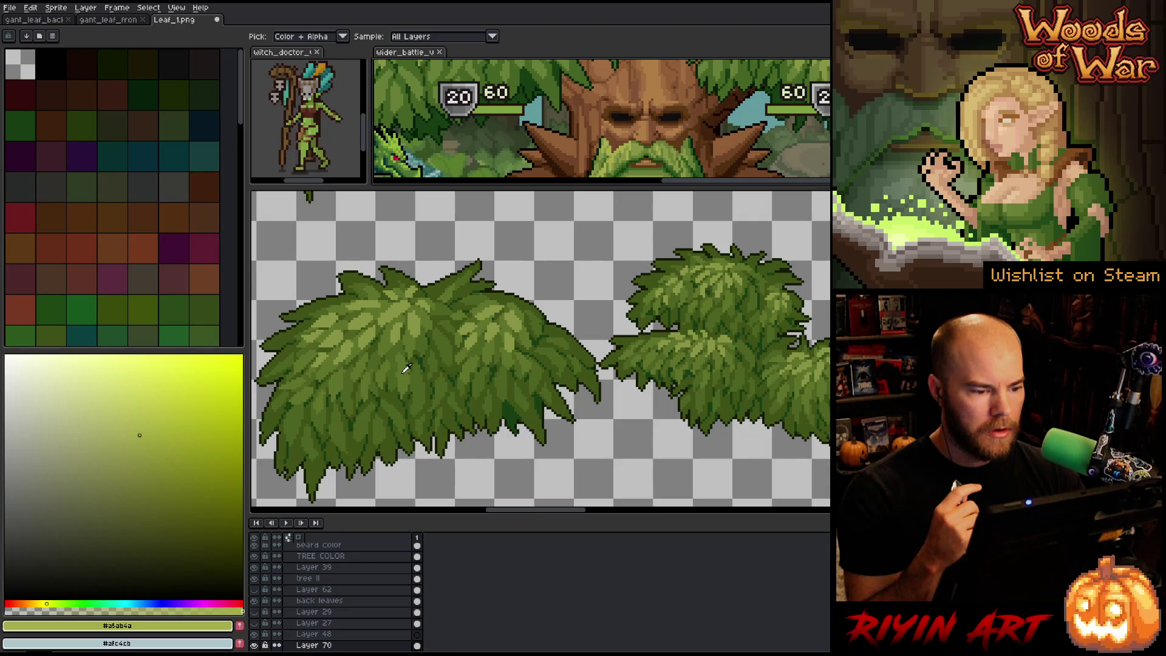
click(421, 79)
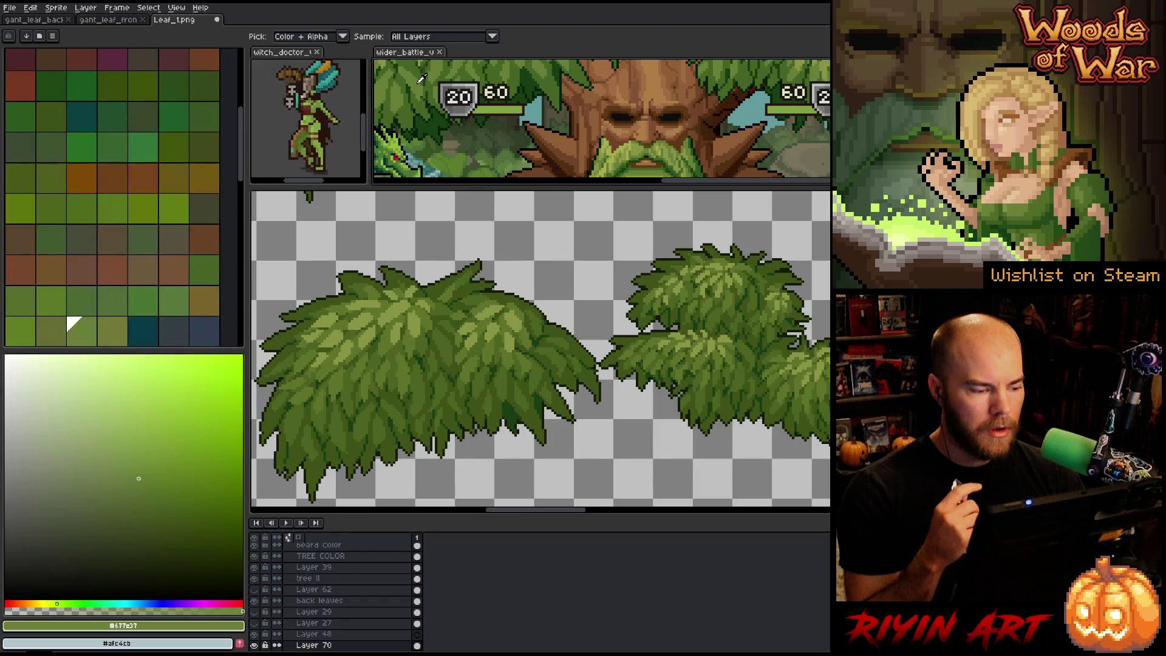
click(639, 147)
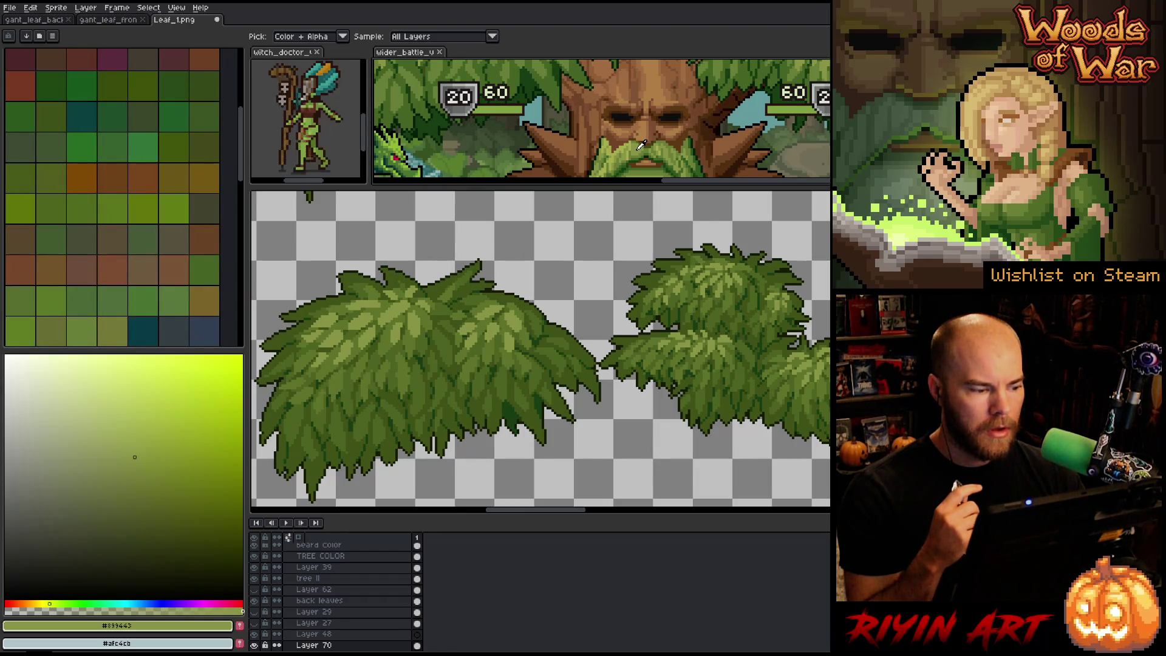